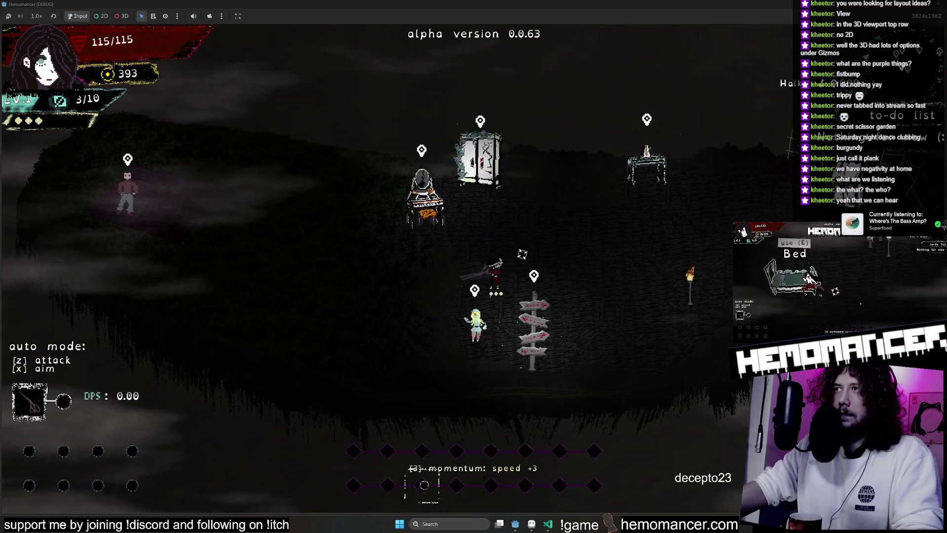
Stop the running Hemomancer debug game and return to the LobbyScissorsMap scene in the editor
key("alt+F4")
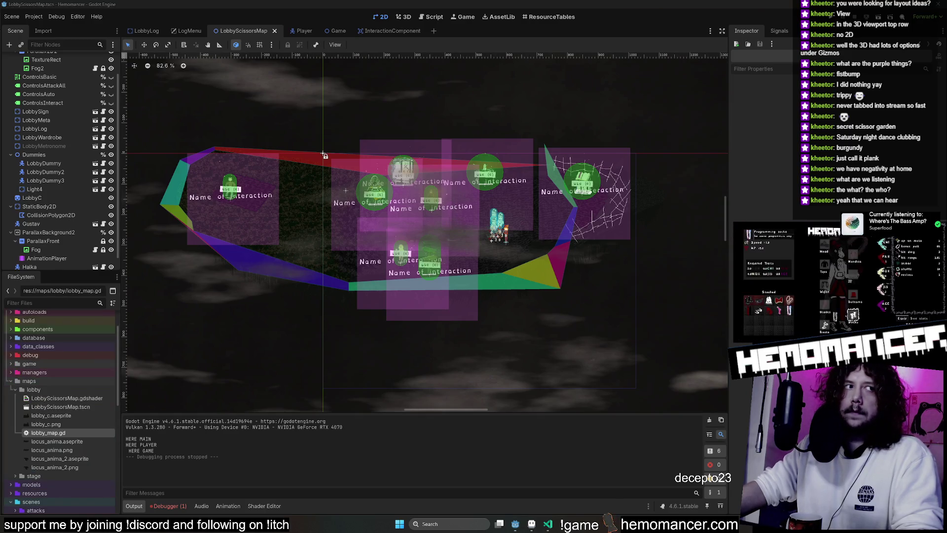
Filter FileSystem for 'dialogu', review dialogues.json, then load the DialogueManager scene and script
left_click(44, 302)
type("d")
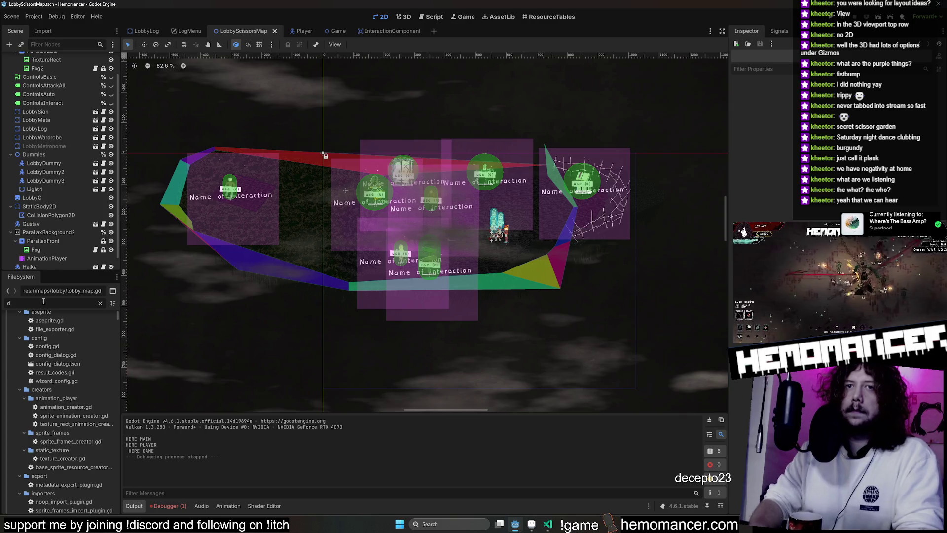
type("ialogu")
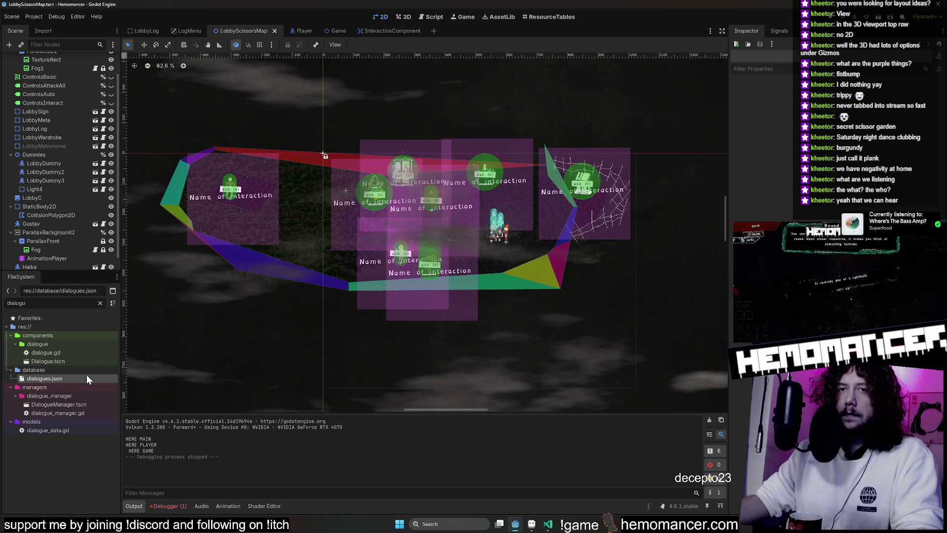
double_click(45, 378)
scroll(404, 239, "down", 2)
scroll(404, 240, "down", 5)
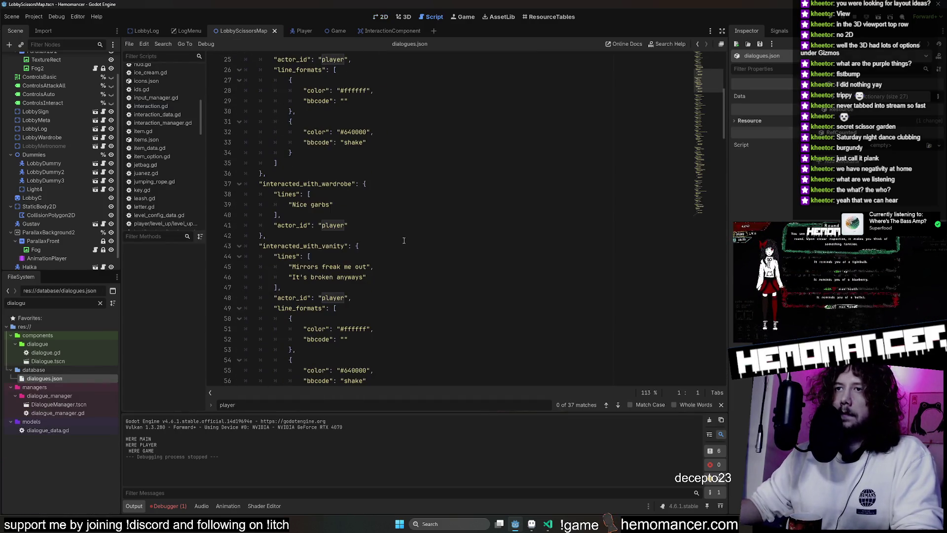
scroll(404, 240, "up", 5)
scroll(404, 240, "up", 2)
scroll(404, 240, "down", 10)
scroll(403, 240, "down", 6)
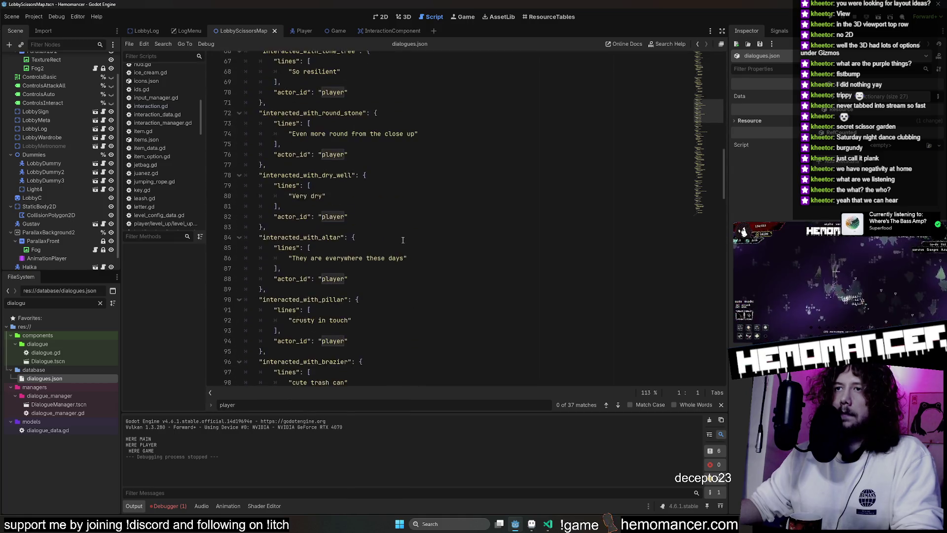
scroll(403, 240, "down", 6)
scroll(403, 241, "down", 6)
scroll(403, 240, "down", 5)
scroll(403, 240, "down", 4)
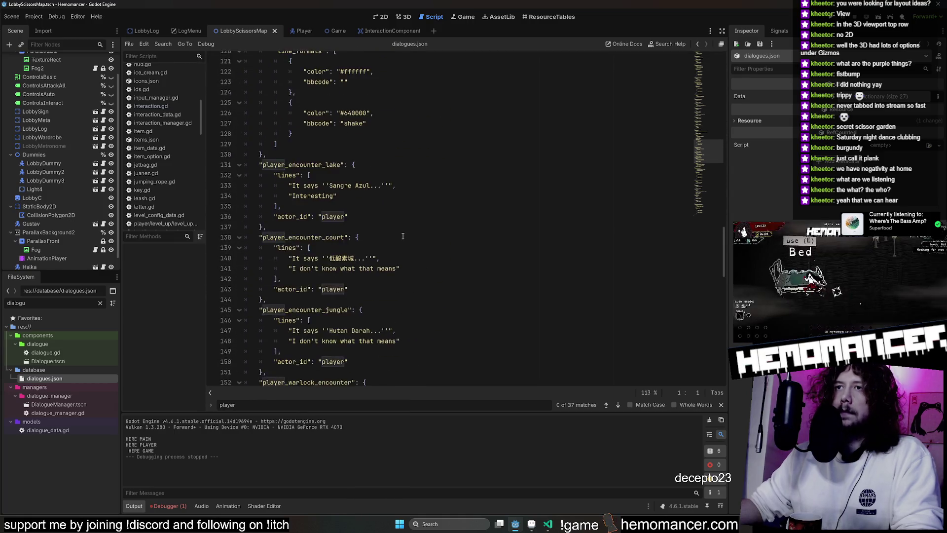
scroll(402, 239, "down", 4)
scroll(402, 236, "down", 4)
scroll(402, 231, "down", 4)
scroll(403, 230, "down", 4)
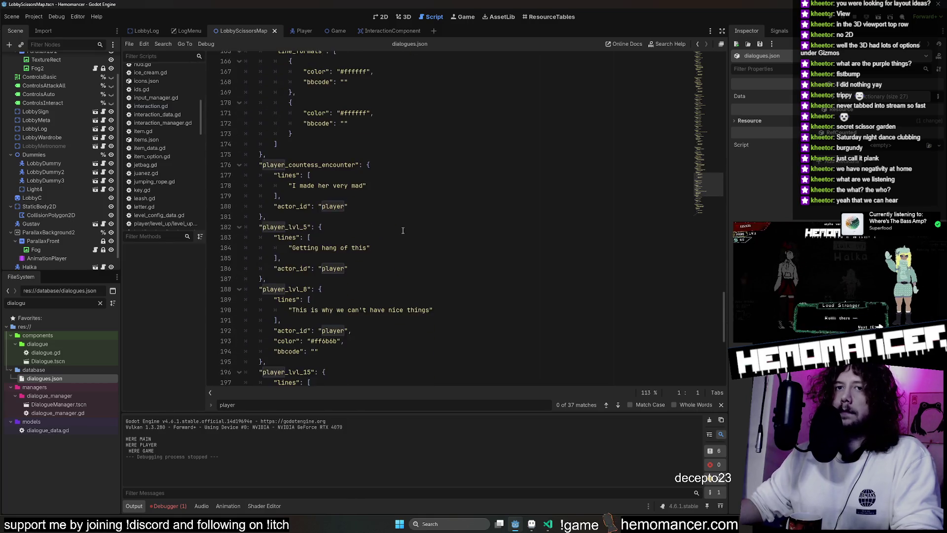
scroll(403, 228, "down", 8)
left_click(402, 226)
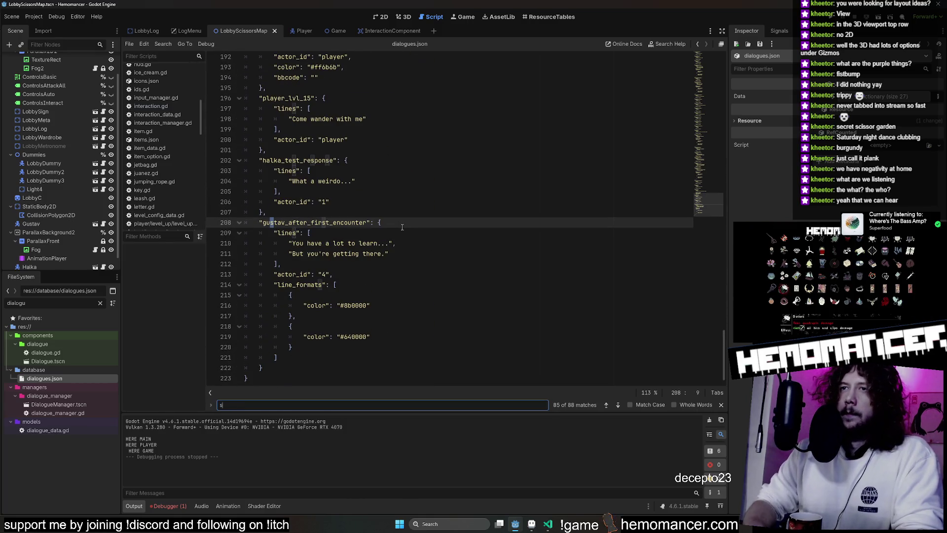
type("vogdav")
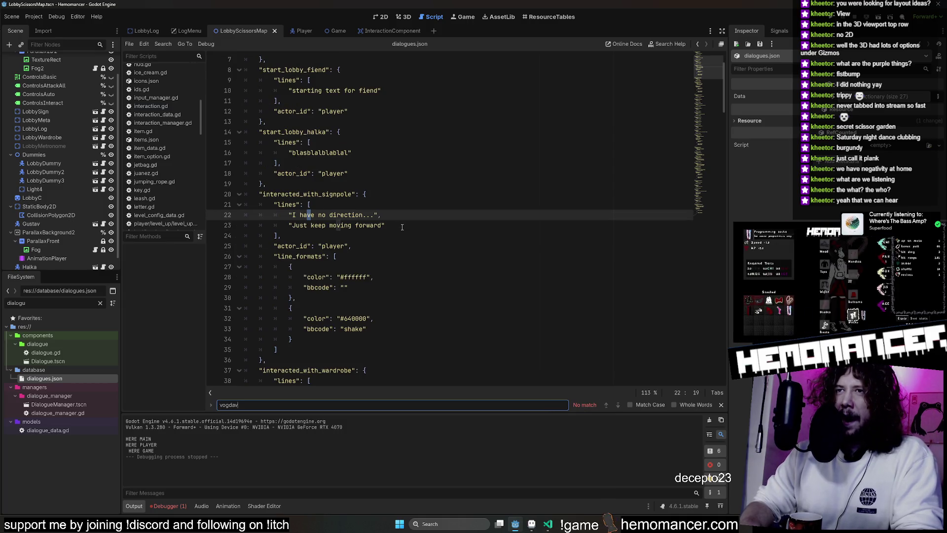
type("str")
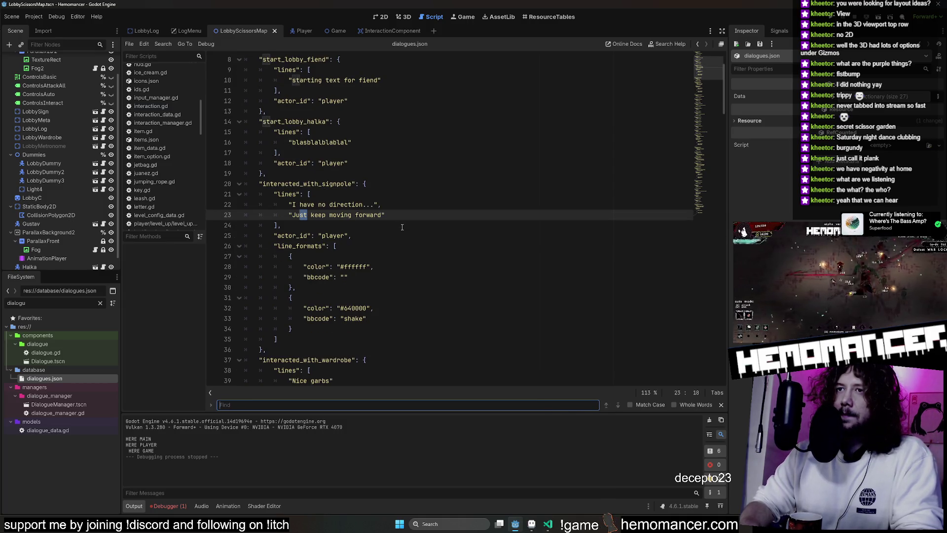
type("pla")
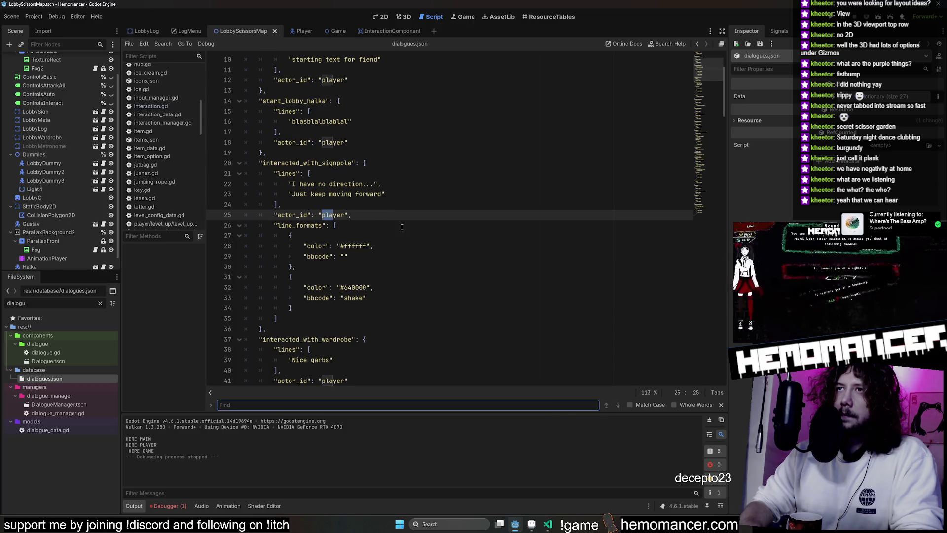
scroll(370, 251, "down", 3)
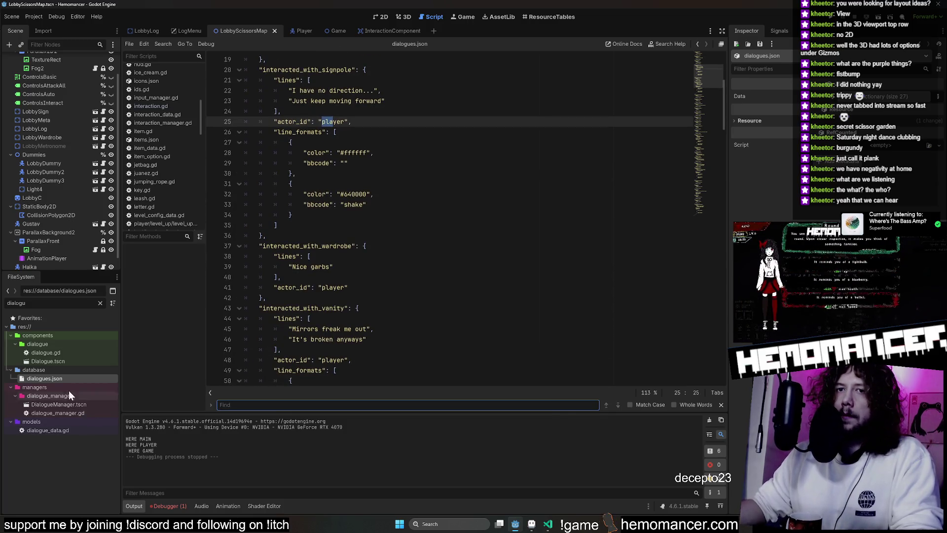
double_click(67, 405)
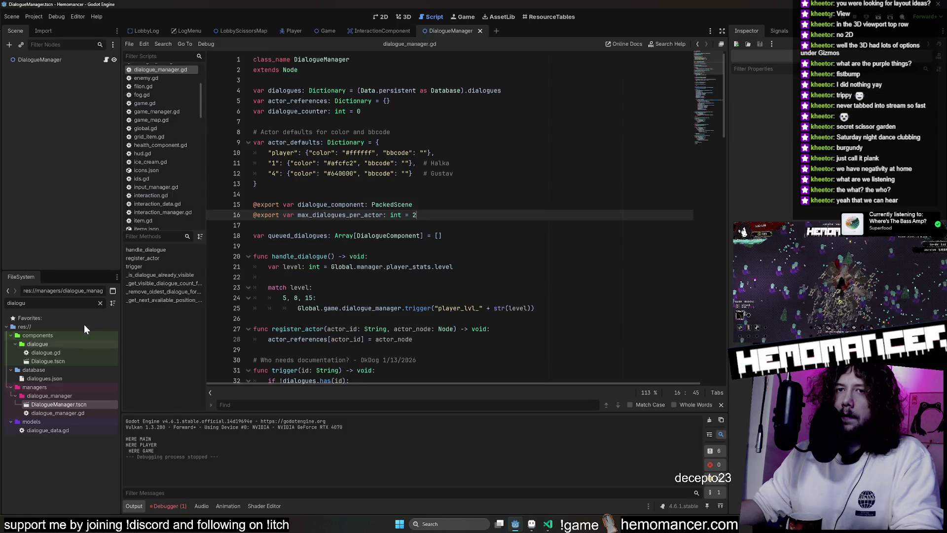
Clear the filter, search 'talks' and load talks.json for editing
left_click(99, 303)
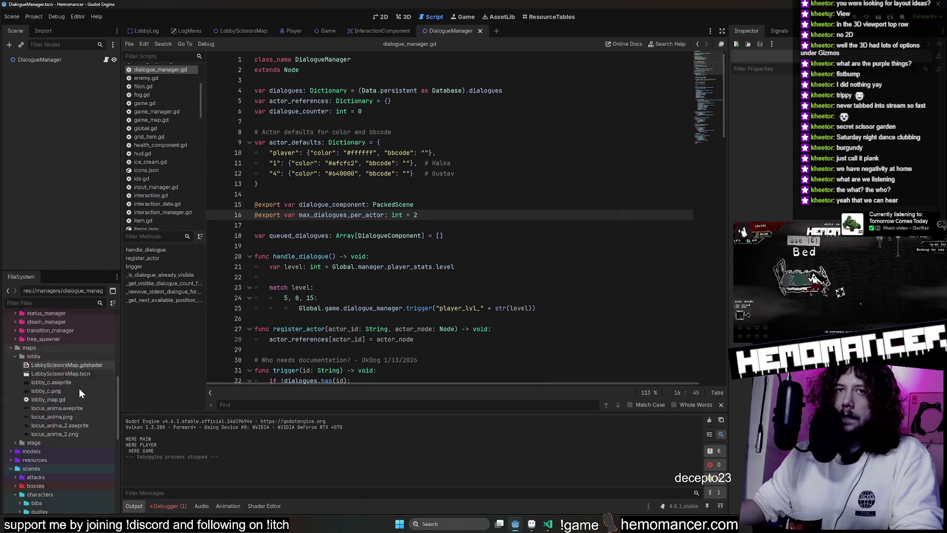
left_click(40, 303)
type("talks")
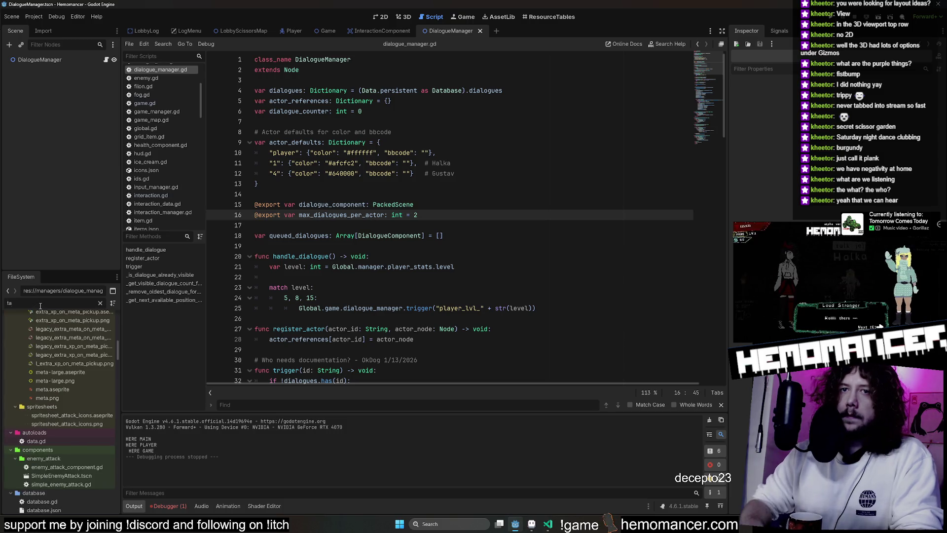
double_click(52, 344)
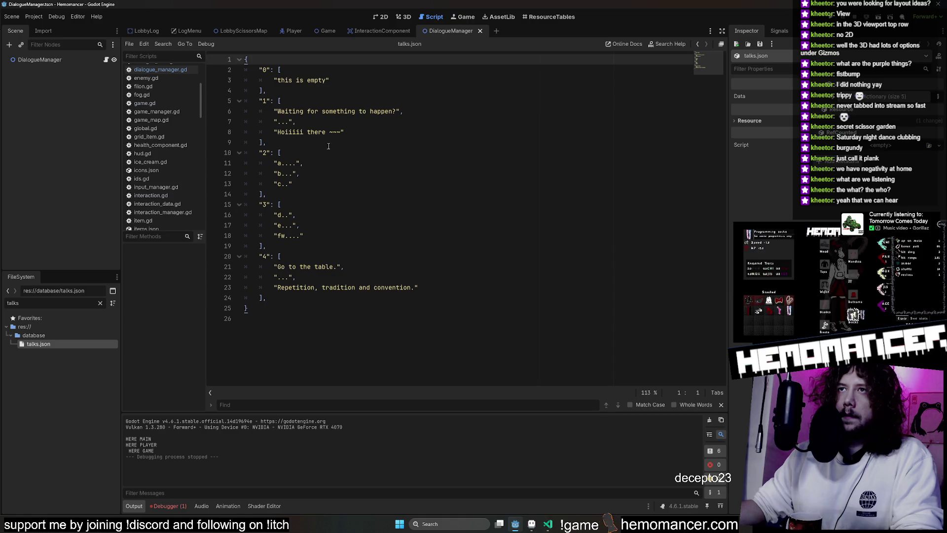
Rewrite talk 2 as "Some placeholder dialouge", "Very test", "Very mysterious and such", save and run the game
double_click(279, 163)
type("Some placeholder dialouge")
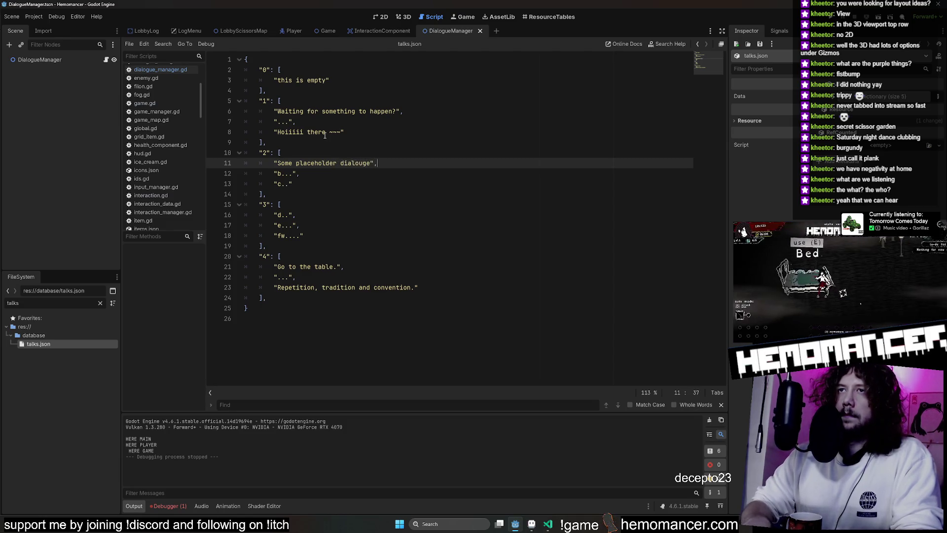
key("Down")
key("Down")
key("Up")
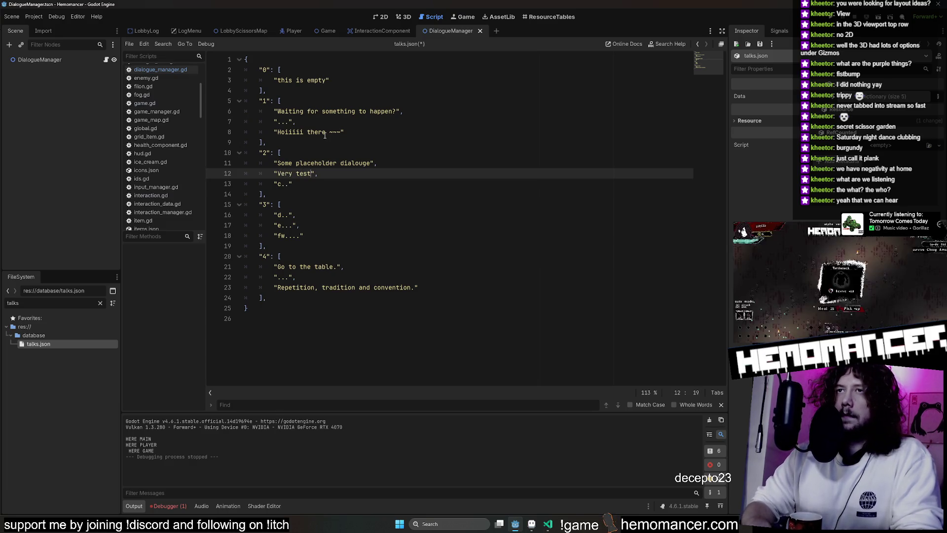
key("Down")
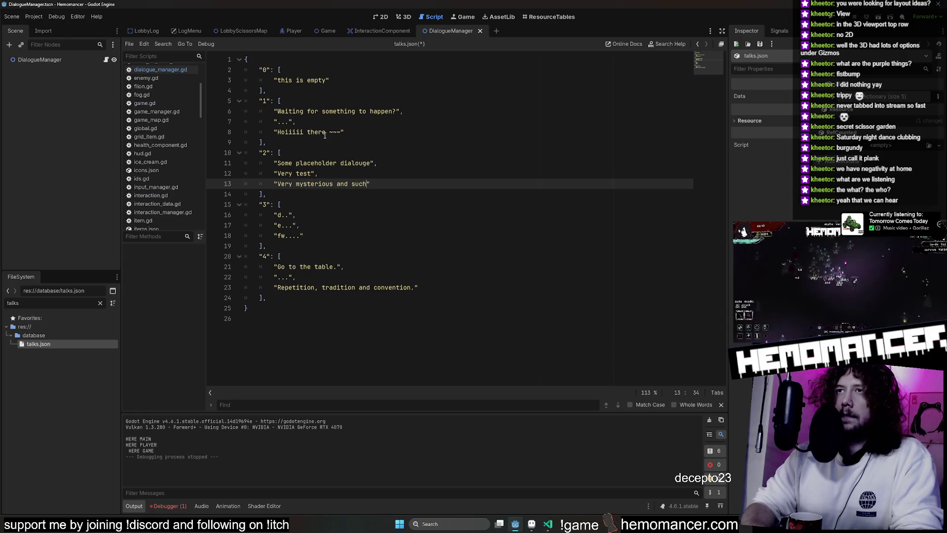
key("ctrl+s")
left_click(445, 161)
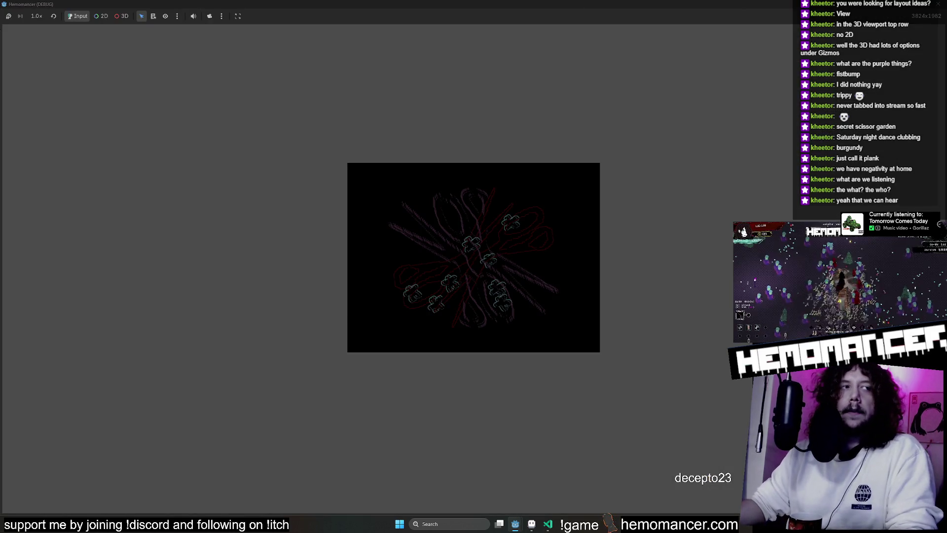
Start the game, walk to Vogdav, play through the new stranger lines, then shrink the game window
key("Return")
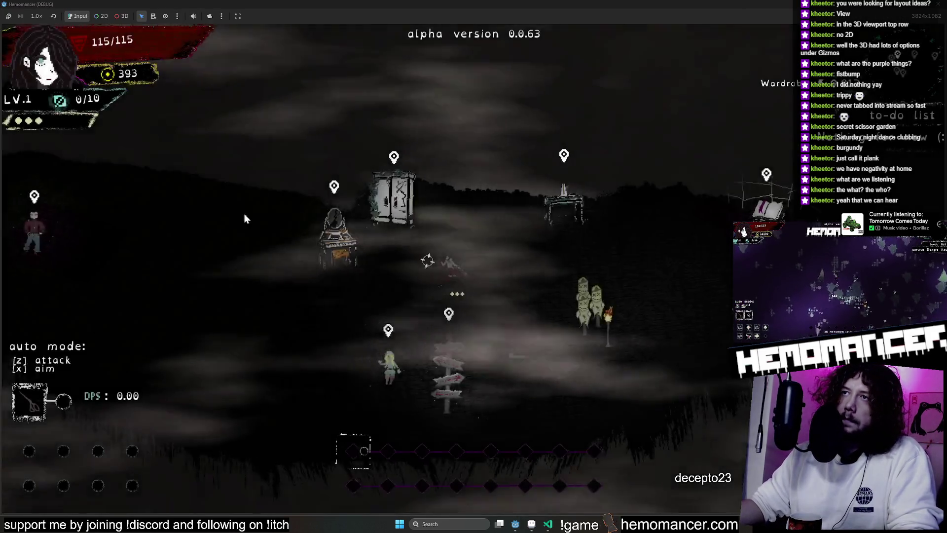
key("a")
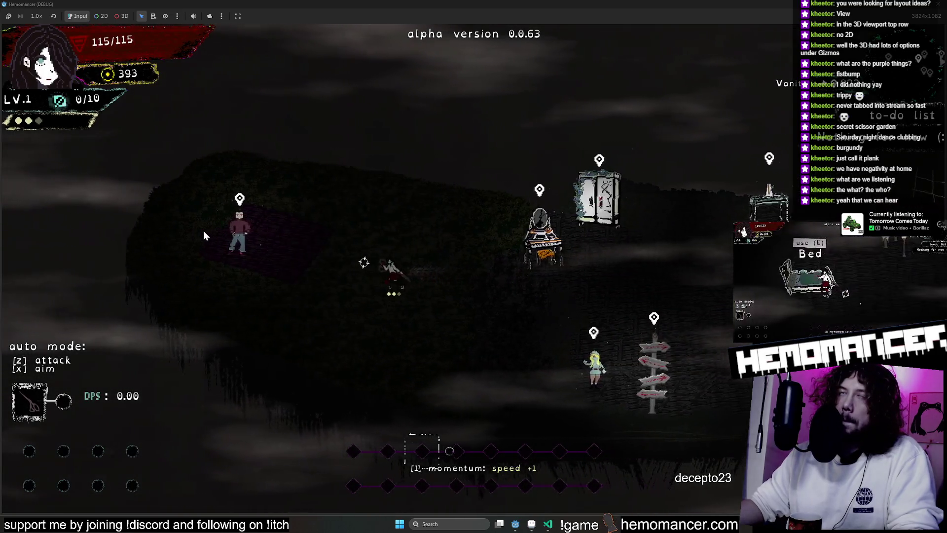
key("e")
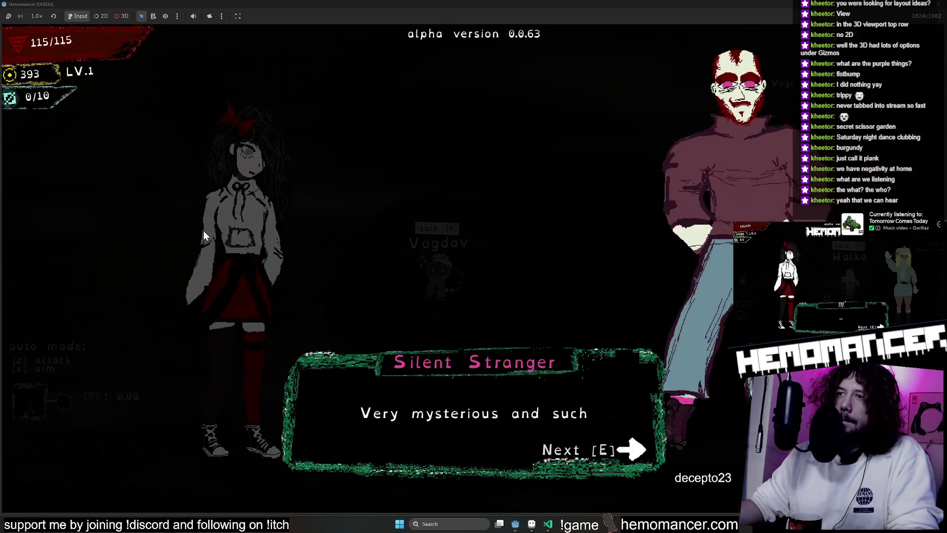
key("e")
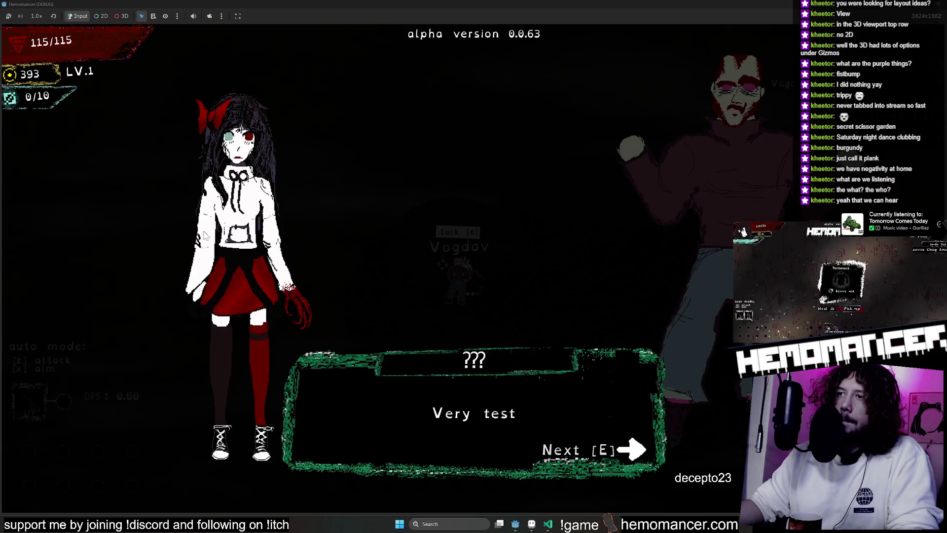
key("e")
key("e")
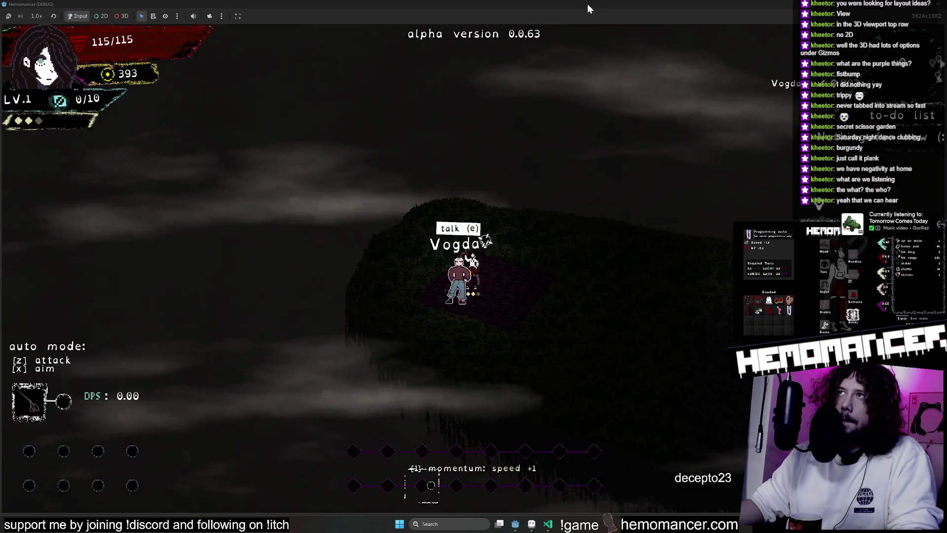
mouse_move(587, 4)
left_mouse_down()
mouse_move(712, 226)
mouse_move(522, 238)
mouse_move(620, 315)
left_mouse_up()
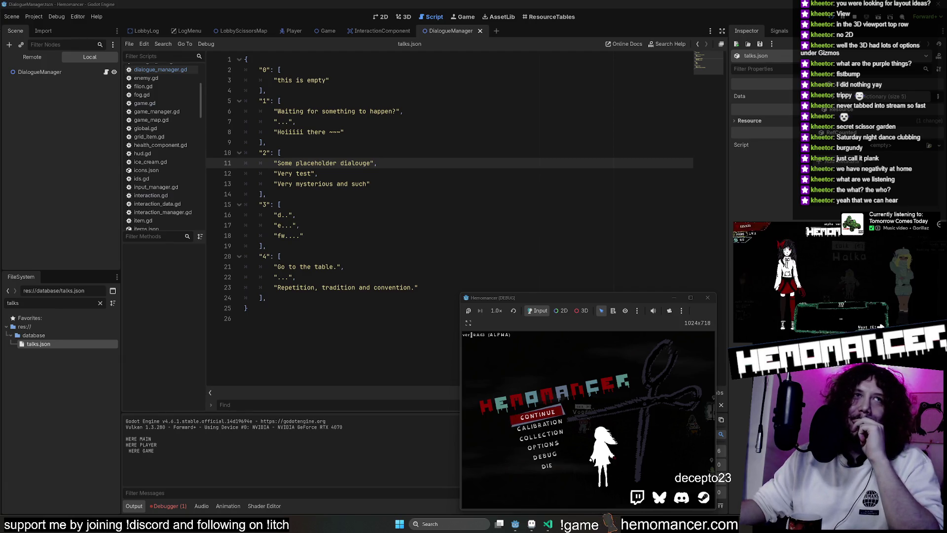
Maximize the game, continue from the menu and replay Vogdav's first dialogue line
left_click(690, 298)
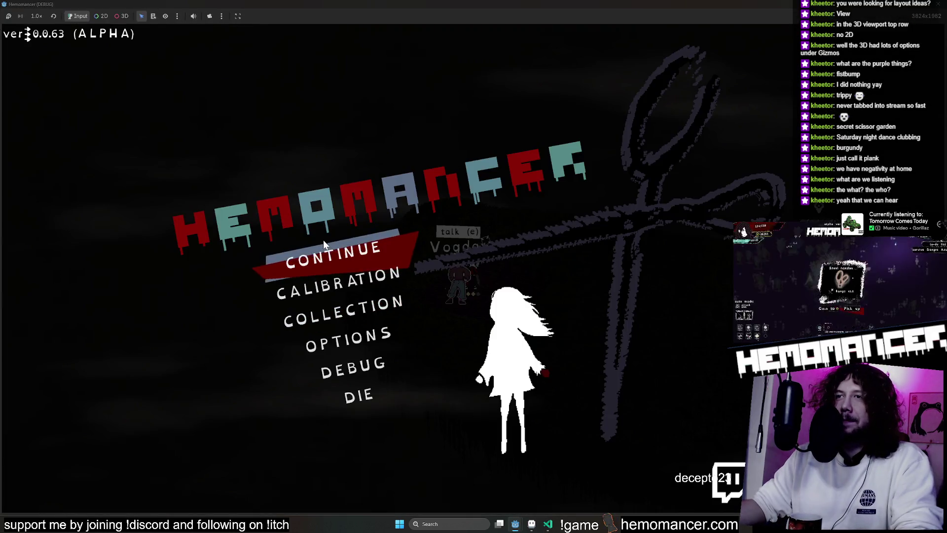
left_click(331, 256)
key("d")
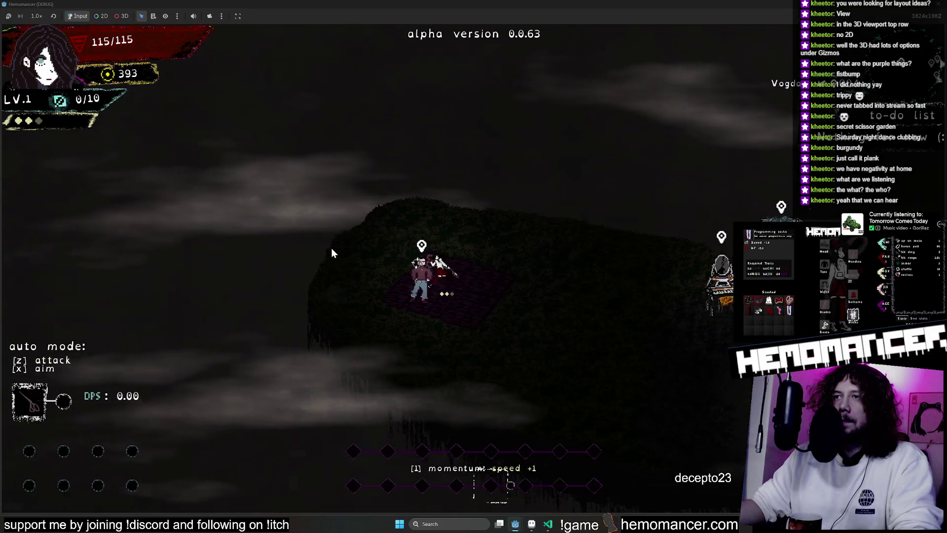
key("e")
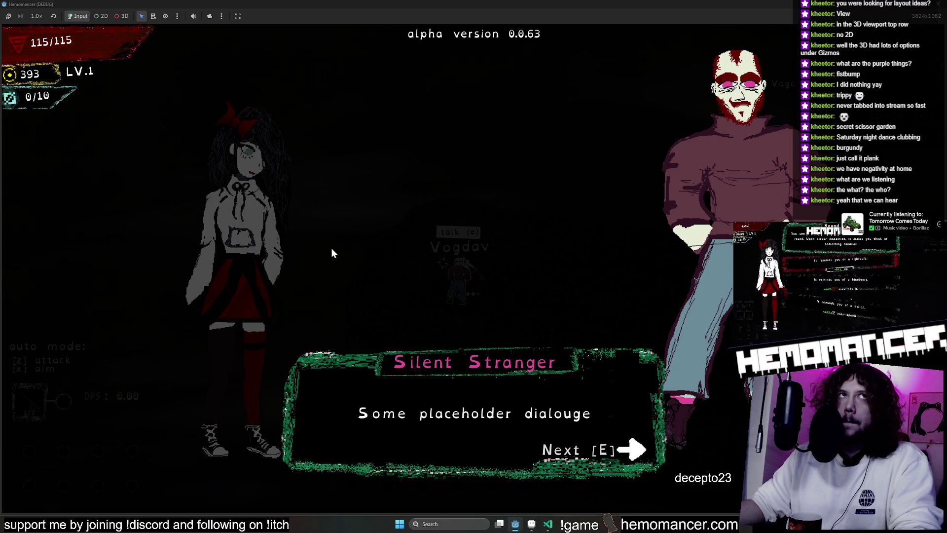
key("e")
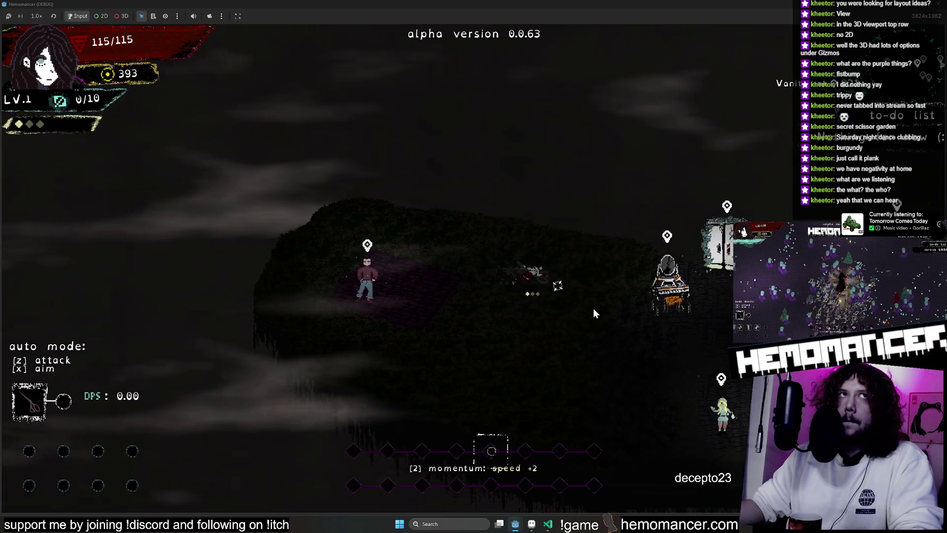
Walk right across the lobby to the Bookstand and bring up the pause menu
key("d")
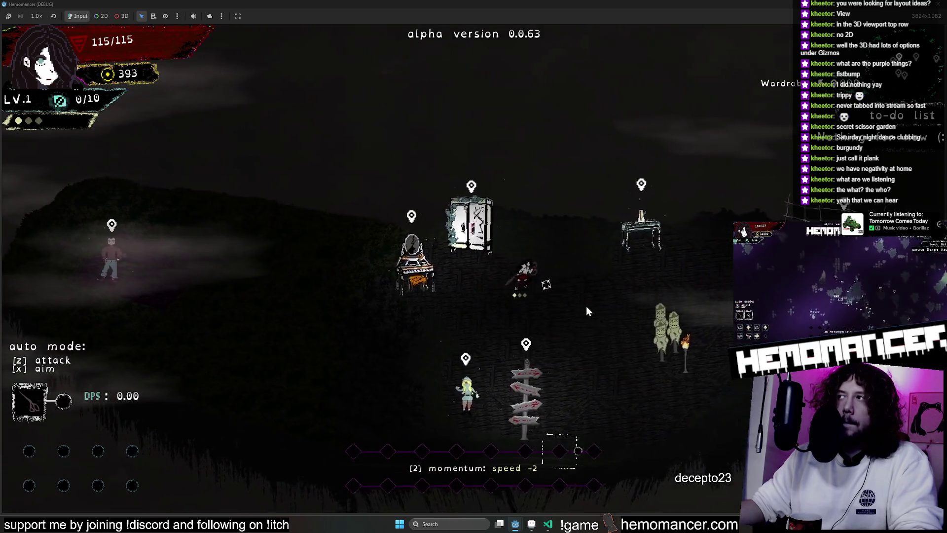
key("d")
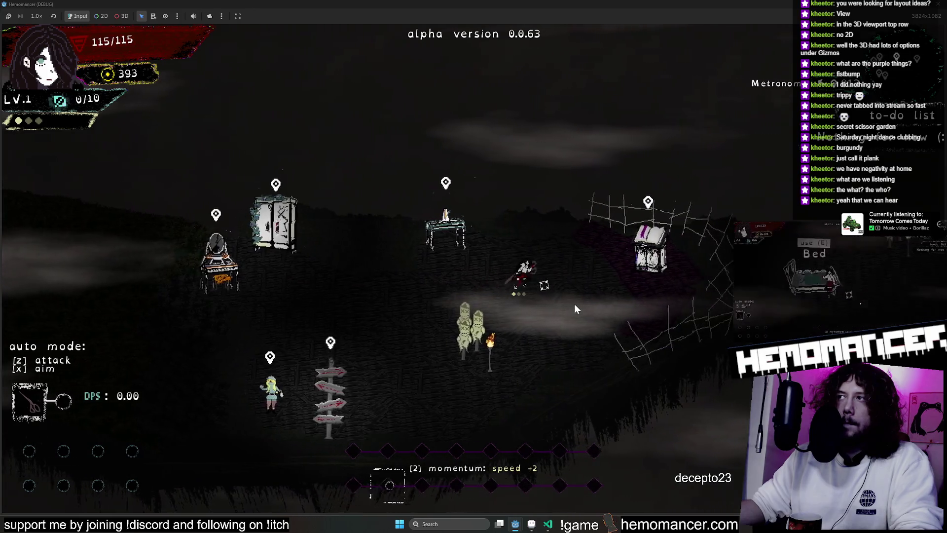
key("d")
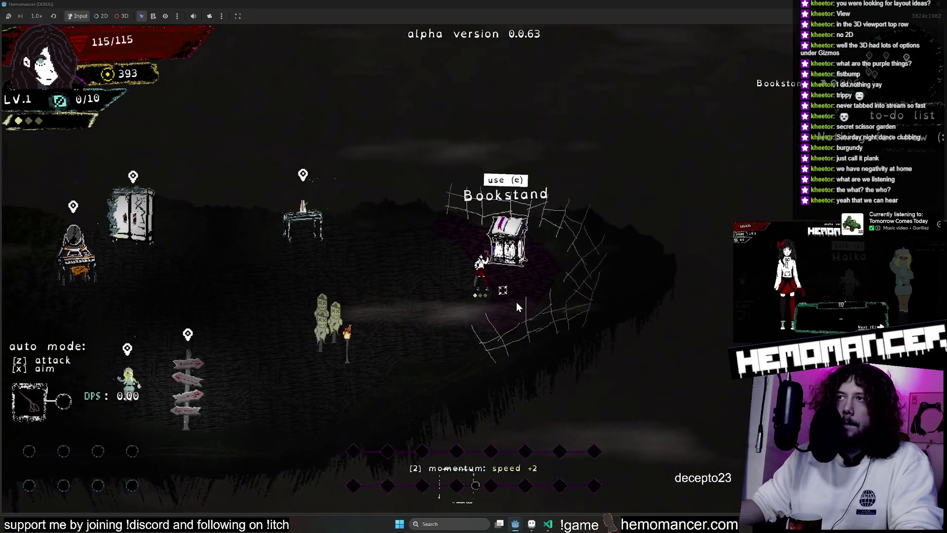
scroll(516, 302, "up", 3)
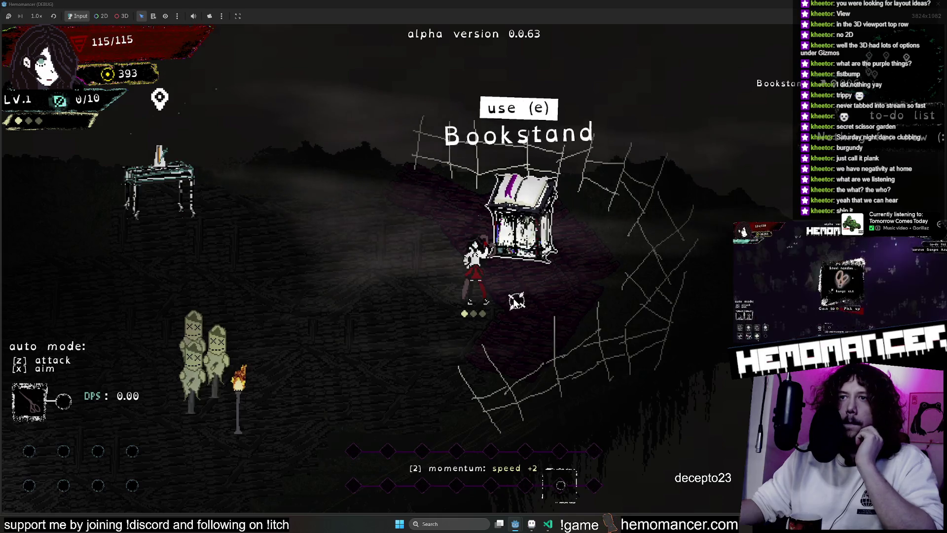
key("Escape")
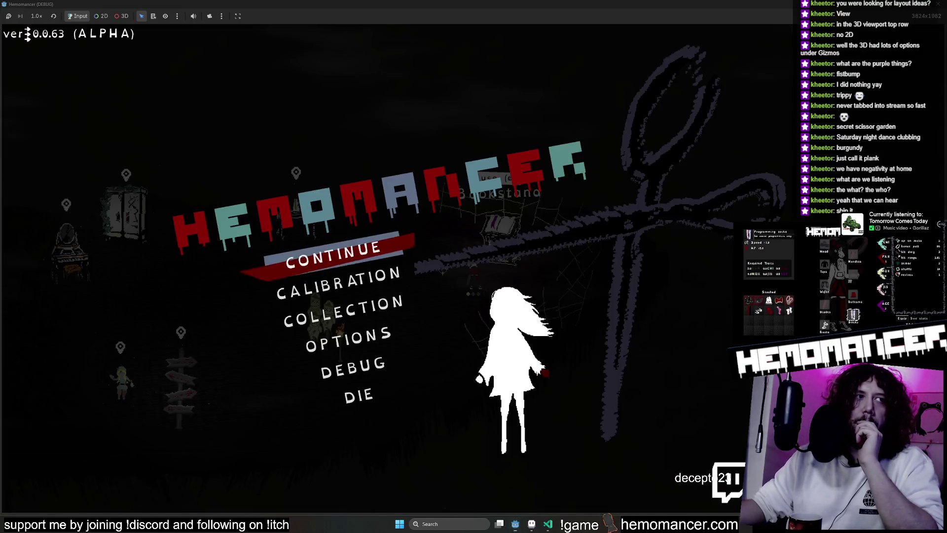
Resume briefly, then from the pause menu visit Options and the Graphics settings and back out
left_click(376, 251)
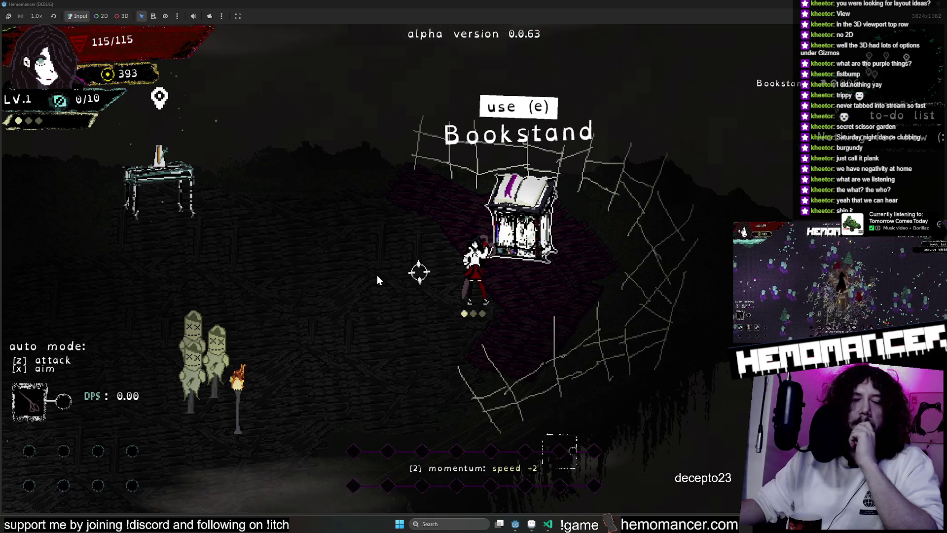
key("Escape")
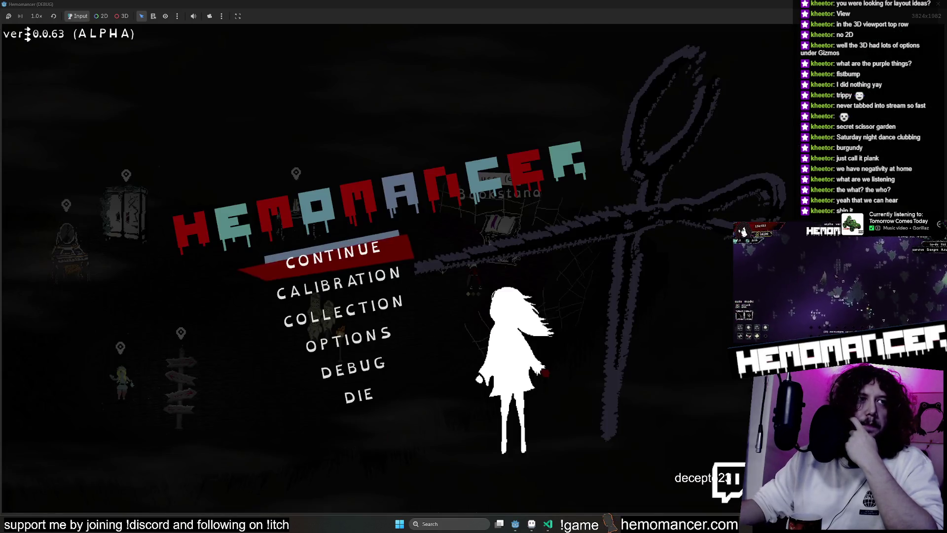
left_click(311, 256)
key("Escape")
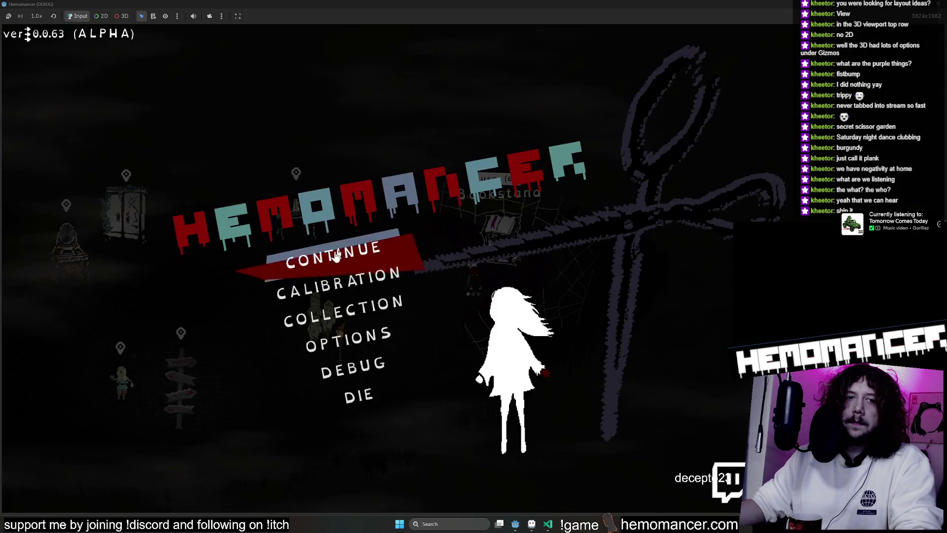
left_click(344, 336)
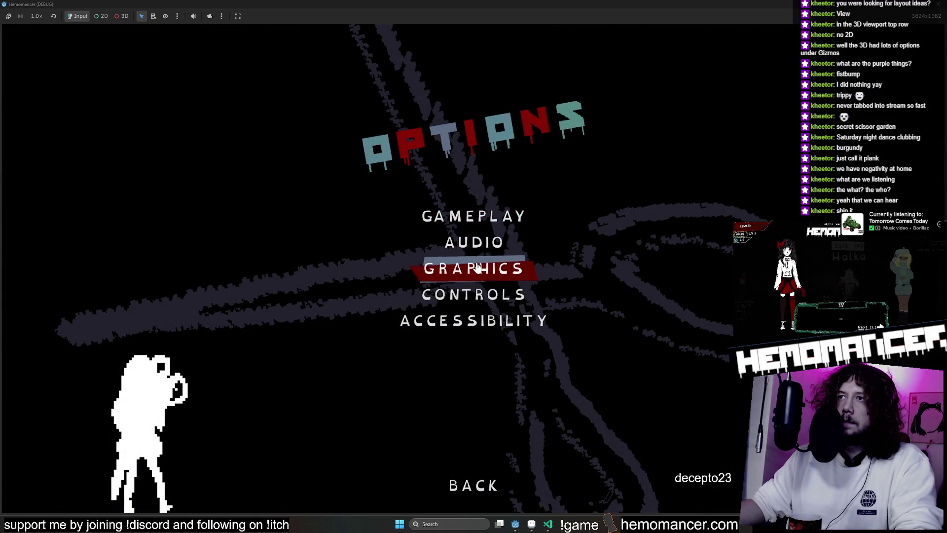
left_click(482, 272)
key("Escape")
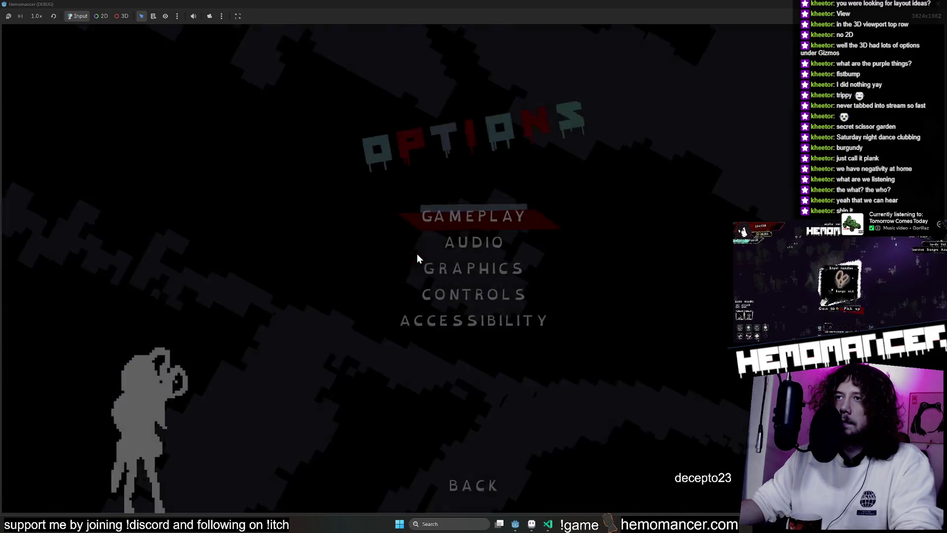
Step through the Gameplay toggles to pause-on-focus-lost, back out and resume play
left_click(487, 219)
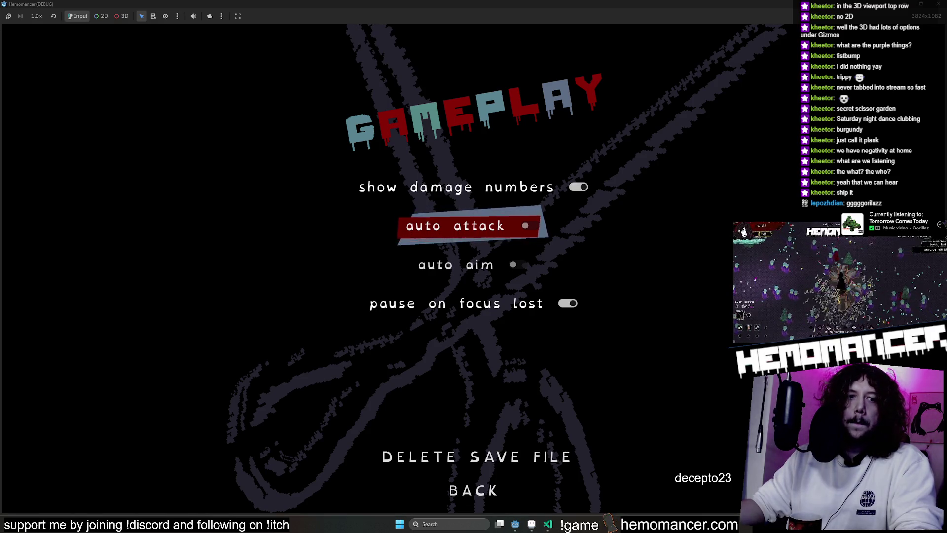
key("Down")
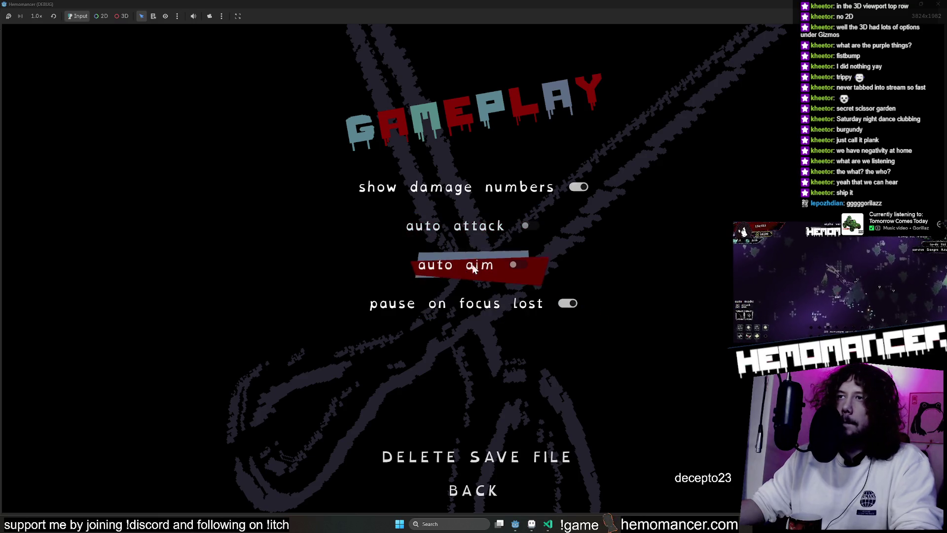
key("Down")
key("Escape")
key("Return")
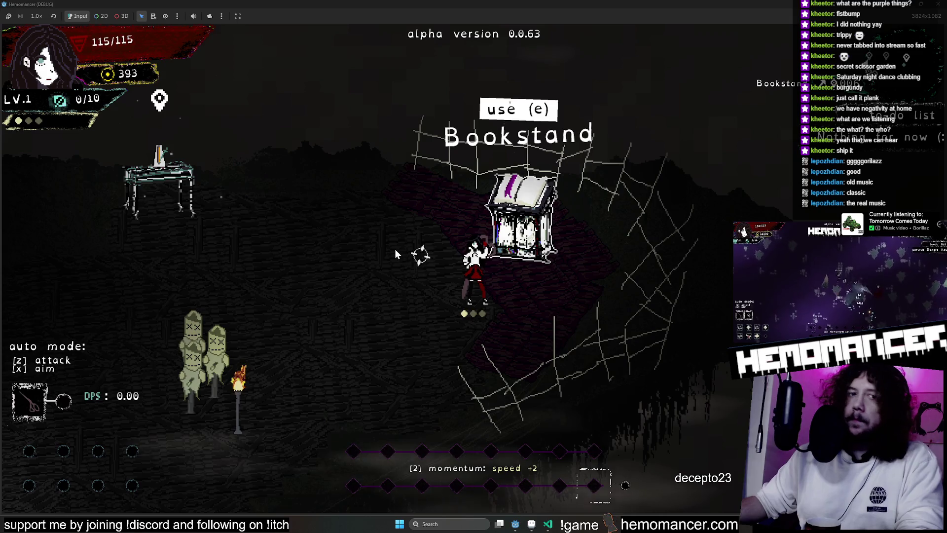
Attack near the Metronome desk, then roam left past the vanity to Vogdav and right to the cobwebbed chest
key("a")
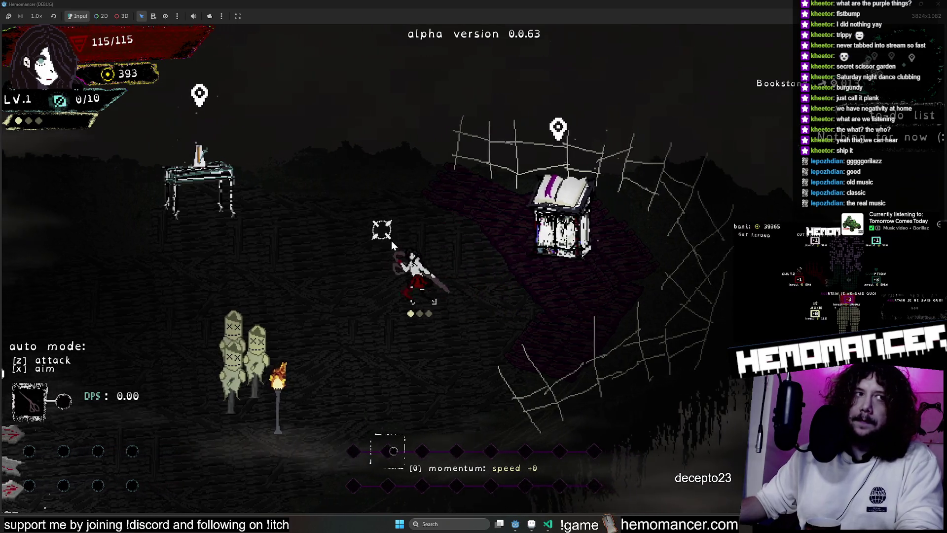
key("a")
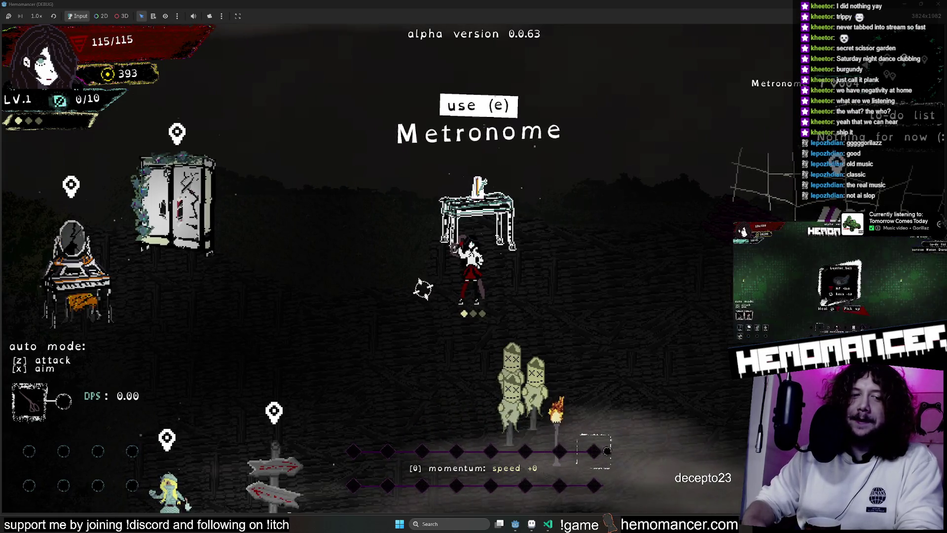
left_click(299, 269)
key("a")
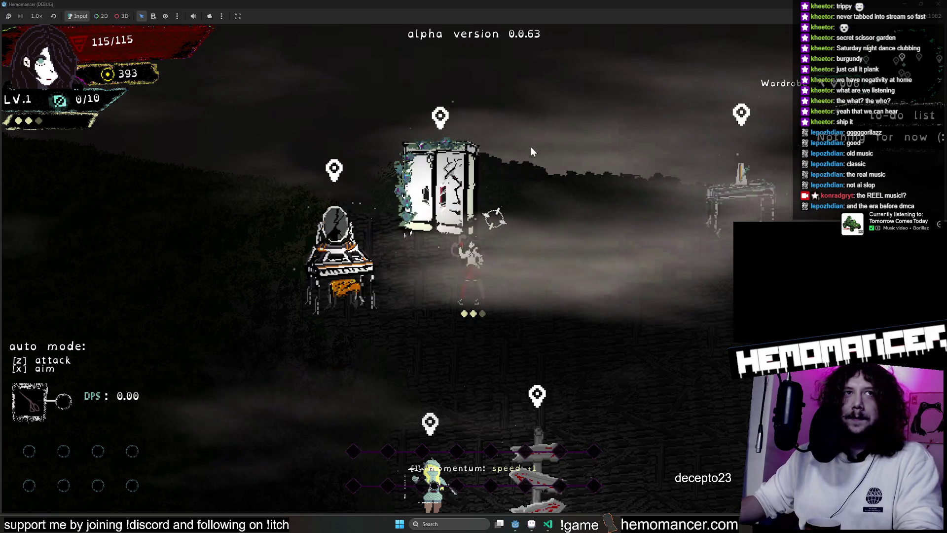
key("a")
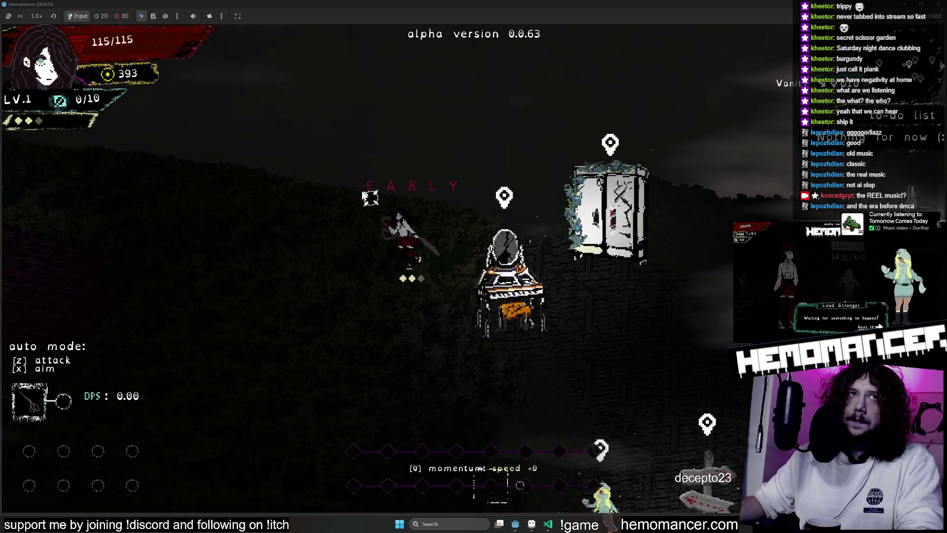
key("a")
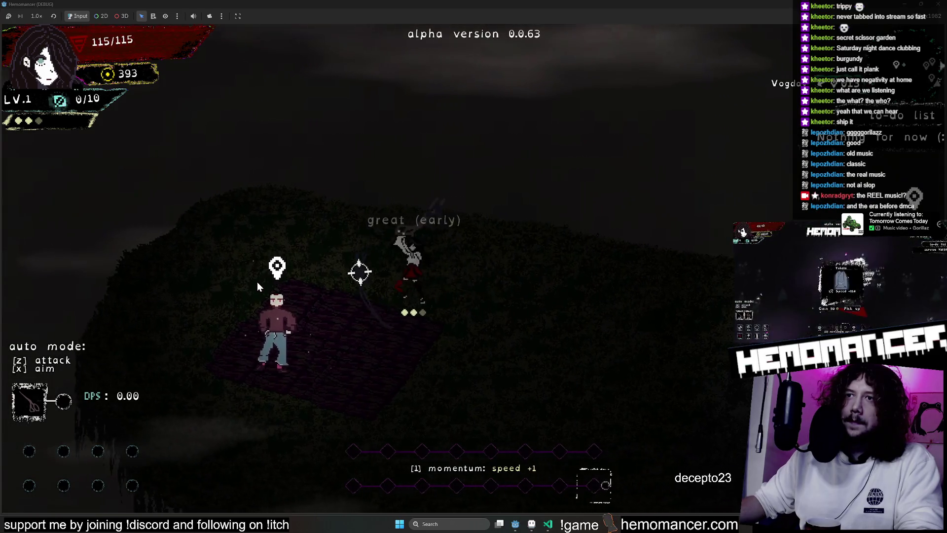
key("d")
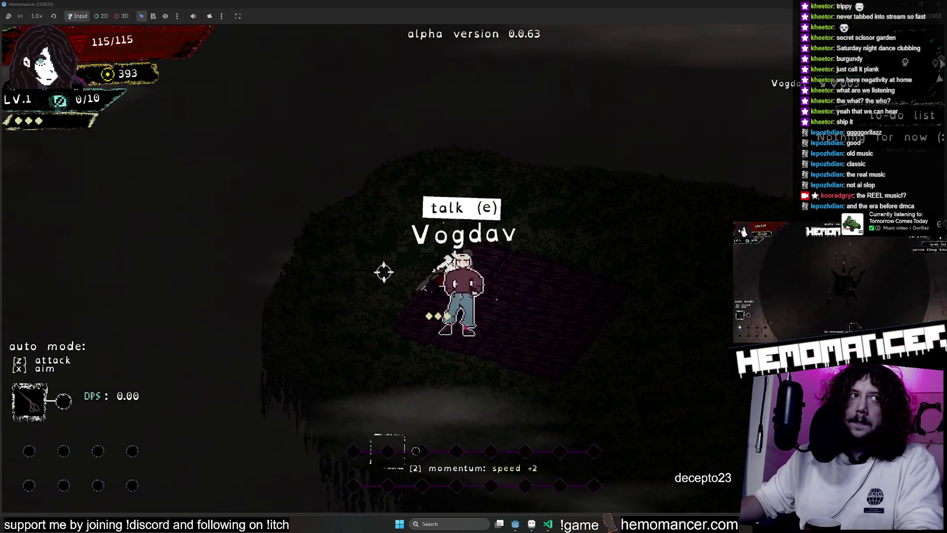
key("d")
key("d")
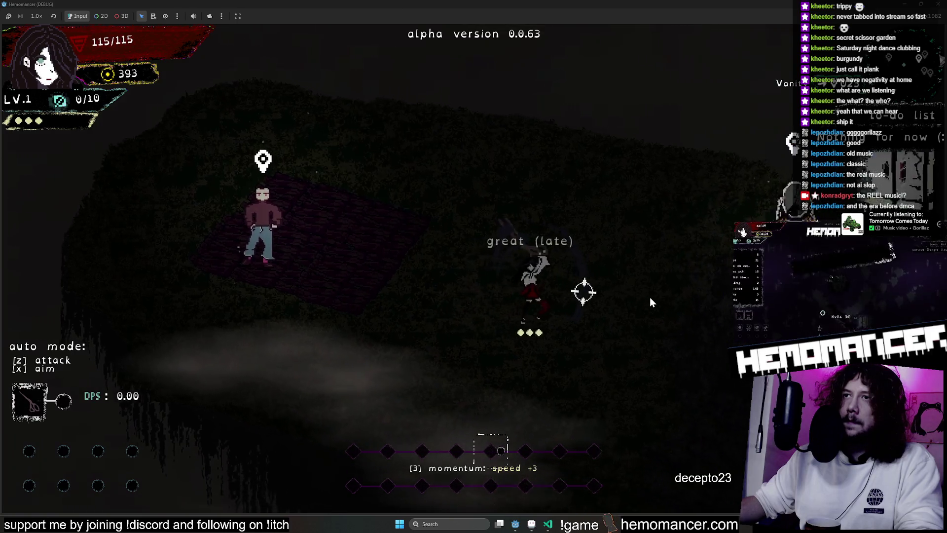
key("d")
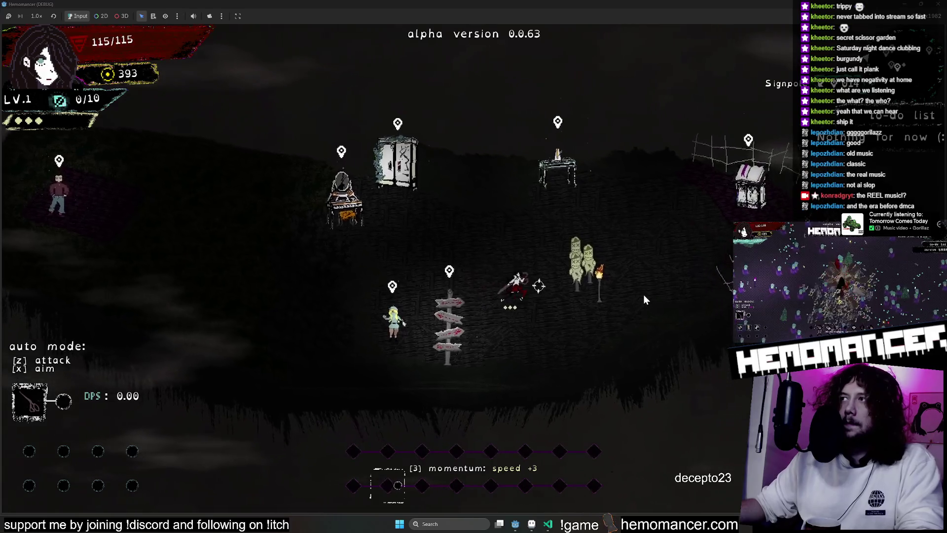
key("a")
key("a")
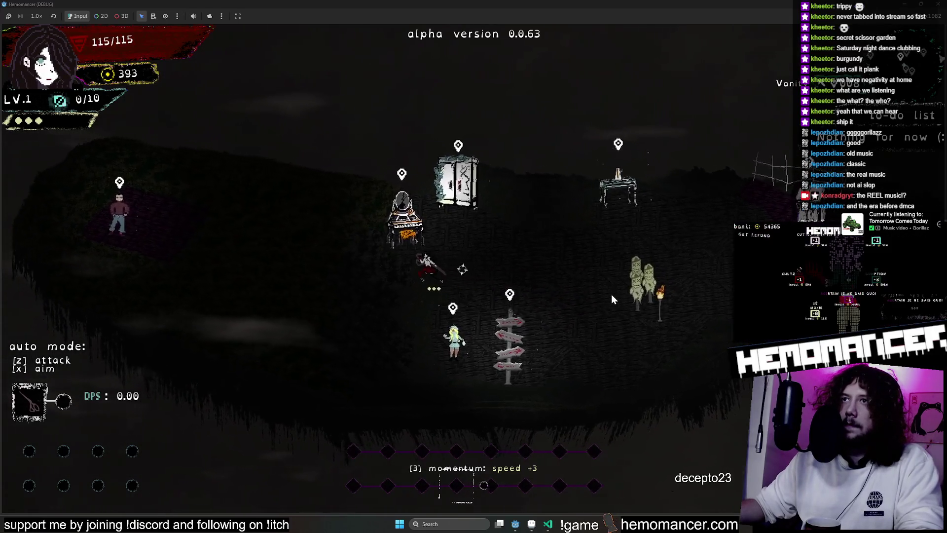
key("d")
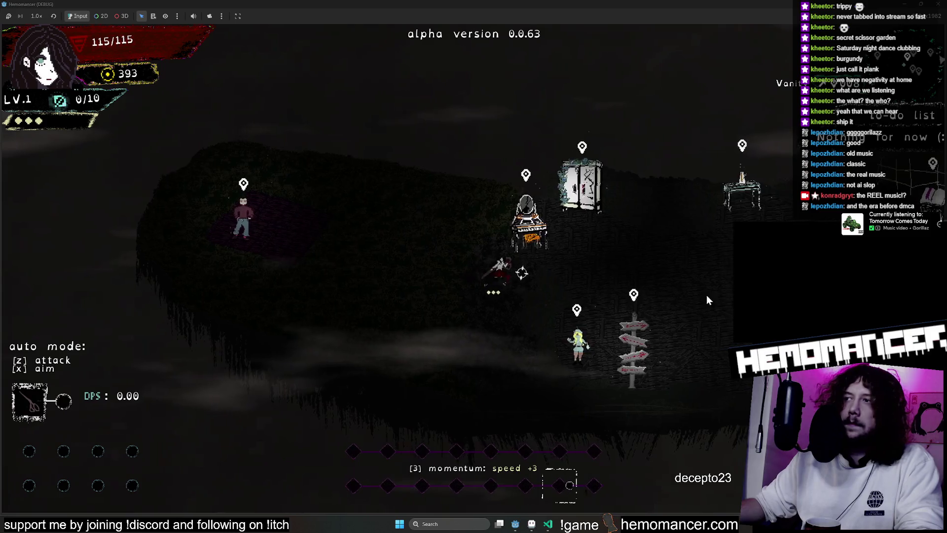
key("d")
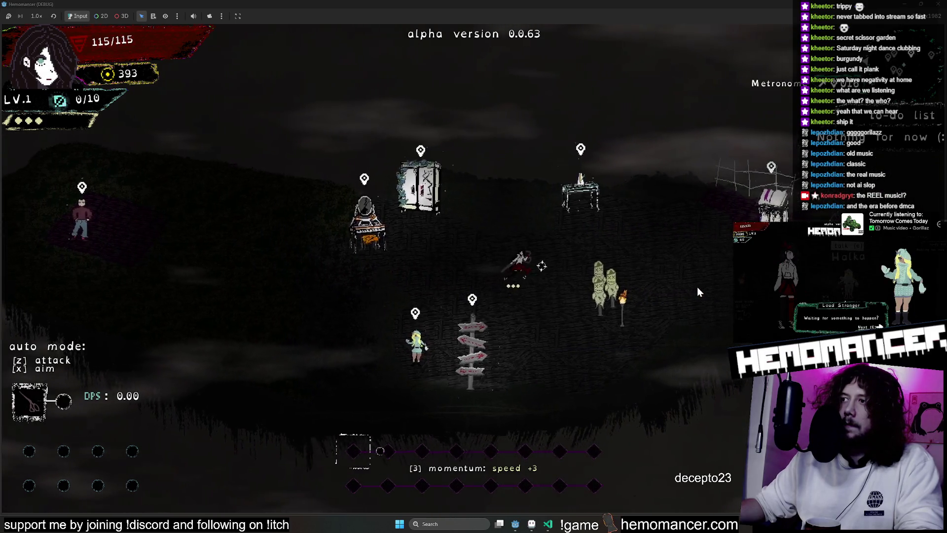
key("s")
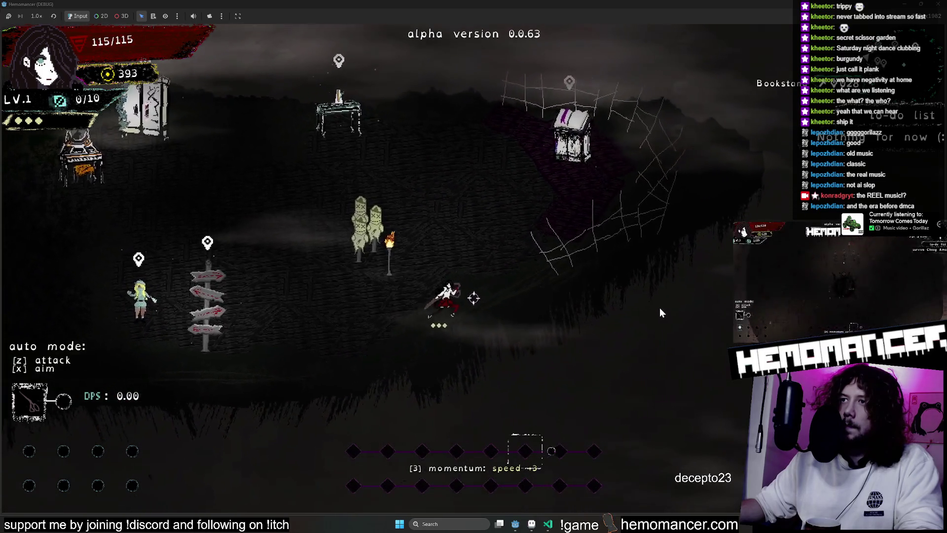
Wander the island back to the vanity and destroy the training dummies
key("w")
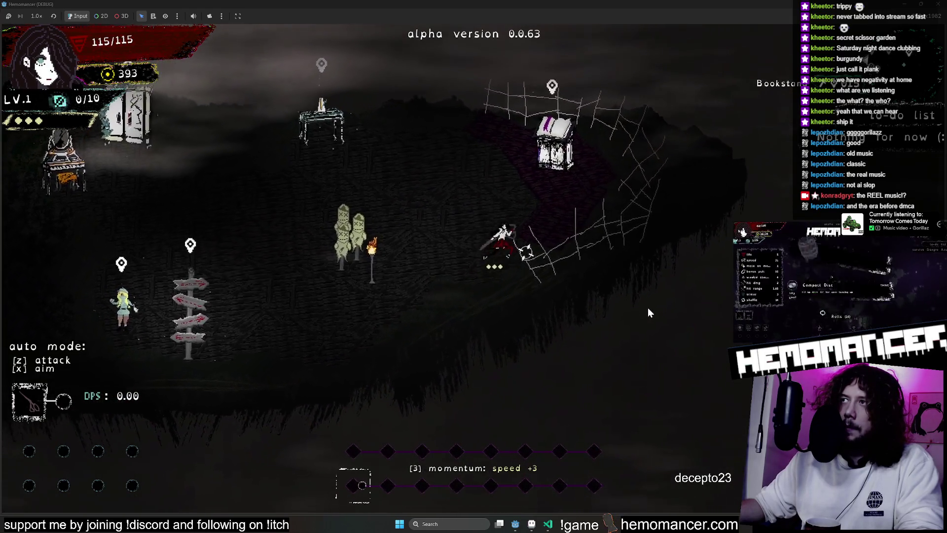
key("a")
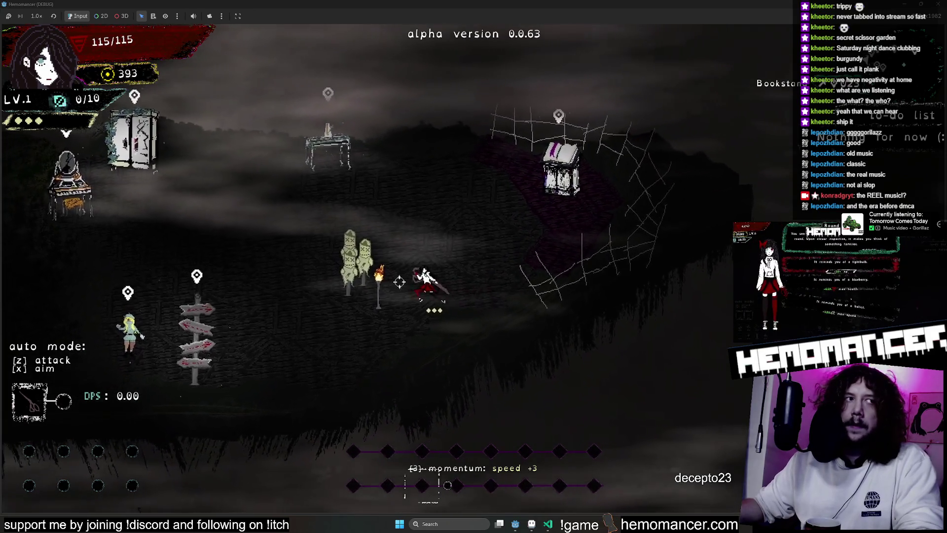
key("d")
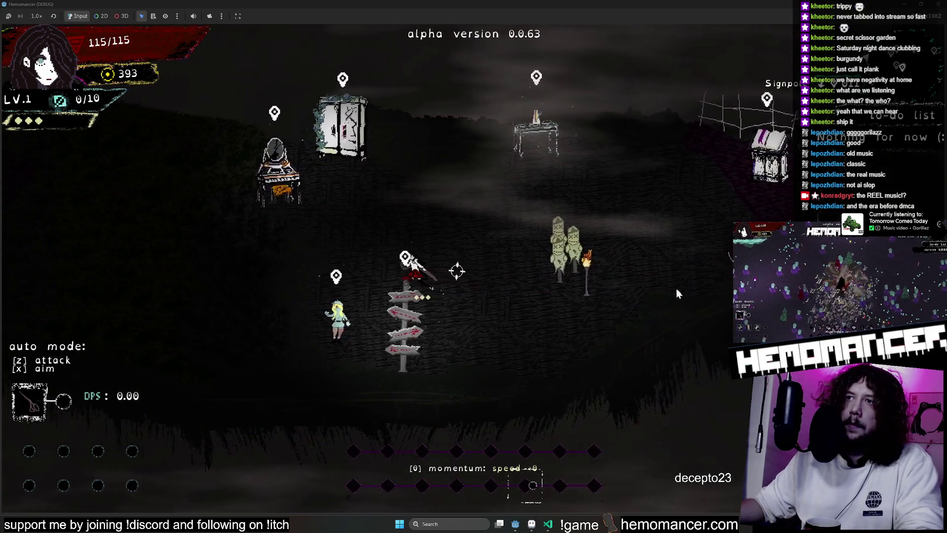
key("a")
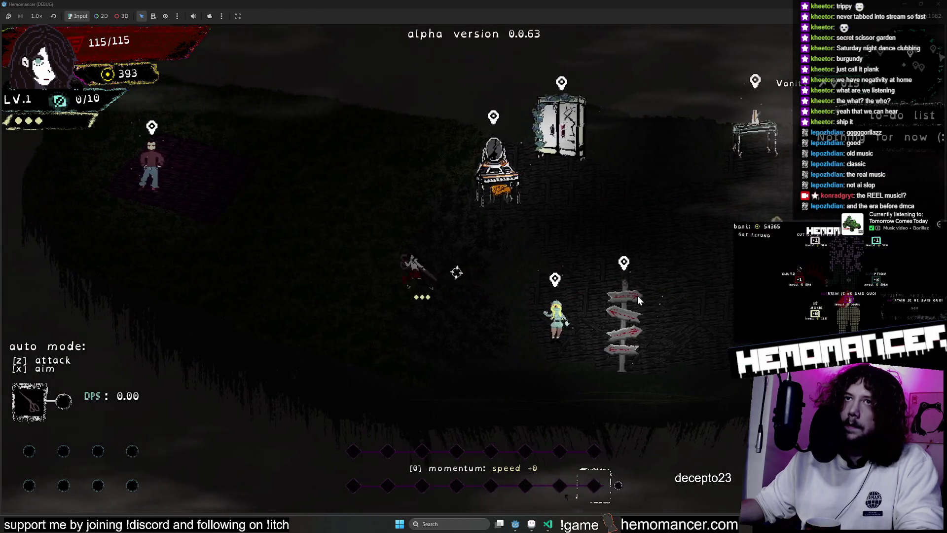
key("w")
key("d")
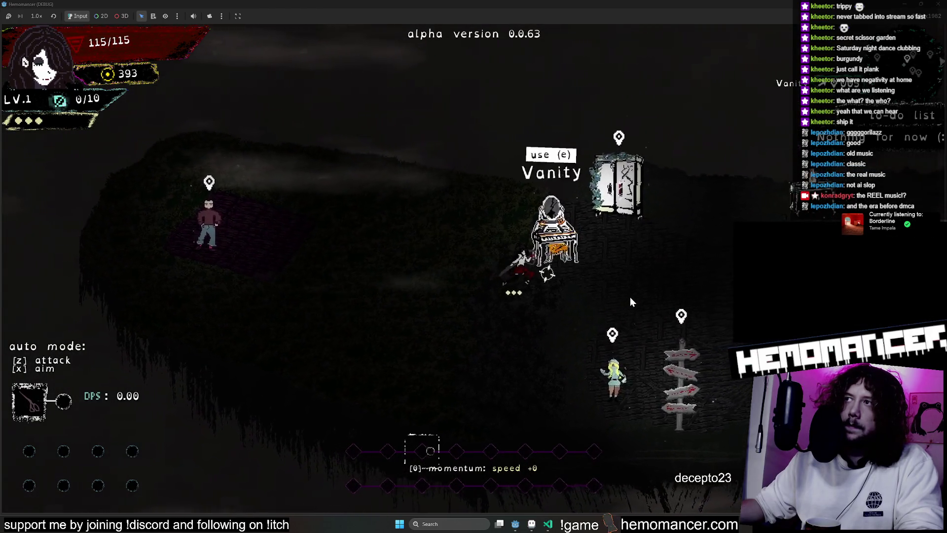
key("d")
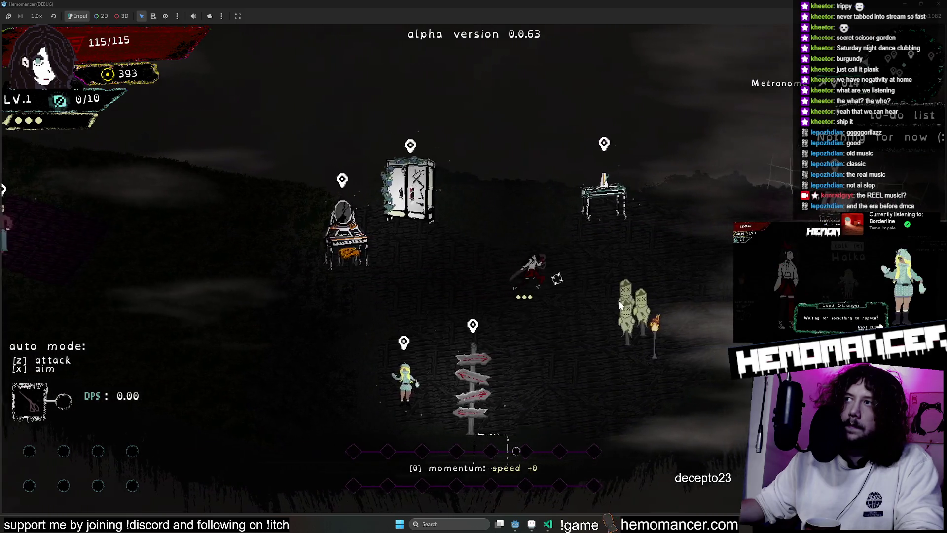
left_click(466, 348)
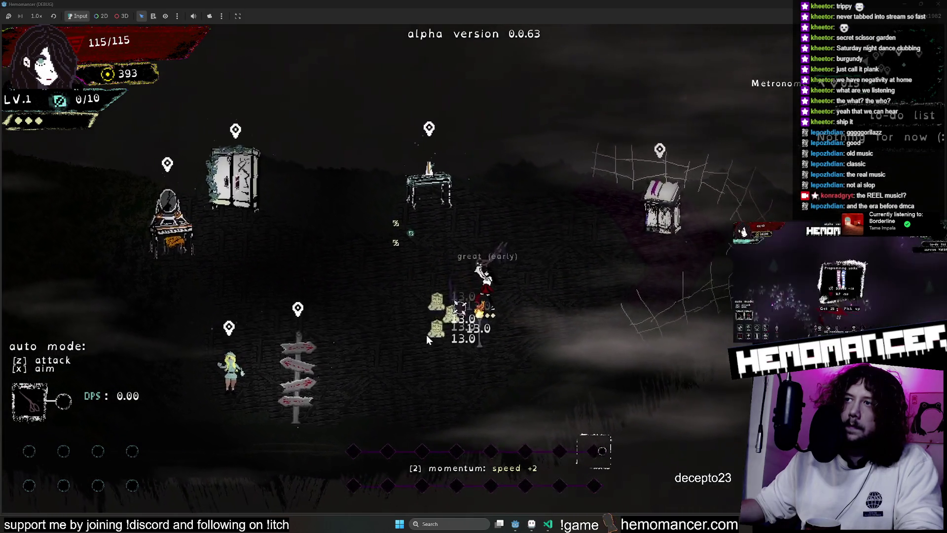
left_click(426, 335)
Walk the lobby toward the man, around him, and right past the shrine and signpost
key("a")
key("w")
key("a")
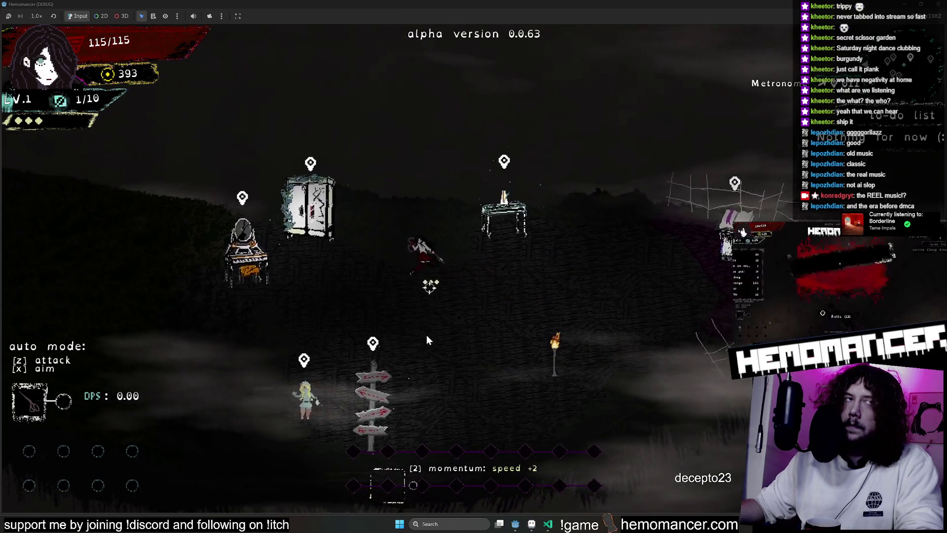
key("s")
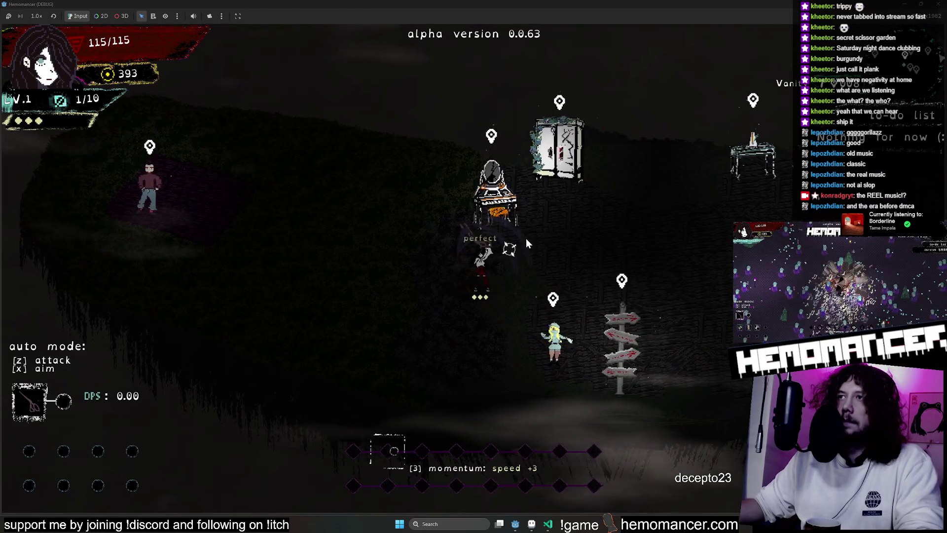
key("d")
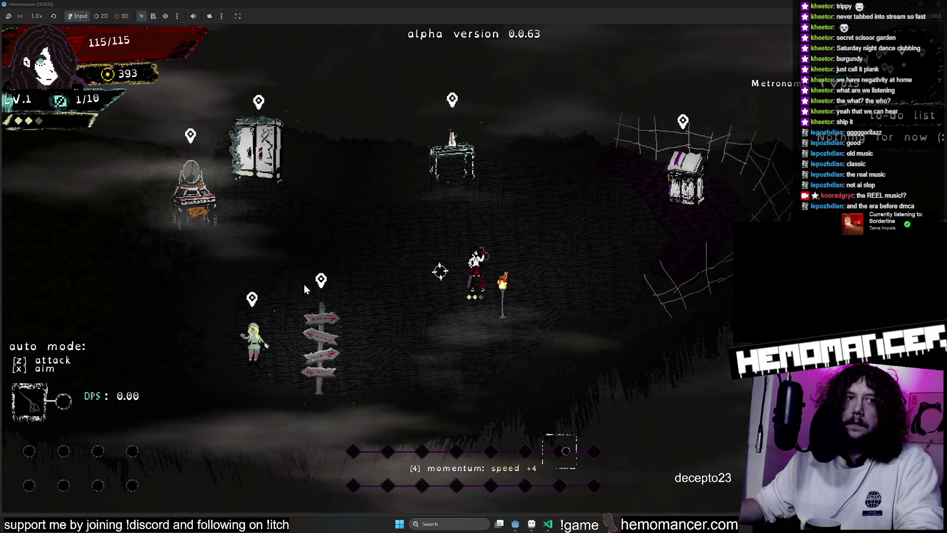
key("a")
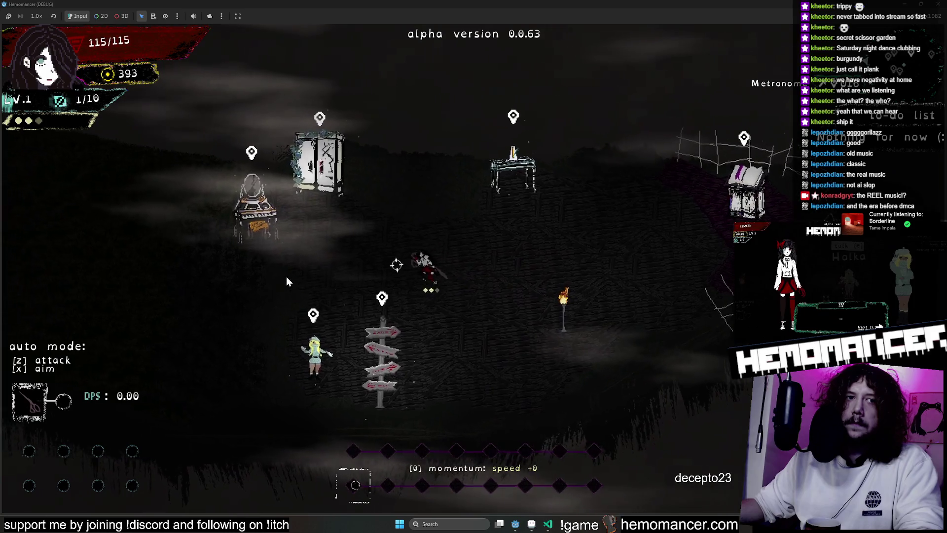
key("a")
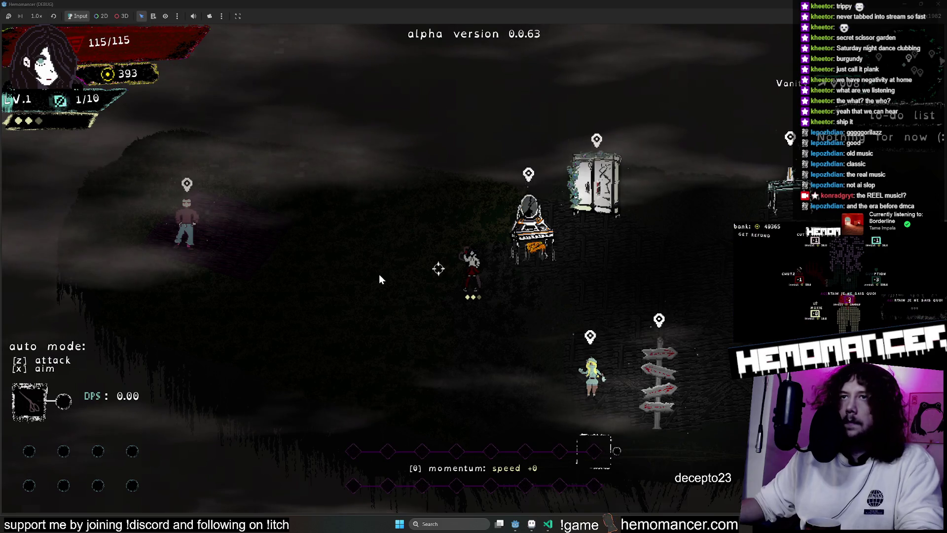
key("a")
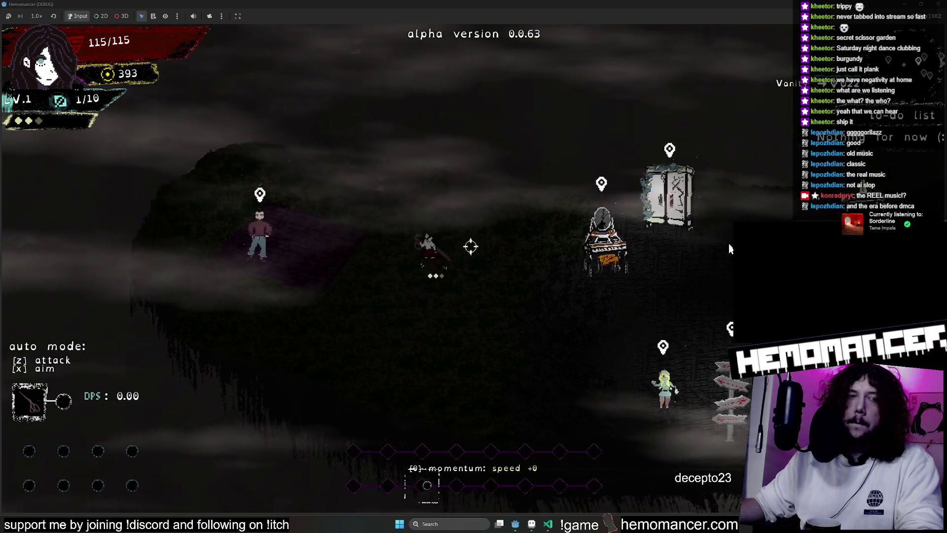
key("a")
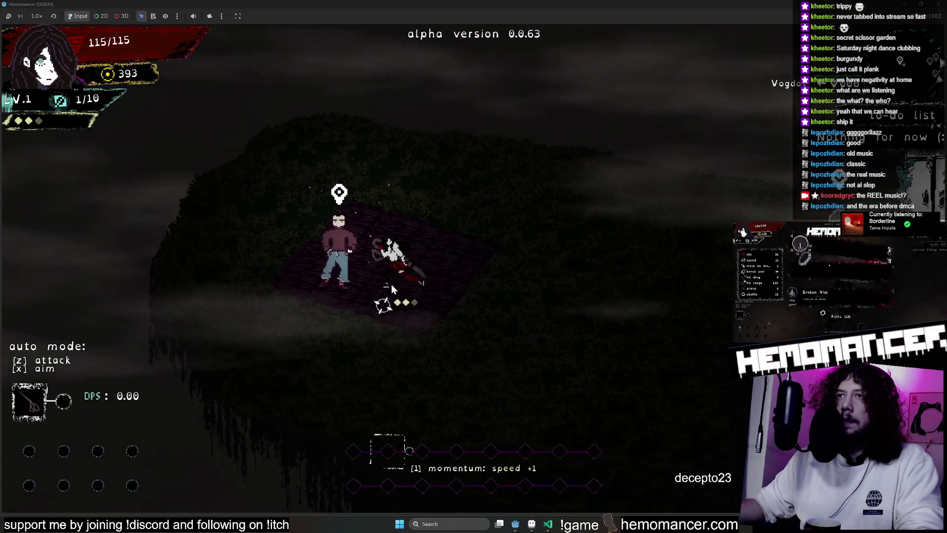
key("d")
key("s")
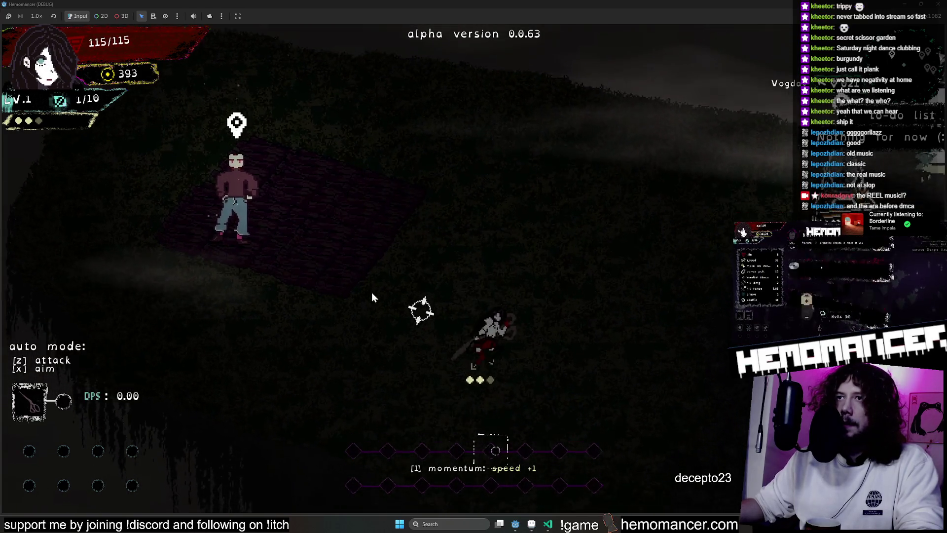
key("a")
key("w")
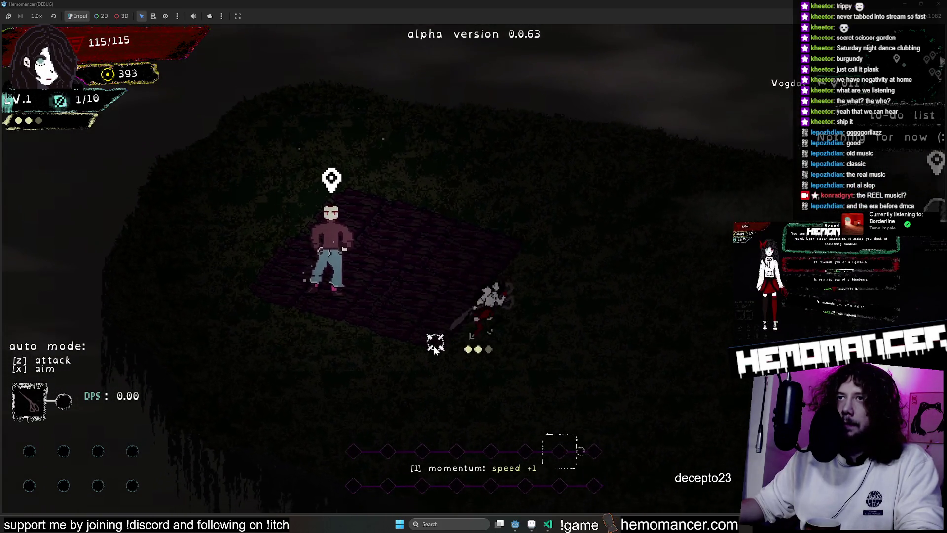
key("d")
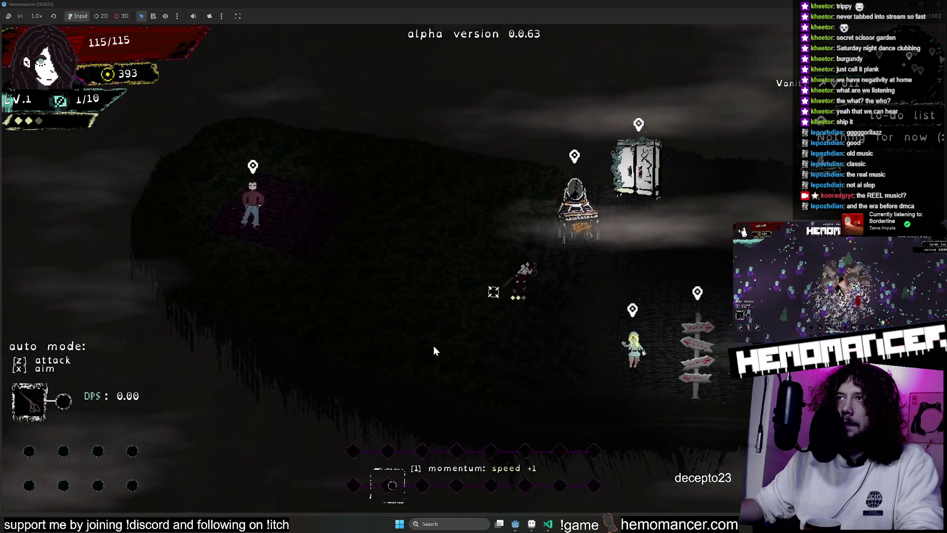
key("d")
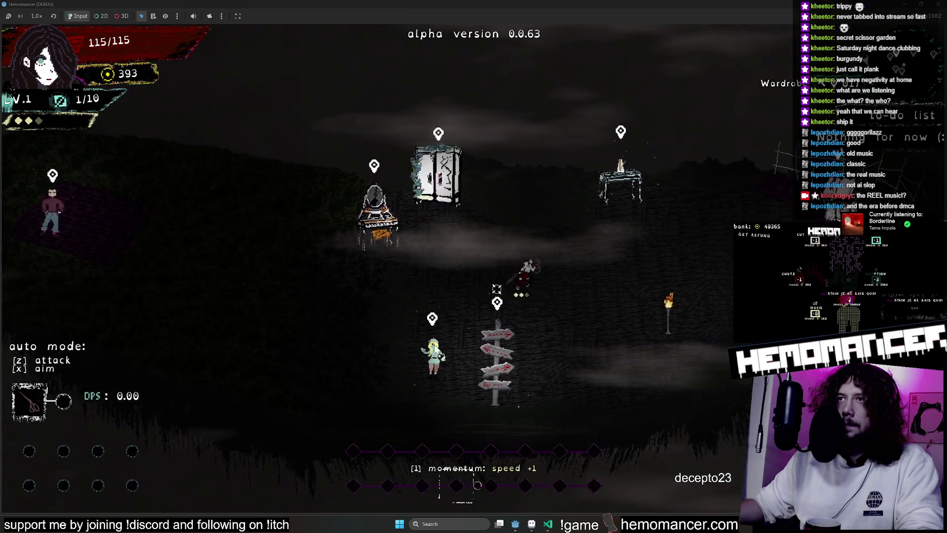
From the pause menu's Debug panel add the Mask trinket, then go back and continue playing
key("Escape")
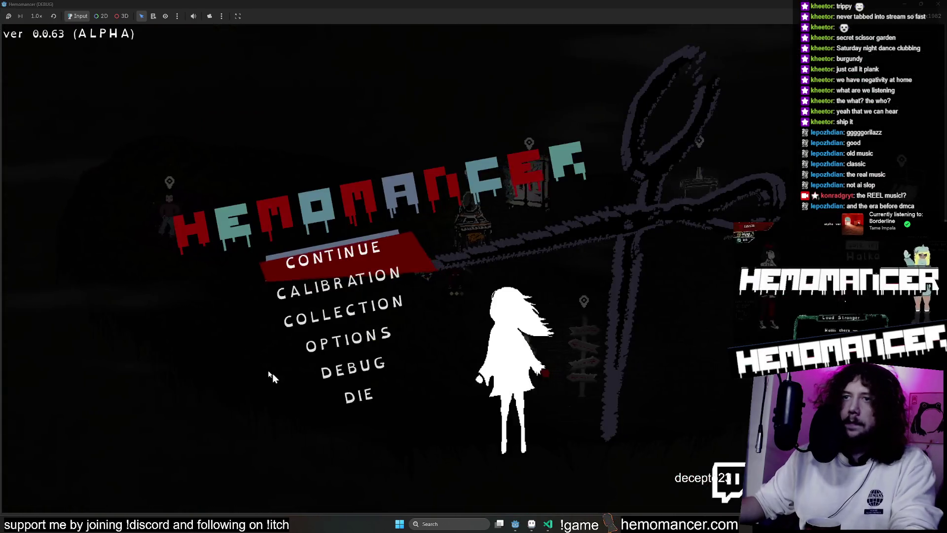
left_click(353, 366)
left_click(266, 111)
left_click(259, 84)
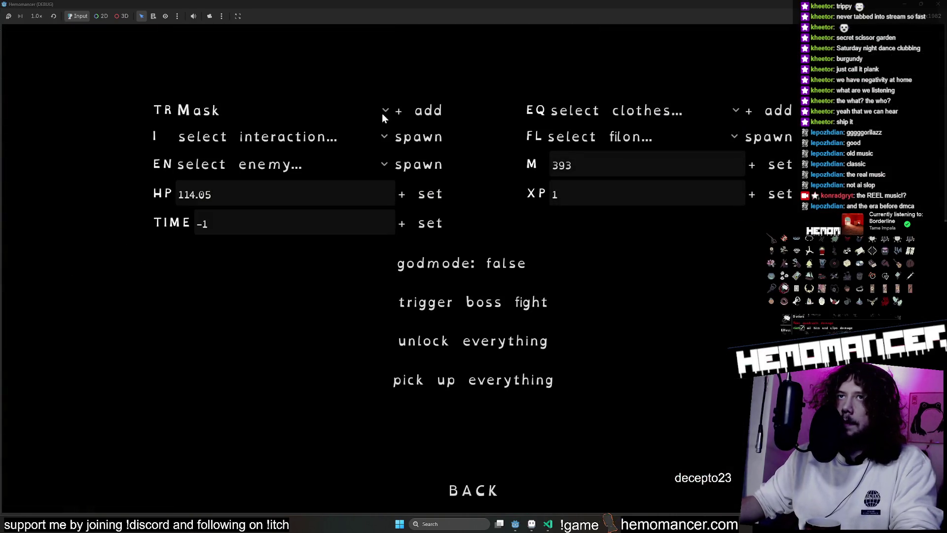
left_click(489, 498)
left_click(328, 268)
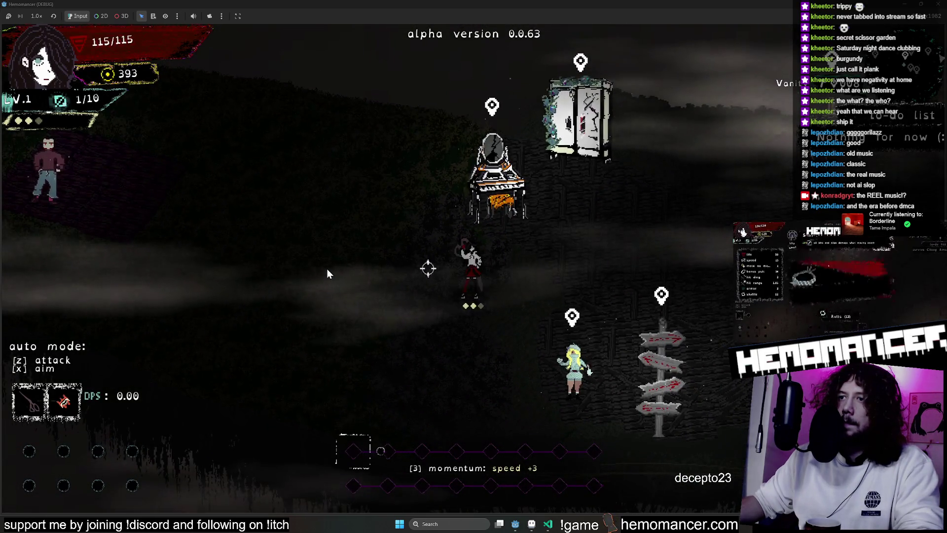
Turn on auto-attack with Z and explore the lobby from Vogdav to the piano, wardrobe and Metronome table
key("z")
key("a")
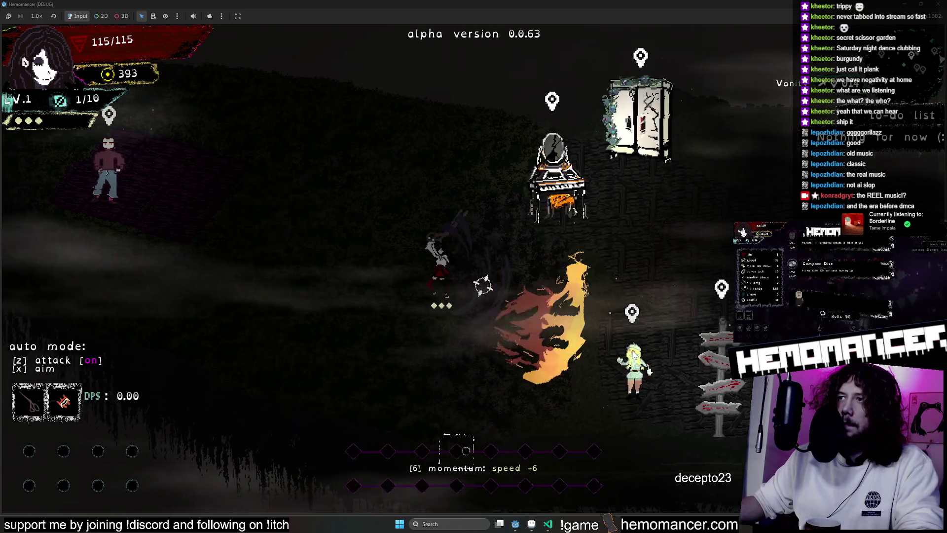
key("w")
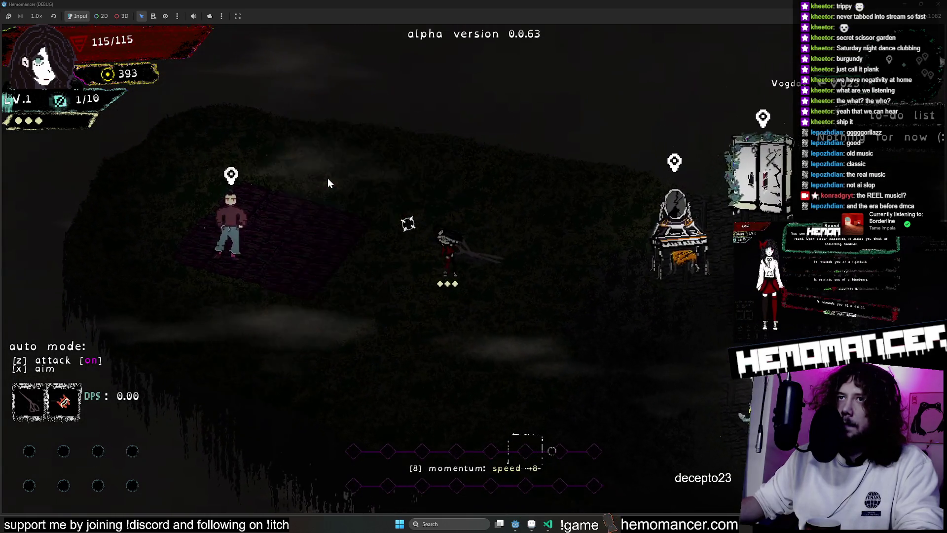
key("a")
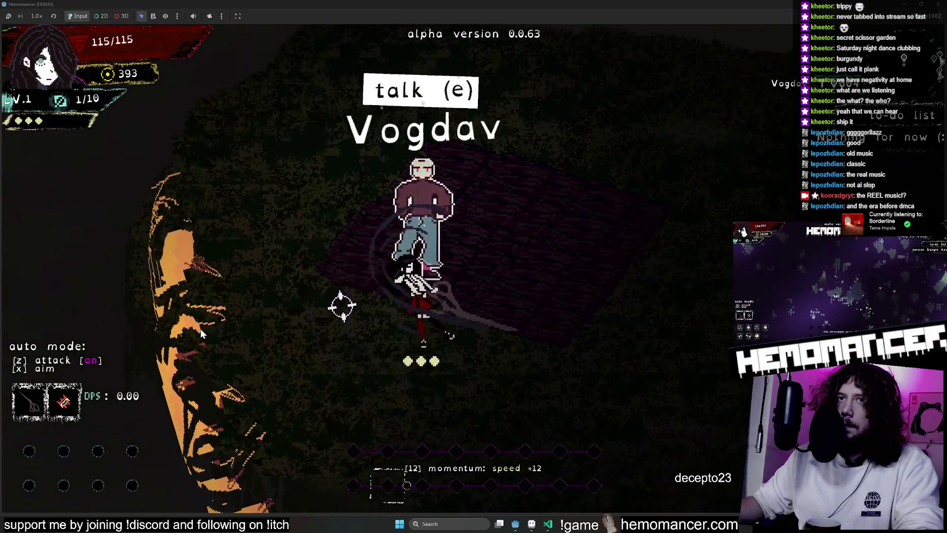
key("s")
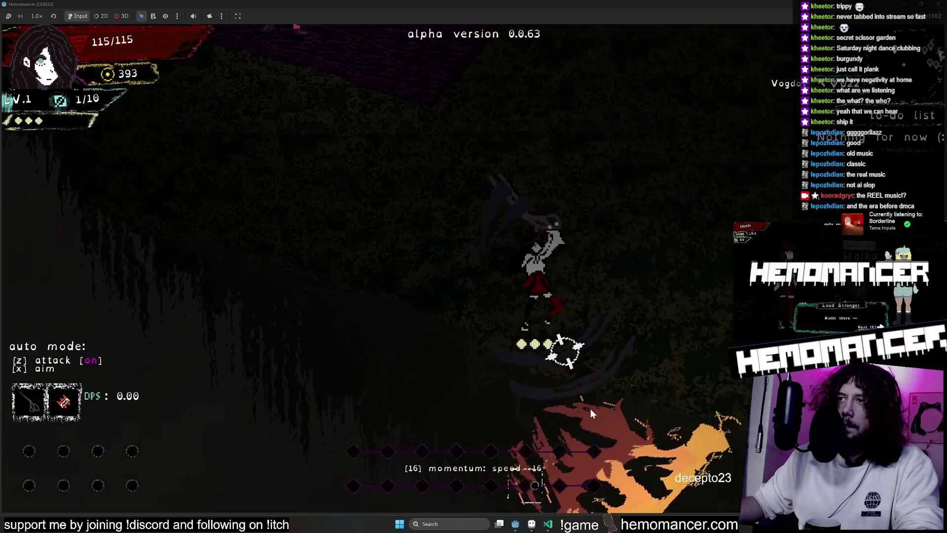
key("d")
key("d")
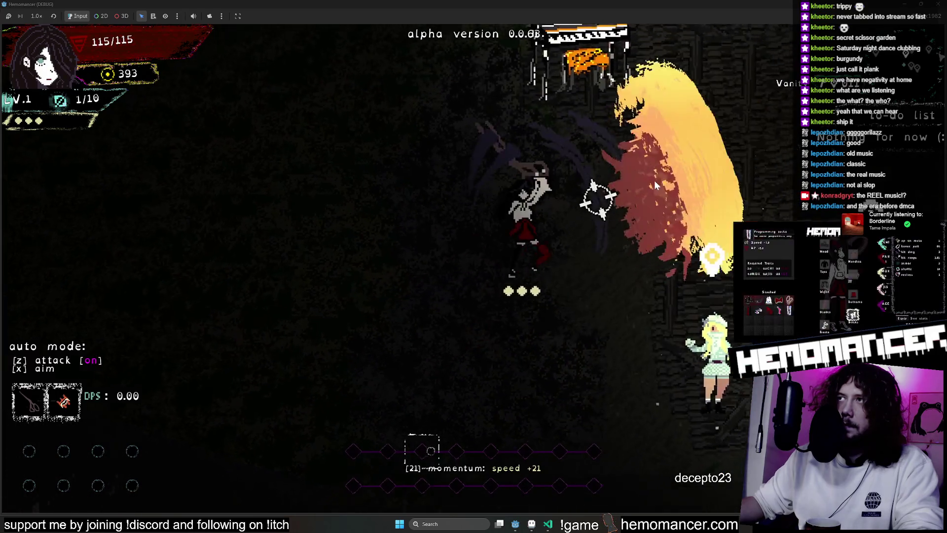
key("w")
key("w")
key("d")
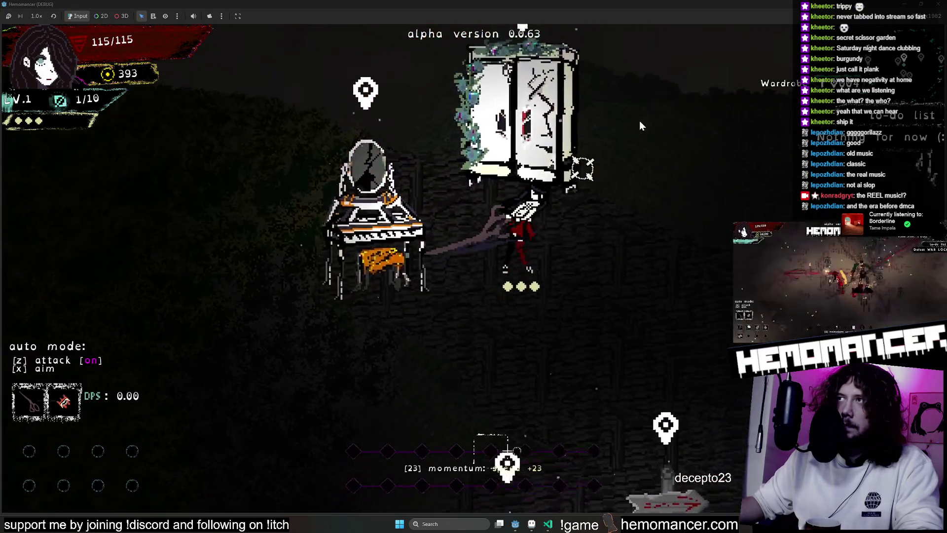
key("d")
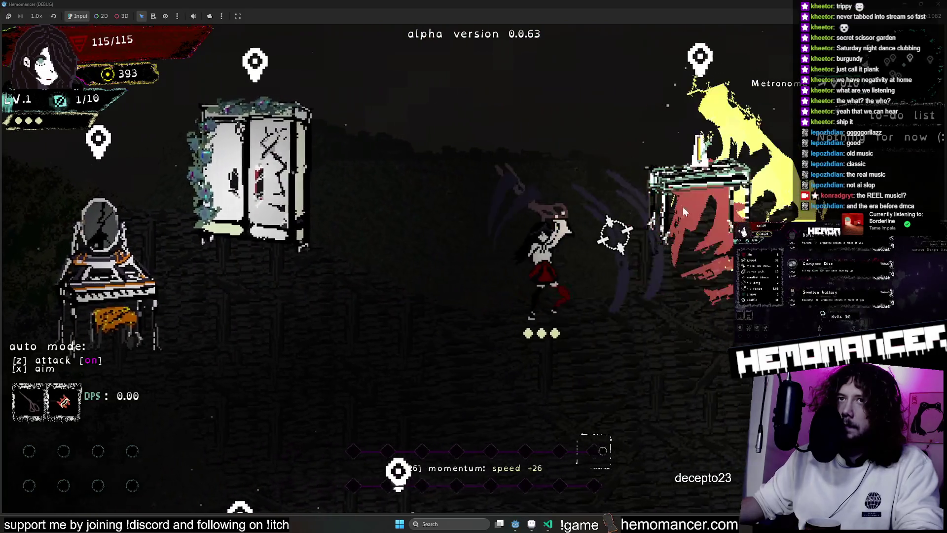
key("e")
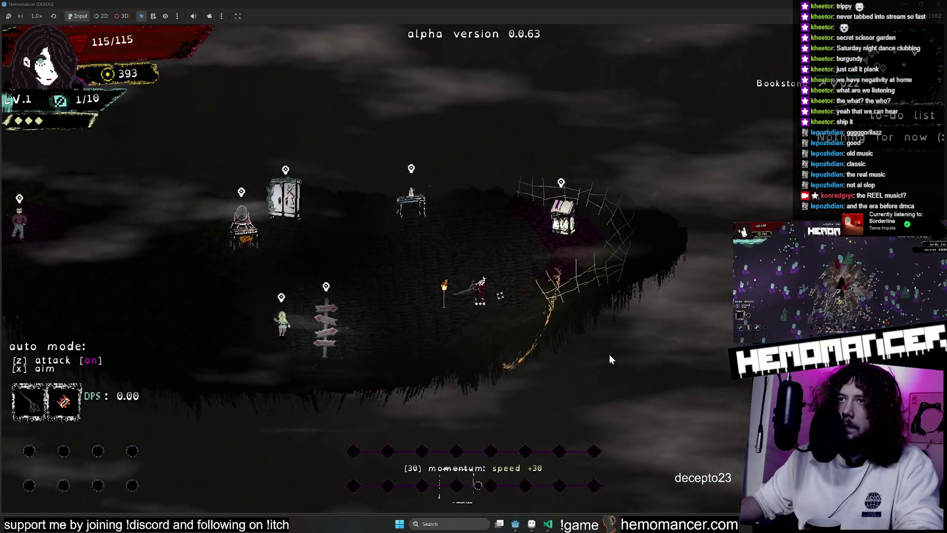
key("s")
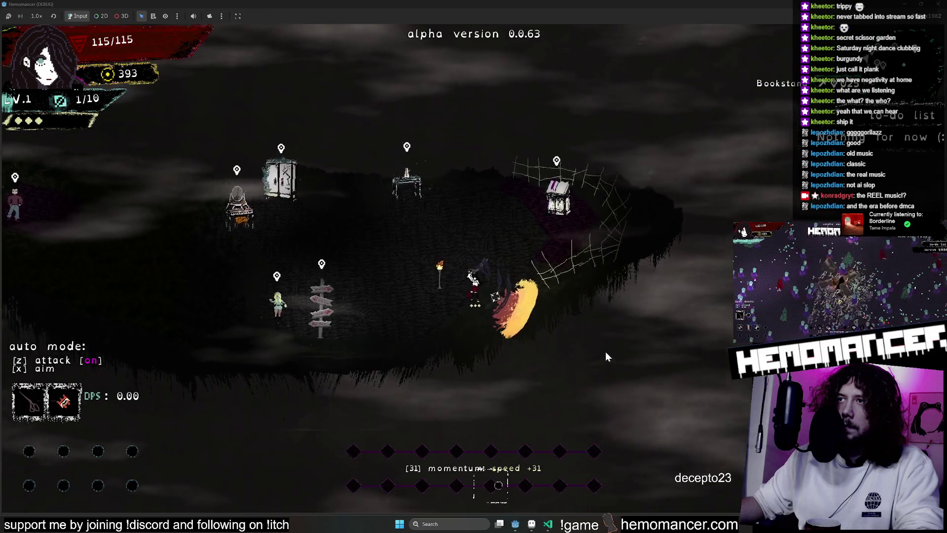
key("a")
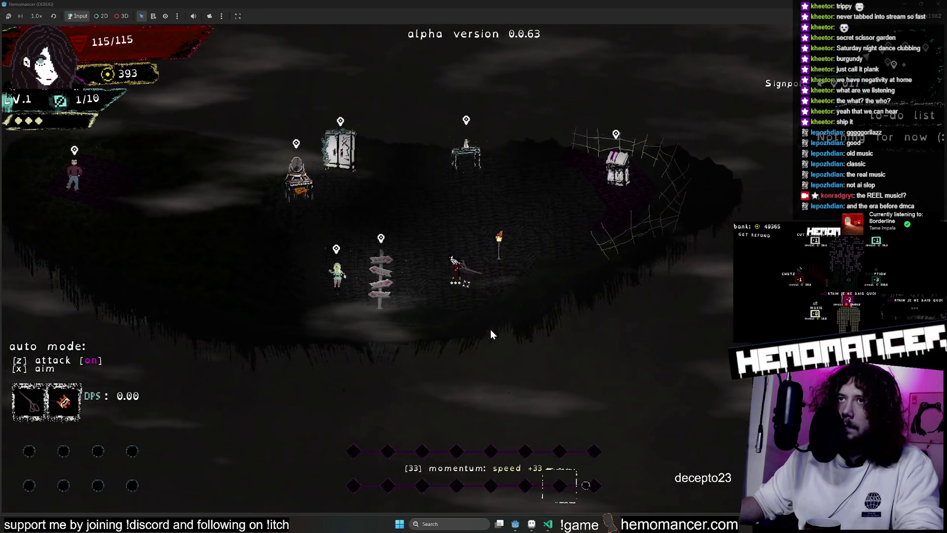
Pause, close the running game and bring up the locus_anima lobby artwork in Aseprite
key("Escape")
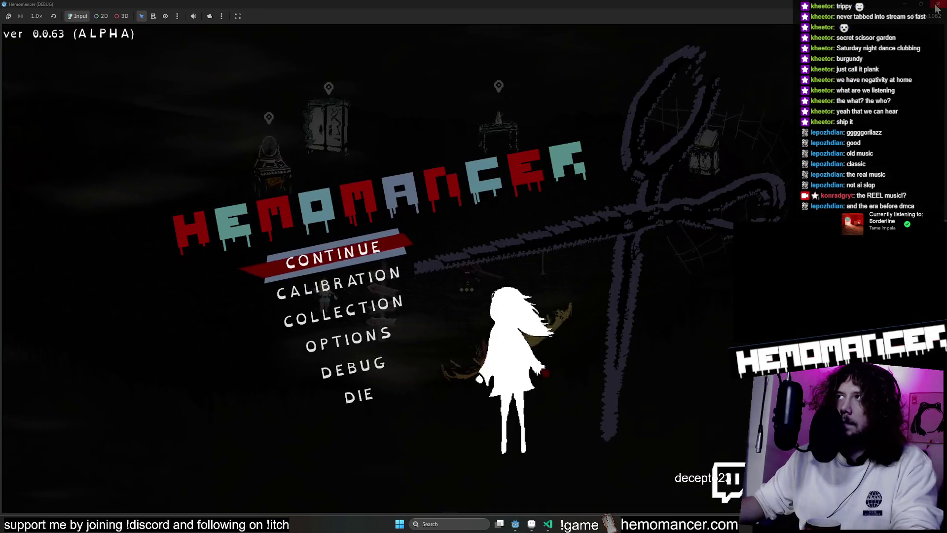
left_click(937, 7)
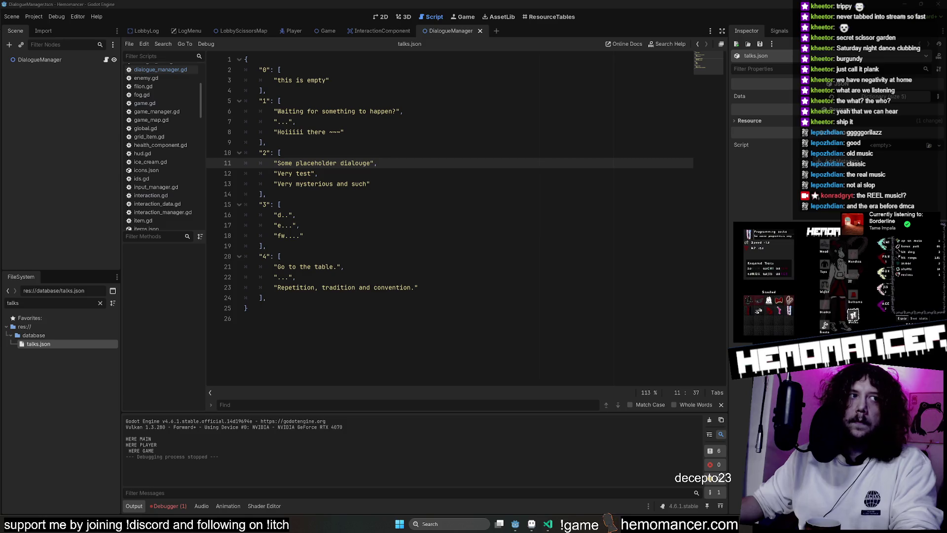
left_click(533, 525)
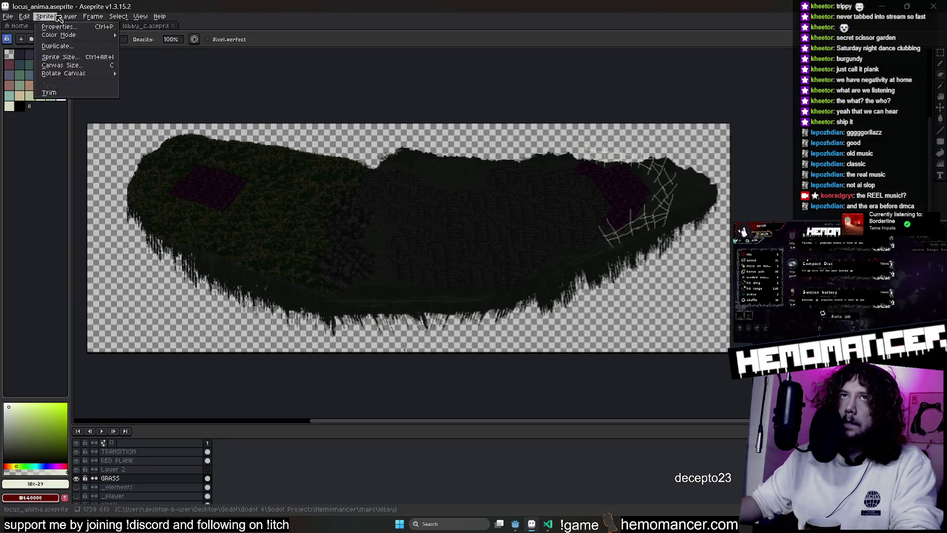
Via Sprite > Canvas Size add 500px of empty canvas at the top and bottom of the island
left_click(61, 66)
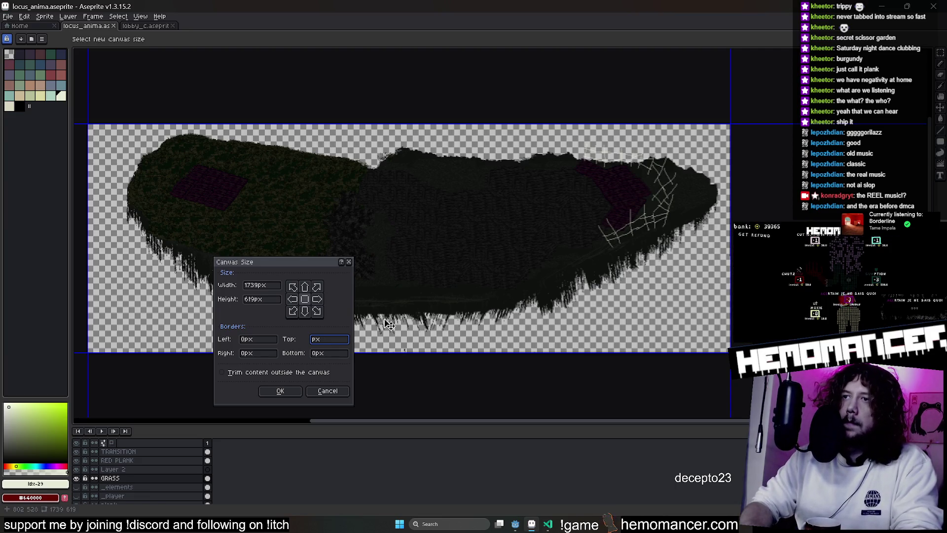
type("500")
type("500")
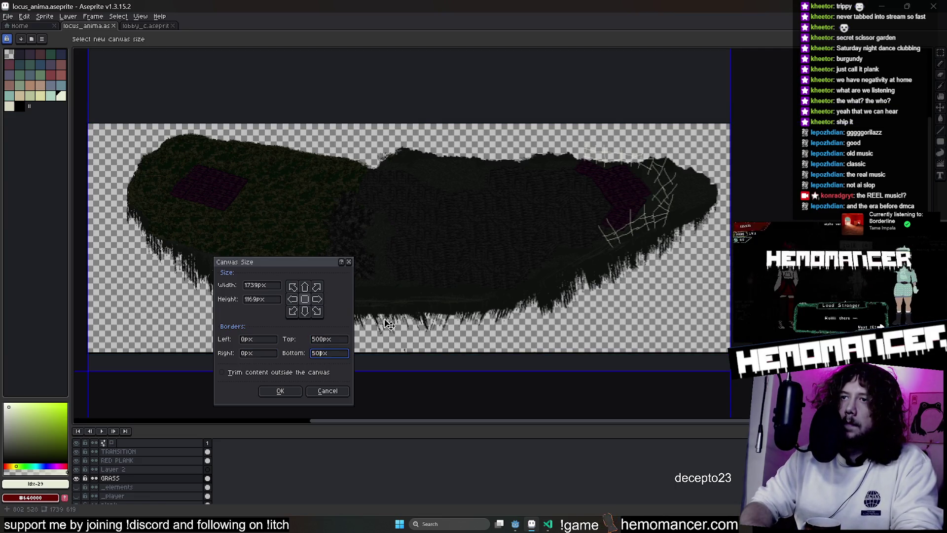
key("Return")
scroll(385, 305, "down", 3)
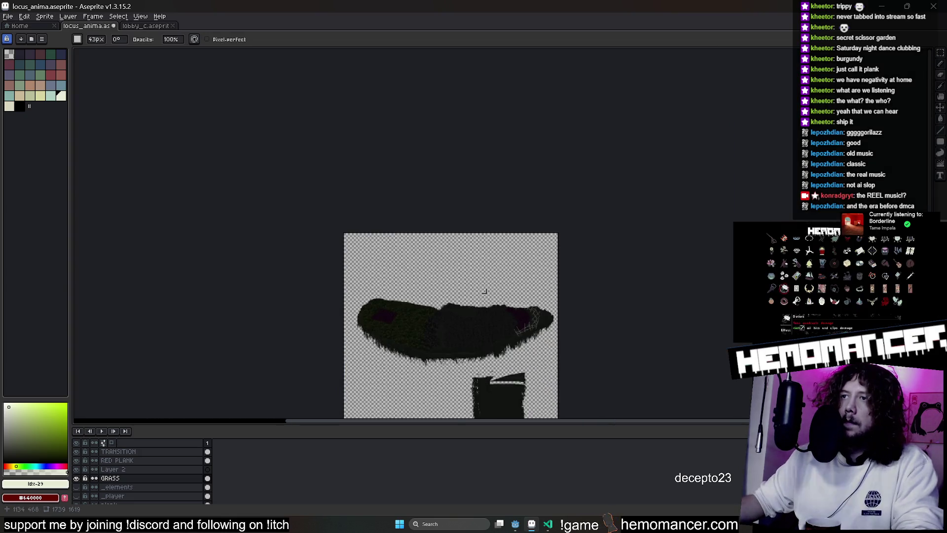
scroll(384, 305, "down", 1)
scroll(441, 204, "up", 3)
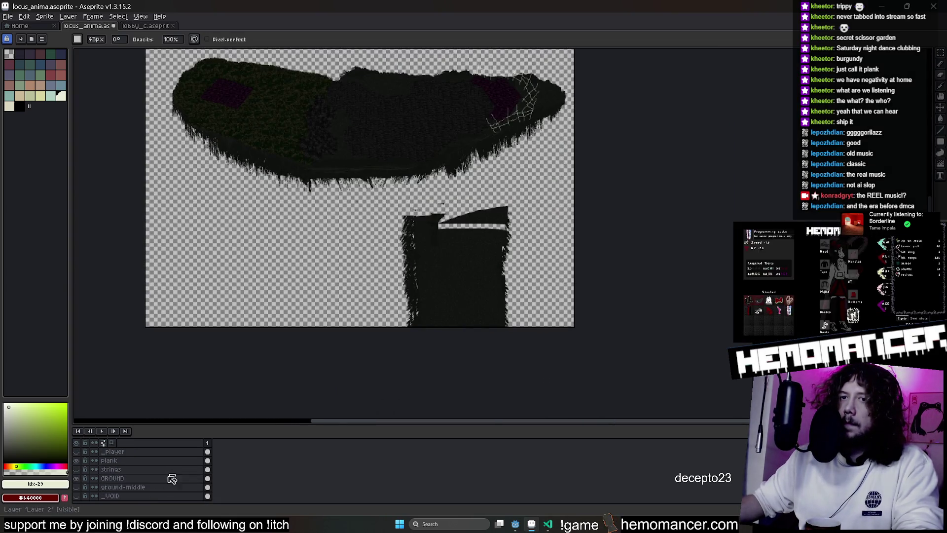
On the GRASS layer marquee the island's left half, Ctrl-drag a copy upward and flip it vertically
left_click(76, 487)
left_click(113, 478)
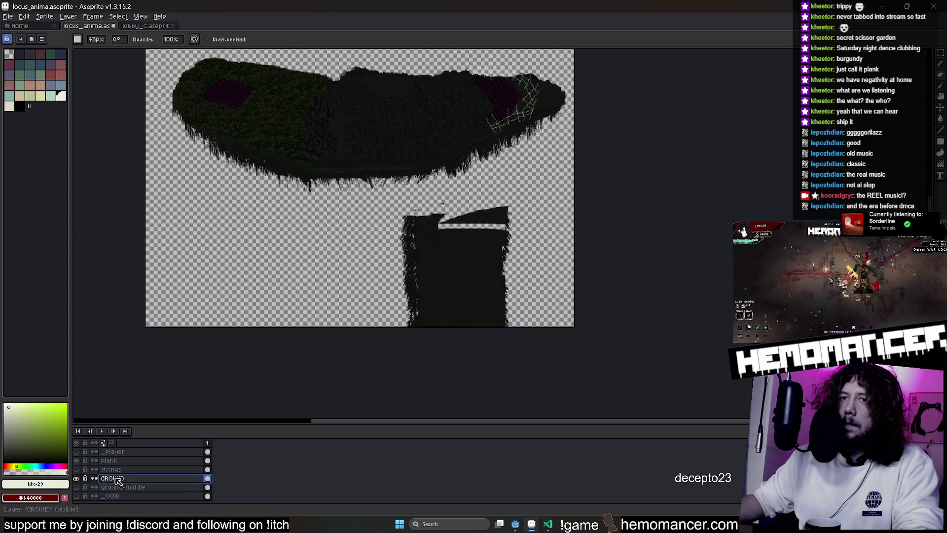
scroll(183, 447, "down", 1)
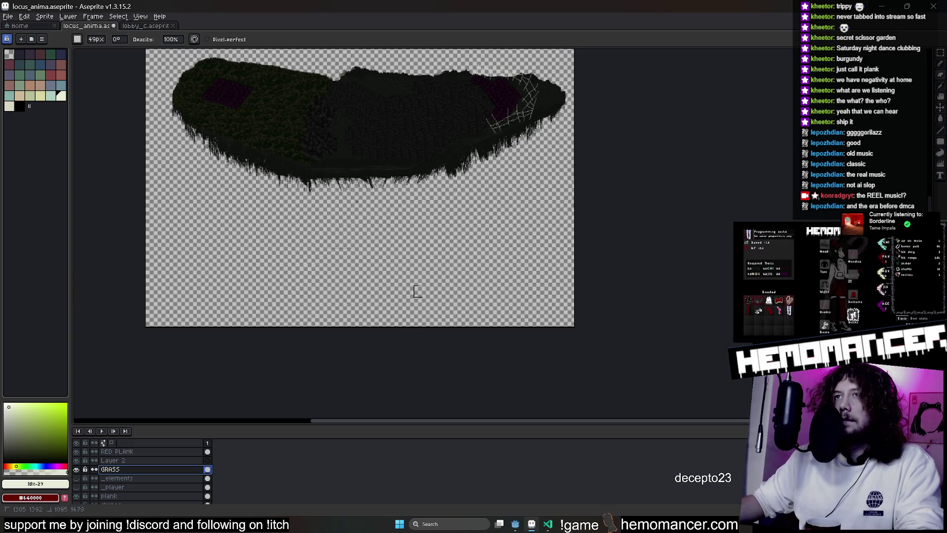
scroll(240, 252, "up", 1)
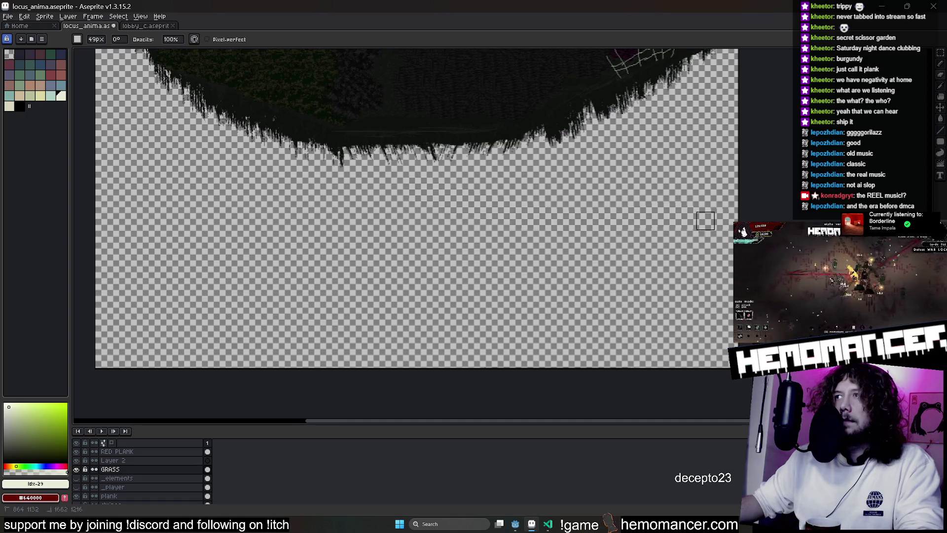
scroll(607, 363, "down", 1)
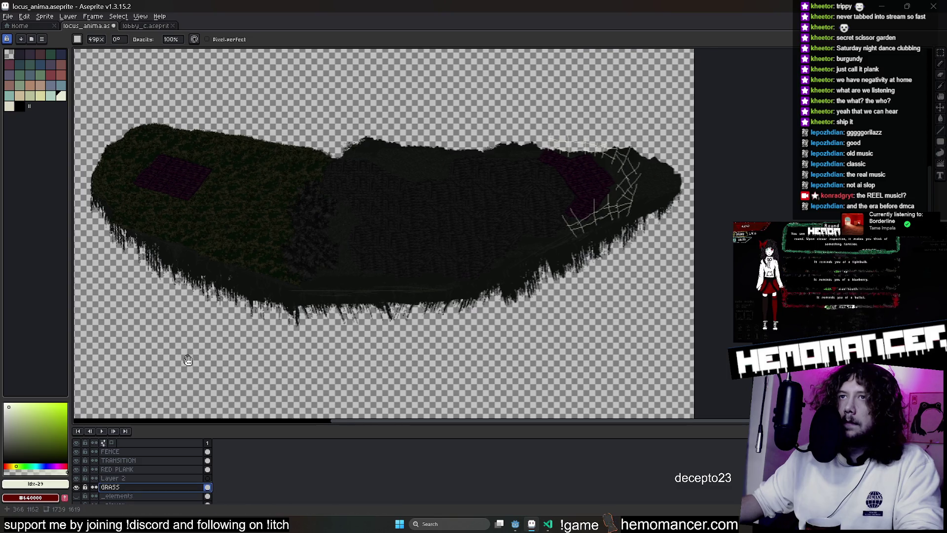
left_click_drag(186, 360, 212, 386)
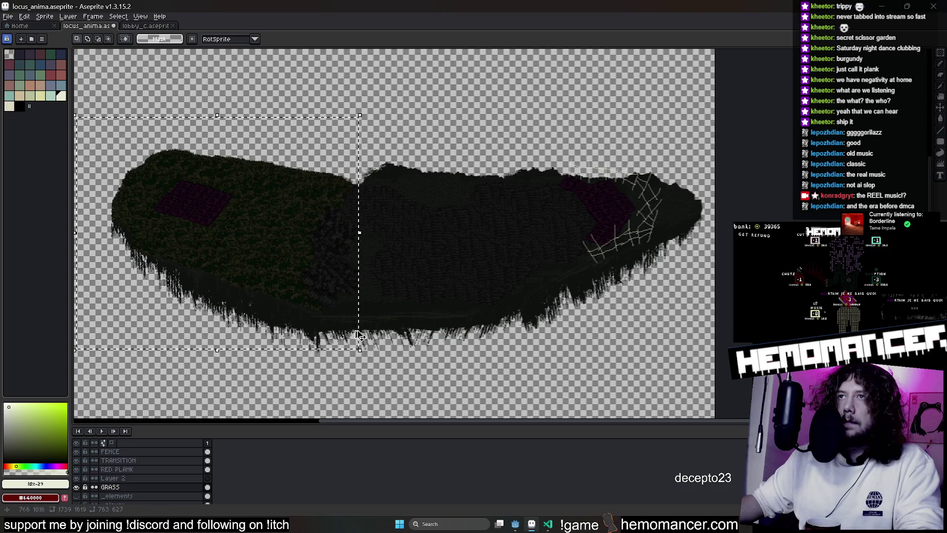
mouse_move(353, 316)
left_mouse_down()
mouse_move(381, 227)
mouse_move(513, 227)
mouse_move(502, 237)
left_mouse_up()
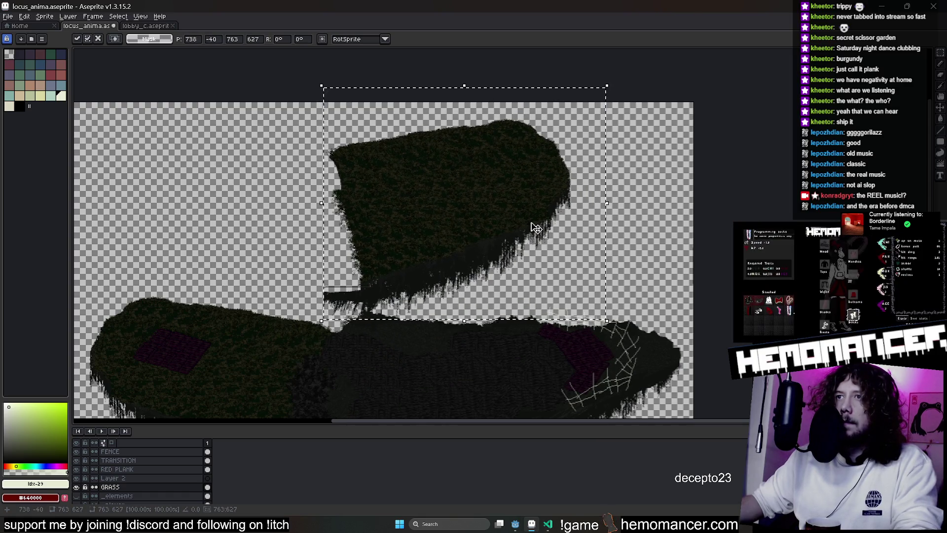
key("shift+v")
Reposition and slightly rotate the flipped grass piece, settling it higher above the island
mouse_move(524, 237)
left_mouse_down()
mouse_move(613, 291)
mouse_move(636, 342)
mouse_move(612, 252)
mouse_move(545, 241)
mouse_move(518, 251)
left_mouse_up()
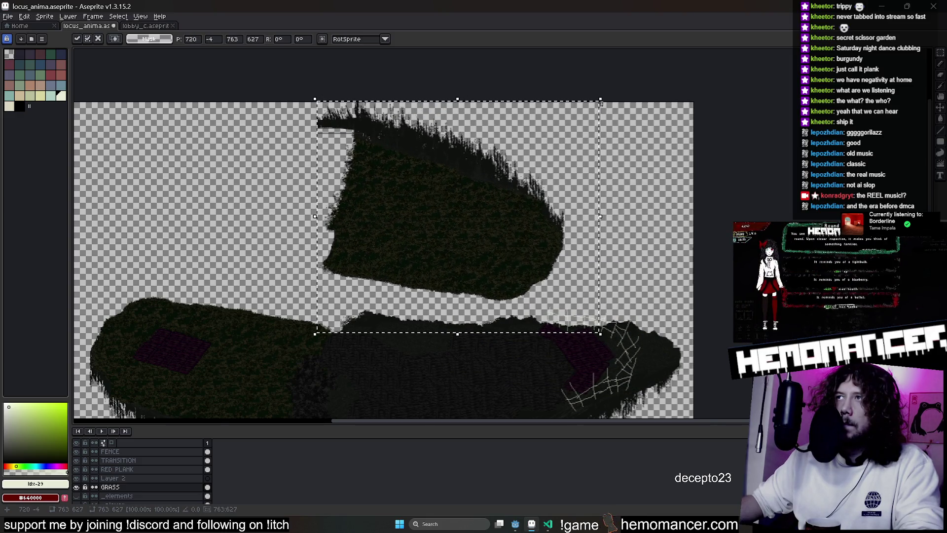
left_click_drag(604, 94, 516, 92)
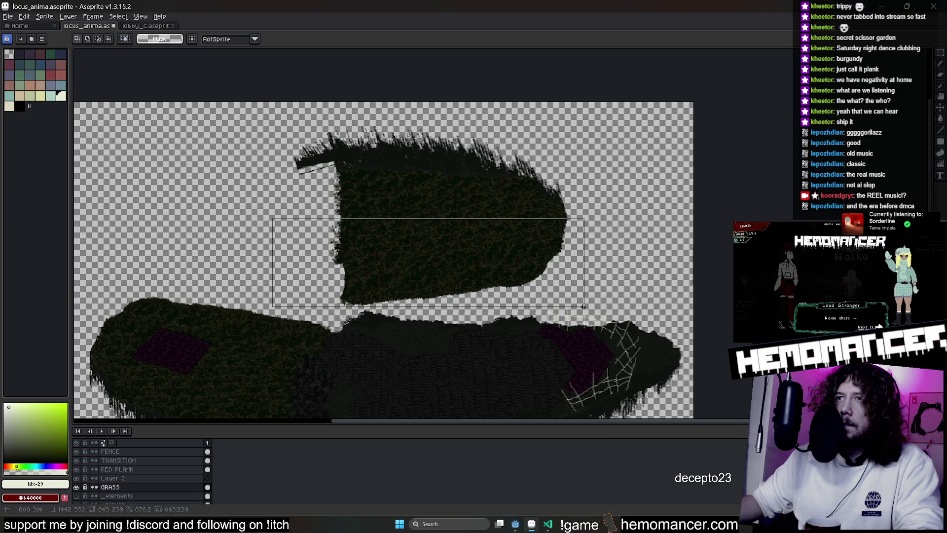
left_click_drag(516, 297, 509, 295)
scroll(366, 267, "up", 1)
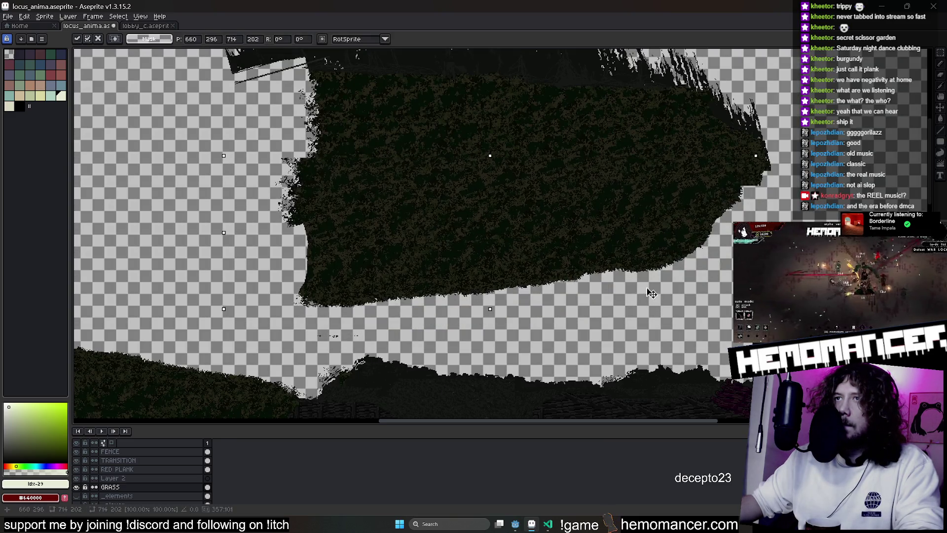
left_click_drag(664, 319, 663, 289)
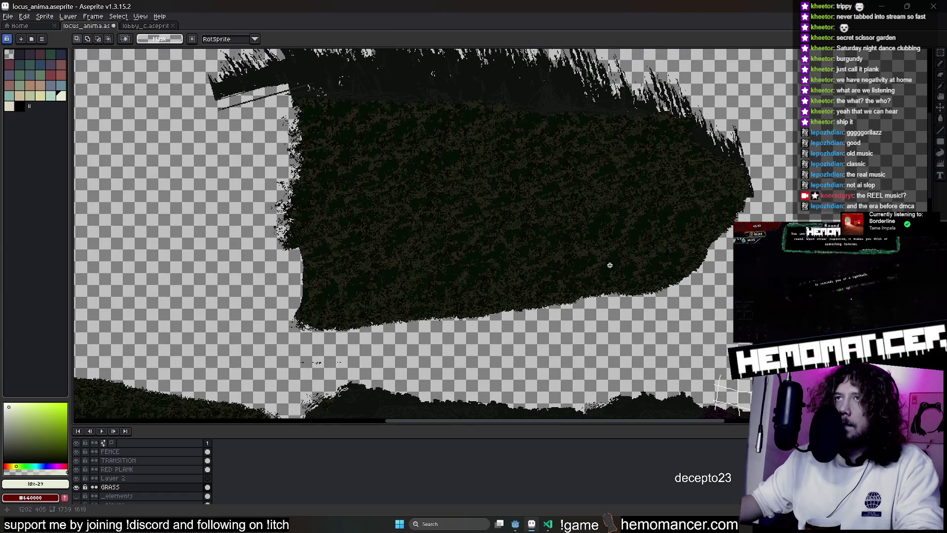
scroll(588, 242, "down", 1)
scroll(555, 250, "up", 1)
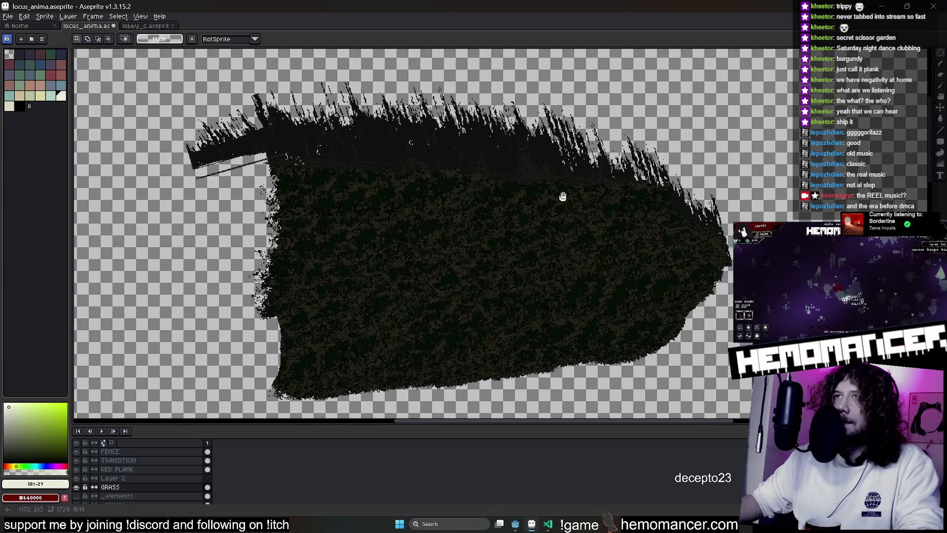
left_click_drag(424, 105, 404, 158)
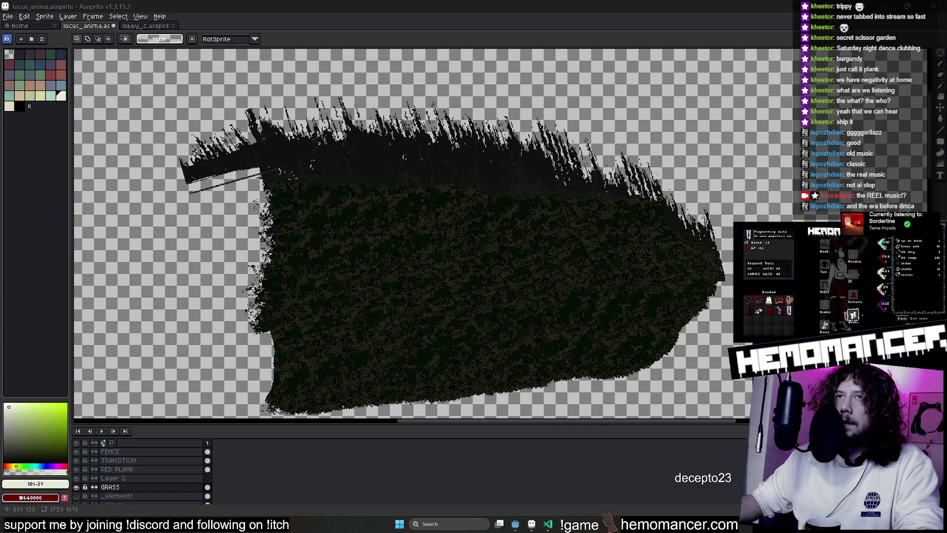
scroll(193, 120, "up", 2)
scroll(192, 121, "down", 2)
Push the spiky top region of the grass piece down and commit the transform
key("e")
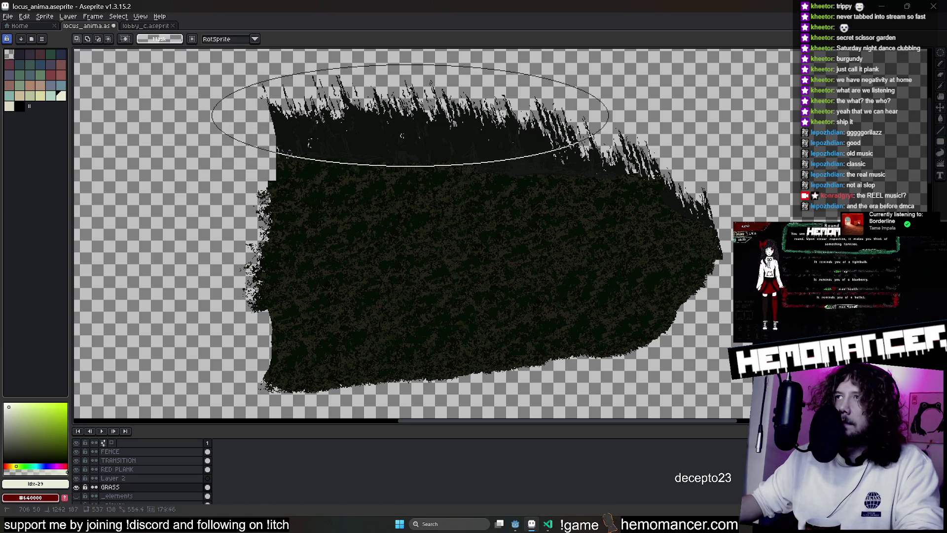
mouse_move(581, 128)
left_mouse_down()
mouse_move(583, 156)
mouse_move(584, 136)
left_mouse_up()
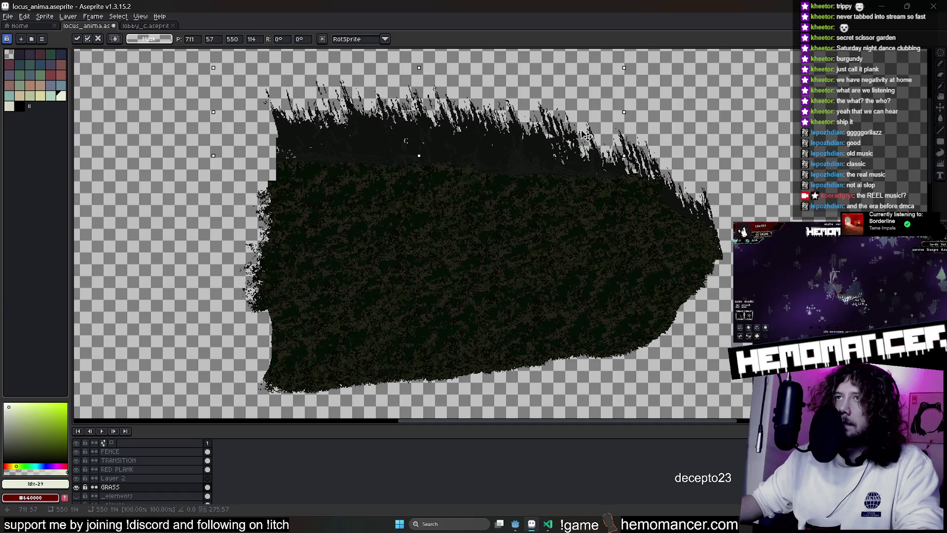
key("Return")
scroll(532, 207, "down", 2)
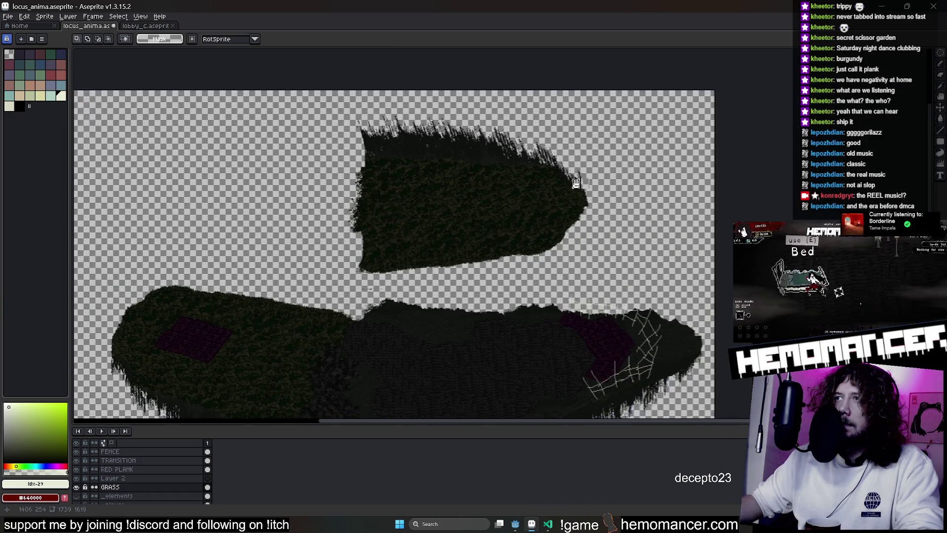
scroll(441, 220, "up", 2)
Lasso the grass blob's lower part, raise it slightly, commit and deselect
key("e")
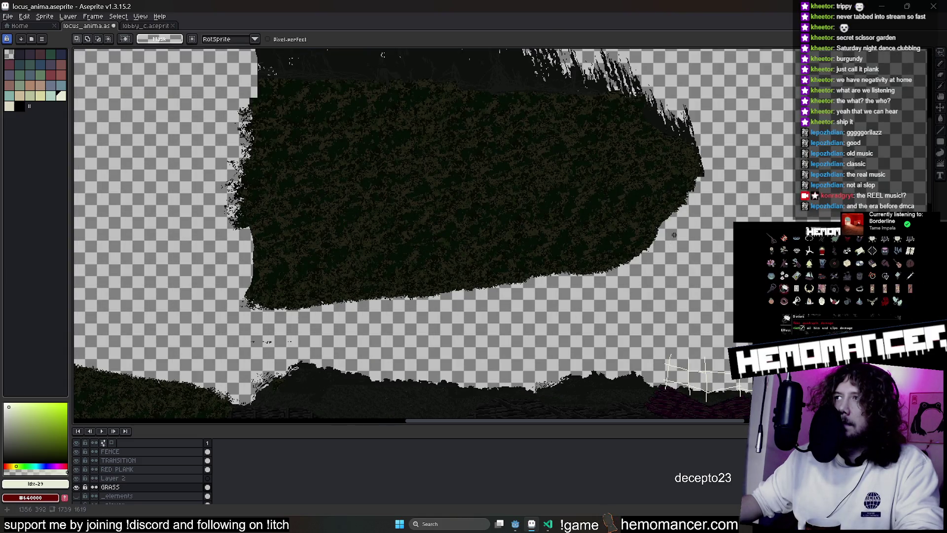
left_click_drag(673, 234, 623, 298)
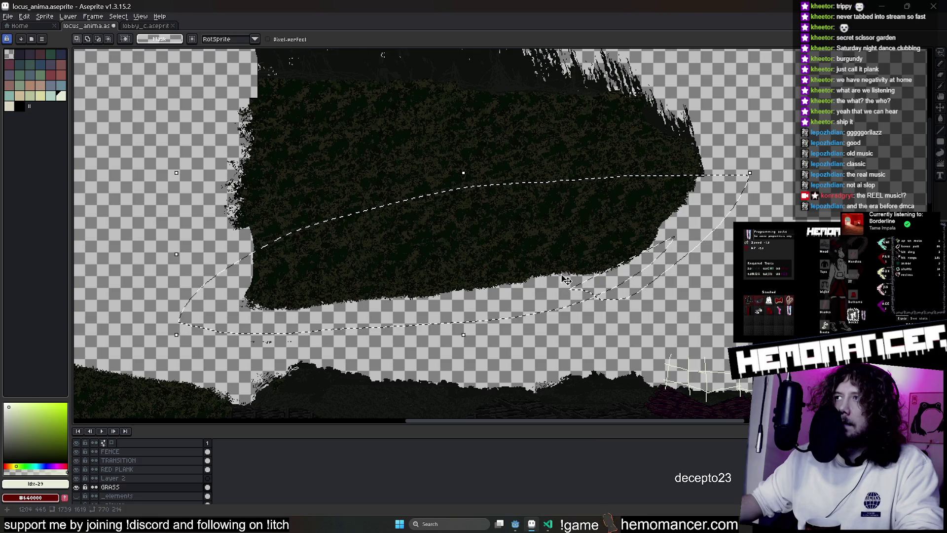
left_click_drag(564, 279, 566, 276)
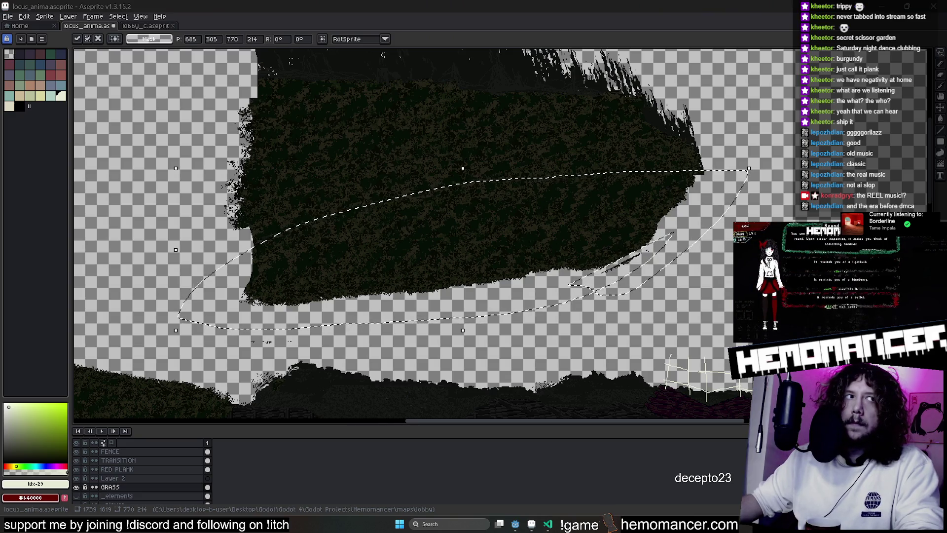
key("e")
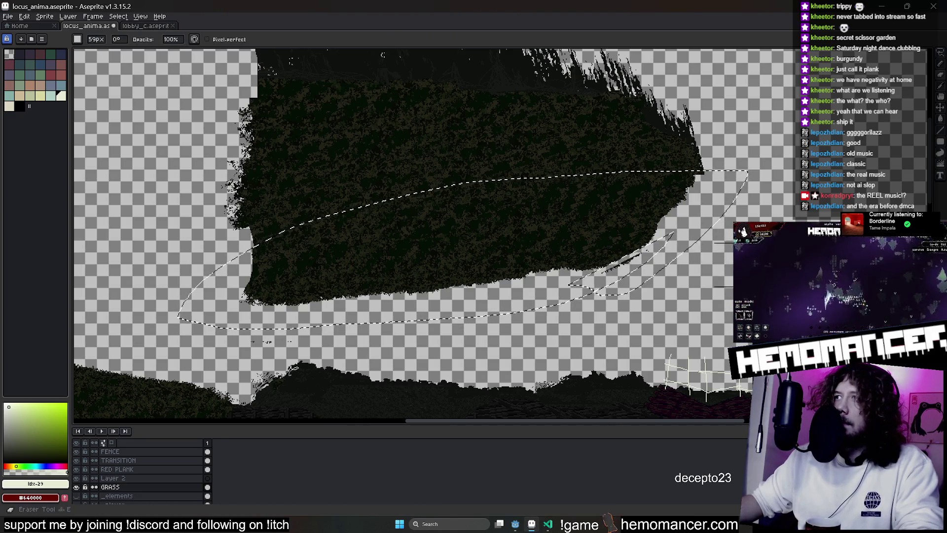
key("ctrl+d")
scroll(650, 254, "down", 2)
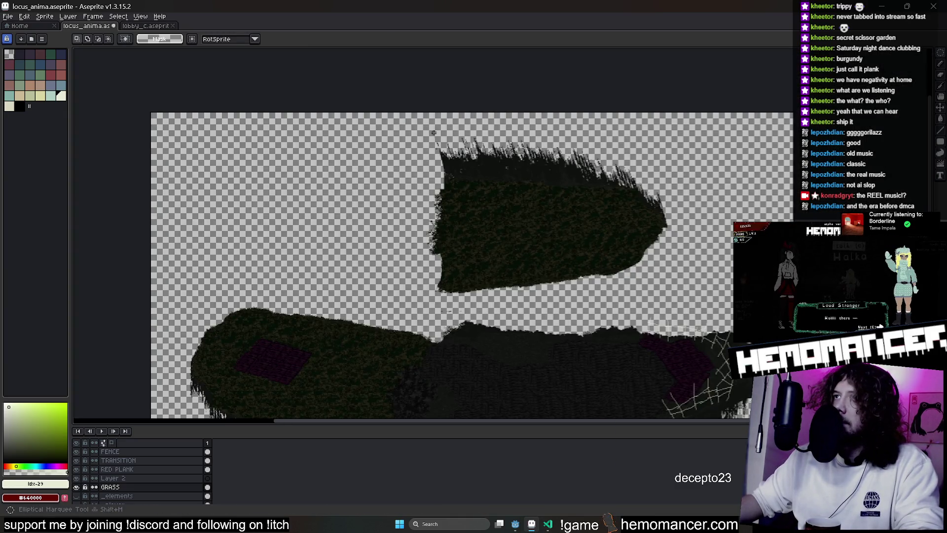
Select an oval area around the blob and erase stray pixels there
left_click_drag(637, 265, 697, 296)
key("e")
scroll(440, 353, "up", 3)
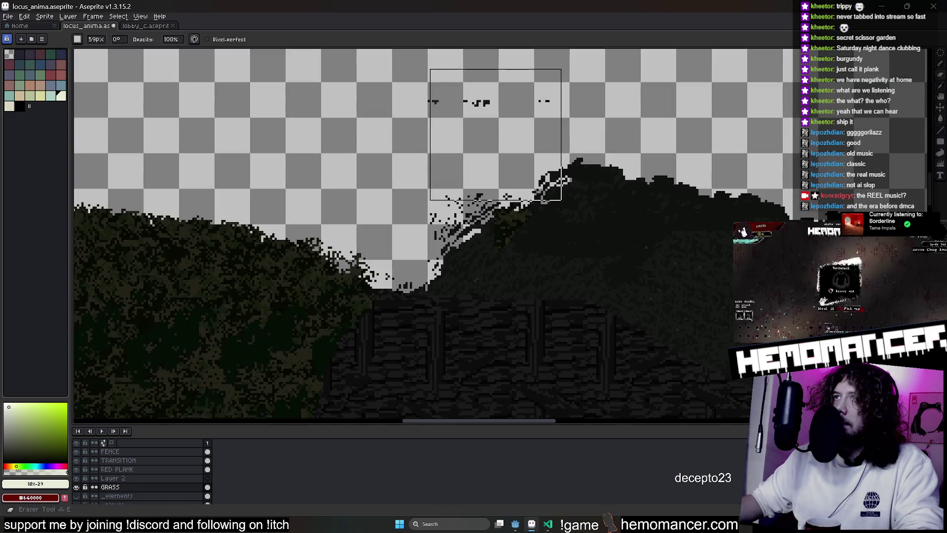
scroll(459, 185, "down", 2)
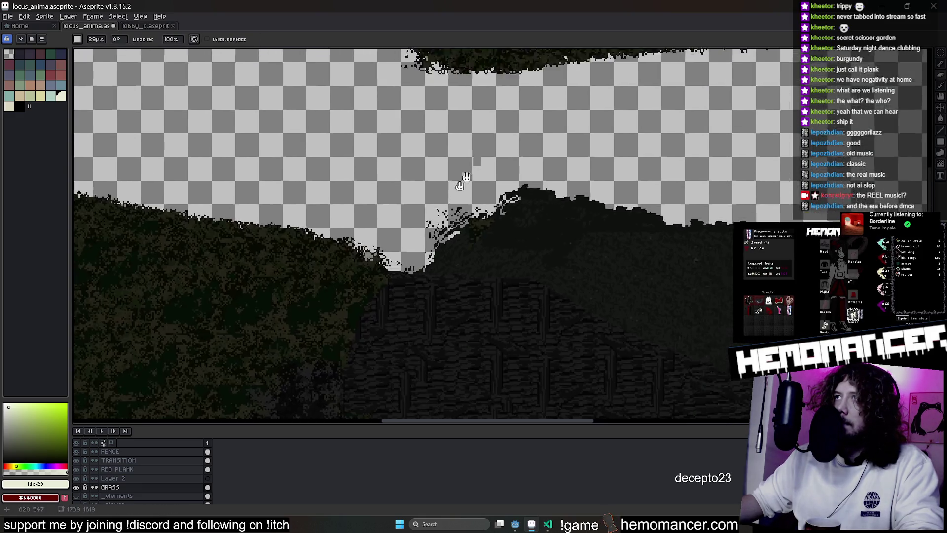
scroll(478, 286, "up", 3)
scroll(737, 178, "up", 1)
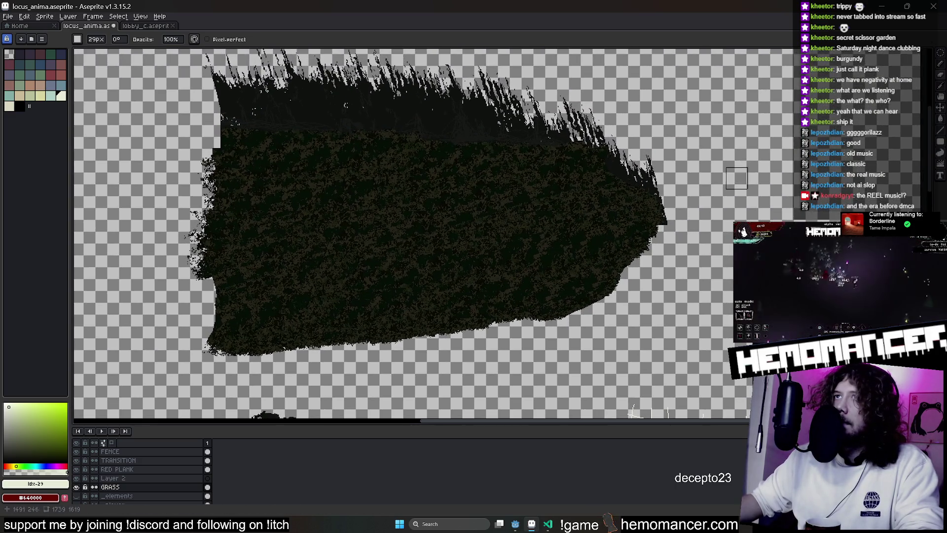
scroll(715, 186, "down", 2)
scroll(716, 186, "up", 1)
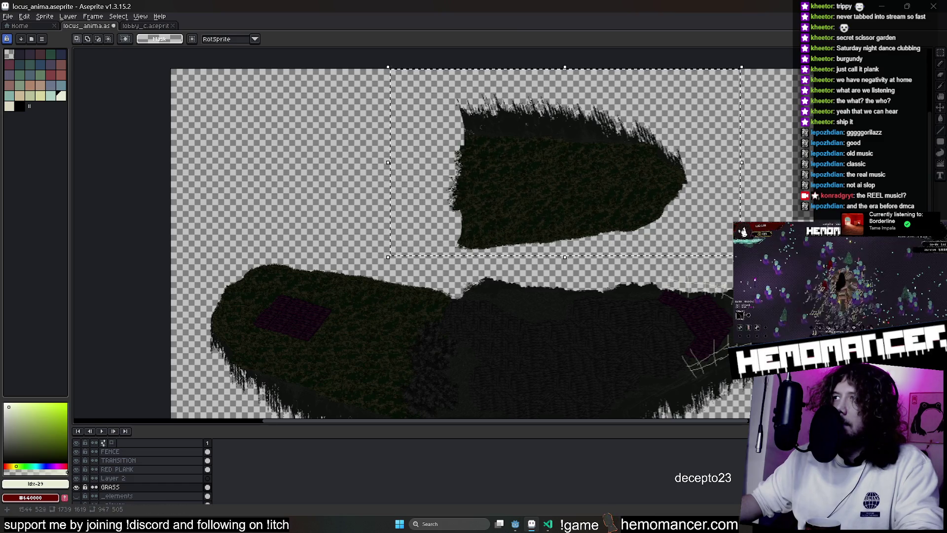
left_click_drag(740, 256, 746, 182)
mouse_move(627, 154)
left_mouse_down()
mouse_move(545, 163)
mouse_move(549, 173)
mouse_move(481, 165)
mouse_move(370, 180)
left_mouse_up()
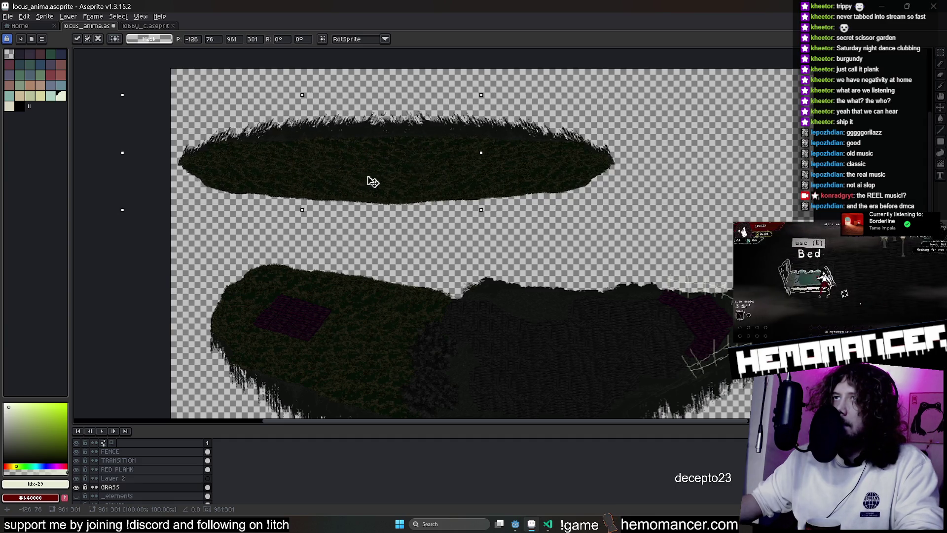
left_click(662, 238)
key("shift+v")
mouse_move(484, 152)
left_mouse_down()
mouse_move(615, 205)
mouse_move(626, 243)
mouse_move(603, 220)
left_mouse_up()
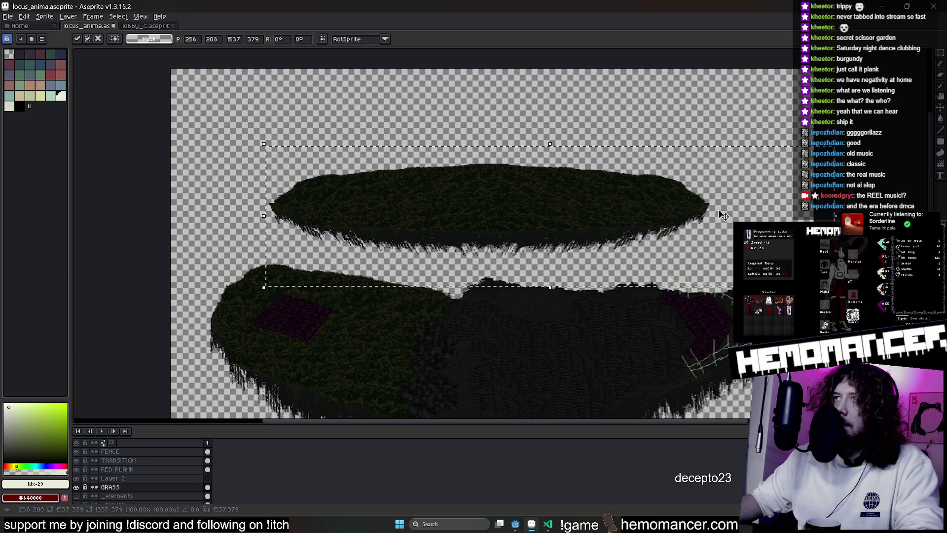
key("Return")
mouse_move(262, 136)
left_mouse_down()
mouse_move(730, 201)
mouse_move(729, 248)
left_mouse_up()
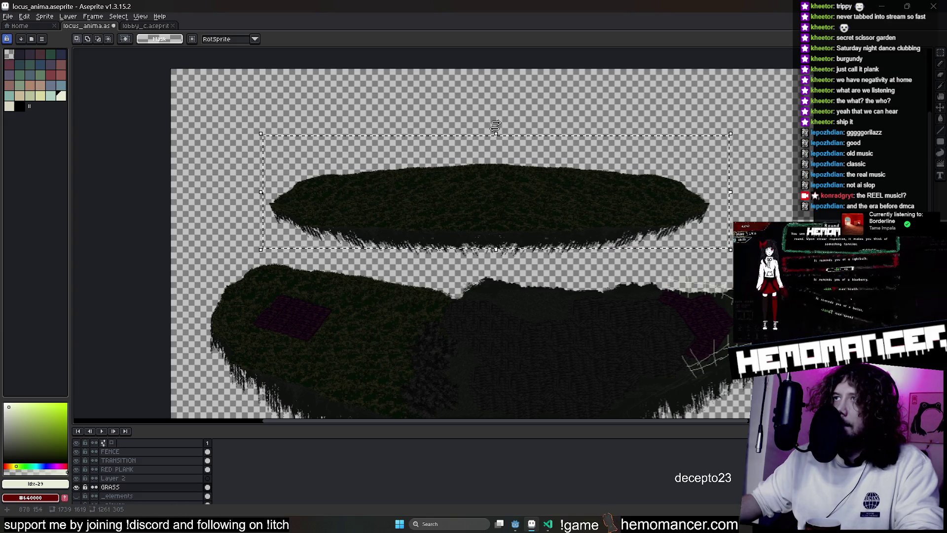
mouse_move(495, 127)
left_mouse_down()
mouse_move(560, 140)
mouse_move(522, 133)
mouse_move(531, 96)
mouse_move(514, 92)
mouse_move(534, 97)
mouse_move(527, 103)
left_mouse_up()
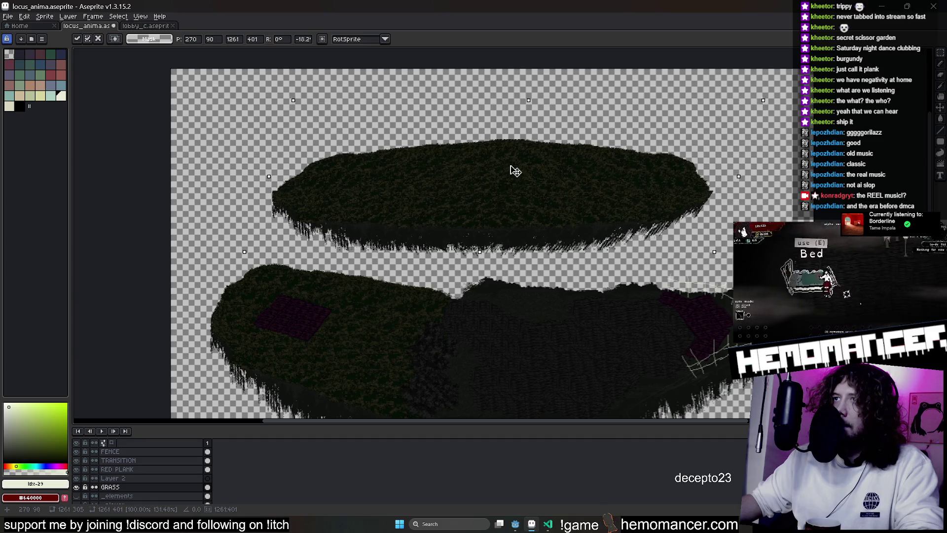
mouse_move(516, 171)
left_mouse_down()
mouse_move(537, 175)
mouse_move(338, 123)
mouse_move(477, 139)
left_mouse_up()
key("Return")
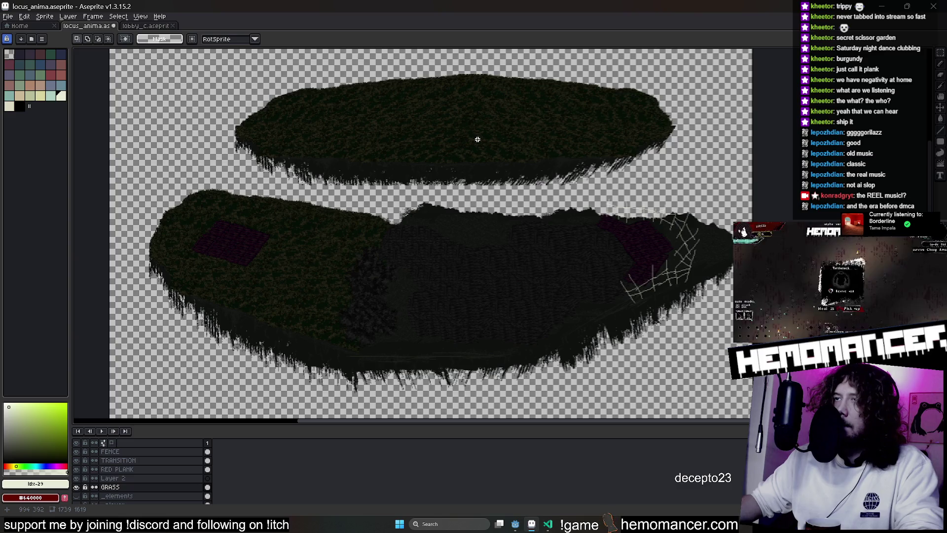
scroll(451, 207, "up", 3)
scroll(459, 255, "down", 1)
scroll(444, 237, "down", 3)
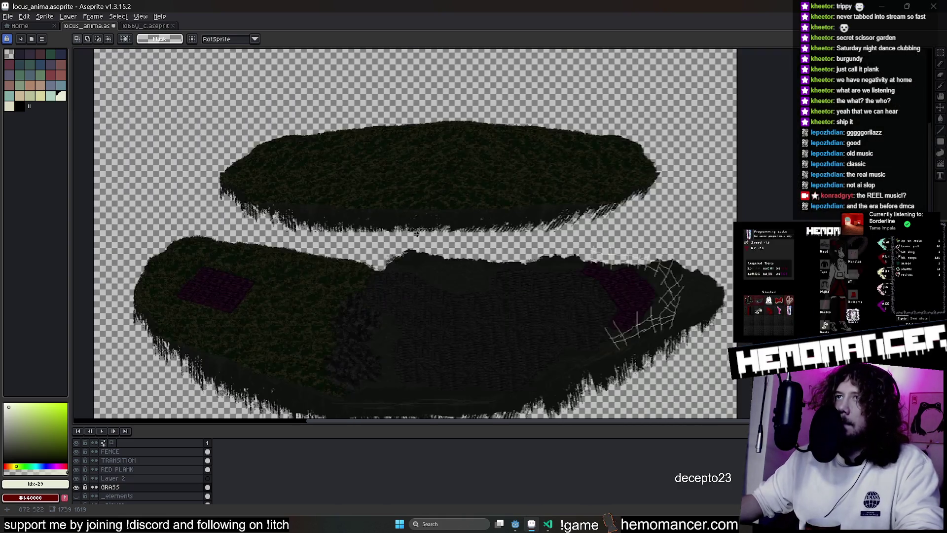
scroll(414, 215, "up", 3)
scroll(396, 204, "up", 1)
left_click_drag(396, 204, 523, 200)
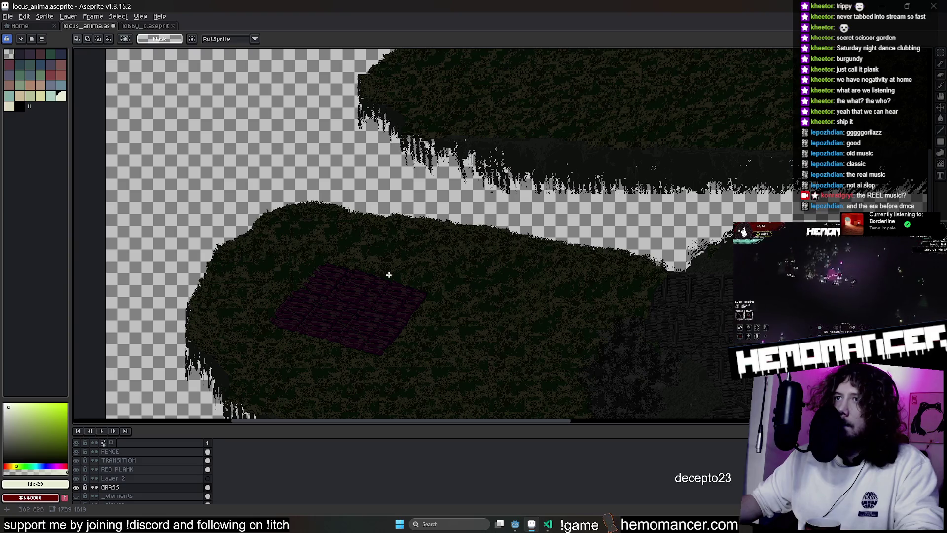
On the RED PLANK layer, move the plank down and right onto the slope toward the upper island and commit
left_click(136, 469)
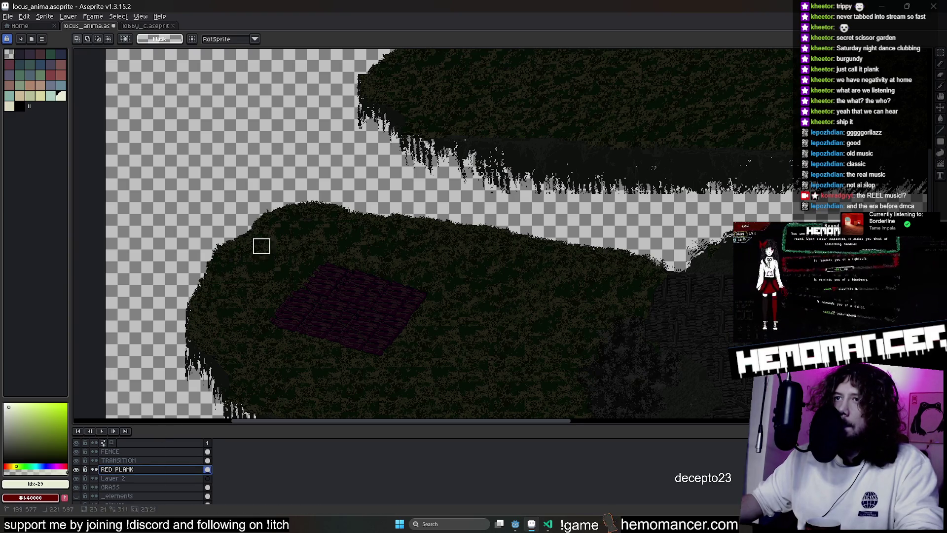
key("ctrl+v")
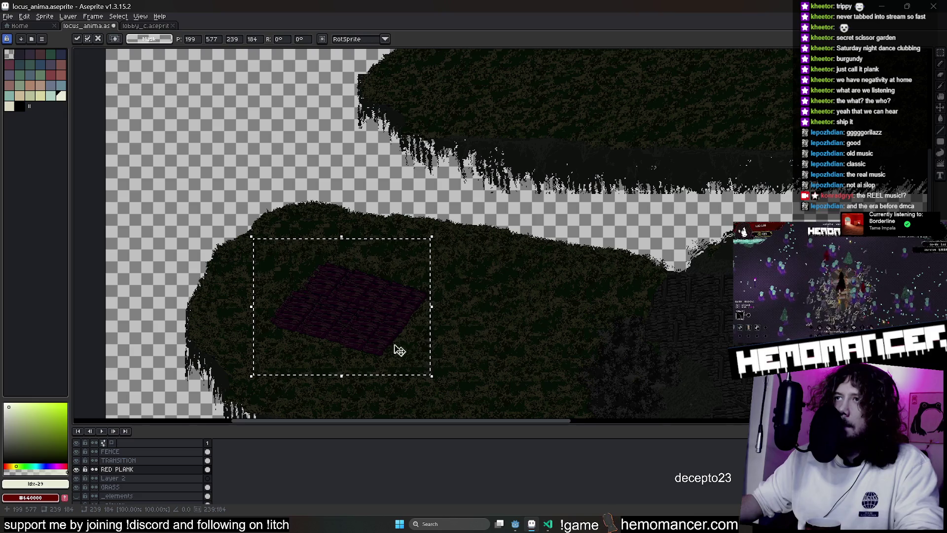
mouse_move(393, 351)
left_mouse_down()
mouse_move(611, 191)
mouse_move(561, 212)
left_mouse_up()
scroll(561, 212, "up", 2)
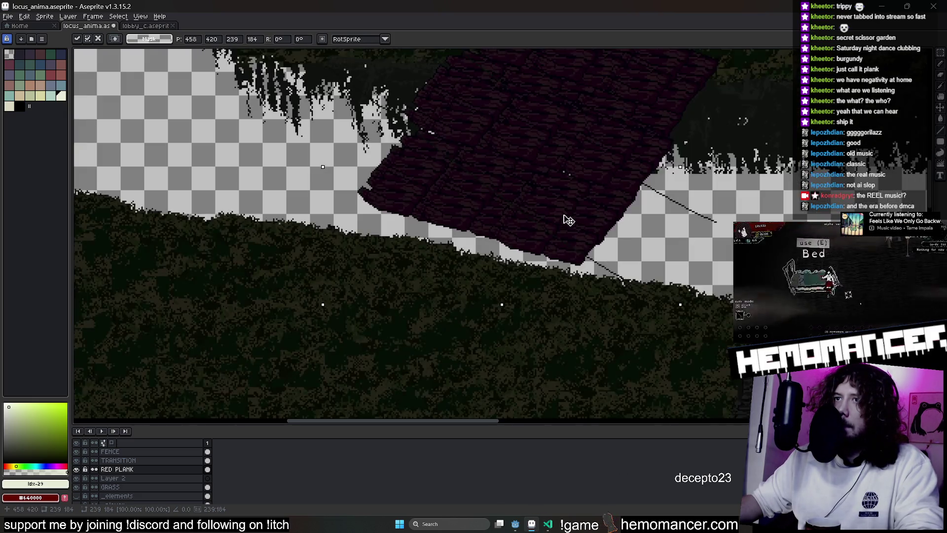
key("ctrl+z")
scroll(504, 291, "up", 2)
key("e")
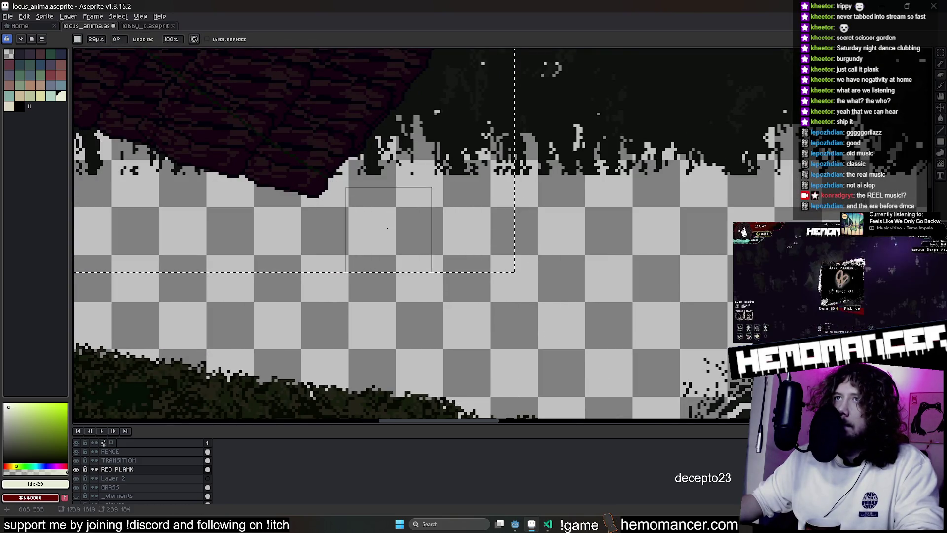
scroll(419, 232, "down", 2)
key("v")
mouse_move(419, 232)
left_mouse_down()
mouse_move(570, 342)
mouse_move(506, 332)
left_mouse_up()
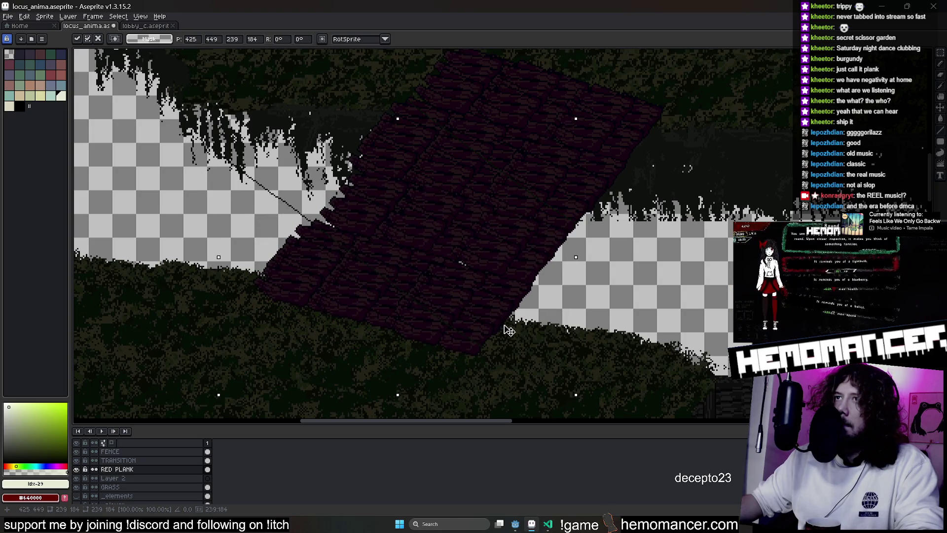
scroll(622, 242, "down", 3)
scroll(582, 276, "up", 3)
key("ctrl+d")
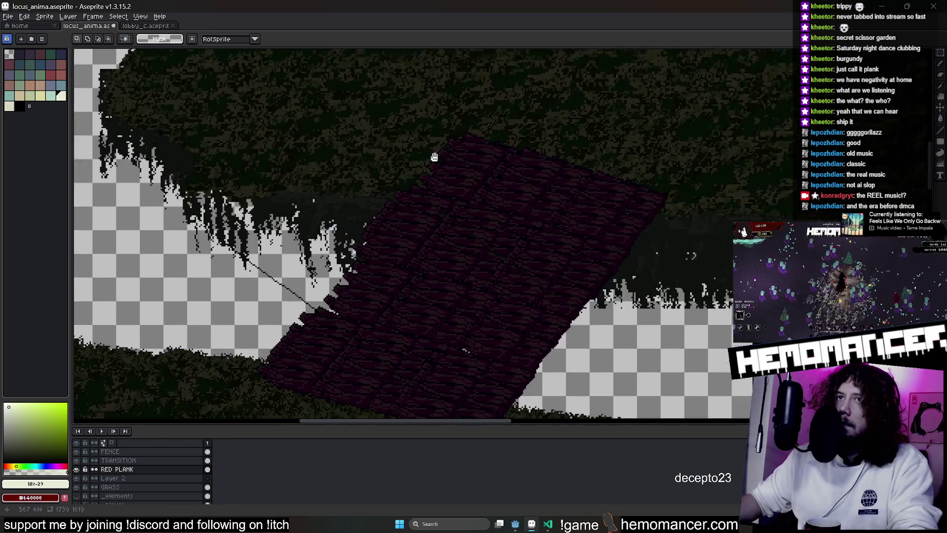
key("e")
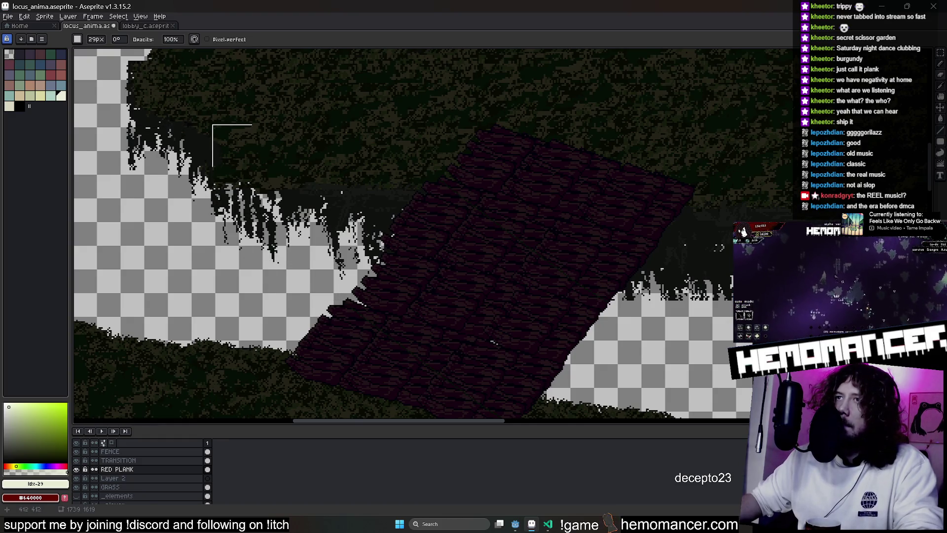
scroll(213, 126, "down", 3)
scroll(413, 342, "up", 3)
scroll(444, 317, "up", 2)
scroll(349, 353, "up", 2)
Sample the dark plank colour, then nudge the whole plank layer down and left and commit
key("u")
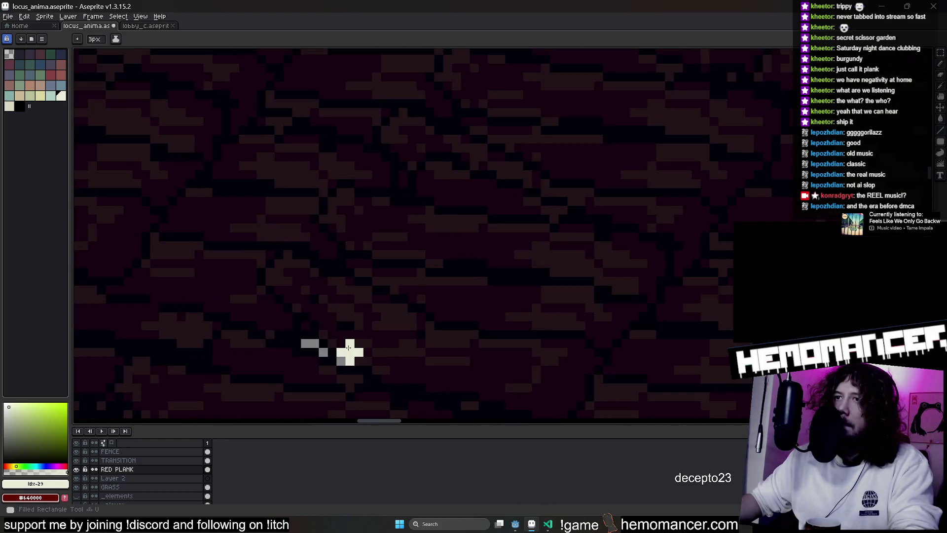
key("i")
left_click(315, 345)
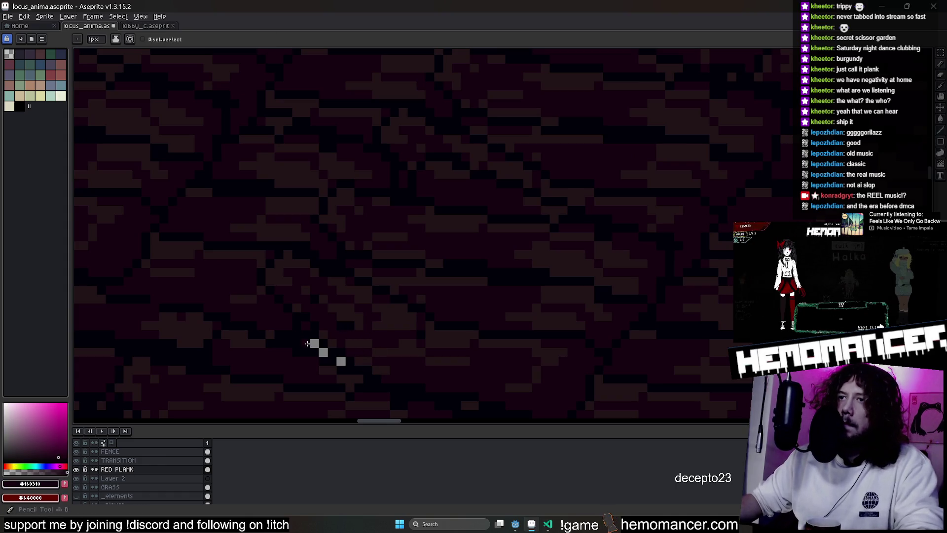
scroll(343, 362, "down", 3)
scroll(530, 239, "down", 2)
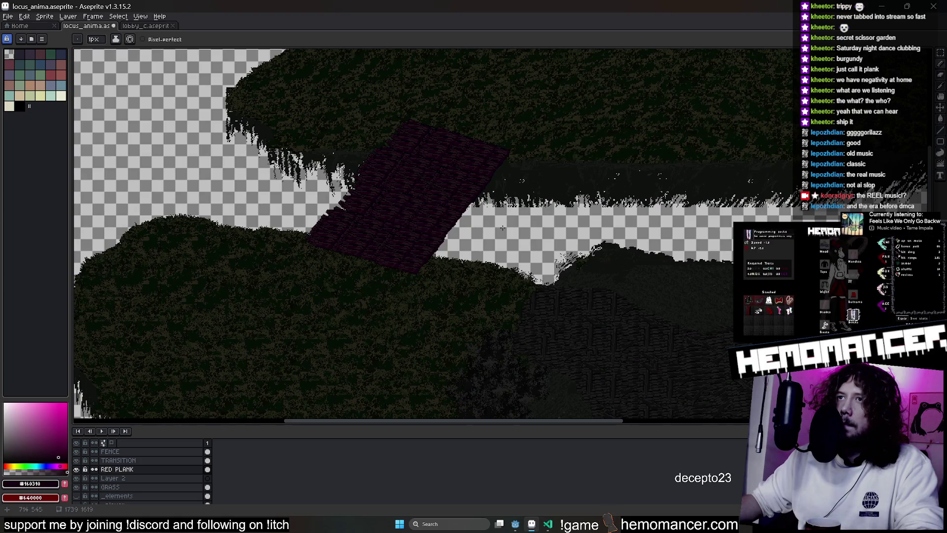
key("ctrl+a")
left_click(504, 233)
scroll(485, 233, "up", 2)
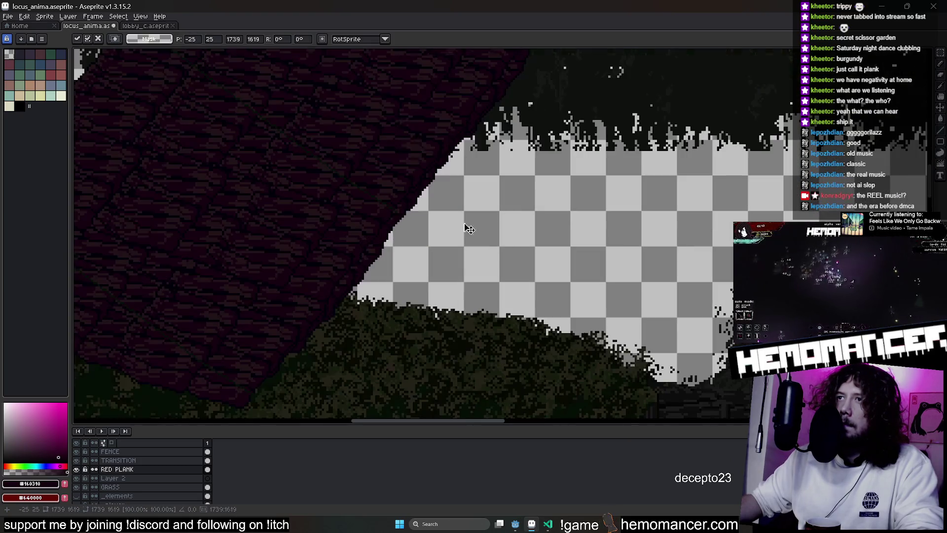
scroll(321, 119, "up", 1)
mouse_move(425, 185)
left_mouse_down()
mouse_move(725, 270)
mouse_move(524, 261)
mouse_move(518, 251)
mouse_move(570, 199)
mouse_move(471, 287)
mouse_move(451, 327)
mouse_move(459, 309)
mouse_move(452, 306)
left_mouse_up()
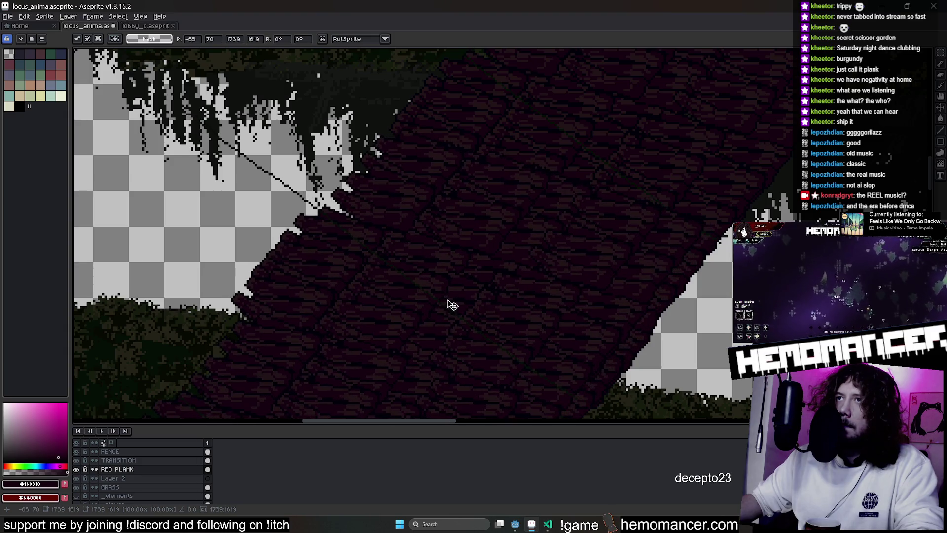
key("Return")
scroll(602, 296, "down", 2)
scroll(588, 271, "down", 1)
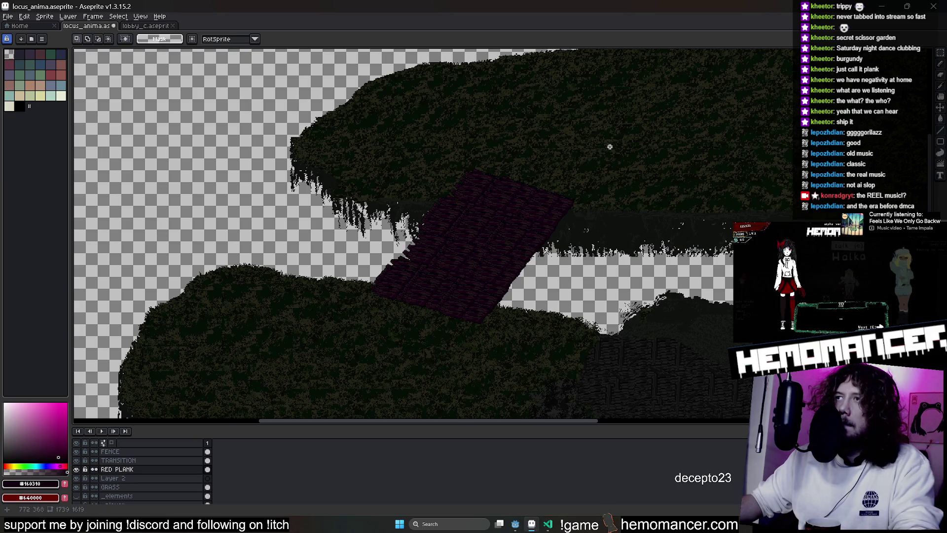
Settle the plank between the two islands, save the sprite and switch to the game editor
left_click_drag(502, 291, 480, 298)
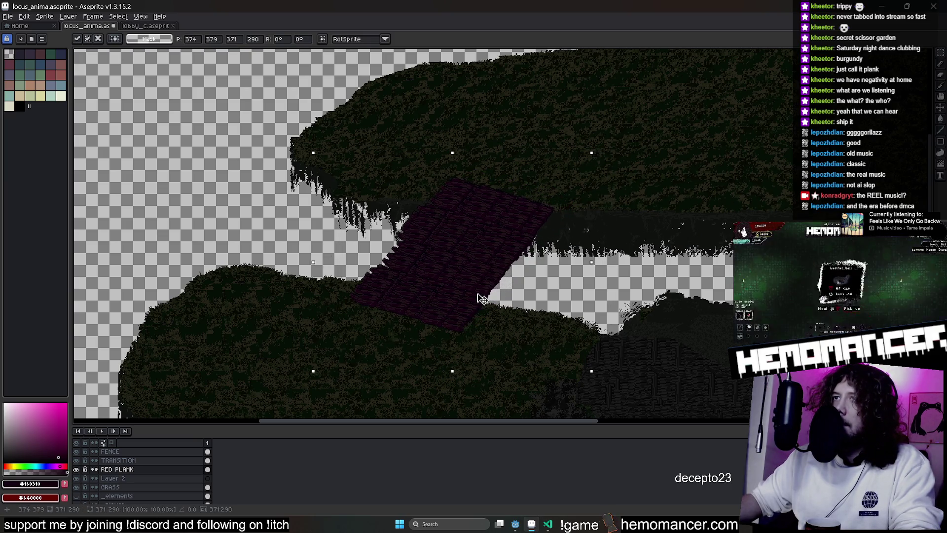
scroll(585, 229, "down", 2)
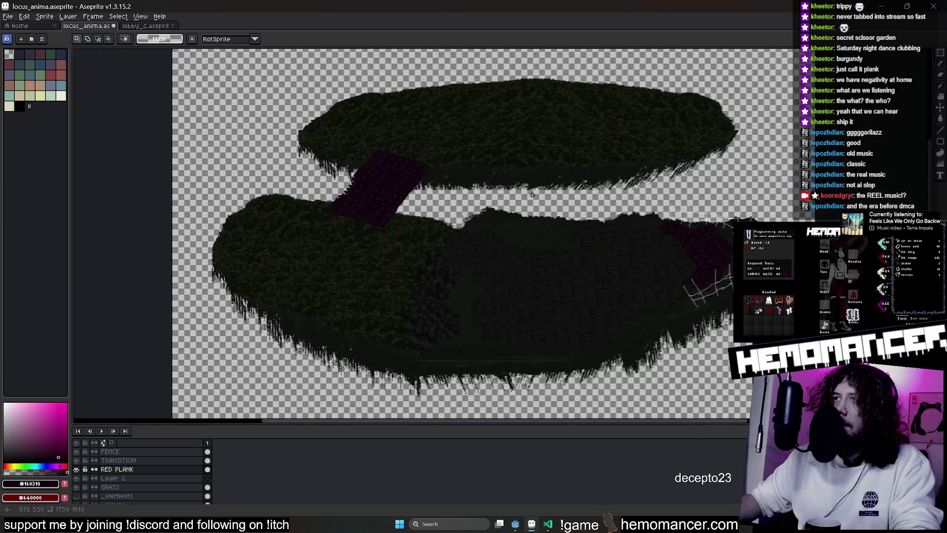
right_click(447, 234)
key("Escape")
key("ctrl+s")
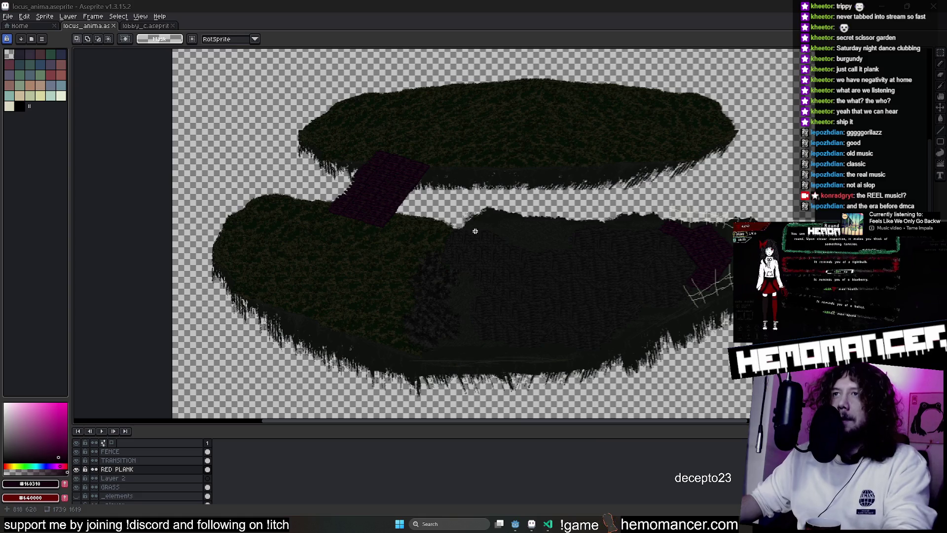
left_click(515, 525)
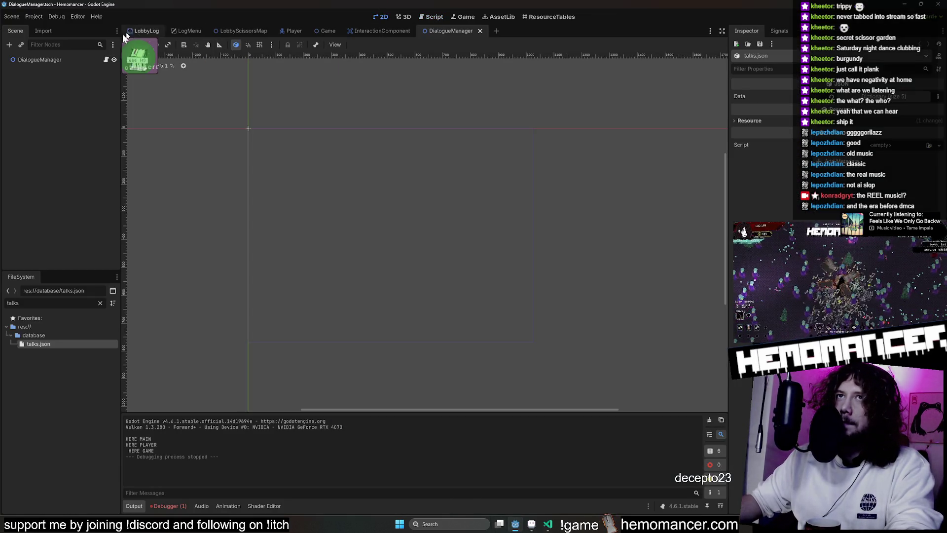
Show the lobby map scene in 2D, select the LobbyC sprite and run the game
mouse_move(372, 3)
left_mouse_down()
mouse_move(137, 36)
mouse_move(105, 119)
left_mouse_up()
scroll(74, 196, "down", 1)
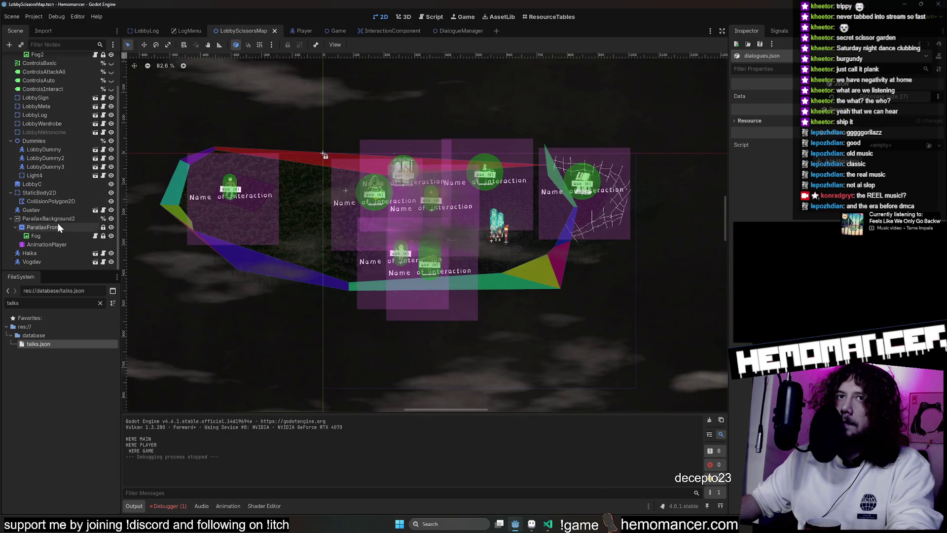
left_click(56, 185)
scroll(762, 185, "down", 5)
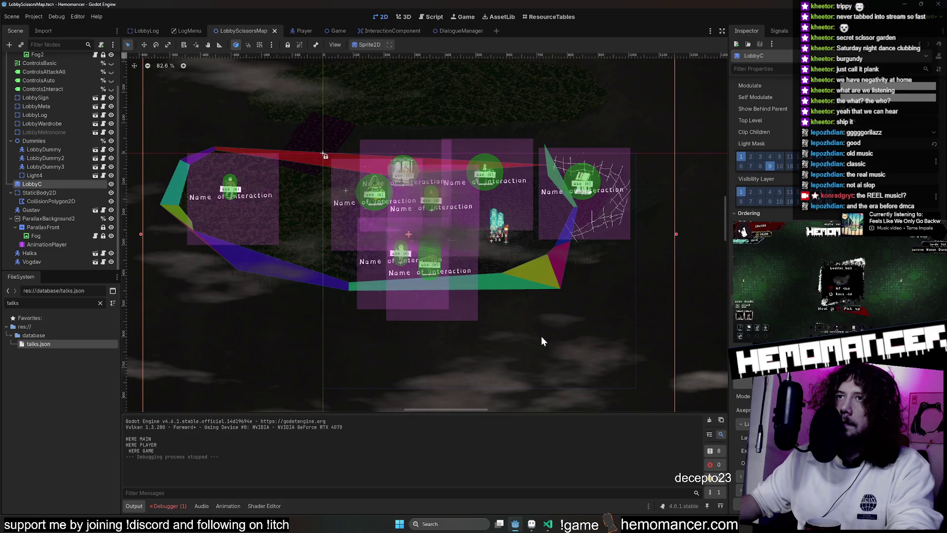
key("F5")
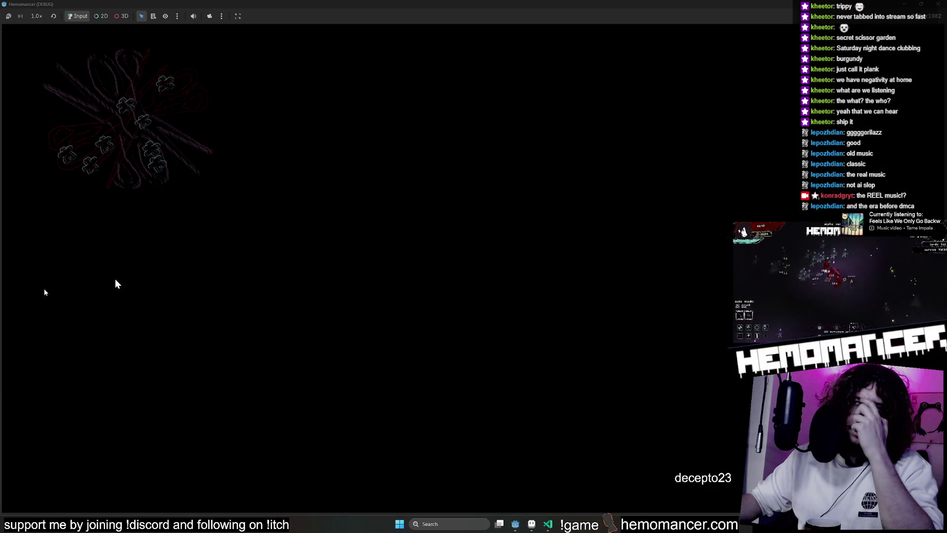
Play briefly from the main menu, stop the game and move Vogdav up and to the right
left_click(311, 261)
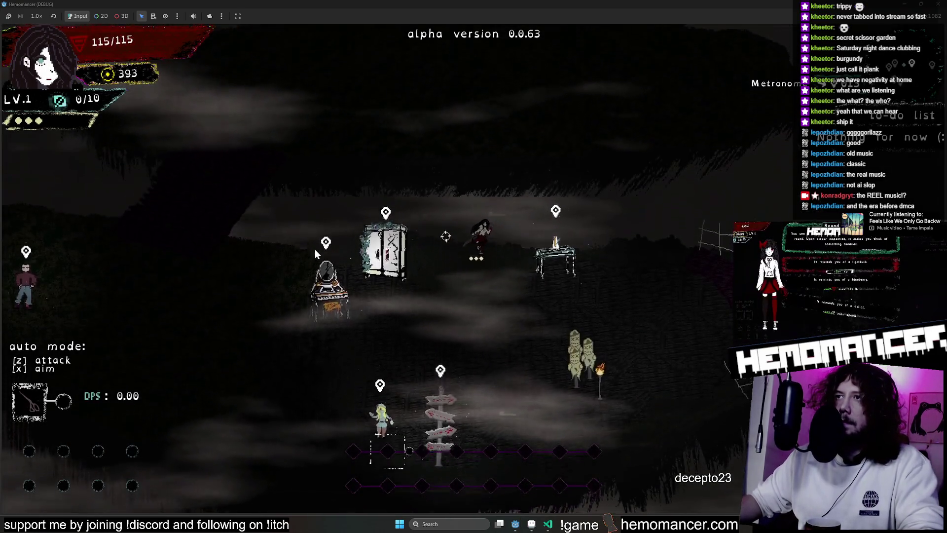
key("a")
key("s")
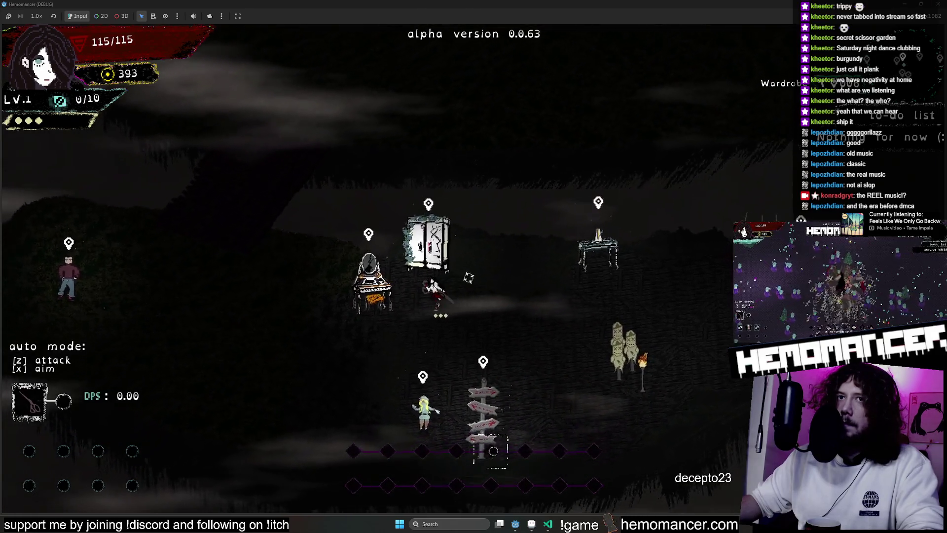
left_click(939, 7)
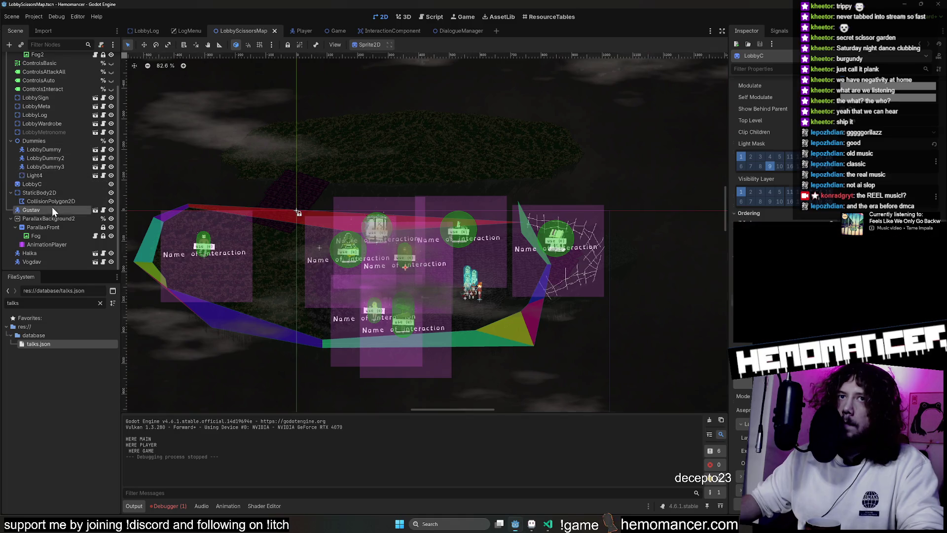
mouse_move(248, 228)
left_mouse_down()
mouse_move(325, 175)
mouse_move(338, 184)
mouse_move(406, 175)
left_mouse_up()
scroll(325, 175, "up", 2)
scroll(325, 175, "up", 6)
Relaunch the game, walk the player left then right along the ramp, and stop the test
key("F5")
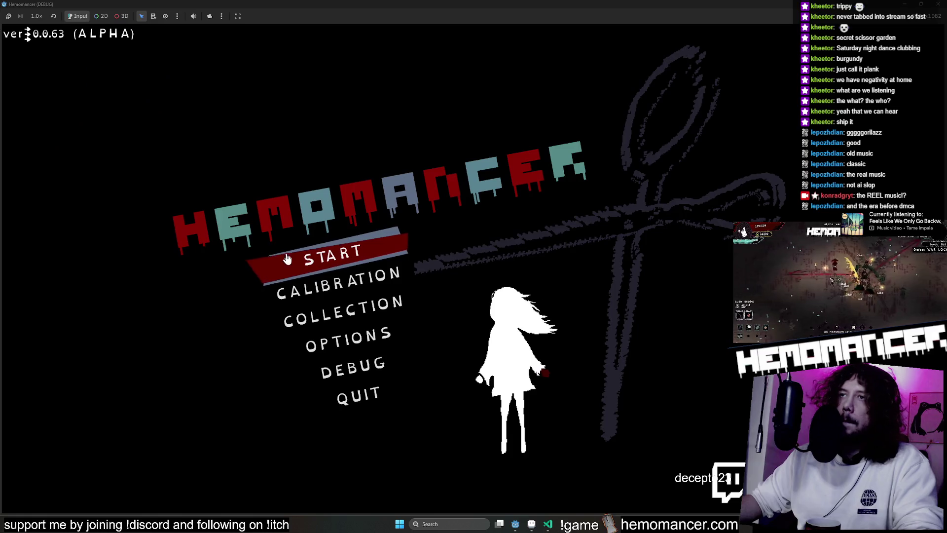
left_click(287, 259)
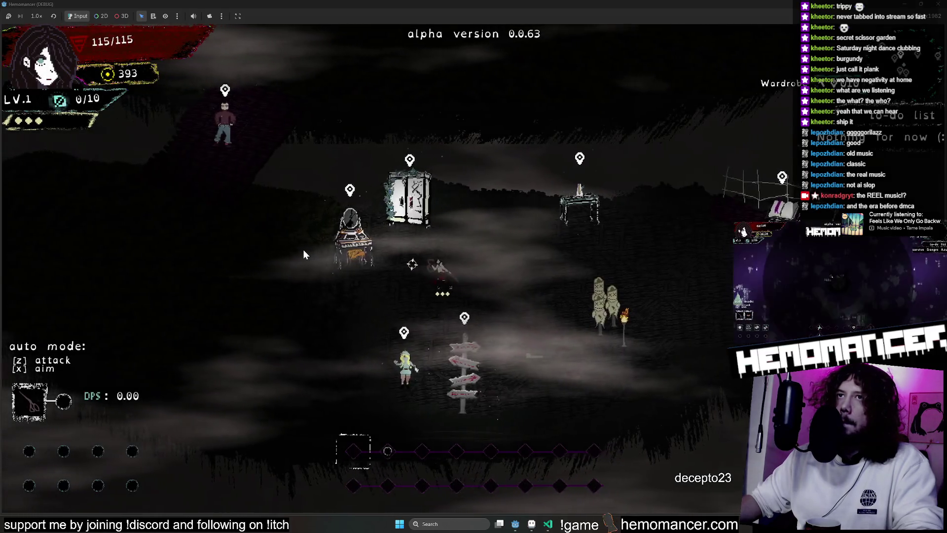
key("w")
key("a")
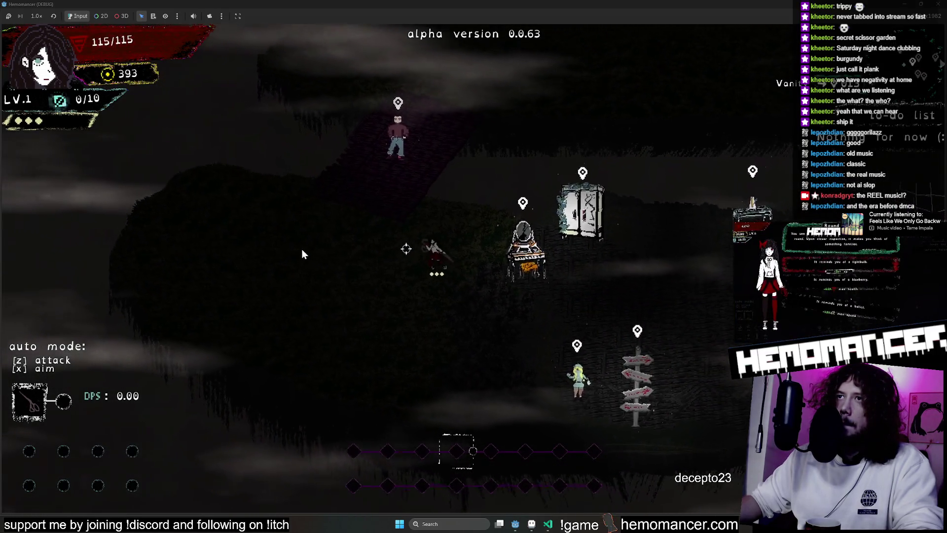
key("a")
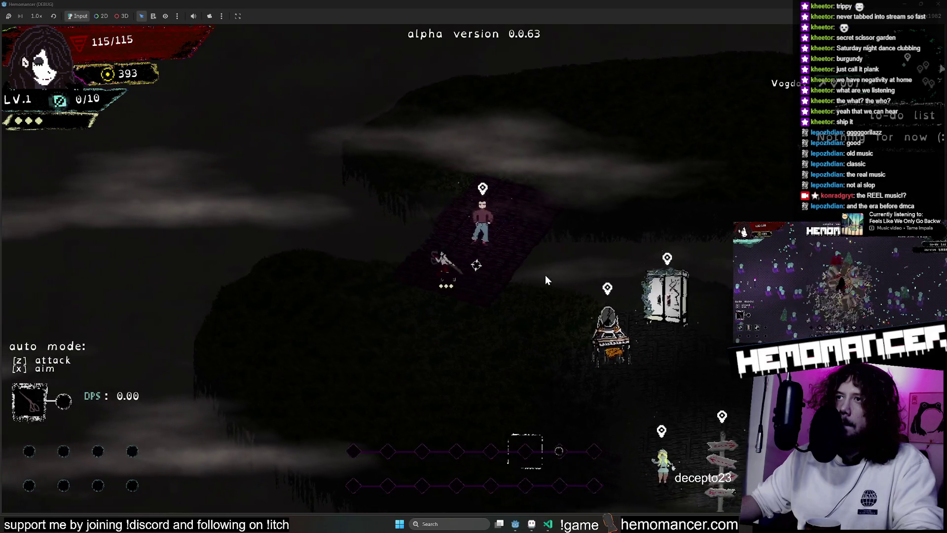
key("d")
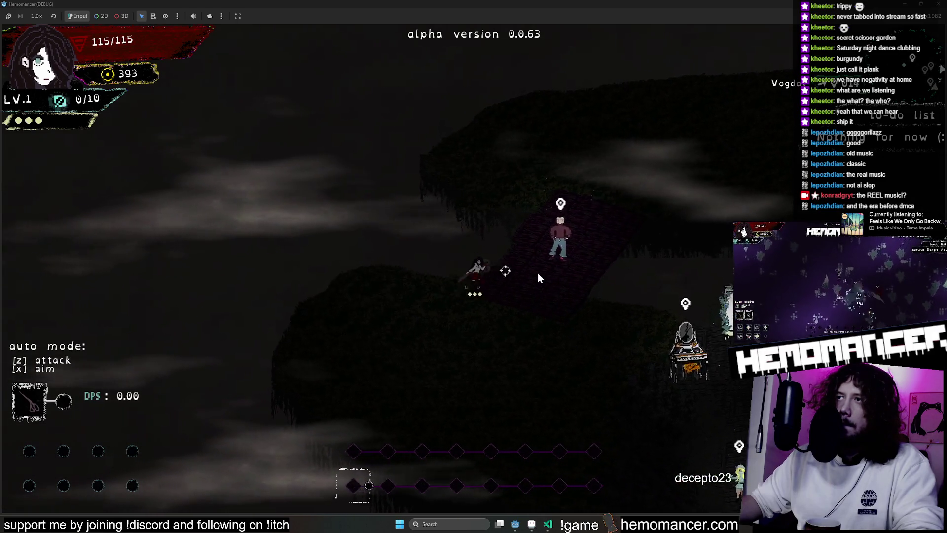
key("d")
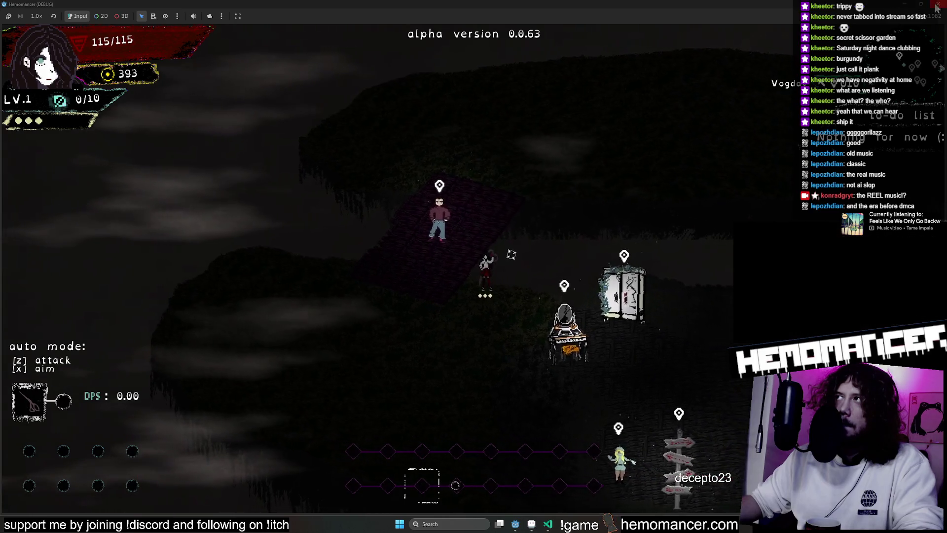
key("F8")
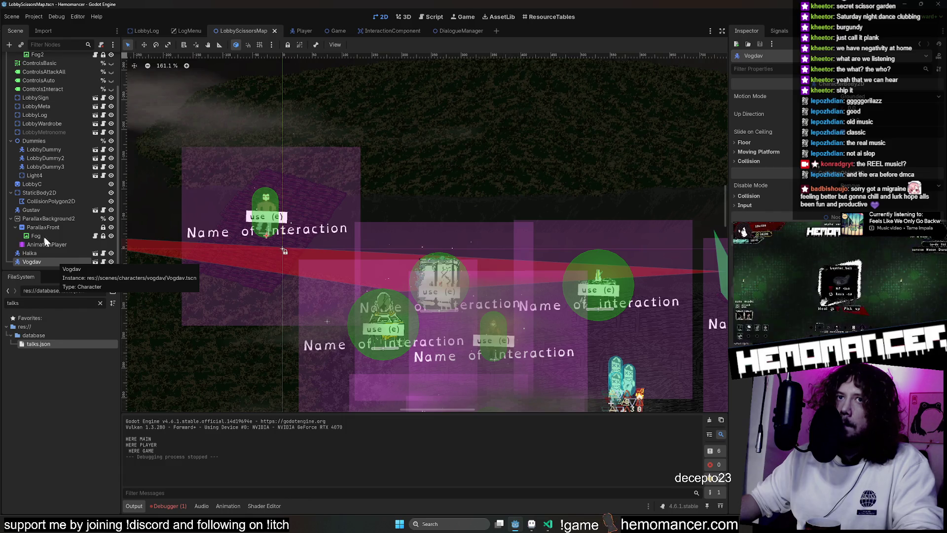
Nudge Vogdav left and down on the lobby map and run the game
key("ctrl+equal")
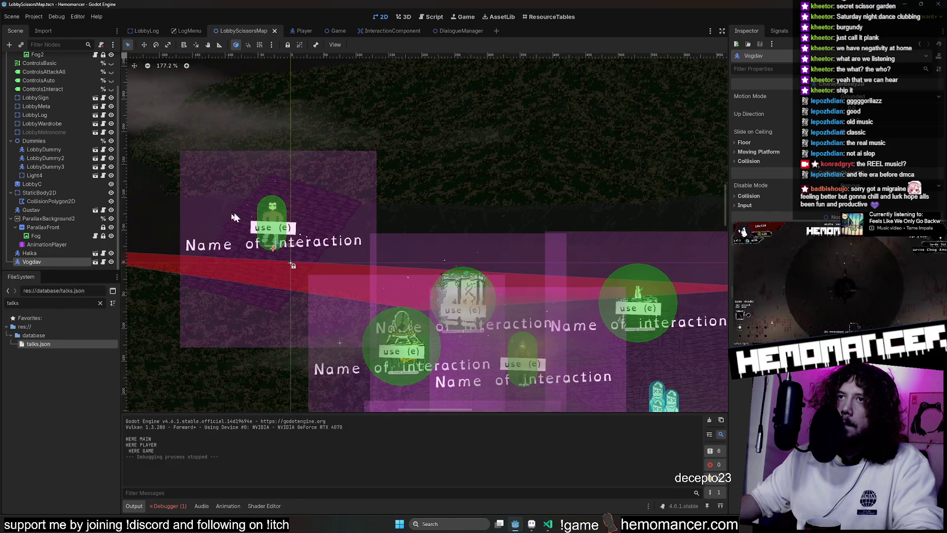
mouse_move(249, 143)
left_mouse_down()
mouse_move(229, 170)
mouse_move(250, 194)
mouse_move(259, 188)
left_mouse_up()
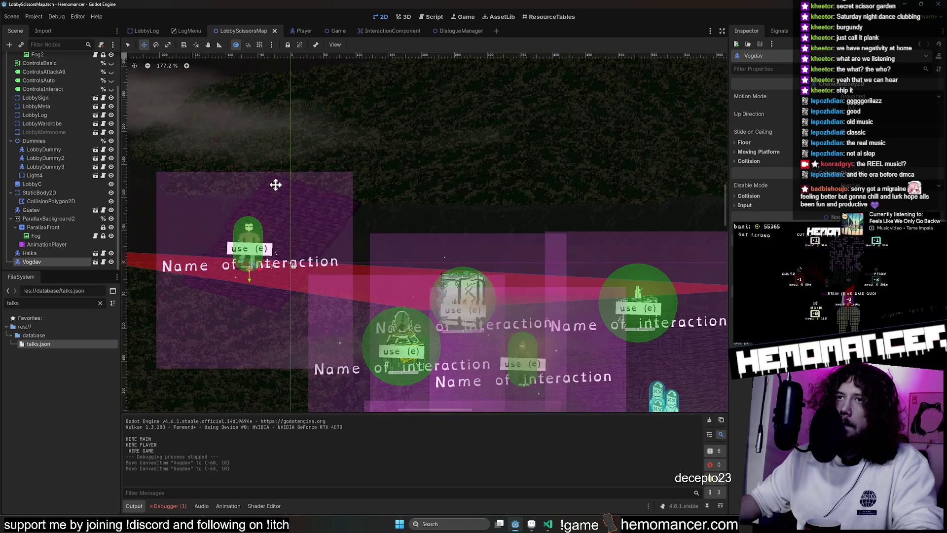
key("F5")
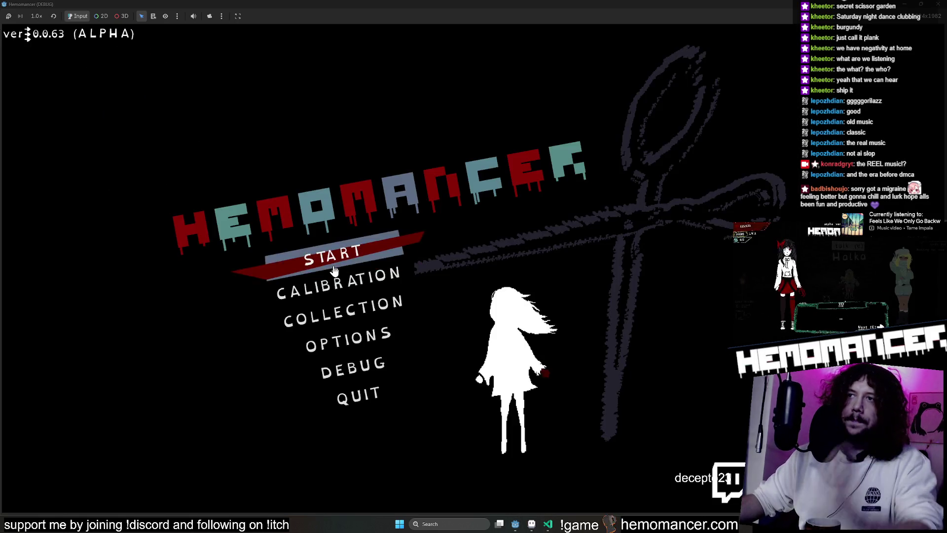
Start from the title menu and walk the player up, right past the Vanity and back left
left_click(336, 254)
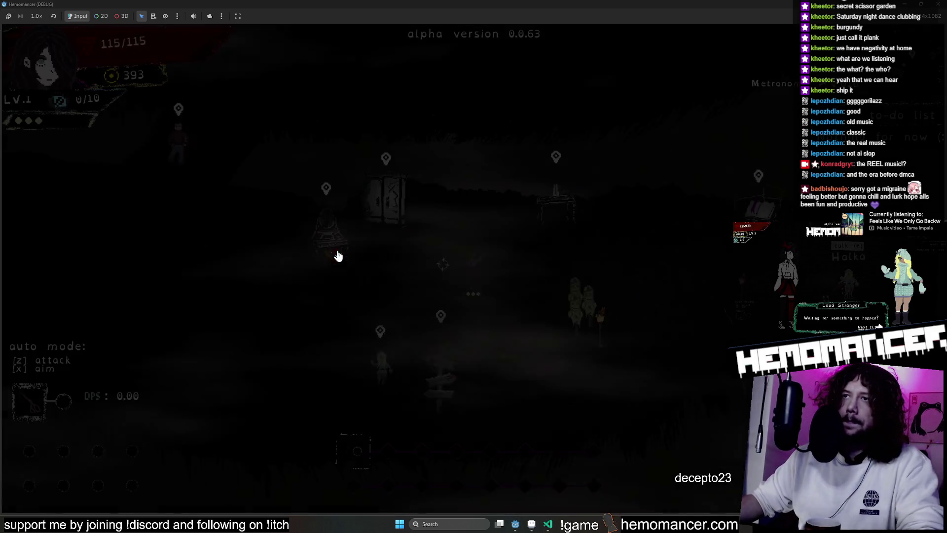
key("a")
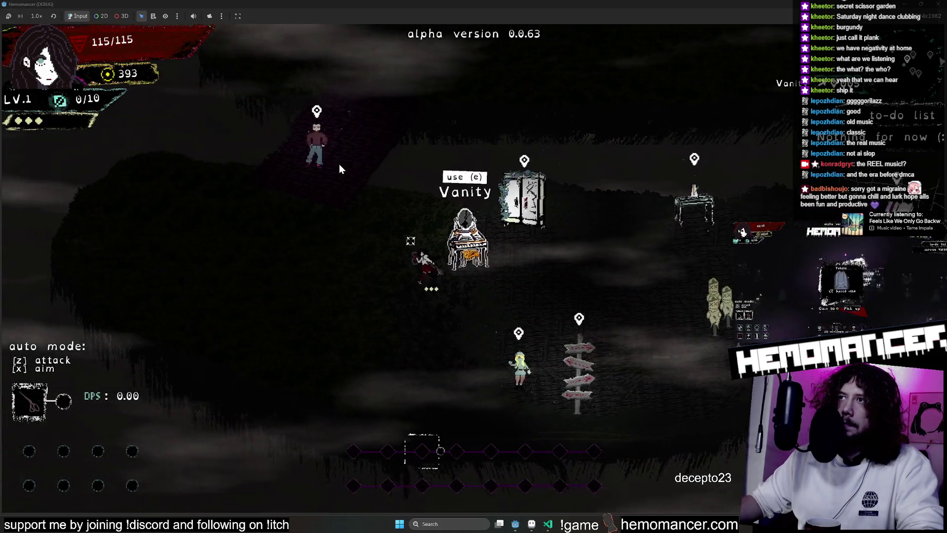
key("w")
key("d")
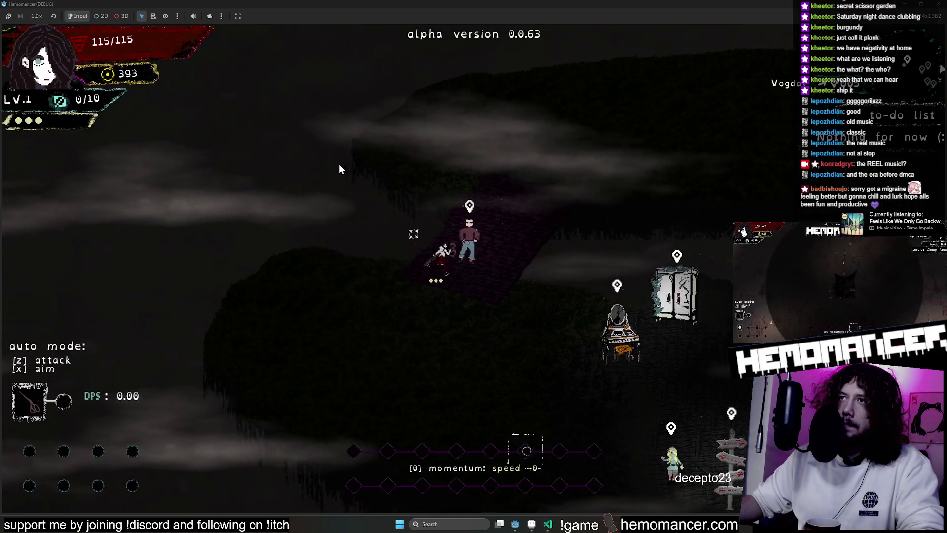
key("d")
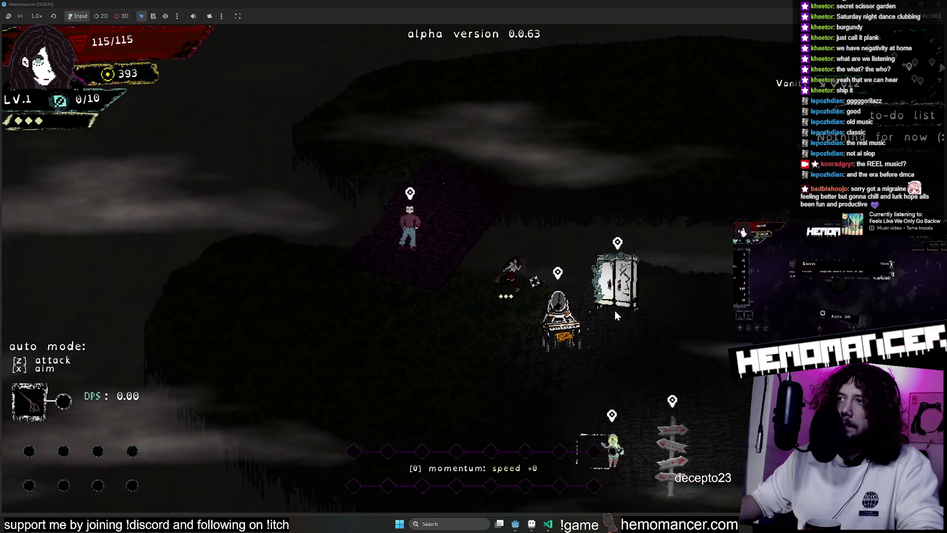
key("d")
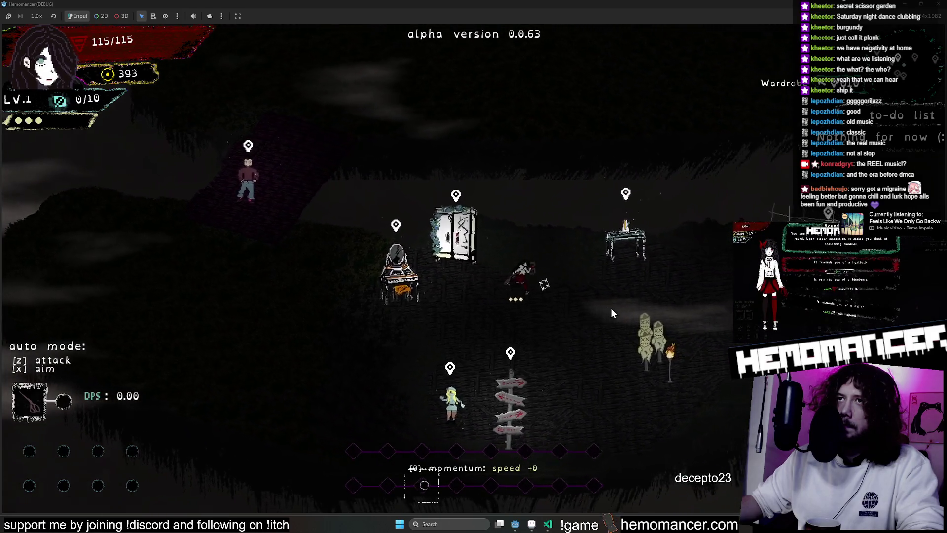
key("a")
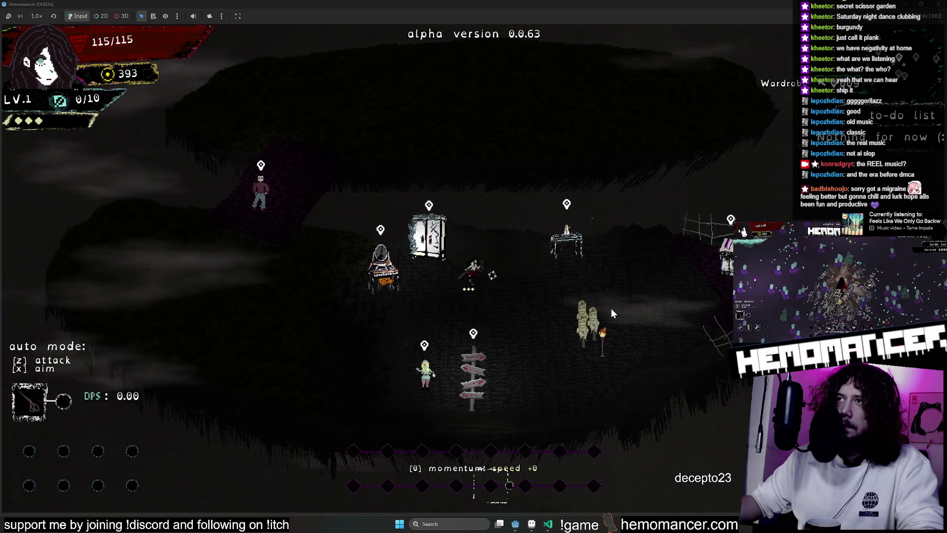
key("w")
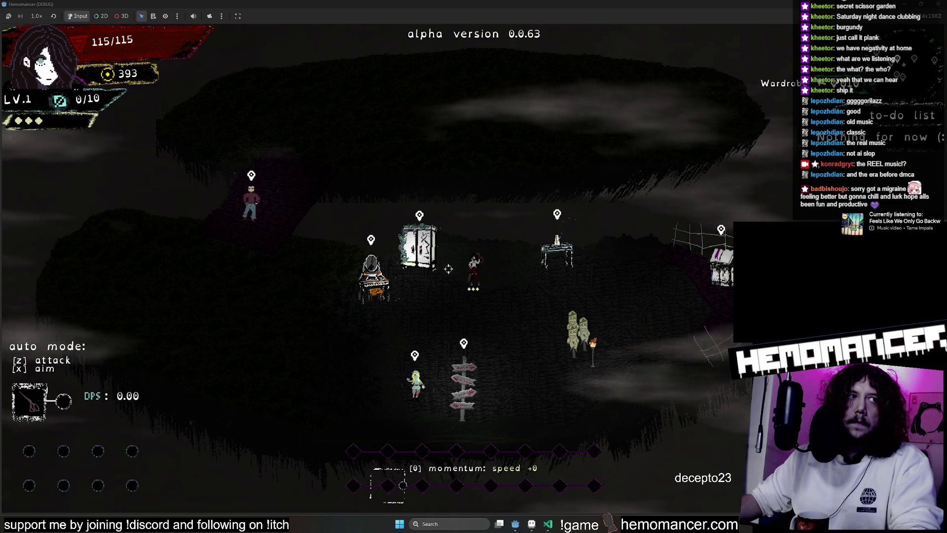
Walk the player back and forth between the Vanity and the Wardrobe across the island
key("a")
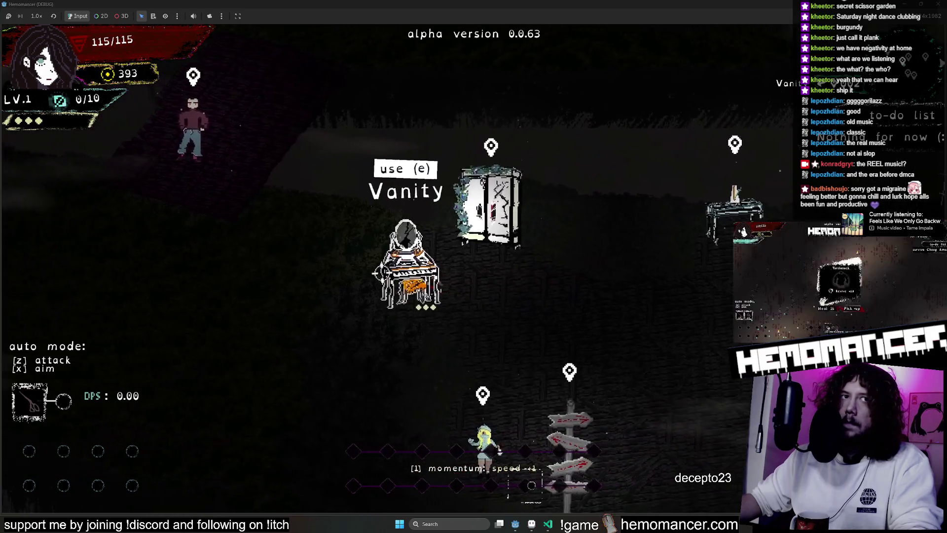
key("a")
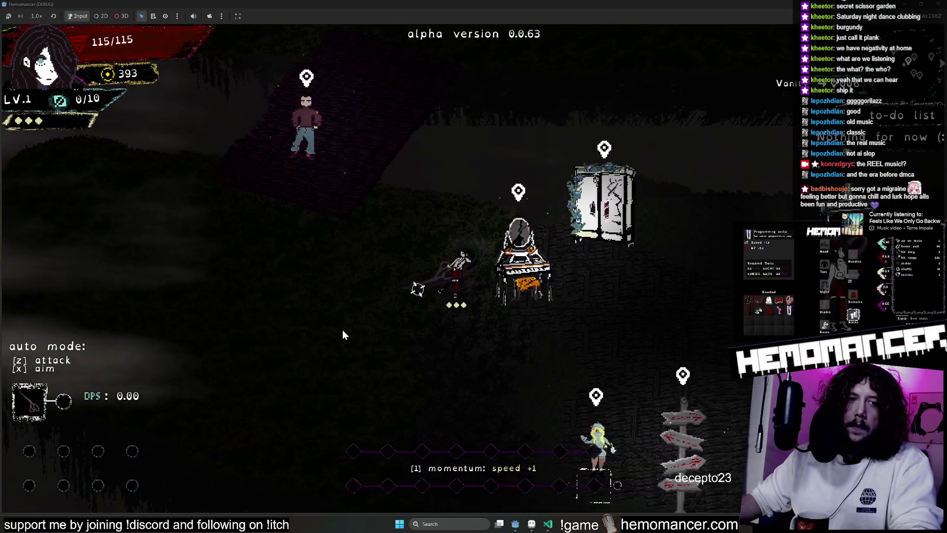
key("d")
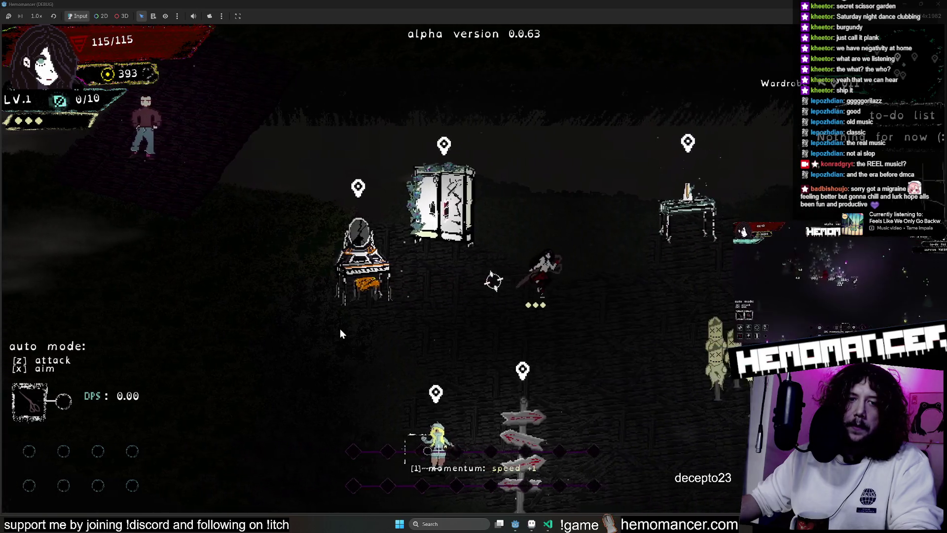
key("d")
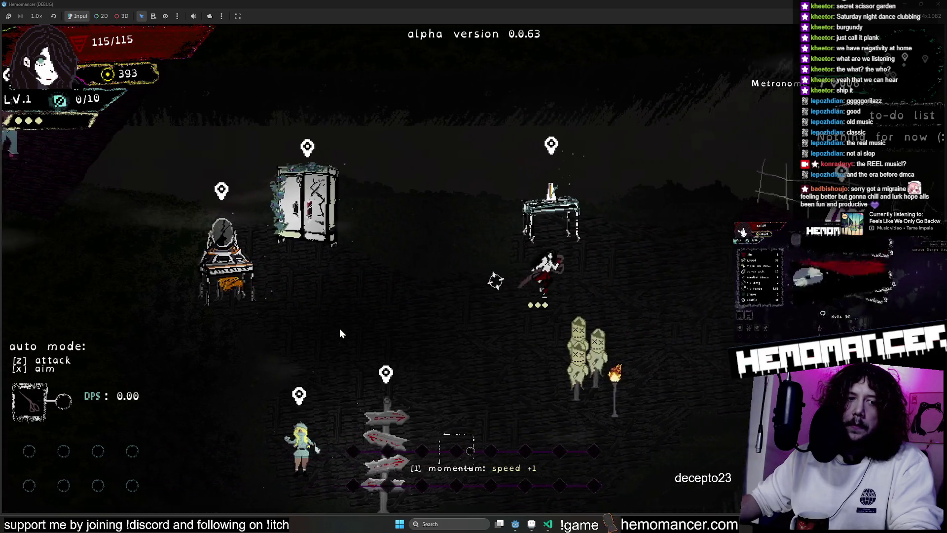
key("a")
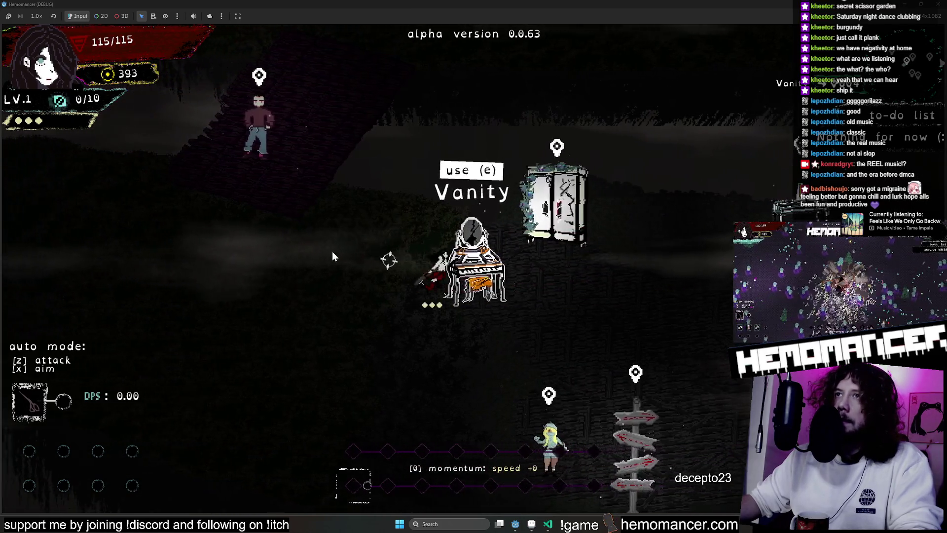
scroll(614, 308, "down", 3)
key("d")
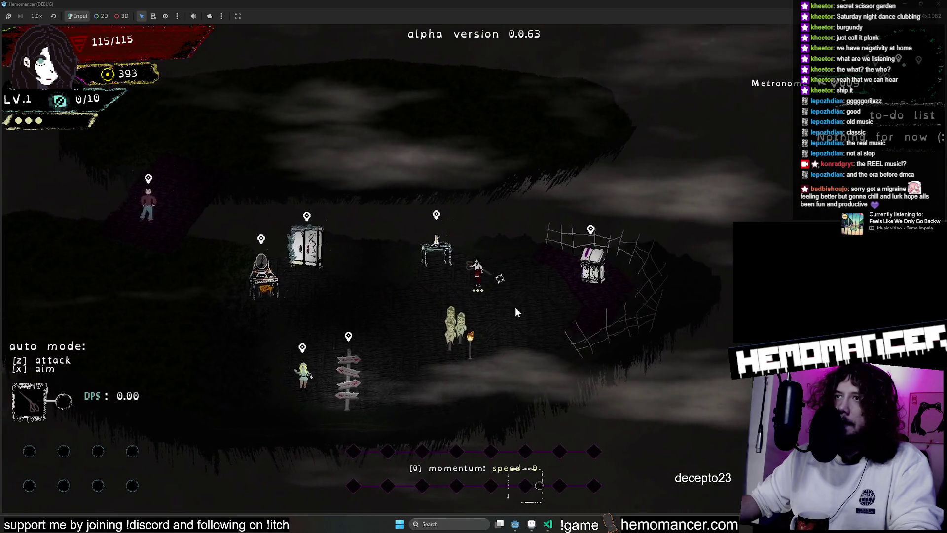
scroll(325, 298, "down", 3)
key("a")
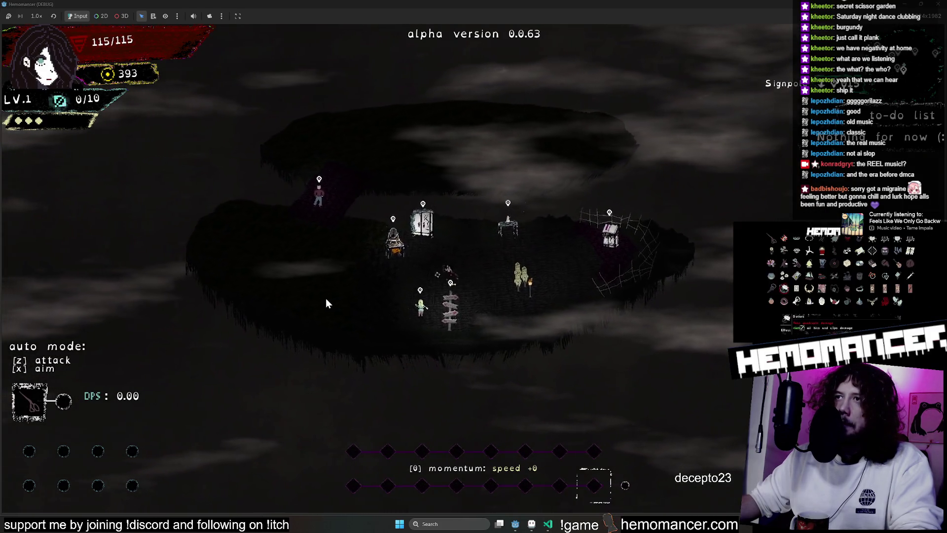
key("w")
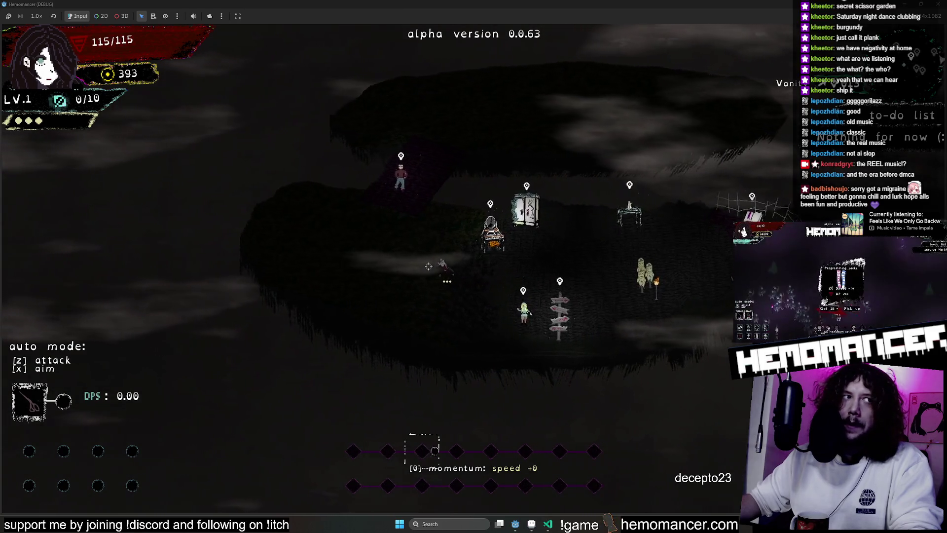
key("d")
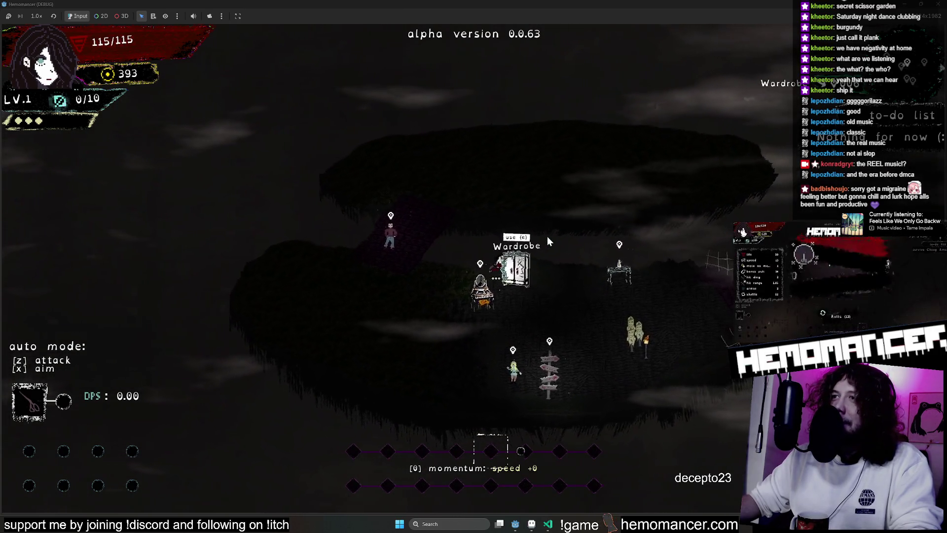
Approach the webbed Bookstand for its prompt, walk back to the Vanity, then switch to Aseprite
key("d")
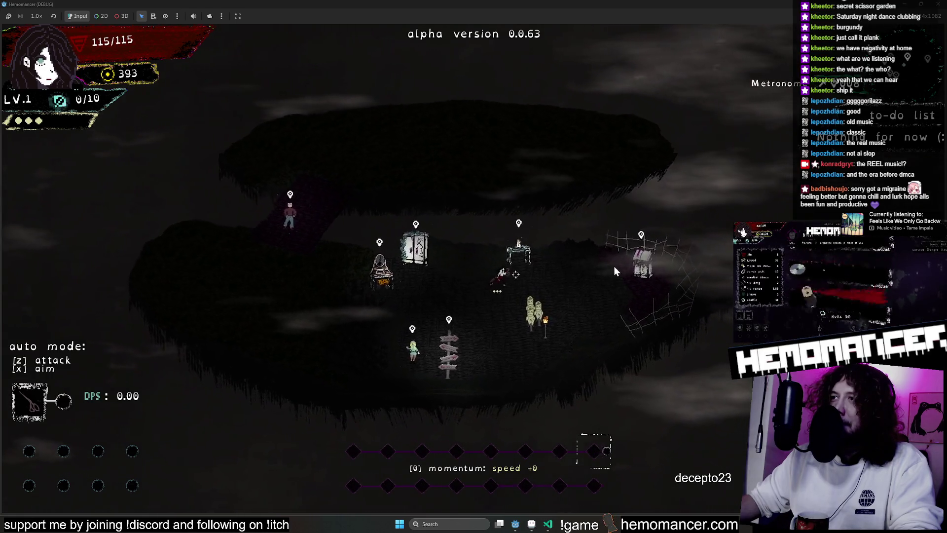
key("d")
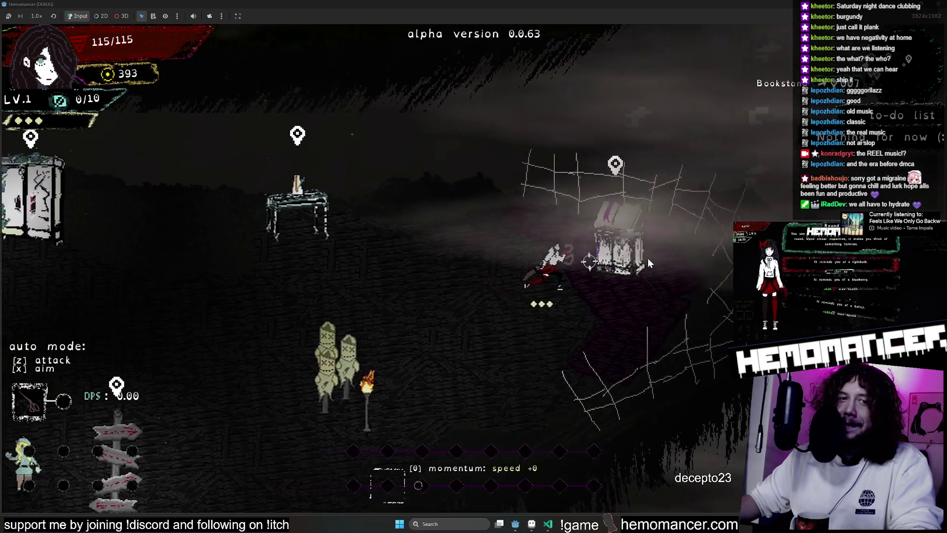
key("d")
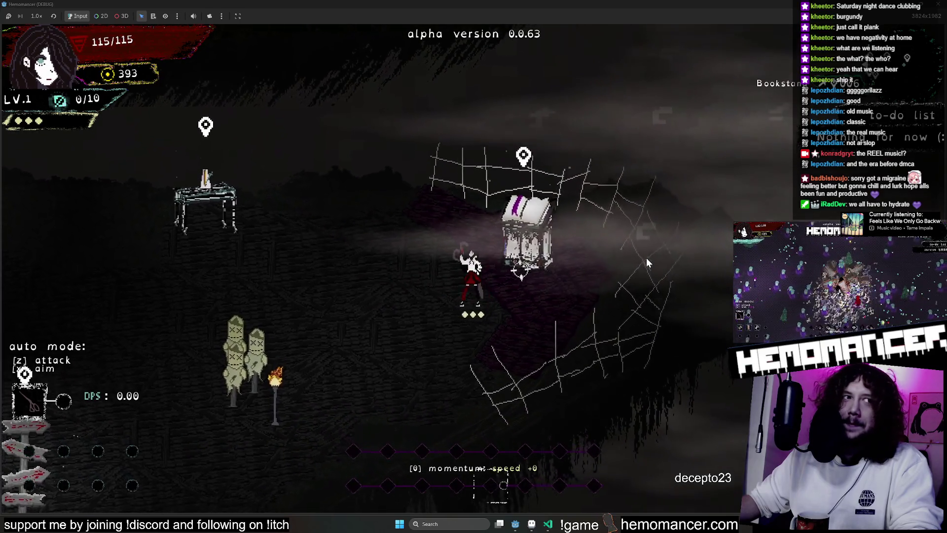
key("a")
key("w")
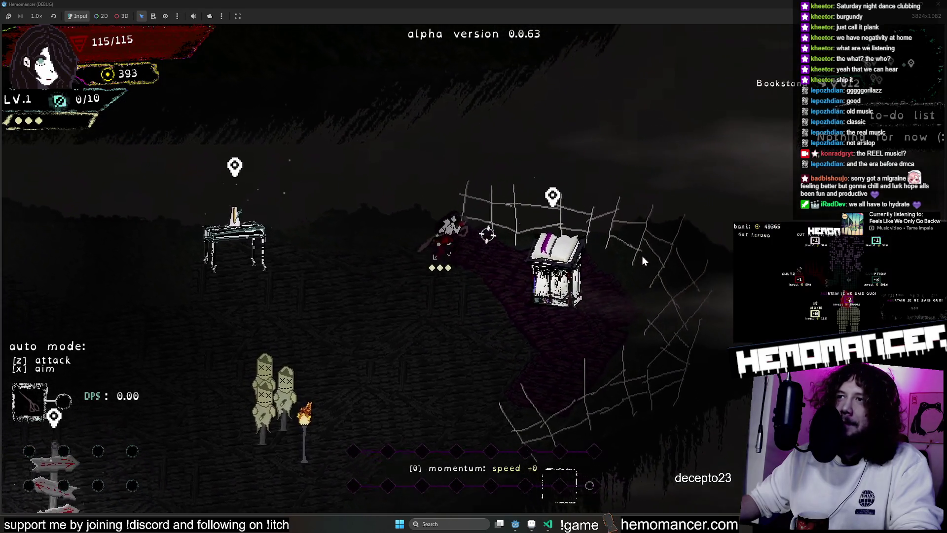
scroll(640, 254, "down", 3)
scroll(639, 255, "down", 2)
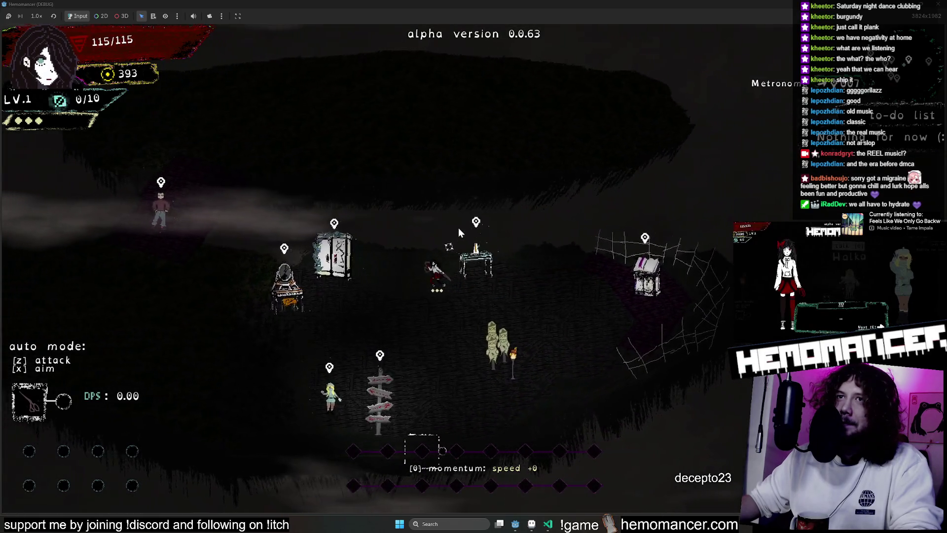
key("a")
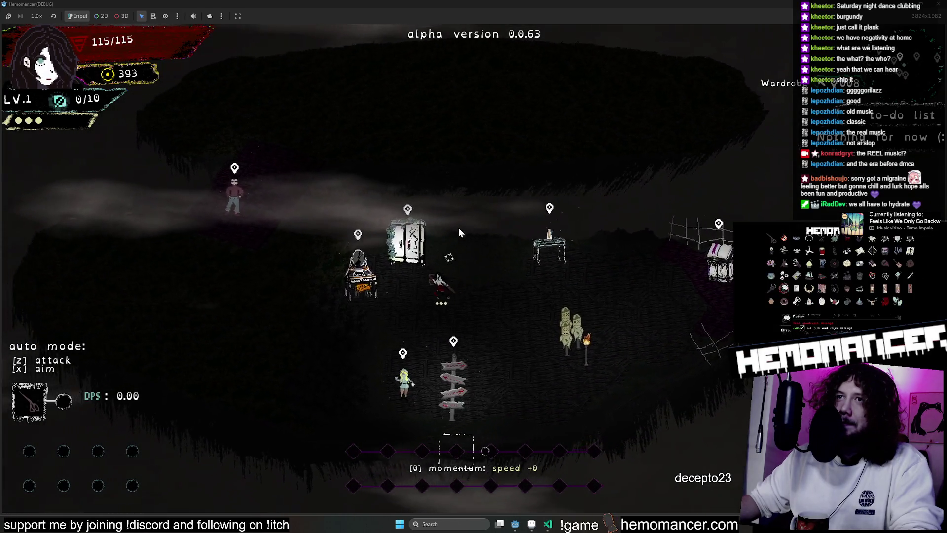
key("s")
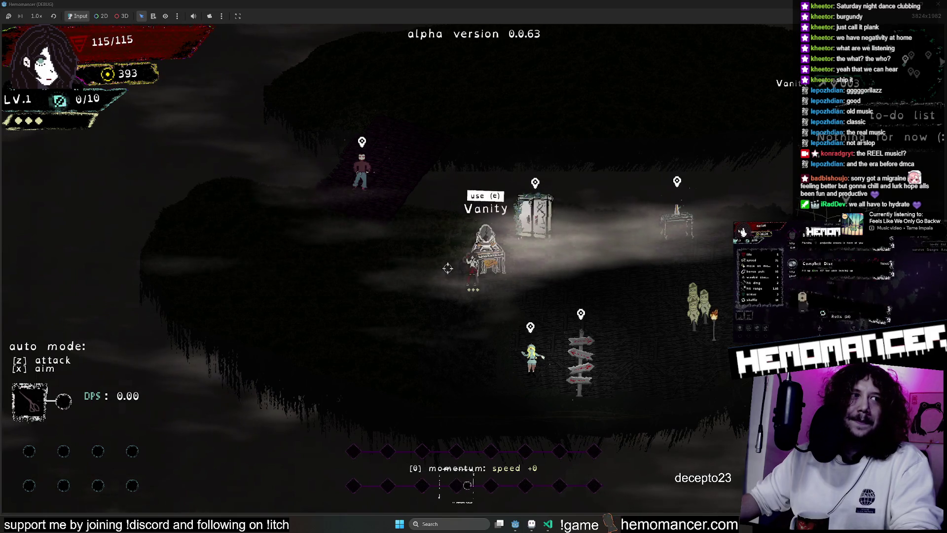
key("a")
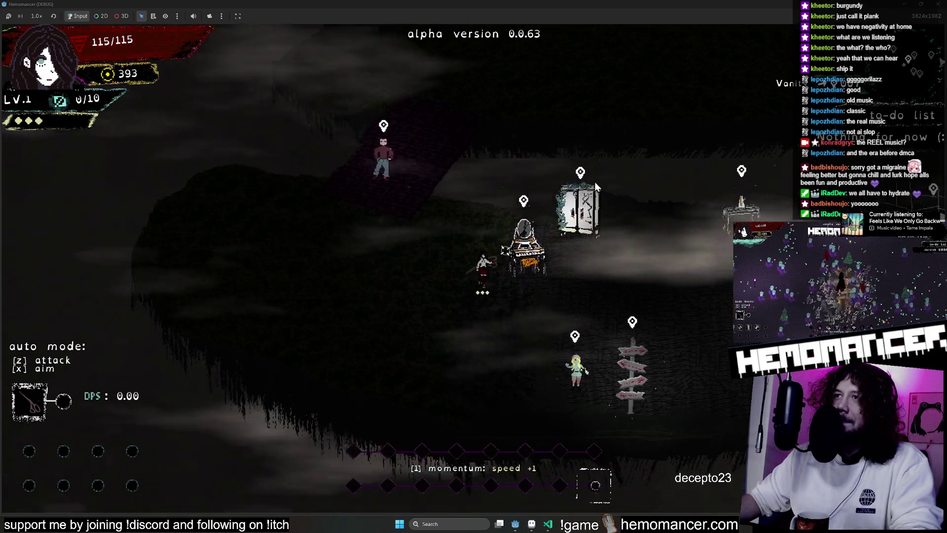
key("d")
key("alt+Tab")
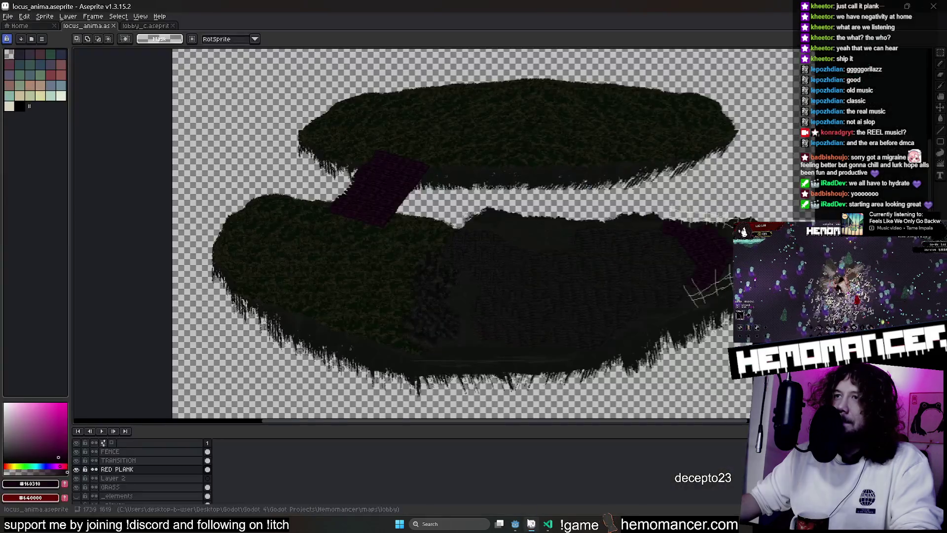
scroll(462, 138, "up", 1)
scroll(370, 268, "down", 1)
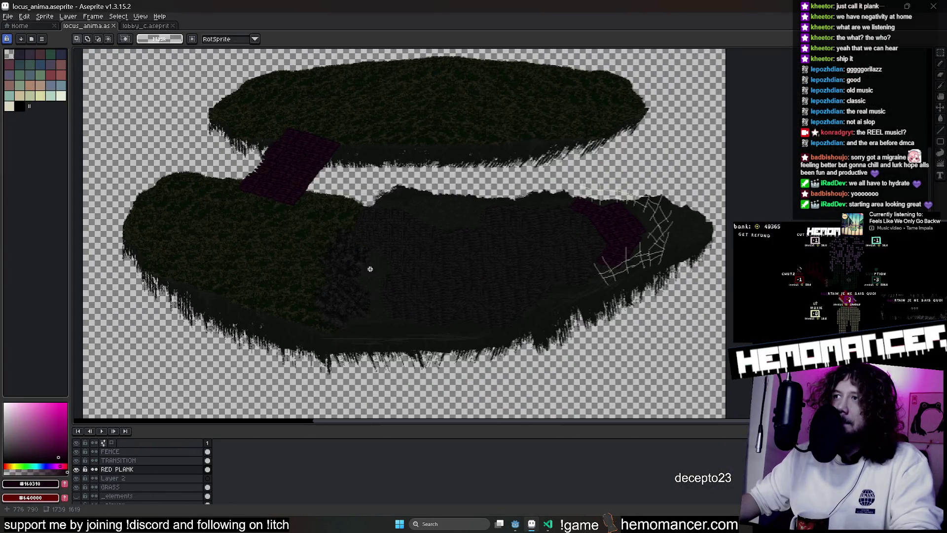
Use Sprite > Canvas Size to add a top border, making the canvas 2619 pixels tall
left_click_drag(362, 98, 379, 119)
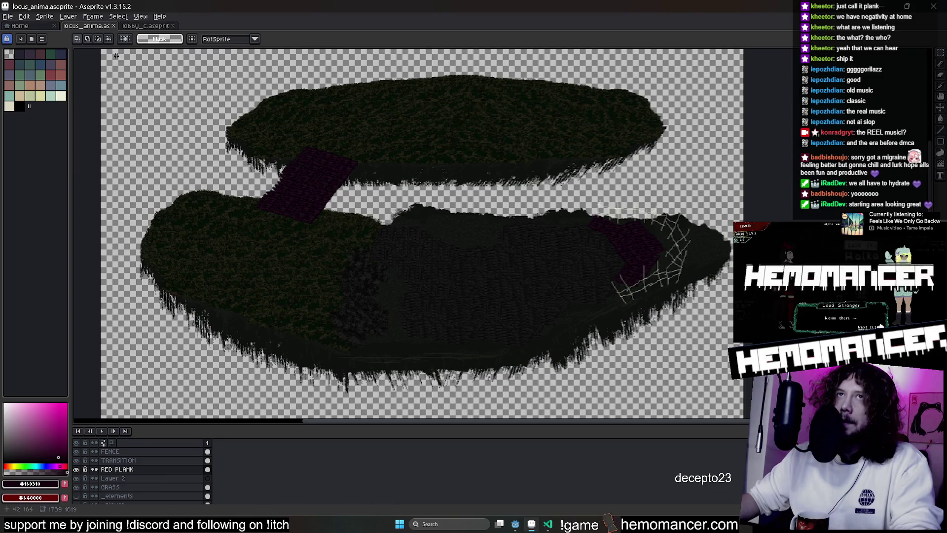
left_click(45, 16)
left_click(56, 65)
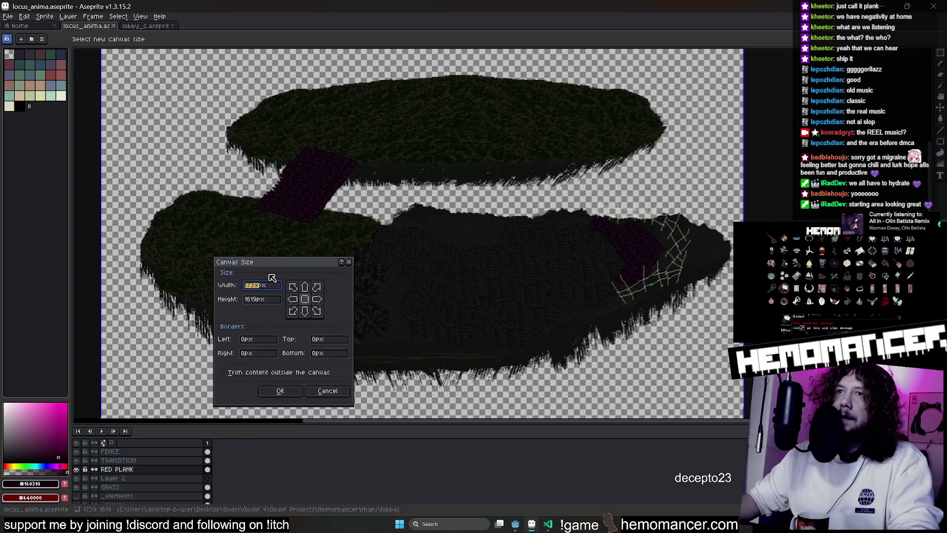
left_click(342, 339)
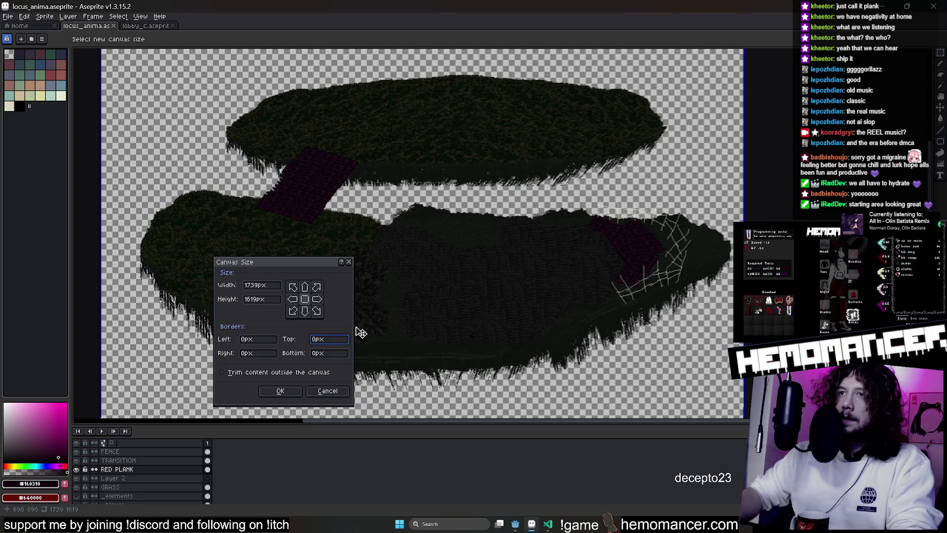
type("500")
key("Return")
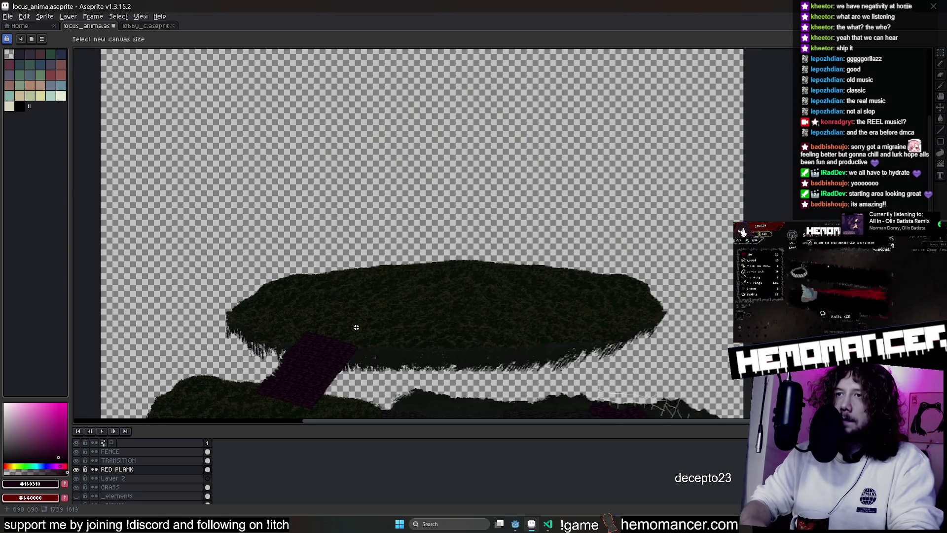
scroll(414, 323, "down", 3)
Bring the lower black ground shape into view and make GROUND the active layer
left_click_drag(455, 299, 449, 94)
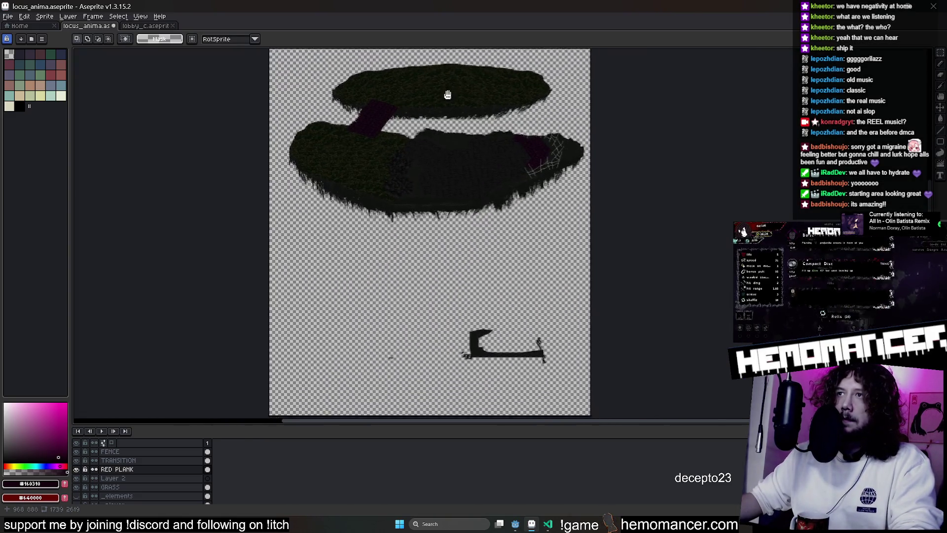
mouse_move(510, 293)
left_mouse_down()
mouse_move(443, 259)
mouse_move(408, 126)
left_mouse_up()
scroll(408, 127, "up", 2)
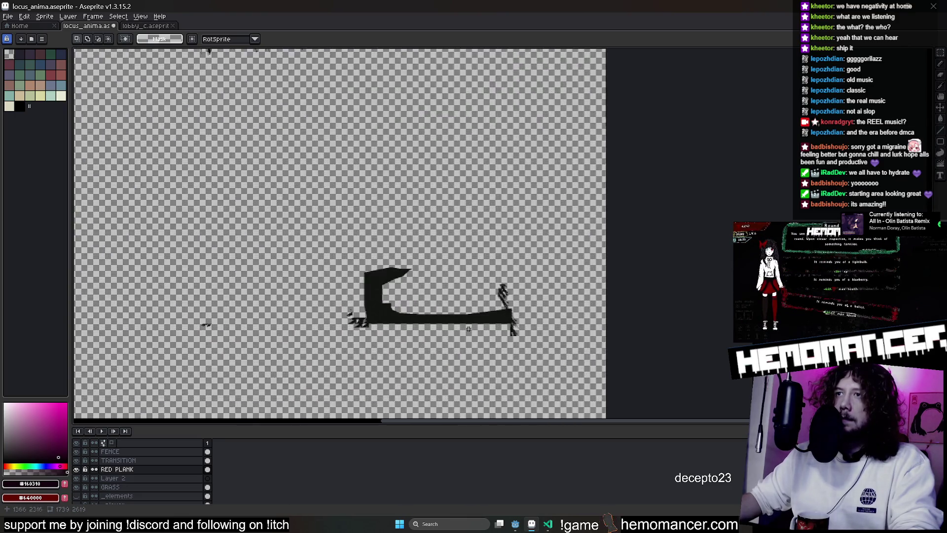
scroll(224, 470, "down", 3)
scroll(179, 495, "down", 2)
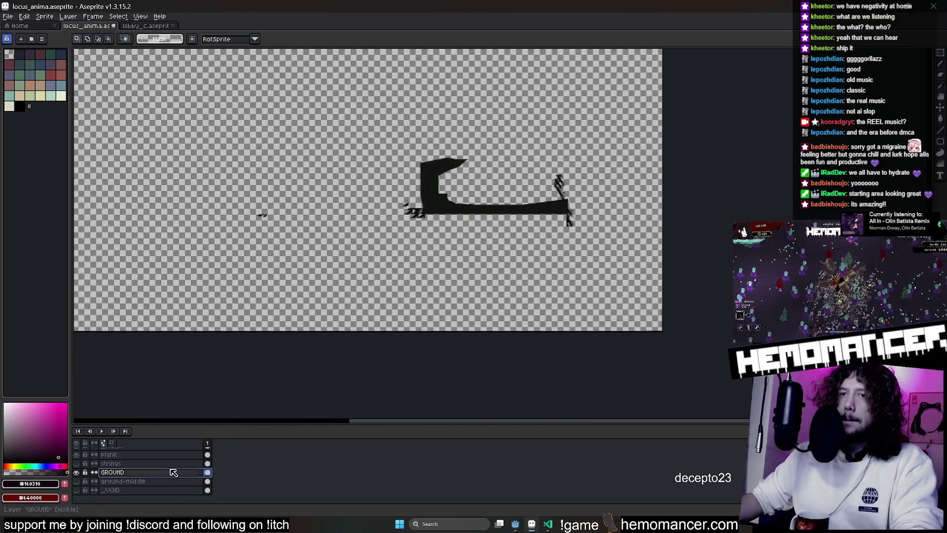
left_click(173, 472)
scroll(544, 178, "up", 3)
scroll(612, 277, "up", 1)
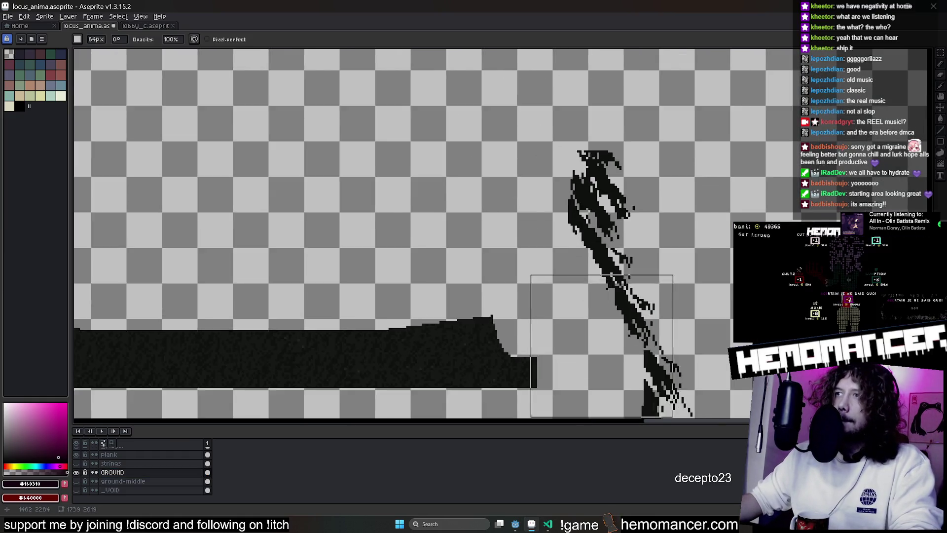
scroll(611, 274, "down", 3)
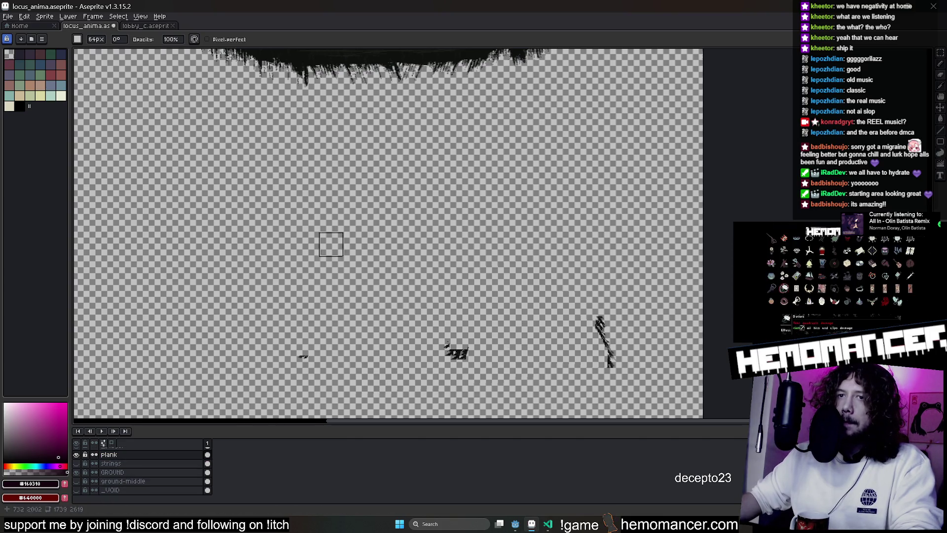
scroll(331, 244, "up", 1)
scroll(448, 349, "up", 2)
scroll(442, 137, "down", 1)
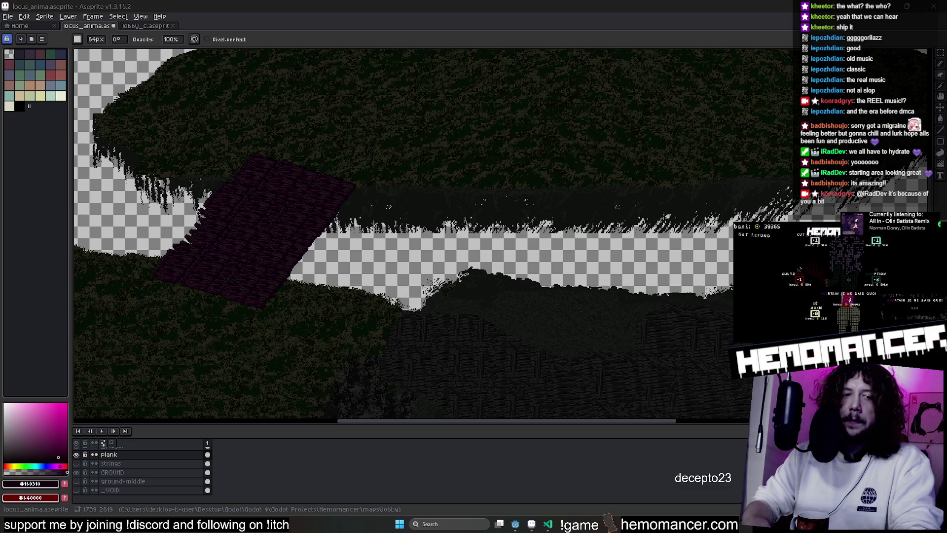
scroll(737, 183, "down", 3)
scroll(639, 277, "down", 5)
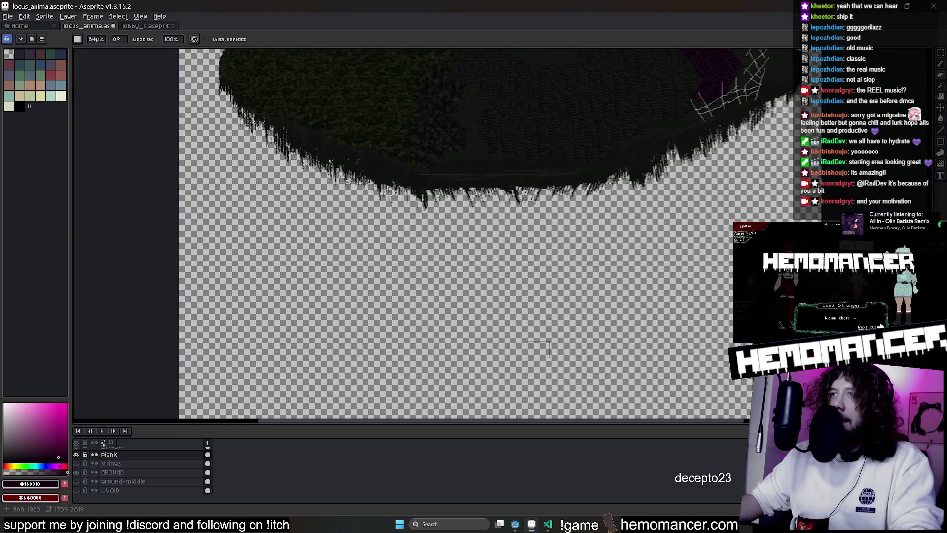
scroll(535, 343, "down", 5)
scroll(505, 256, "right", 2)
scroll(532, 216, "right", 2)
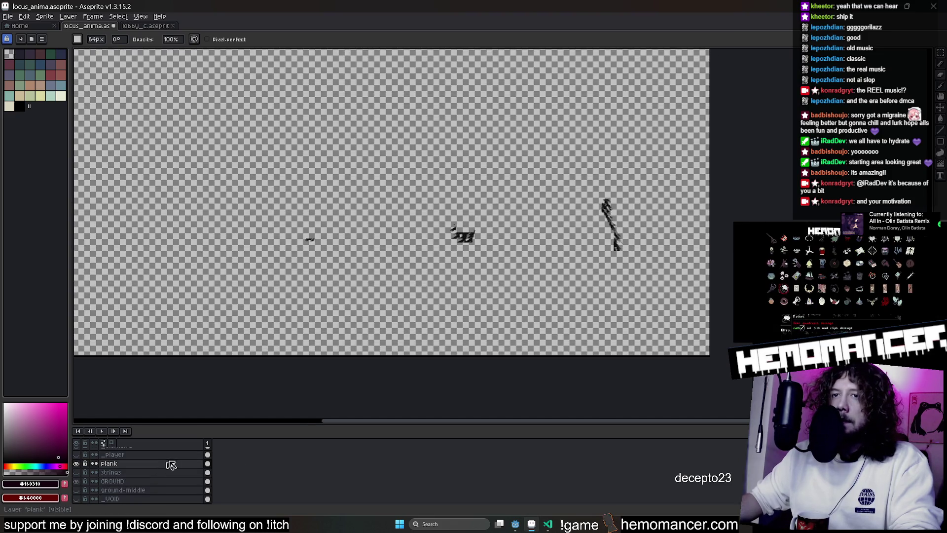
scroll(148, 474, "up", 2)
left_click(170, 464)
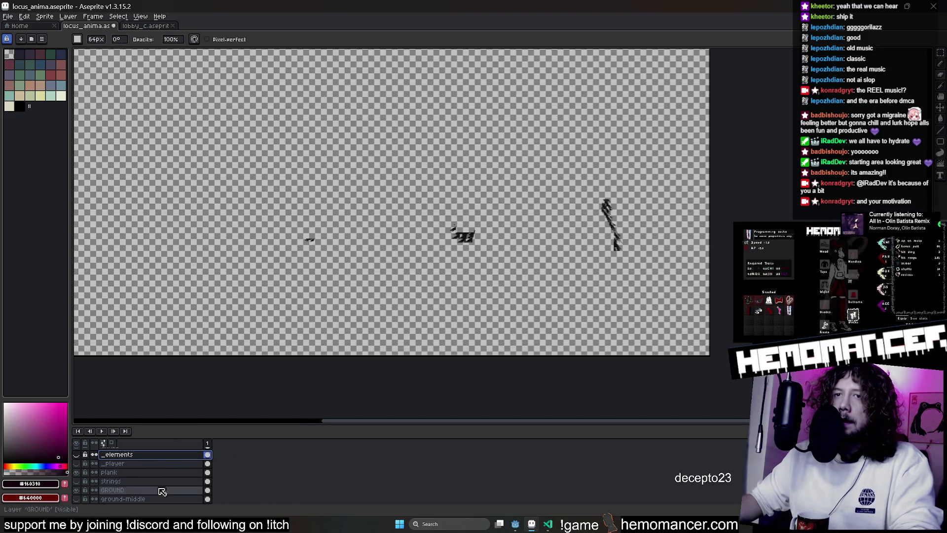
scroll(156, 477, "up", 3)
left_click(152, 472)
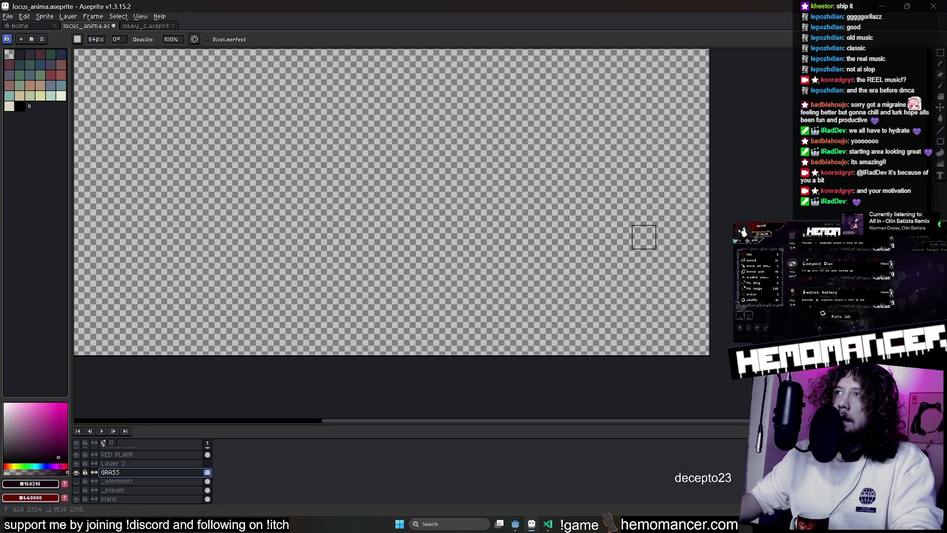
scroll(644, 237, "up", 2)
Select around the red plank and add a new layer above RED PLANK
mouse_move(535, 289)
left_mouse_down()
mouse_move(398, 150)
mouse_move(490, 179)
left_mouse_up()
scroll(145, 442, "up", 2)
left_click(143, 472)
scroll(359, 169, "up", 2)
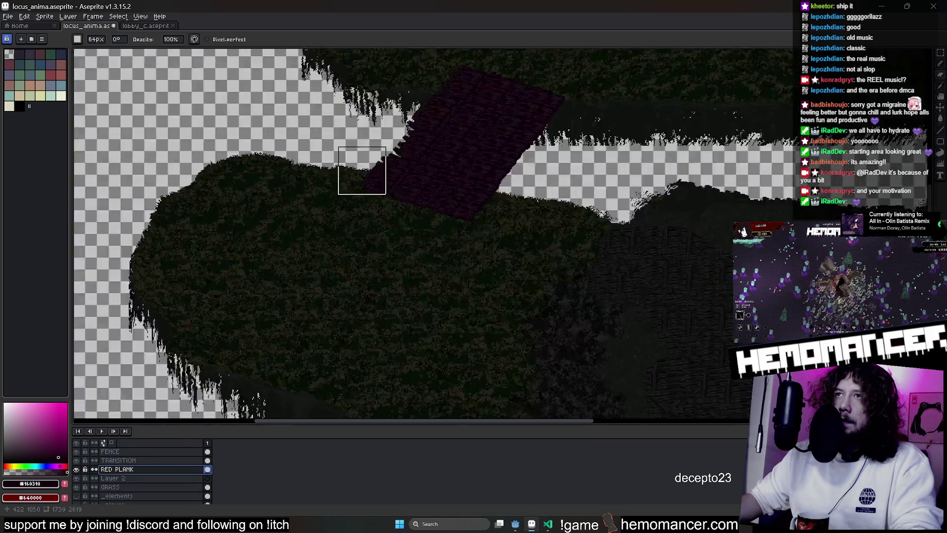
scroll(414, 222, "up", 1)
scroll(455, 248, "up", 1)
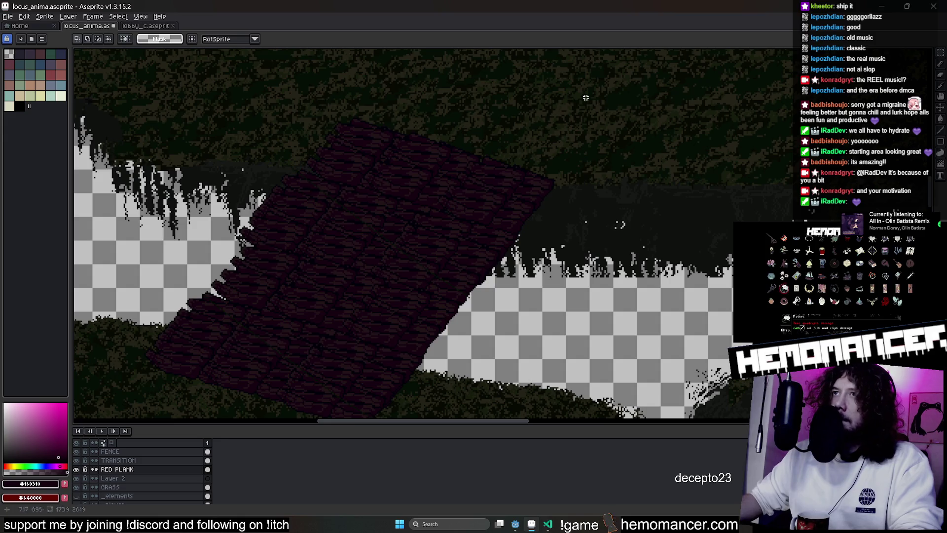
left_click_drag(608, 101, 99, 418)
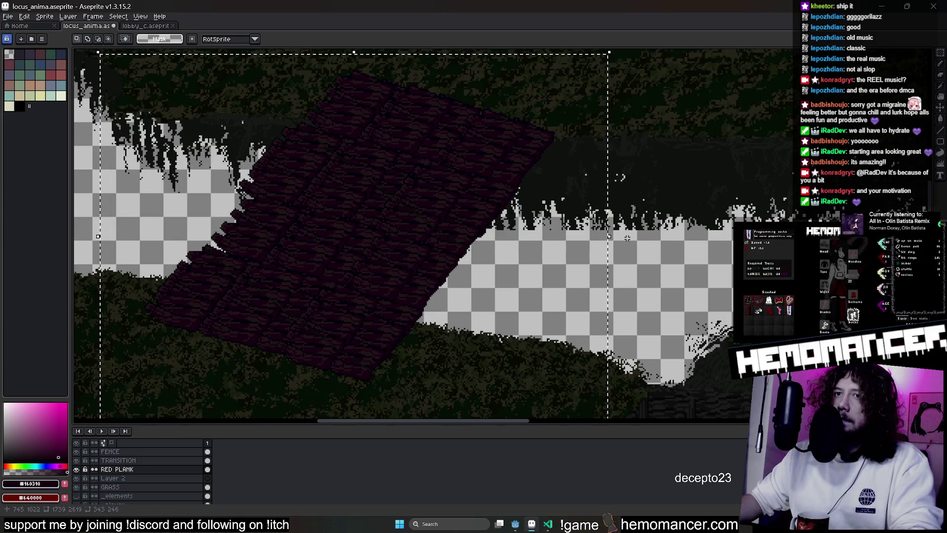
right_click(172, 469)
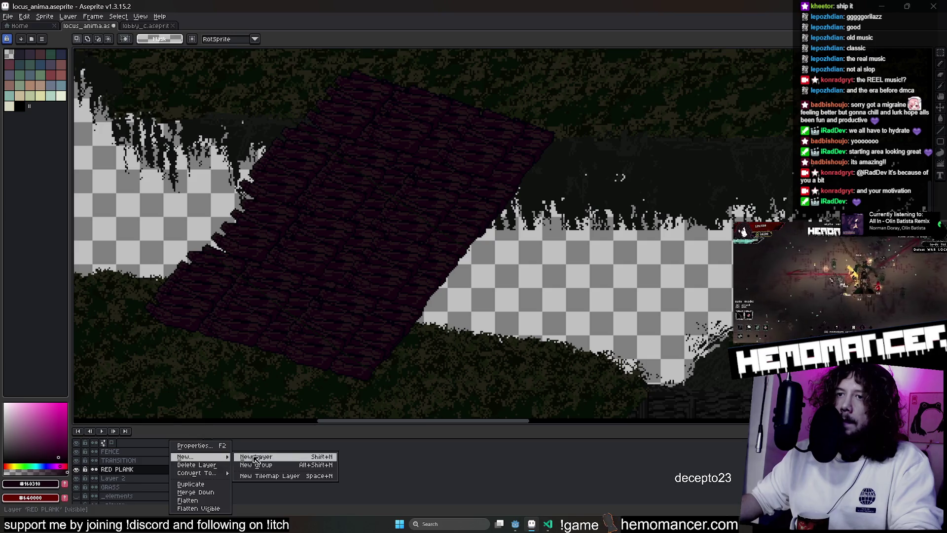
left_click(286, 459)
double_click(172, 469)
key("Escape")
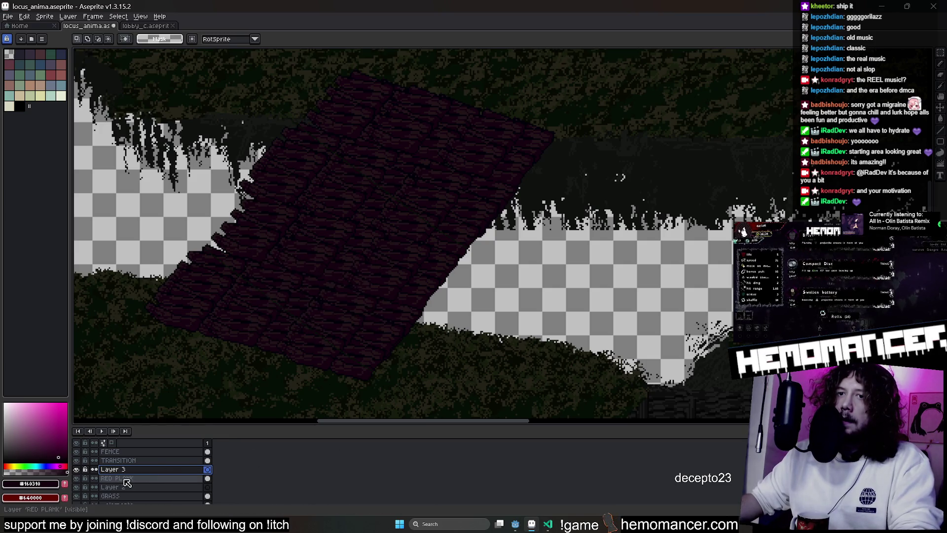
Rename RED PLANK to DESERT PLANK and the new Layer 3 to LAKE PLANK
double_click(125, 480)
left_click_drag(308, 265, 278, 266)
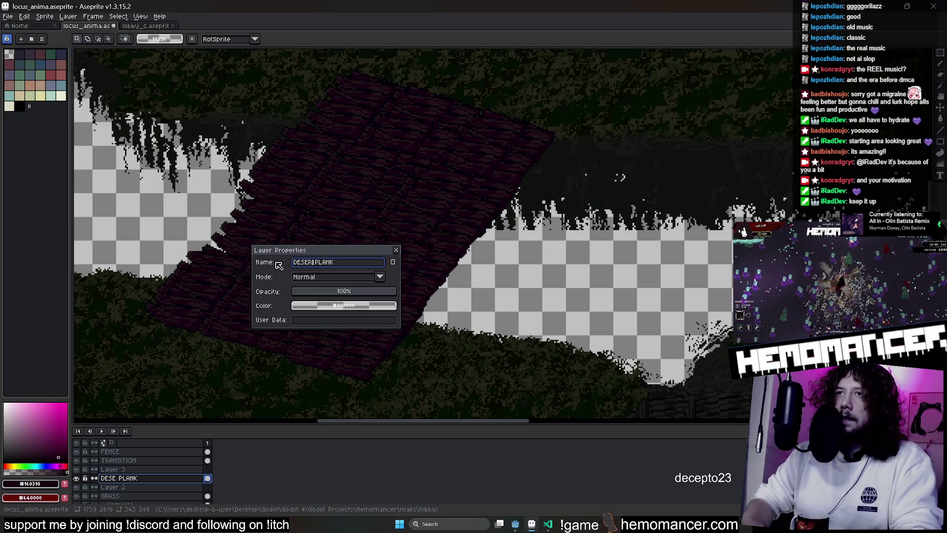
type("RT")
key("Return")
double_click(155, 471)
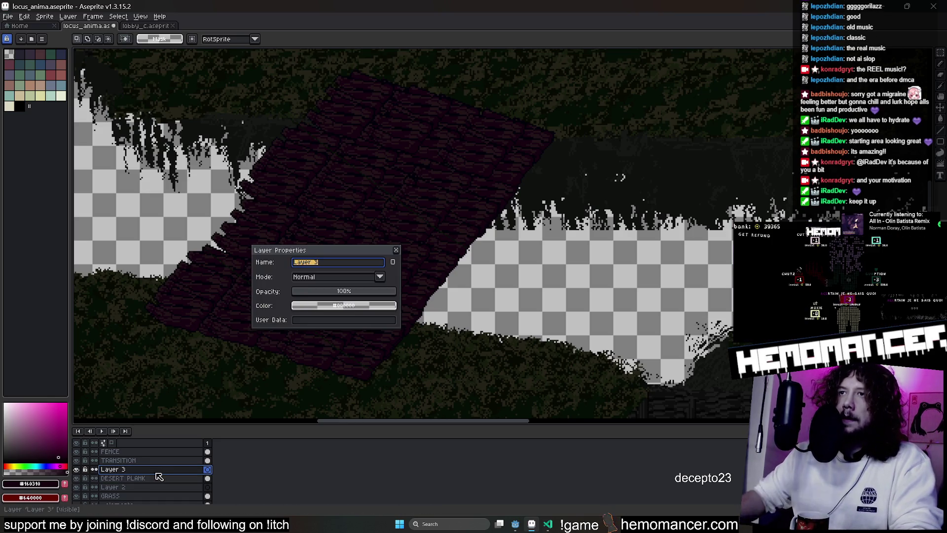
type("AKE")
key("Return")
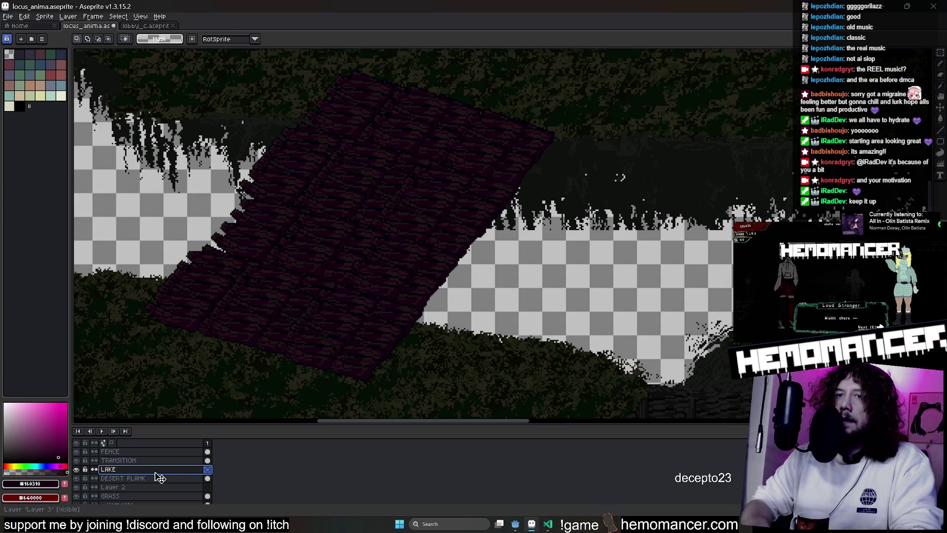
double_click(155, 471)
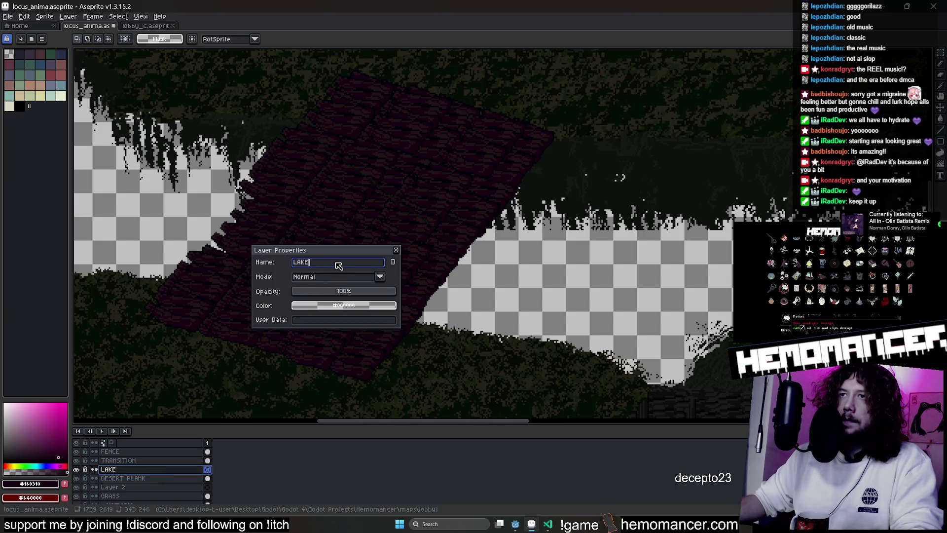
type("(")
key("Return")
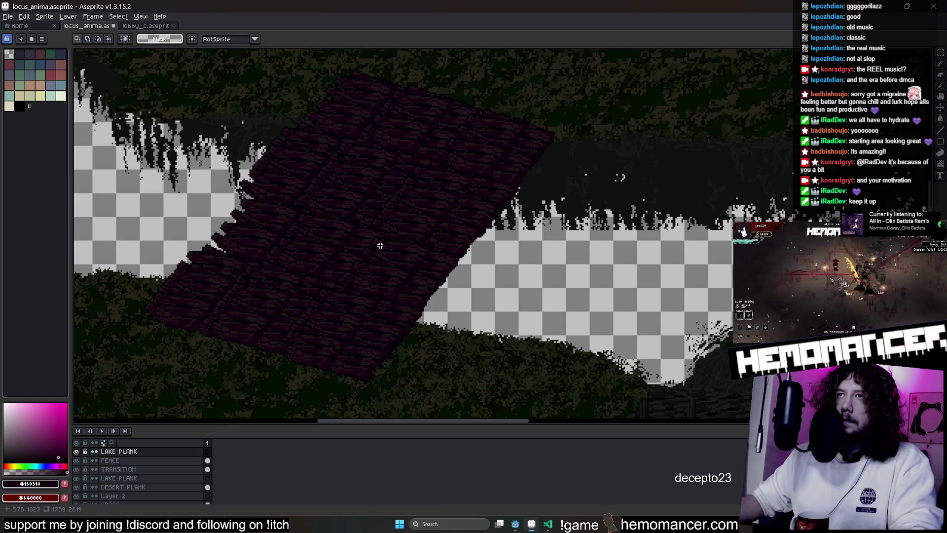
scroll(153, 473, "down", 1)
Copy a snowy pine tree from the trees layer of the tree sprite sheet
left_click(153, 480)
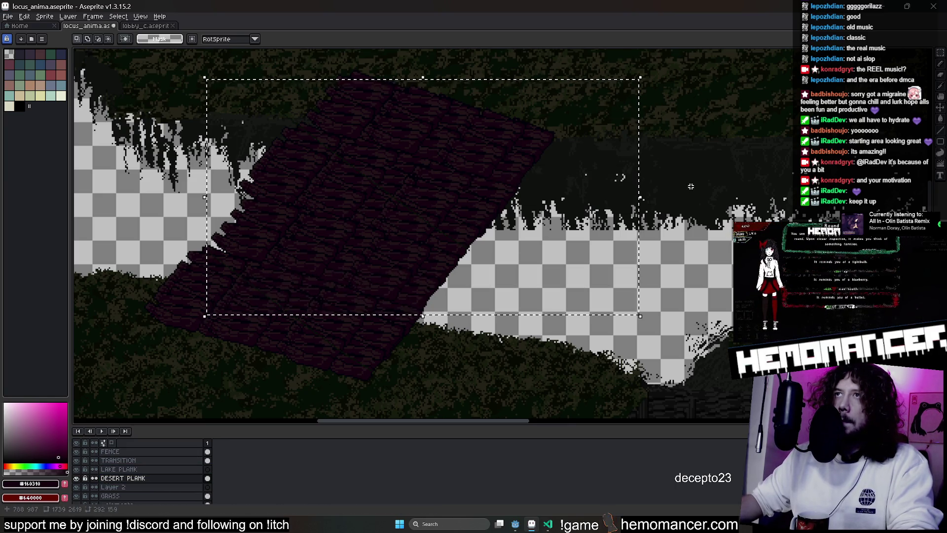
scroll(252, 276, "down", 2)
scroll(445, 222, "up", 2)
scroll(610, 189, "up", 2)
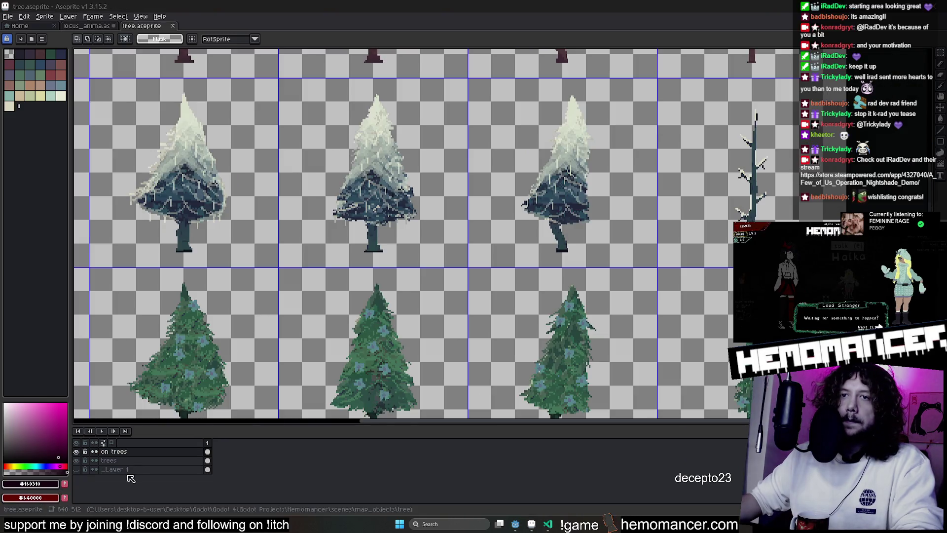
left_click(84, 462)
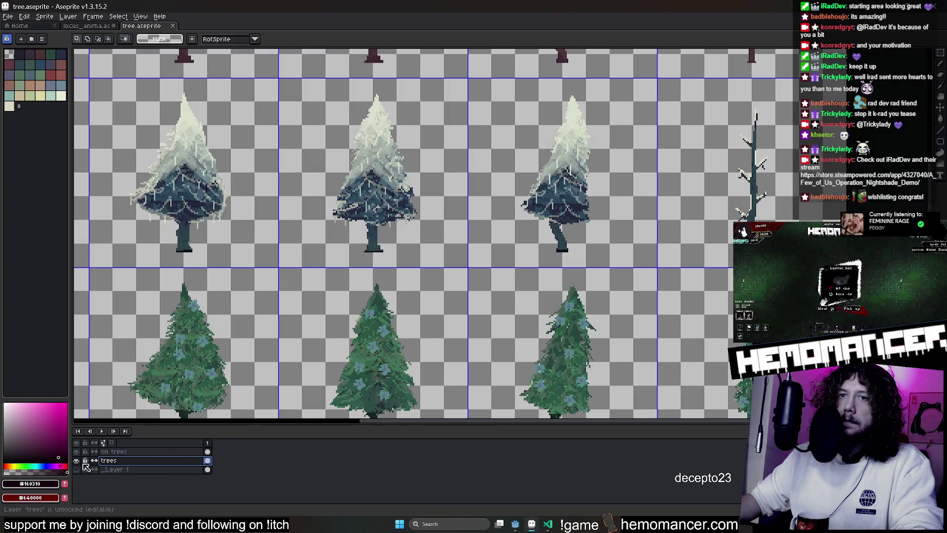
mouse_move(629, 189)
left_mouse_down()
mouse_move(564, 266)
mouse_move(522, 266)
left_mouse_up()
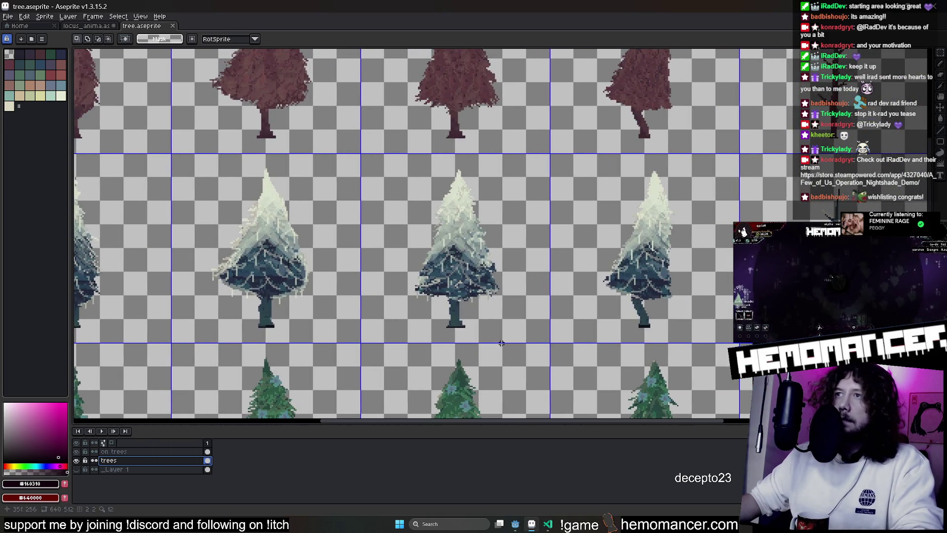
key("ctrl+c")
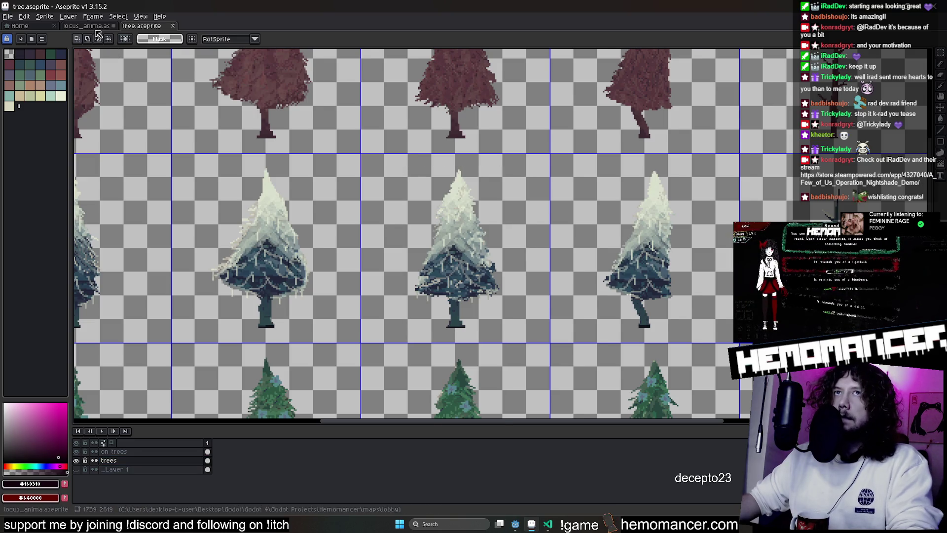
Paste the snowy pine into the lobby map and move it up-left above the plank ramp
key("ctrl+Tab")
key("ctrl+v")
mouse_move(509, 244)
left_mouse_down()
mouse_move(364, 194)
mouse_move(484, 153)
left_mouse_up()
scroll(356, 169, "up", 2)
Drop the pasted tree in place and inspect its trunk up close
left_click(458, 150)
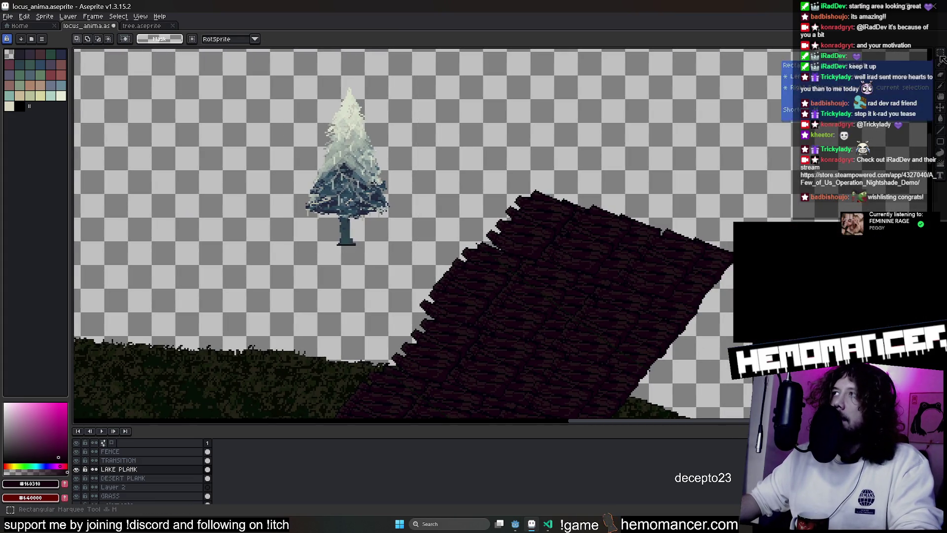
scroll(412, 183, "up", 2)
scroll(412, 184, "down", 1)
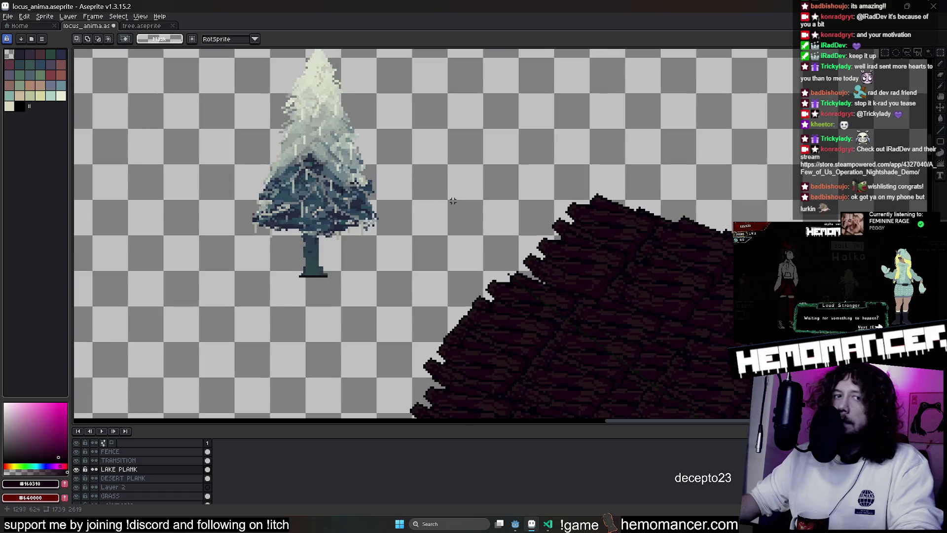
left_click_drag(449, 200, 386, 161)
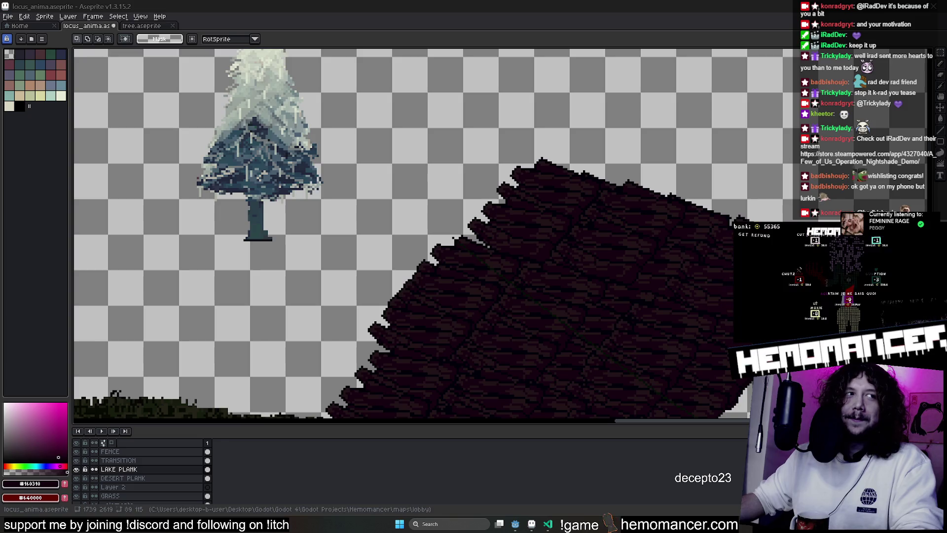
left_click_drag(414, 167, 509, 260)
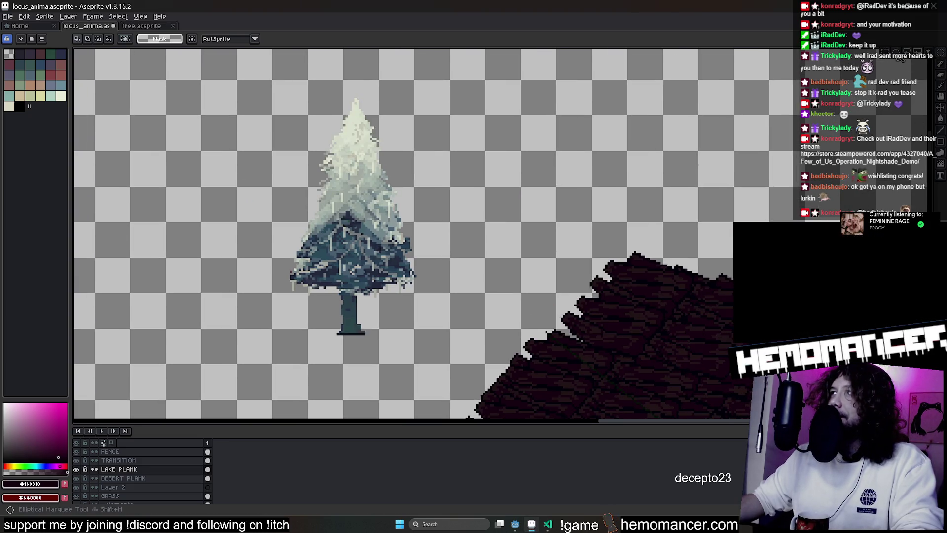
scroll(329, 218, "up", 1)
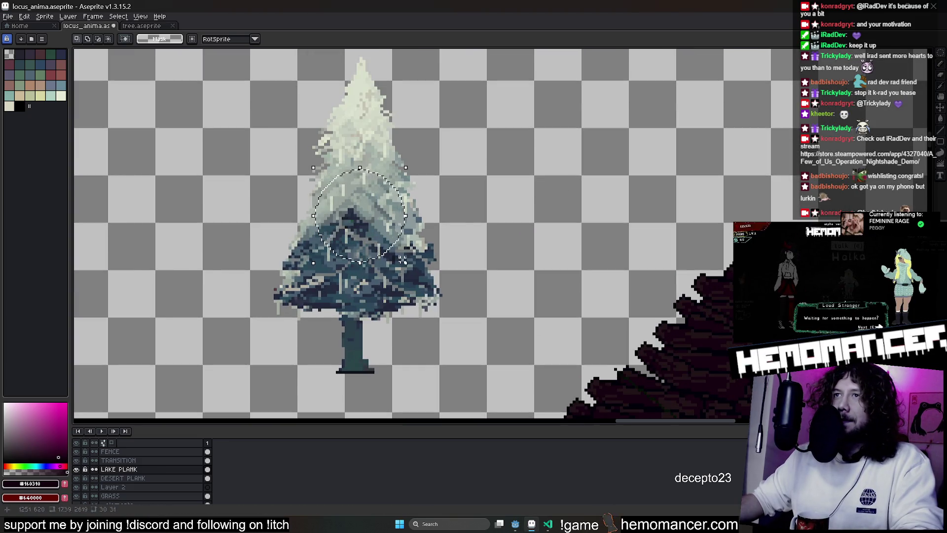
left_click_drag(431, 194, 342, 157)
Sample a dark blue-grey from the tree with the Eyedropper, ready to fill the plank ramp
key("i")
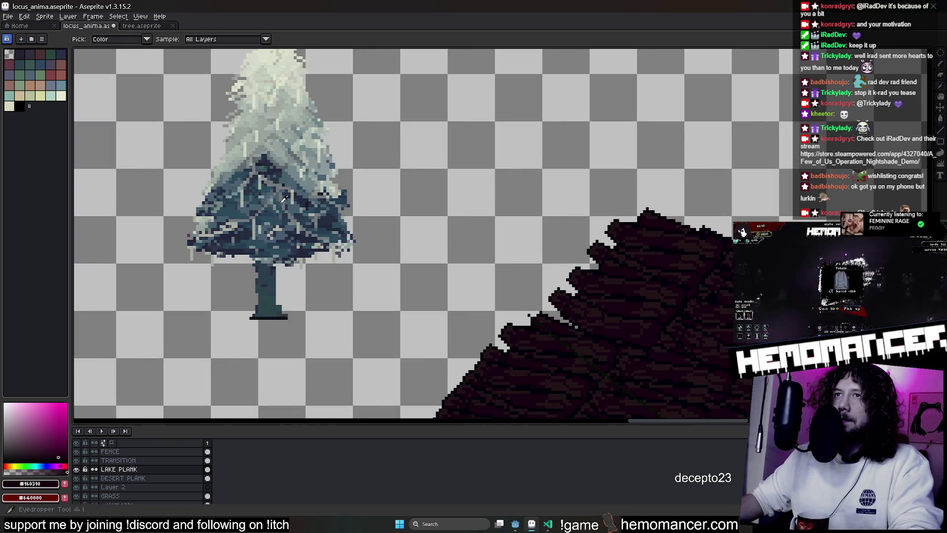
scroll(272, 289, "up", 1)
scroll(272, 288, "up", 1)
mouse_move(273, 292)
left_mouse_down()
mouse_move(180, 133)
mouse_move(425, 226)
left_mouse_up()
key("g")
scroll(426, 225, "down", 2)
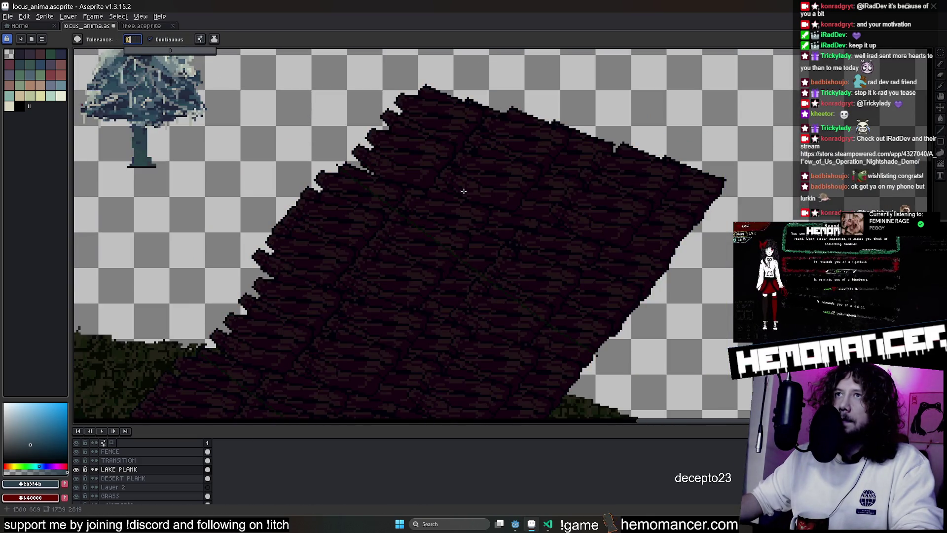
scroll(463, 236, "up", 1)
scroll(444, 200, "up", 1)
scroll(439, 197, "down", 1)
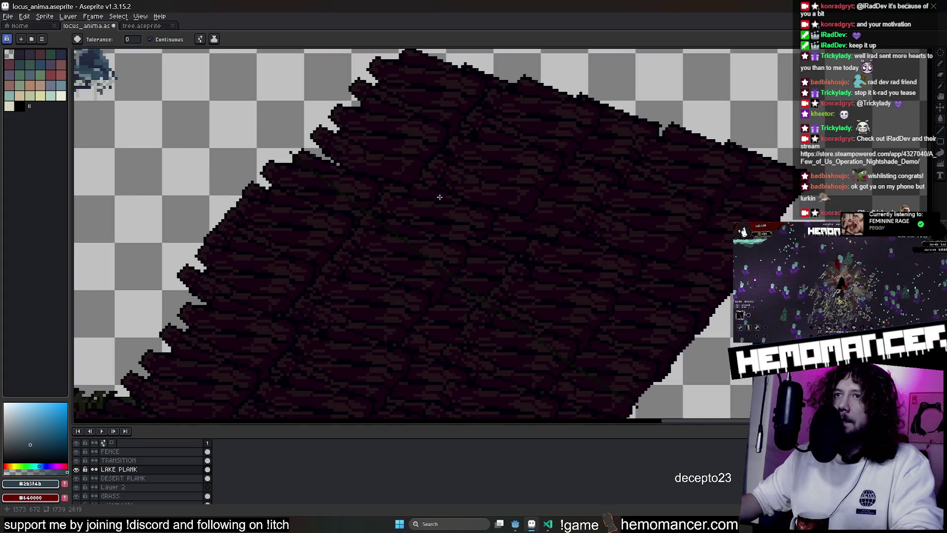
Paint over the dark lake plank ramp in blue-grey with a big Pencil brush
left_click(44, 483)
key("b")
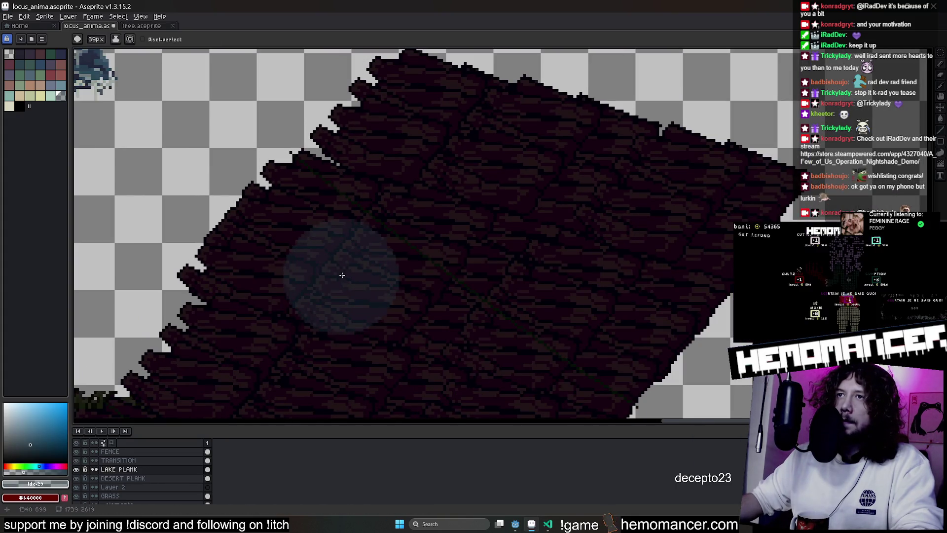
scroll(338, 272, "down", 3)
scroll(313, 248, "up", 2)
scroll(338, 296, "down", 1)
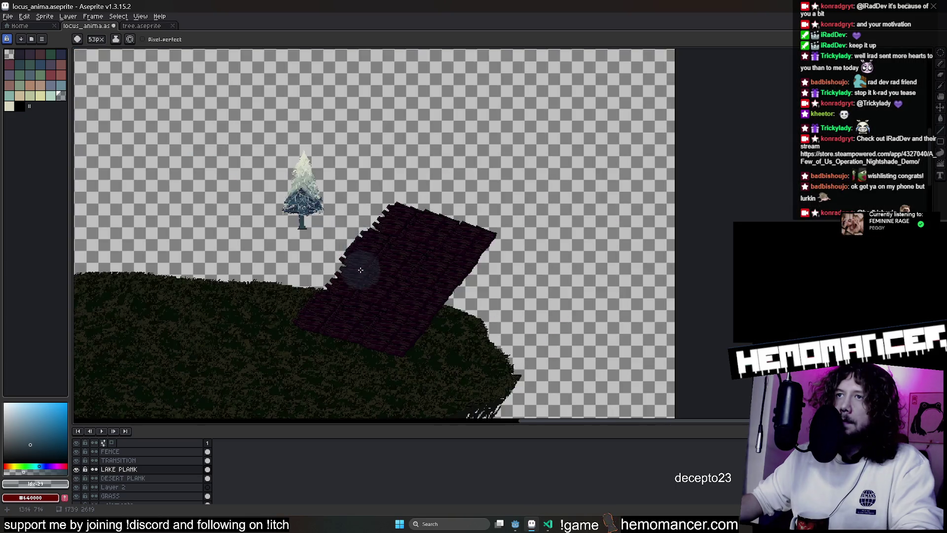
scroll(360, 271, "up", 1)
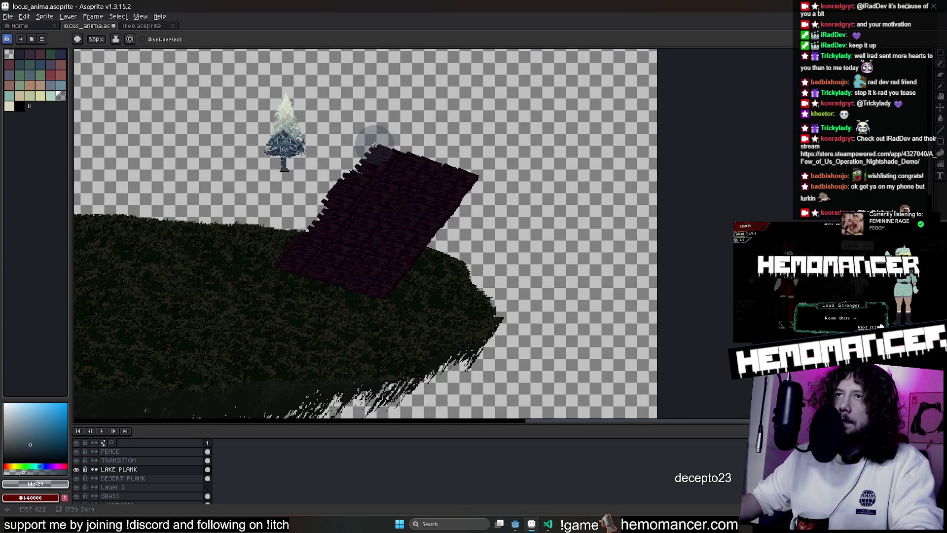
left_click(124, 44)
left_click(148, 77)
mouse_move(393, 159)
left_mouse_down()
mouse_move(418, 152)
mouse_move(459, 191)
left_mouse_up()
scroll(469, 187, "up", 2)
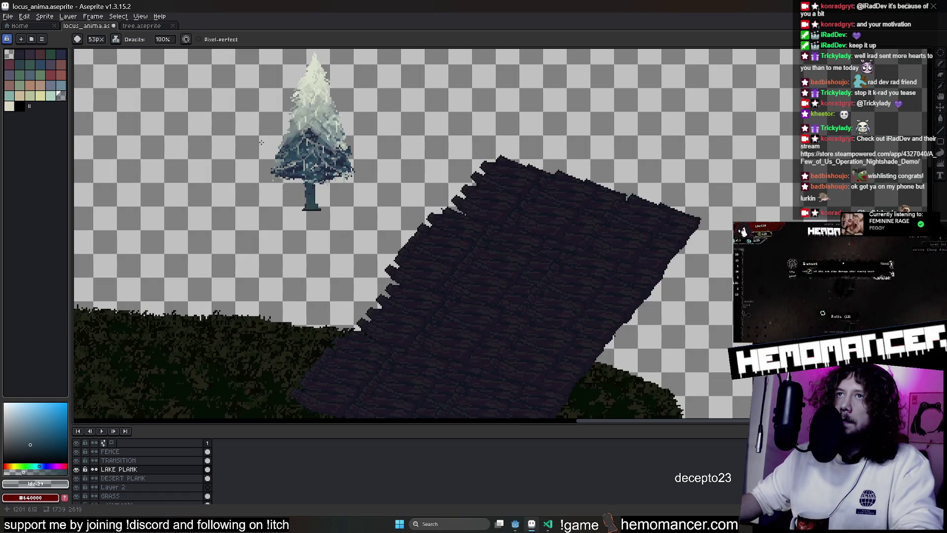
left_click_drag(547, 185, 392, 325)
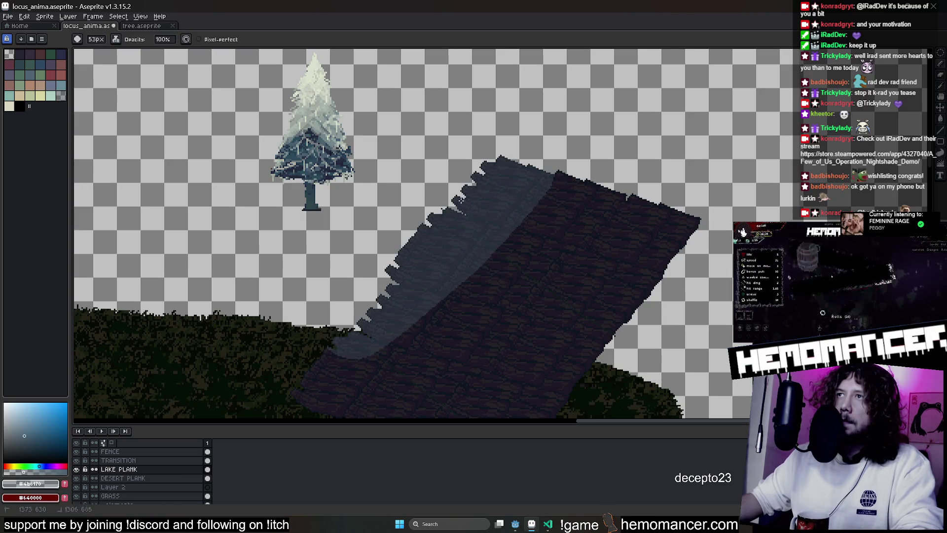
scroll(444, 296, "down", 2)
left_click_drag(473, 170, 622, 310)
scroll(666, 222, "down", 1)
scroll(661, 250, "down", 1)
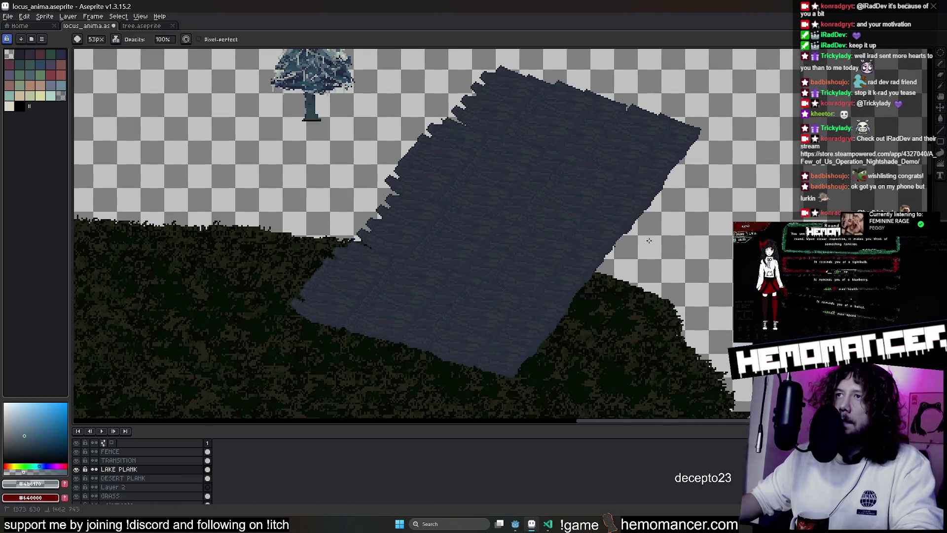
scroll(601, 159, "up", 1)
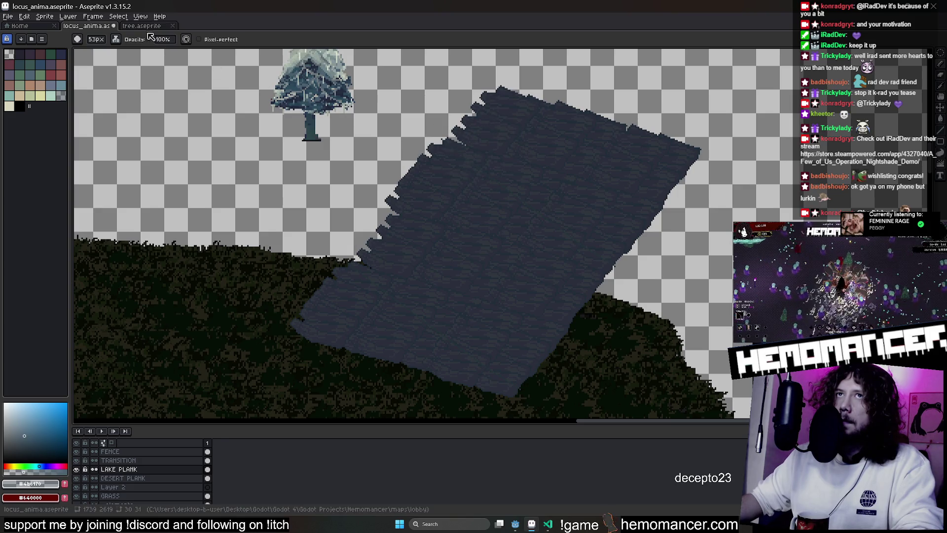
Switch to the tree sprite sheet and start File > Open for another sprite
left_click(143, 25)
left_click(9, 17)
left_click(37, 37)
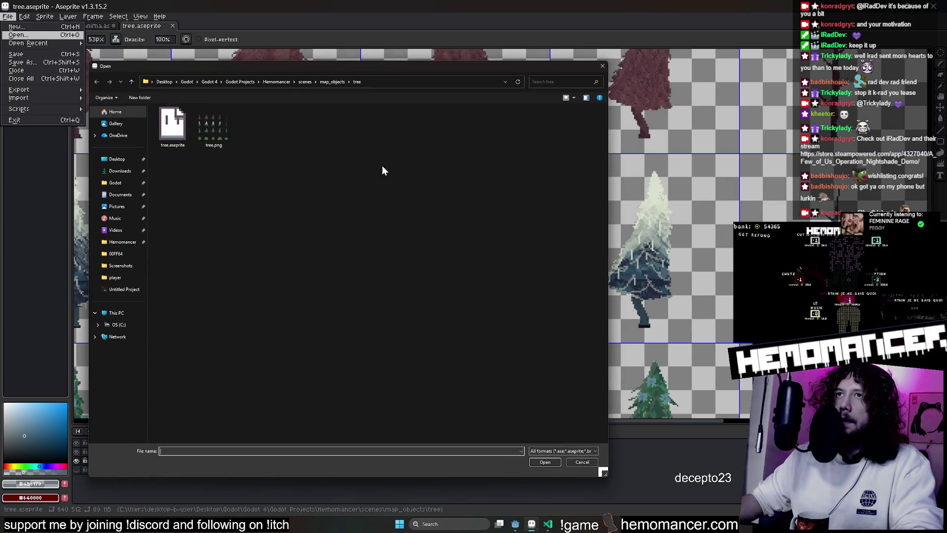
Open altar.aseprite from the scenes > curios > altar folder
left_click(301, 81)
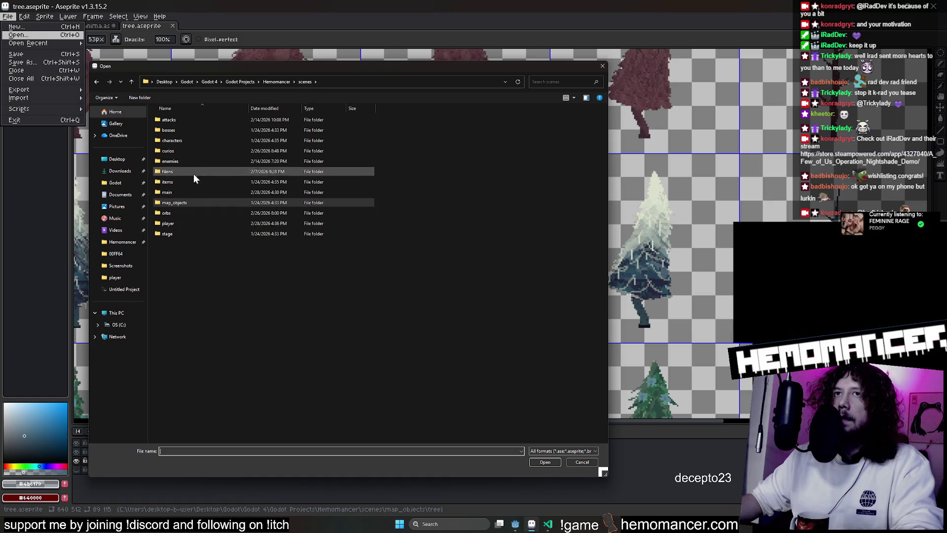
left_click(197, 150)
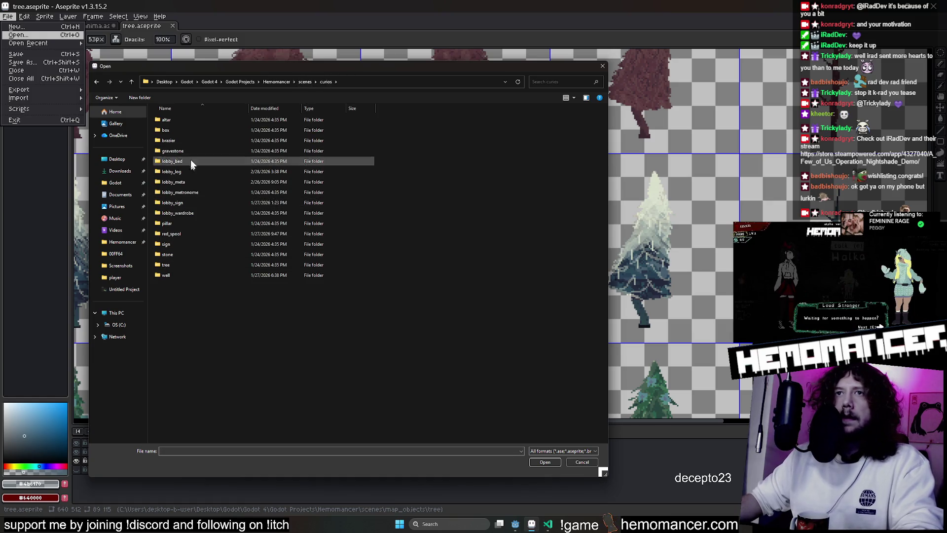
double_click(191, 151)
double_click(187, 121)
double_click(208, 139)
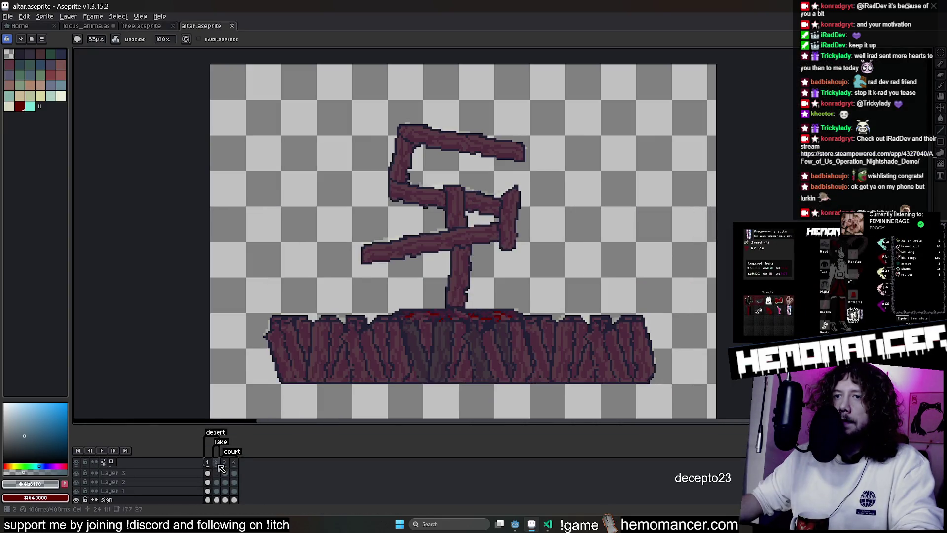
View the altar's snowy lake frame, select its base planks, and flatten all layers
left_click(216, 462)
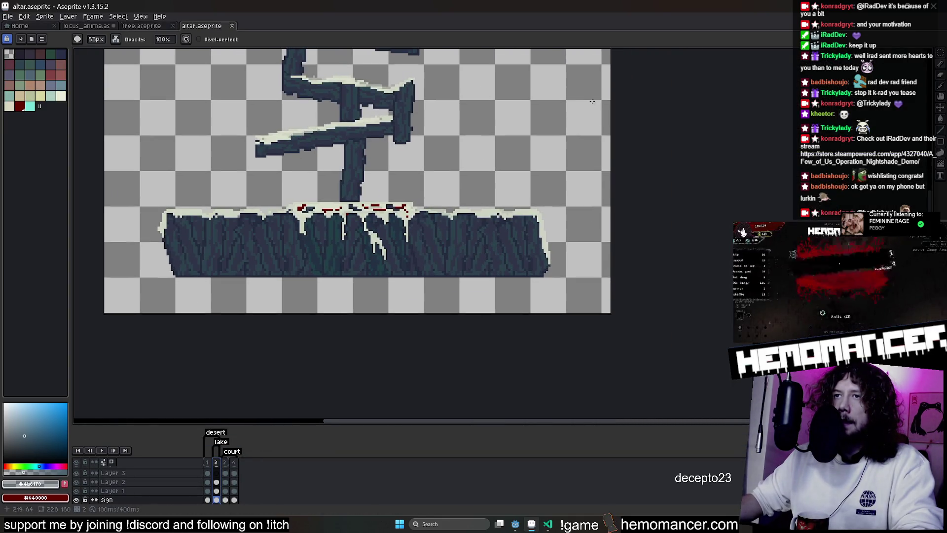
key("q")
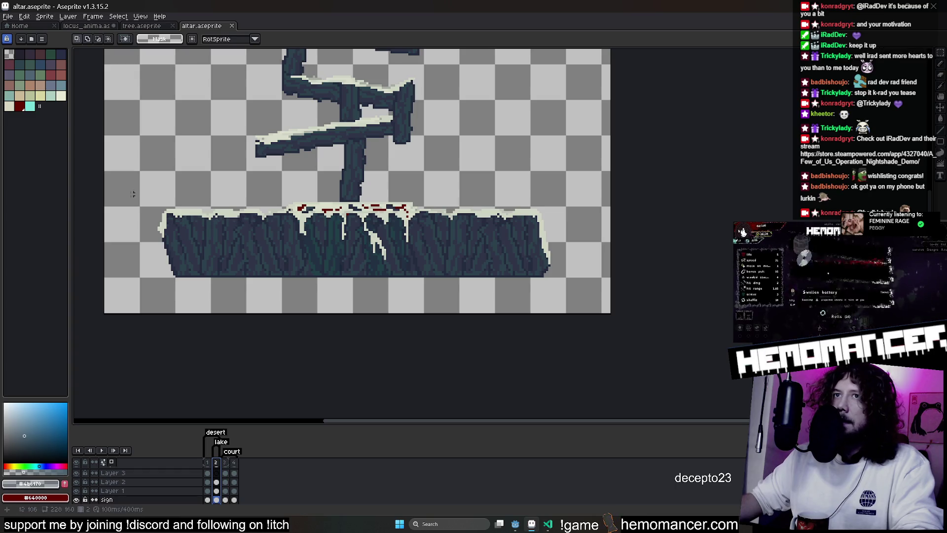
left_click_drag(127, 183, 583, 302)
key("ctrl+d")
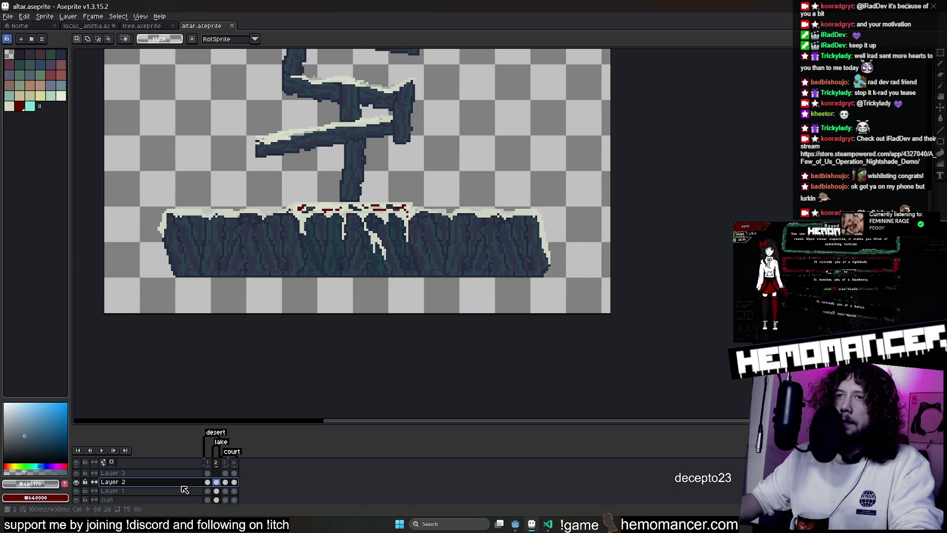
right_click(185, 490)
left_click(239, 435)
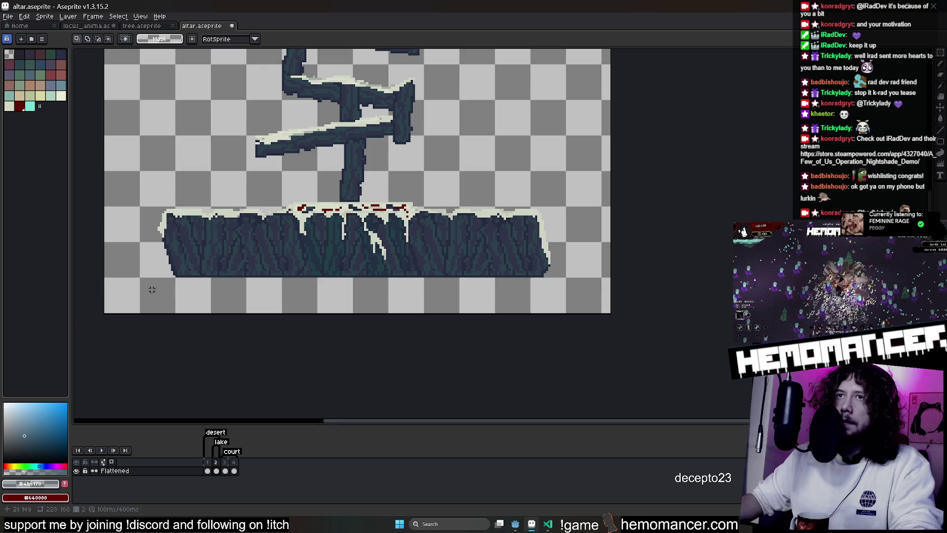
Reselect the altar base, undo, and switch back to the tree sprite sheet
left_click_drag(128, 191, 593, 307)
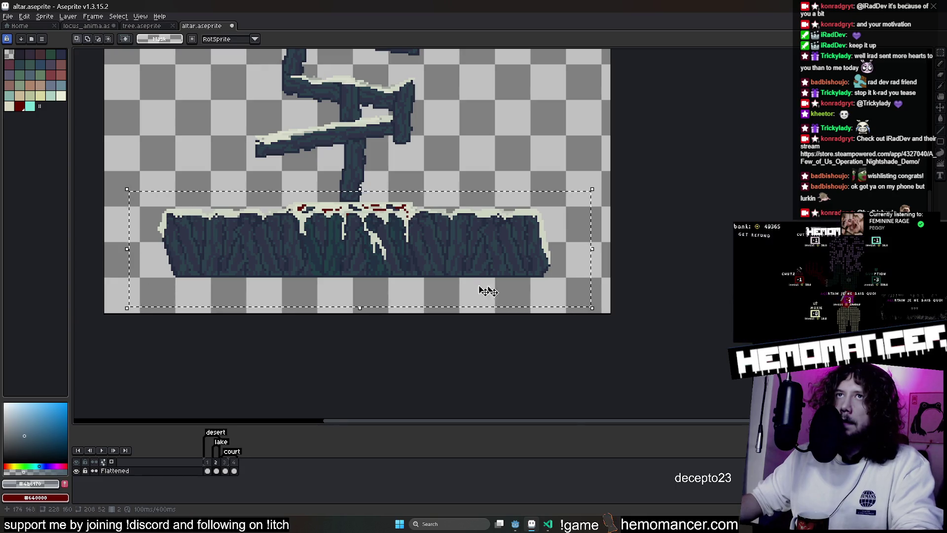
key("ctrl+z")
key("ctrl+z")
key("ctrl+shift+Tab")
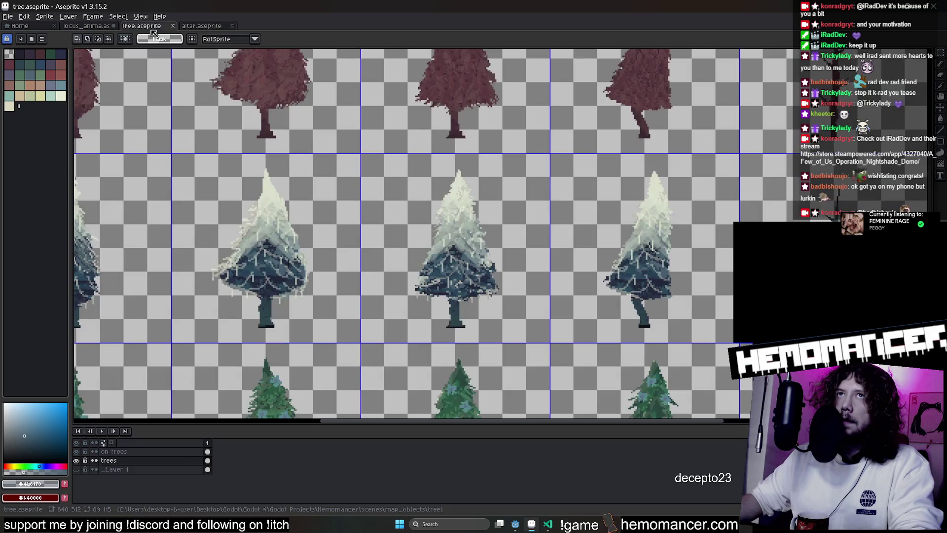
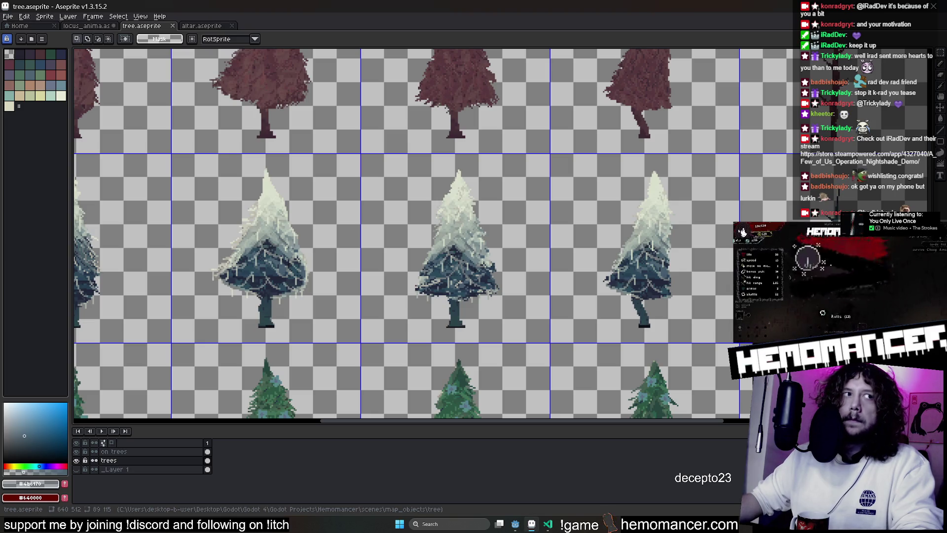
scroll(356, 170, "down", 1)
Switch to the altar sprite, hide Layers 1 and 2 and make the sign layer active
left_click(68, 16)
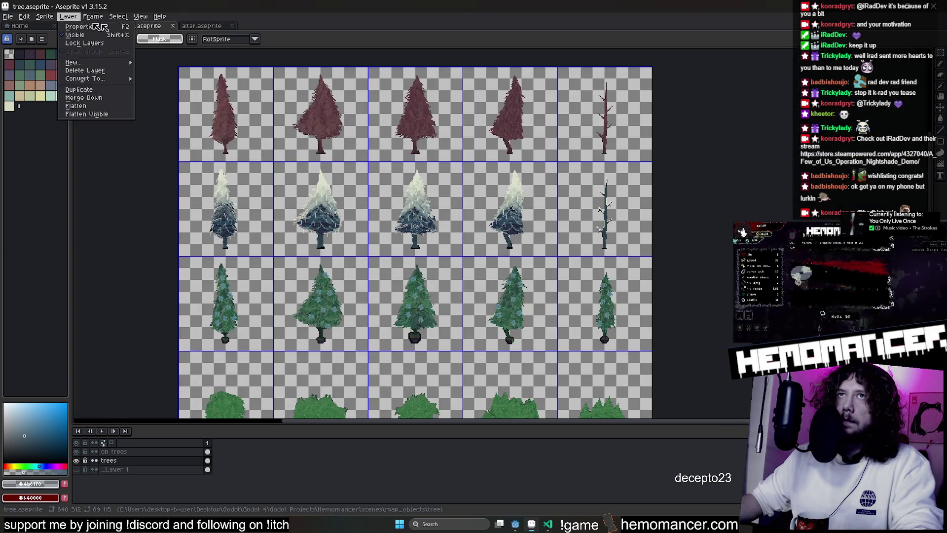
left_click(190, 27)
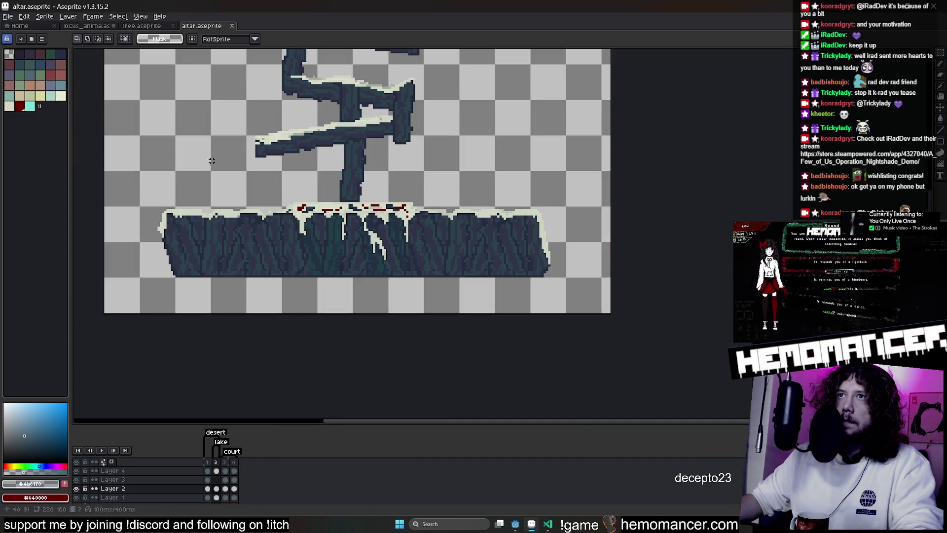
left_click(76, 488)
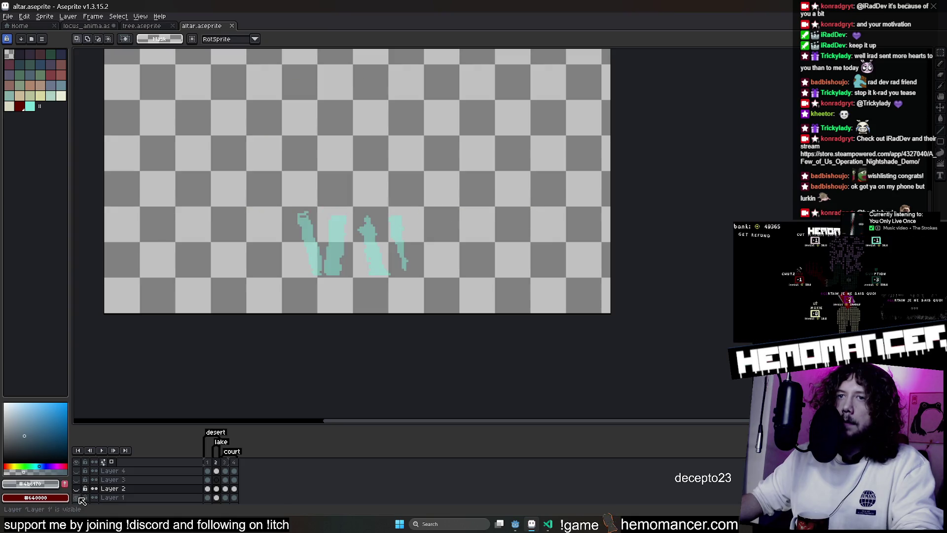
left_click(80, 498)
scroll(80, 499, "down", 2)
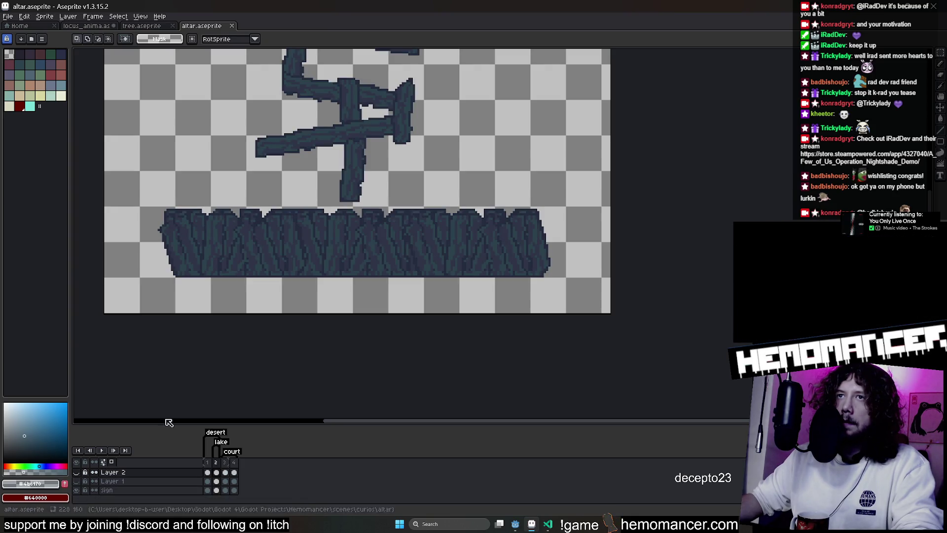
scroll(317, 328, "up", 1)
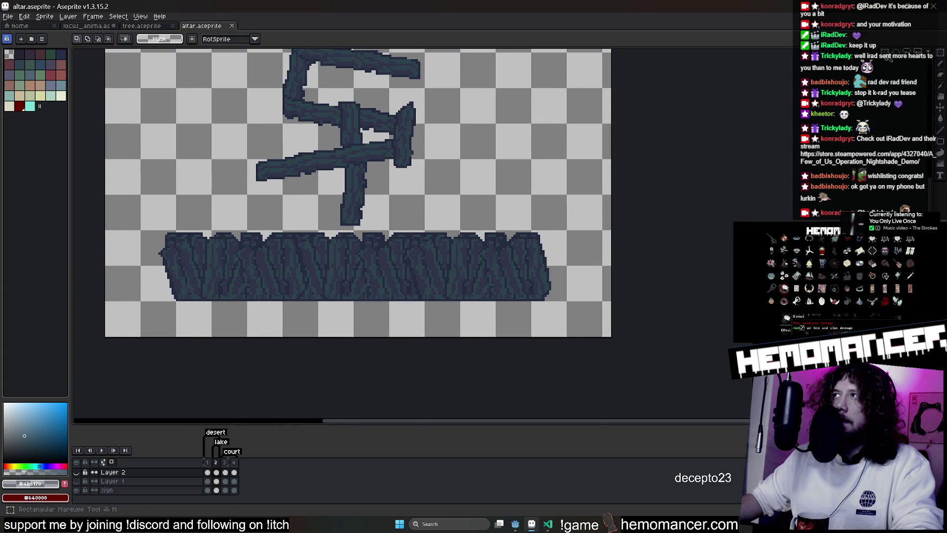
left_click(133, 491)
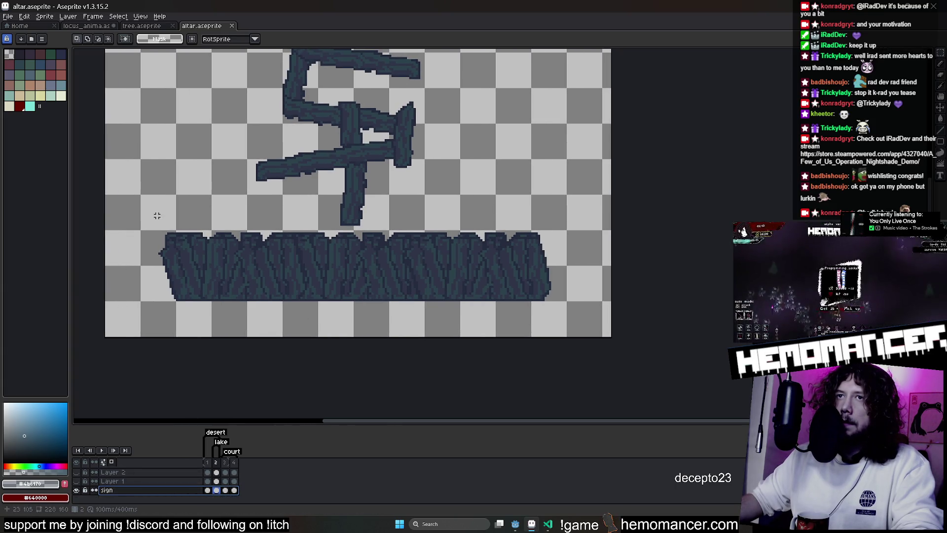
Select the whole sign plank art and paste it into the locus_anima map
left_click_drag(146, 226, 611, 331)
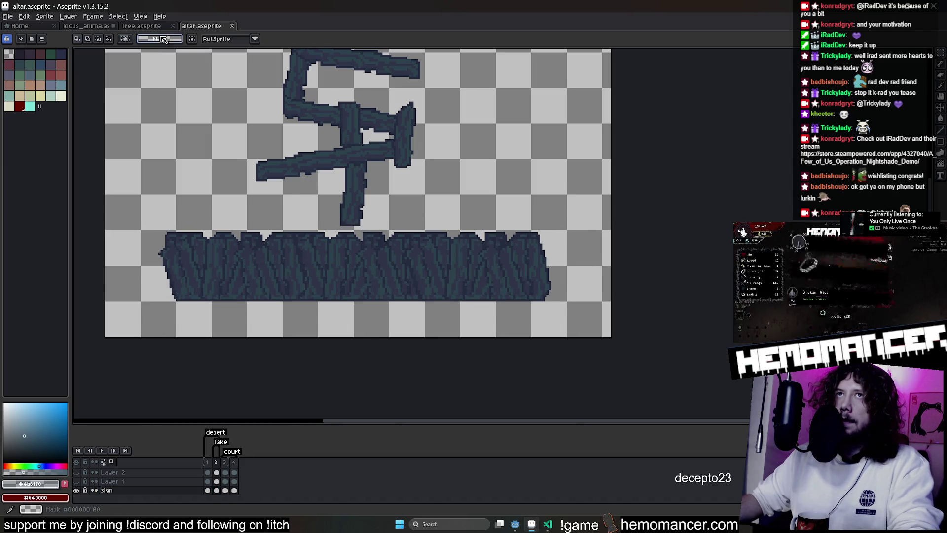
left_click(128, 28)
left_click(87, 26)
key("ctrl+v")
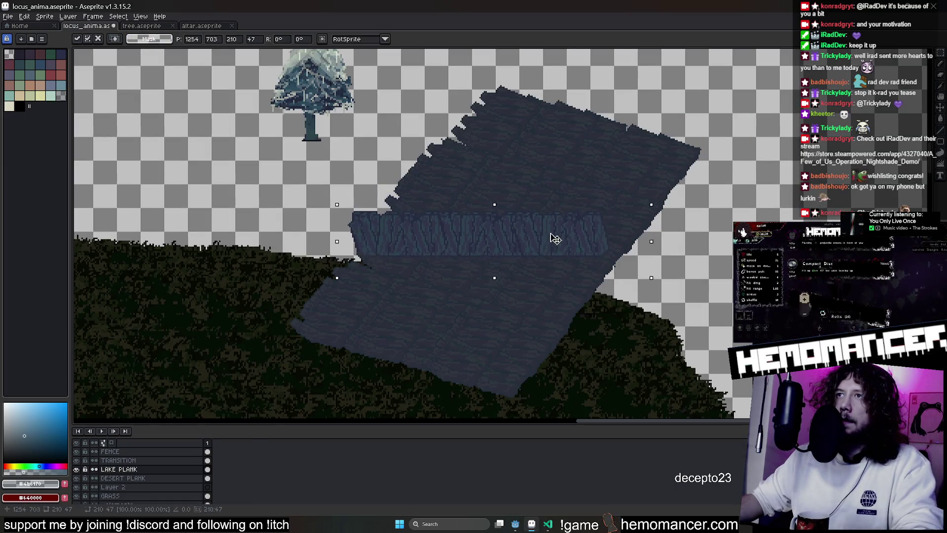
Rotate the pasted plank to follow the slope and move it onto the patch's right edge
left_click_drag(655, 211, 536, 144)
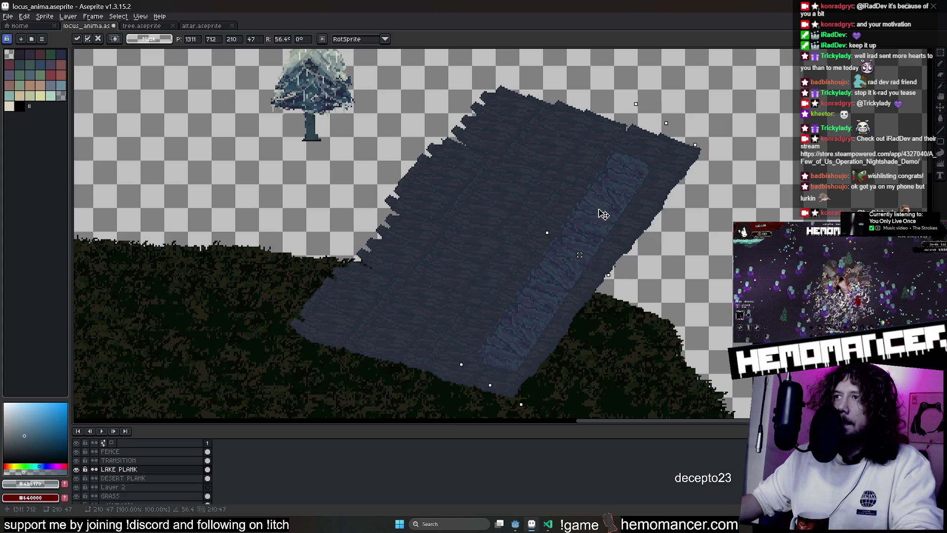
mouse_move(517, 211)
left_mouse_down()
mouse_move(492, 135)
mouse_move(576, 307)
mouse_move(573, 297)
left_mouse_up()
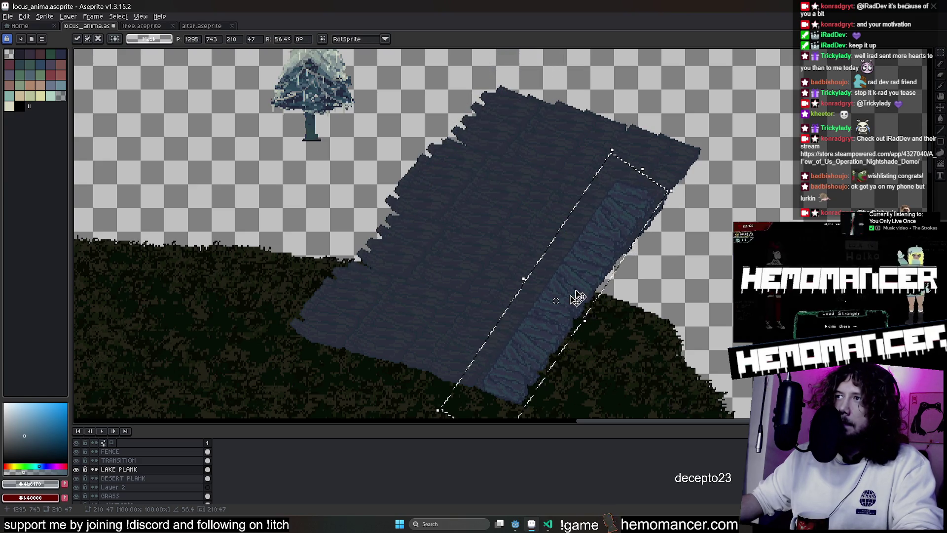
mouse_move(675, 190)
left_mouse_down()
mouse_move(690, 203)
mouse_move(627, 244)
mouse_move(669, 197)
mouse_move(622, 190)
mouse_move(567, 254)
left_mouse_up()
key("Return")
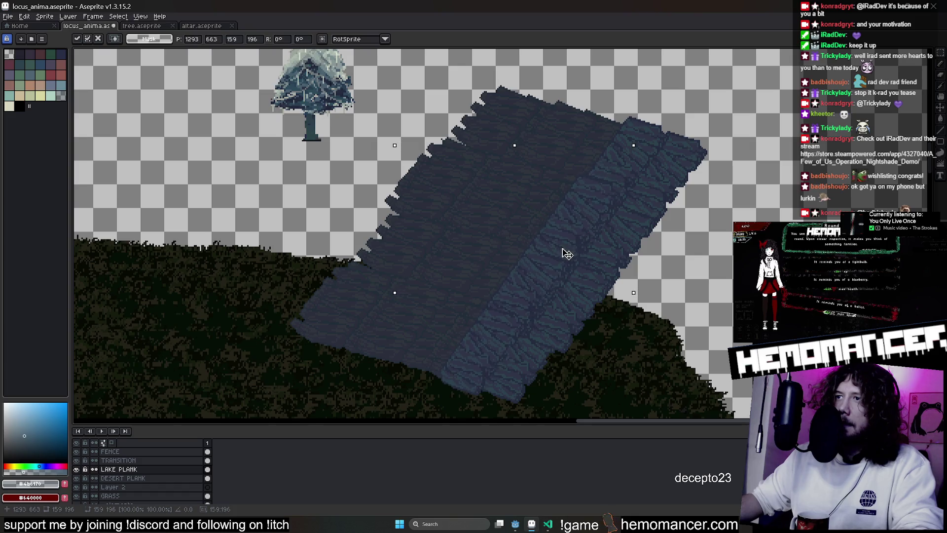
Commit the placed plank strip, clear the selection and start outlining a strip freehand
key("ctrl+z")
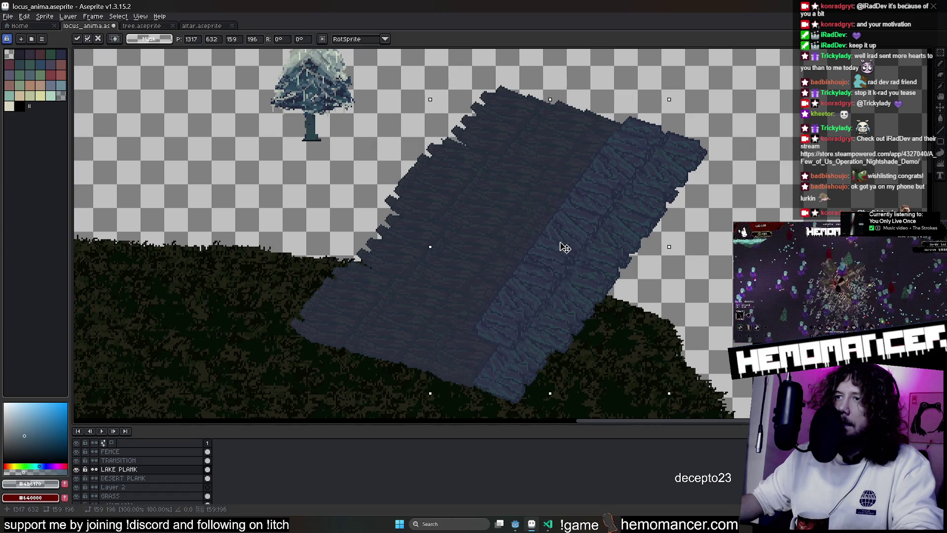
key("Return")
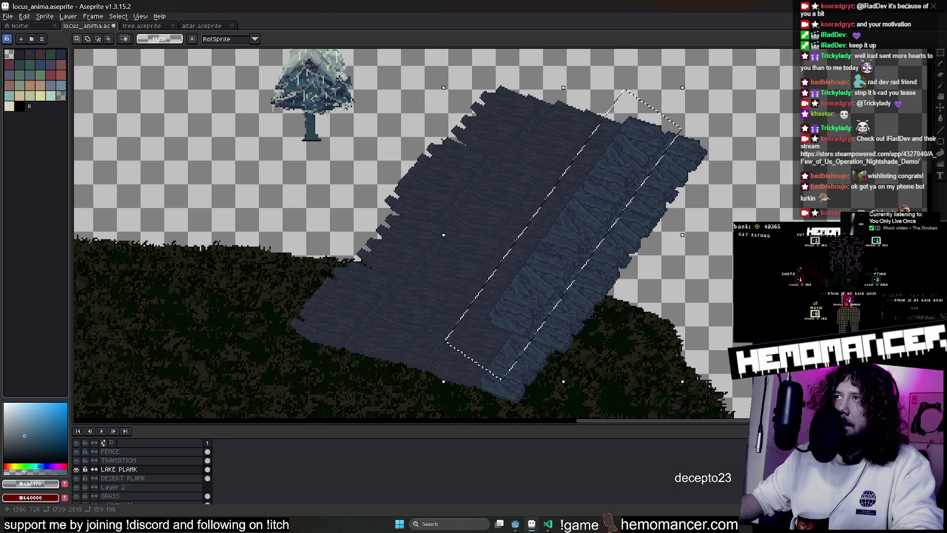
key("ctrl+d")
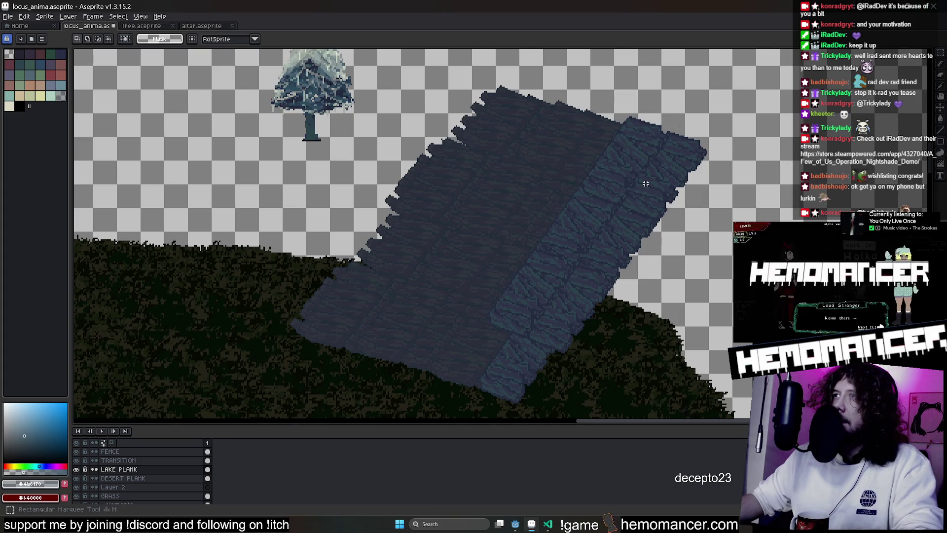
left_click_drag(477, 381, 554, 140)
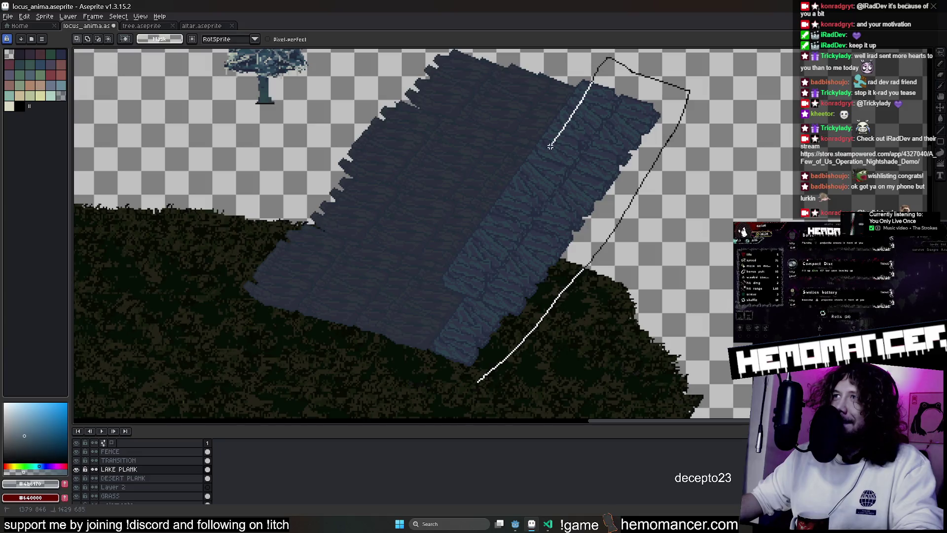
Lasso a strip of the plank patch and move it leftward into position
left_click_drag(439, 357, 509, 373)
mouse_move(535, 317)
left_mouse_down()
mouse_move(456, 286)
mouse_move(493, 296)
mouse_move(496, 286)
mouse_move(423, 247)
left_mouse_up()
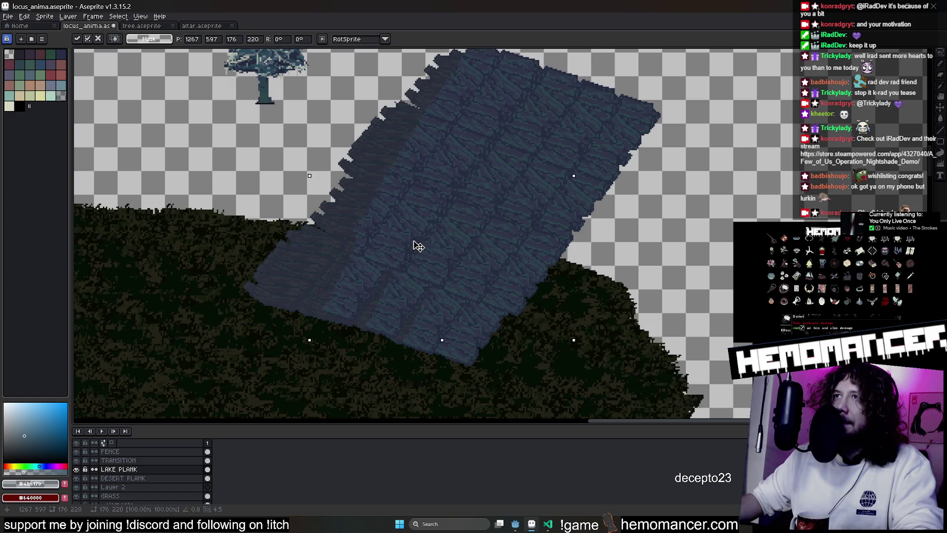
mouse_move(472, 273)
left_mouse_down()
mouse_move(478, 268)
mouse_move(408, 228)
mouse_move(373, 228)
left_mouse_up()
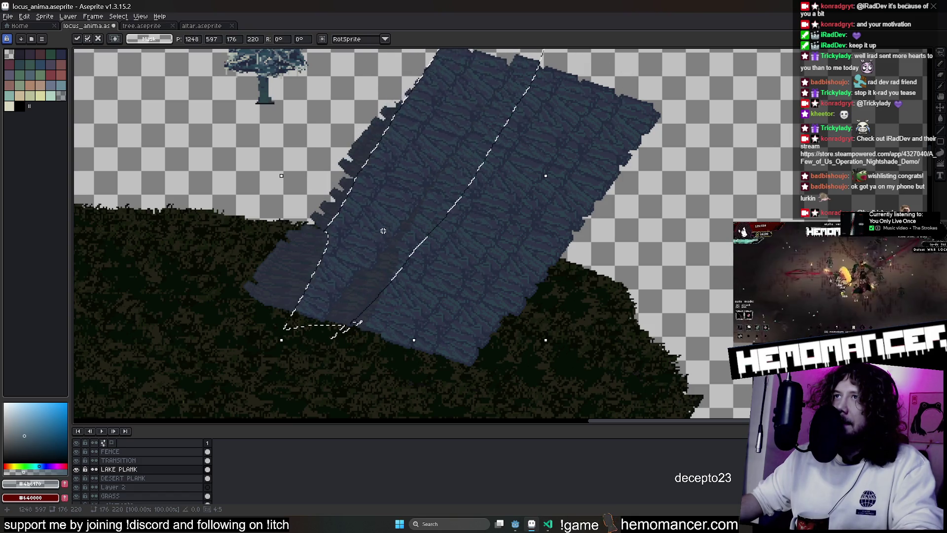
Mirror the strip horizontally and commit it so the planks read as one slab
key("shift+h")
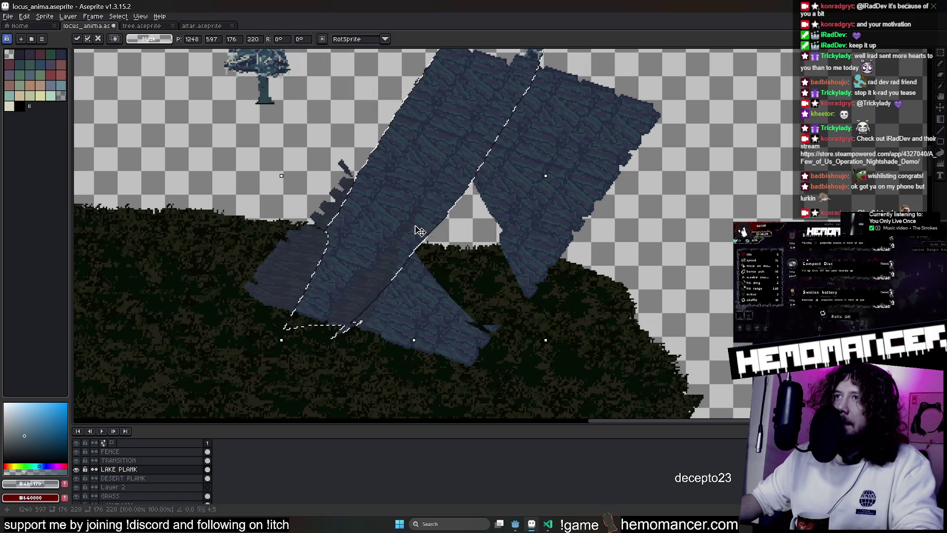
key("Return")
scroll(558, 168, "down", 2)
scroll(566, 168, "up", 2)
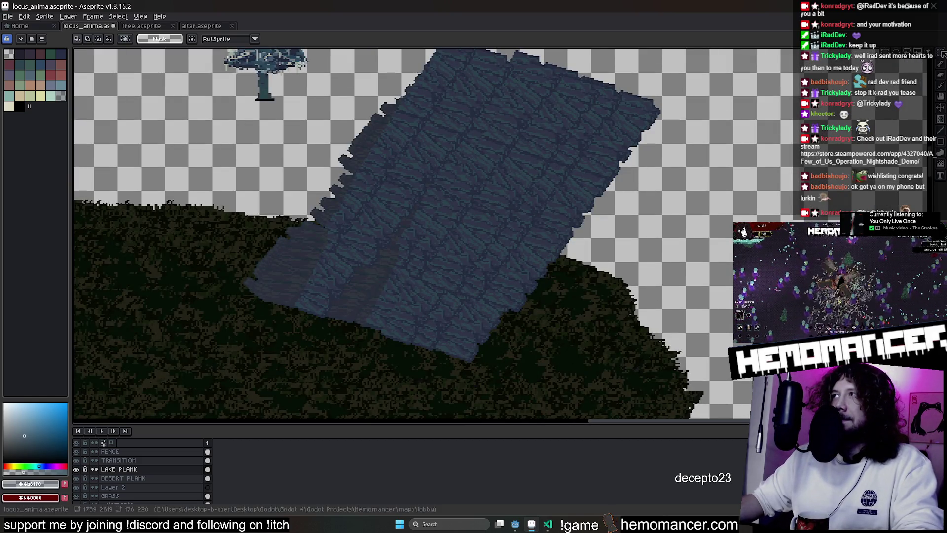
key("b")
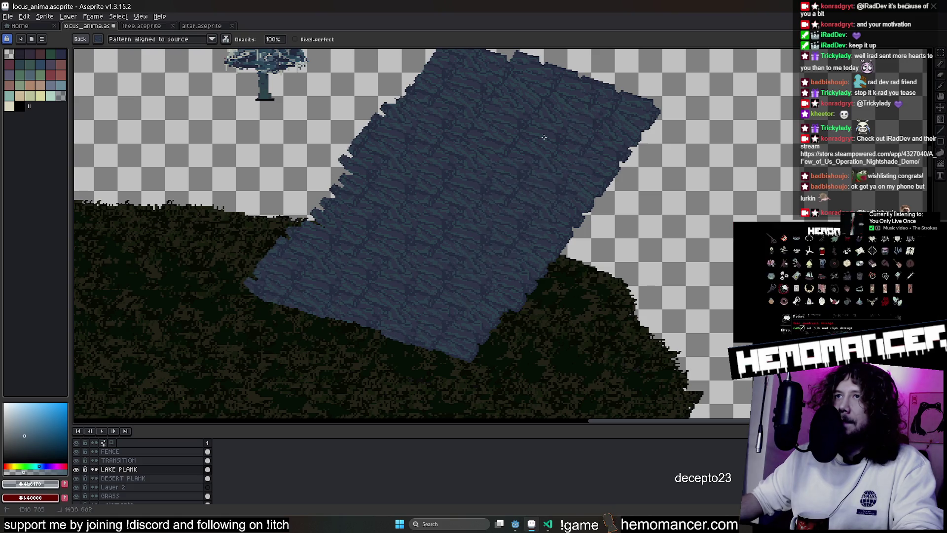
Undo back through earlier plank states to compare, keeping the textured version
key("ctrl+z")
key("ctrl+z")
key("ctrl+z")
key("ctrl+z")
key("ctrl+z")
key("ctrl+z")
key("ctrl+z")
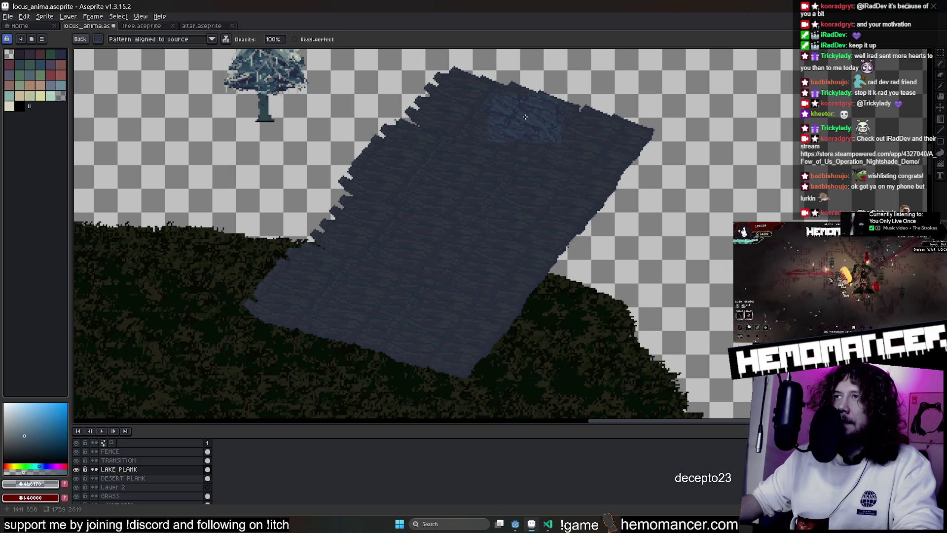
key("ctrl+z")
key("ctrl+z")
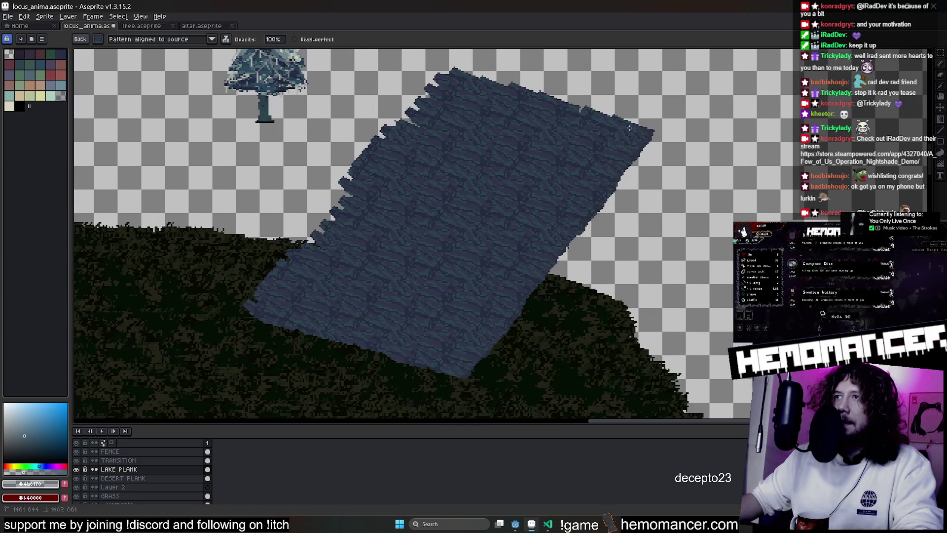
key("ctrl+z")
key("ctrl+z")
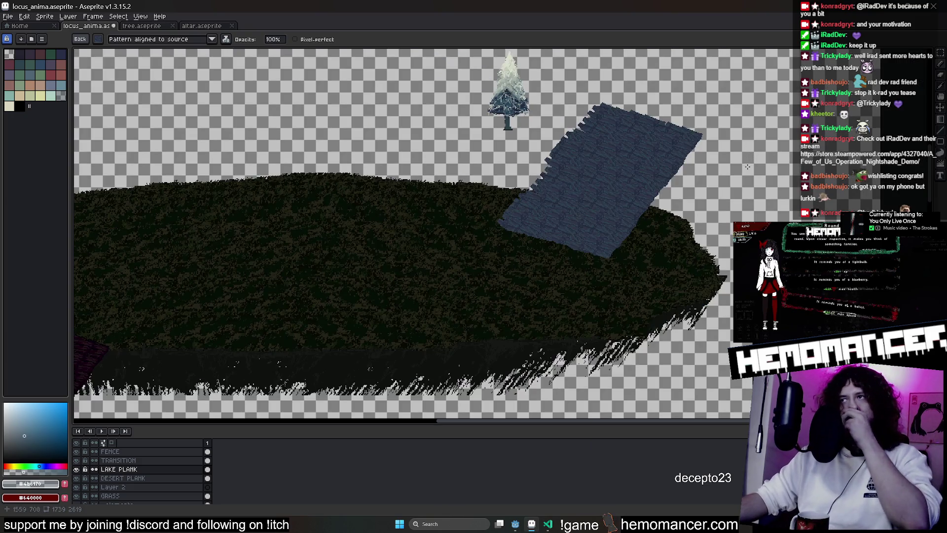
scroll(747, 160, "down", 1)
scroll(744, 155, "up", 2)
scroll(736, 143, "up", 2)
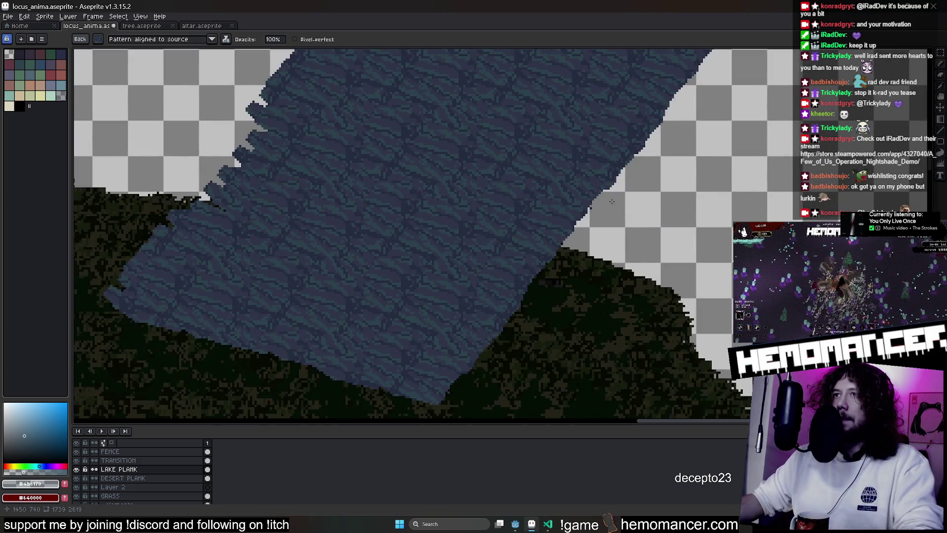
left_click_drag(611, 199, 728, 315)
Pick black as the paint colour and ready the Paint Bucket on the plank
left_click(20, 105)
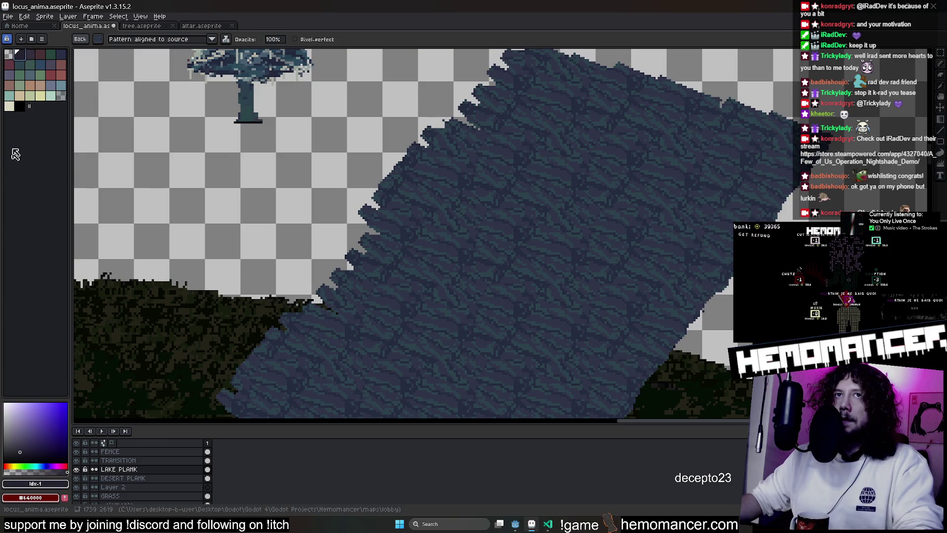
key("g")
left_click(393, 244)
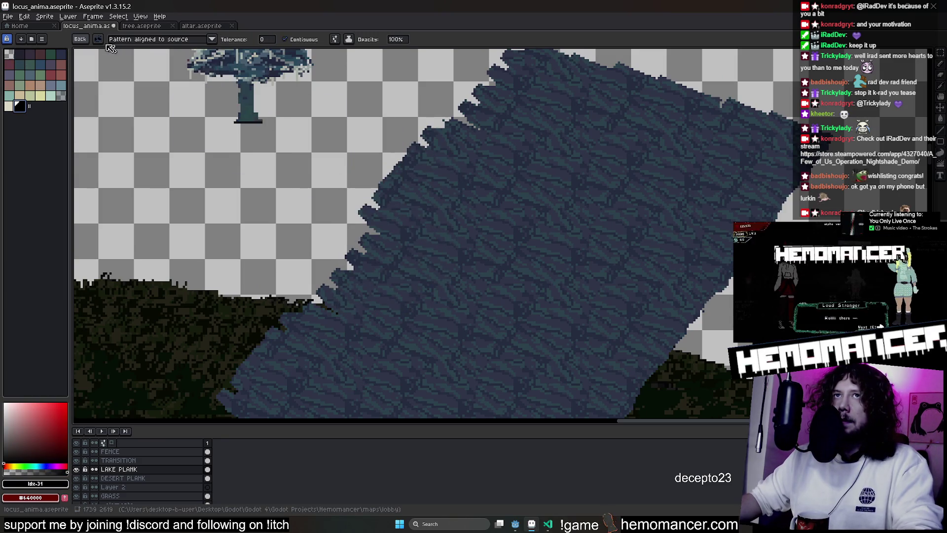
Test a plain black bucket fill on the plank, undo it, then darken the plank texture with a fill
left_click(80, 38)
scroll(359, 192, "up", 2)
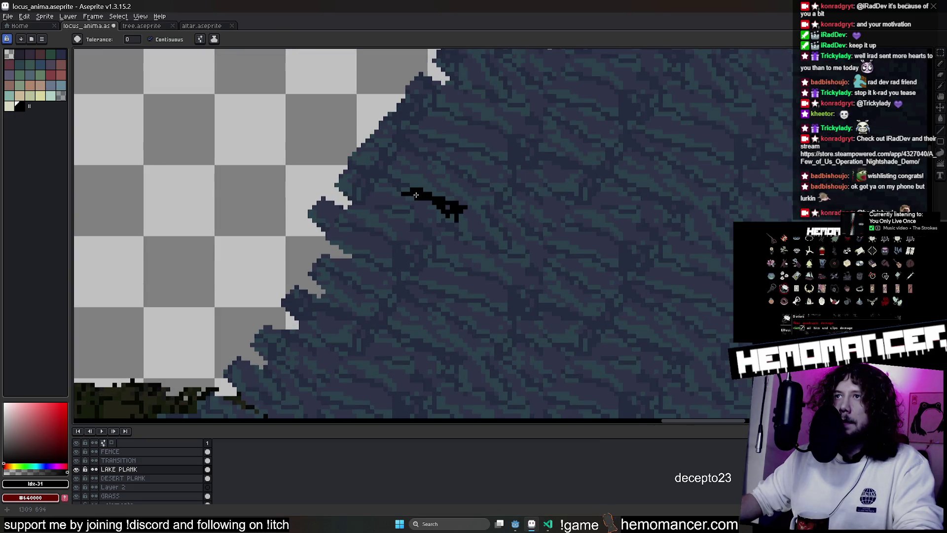
scroll(356, 222, "down", 3)
left_click(140, 42)
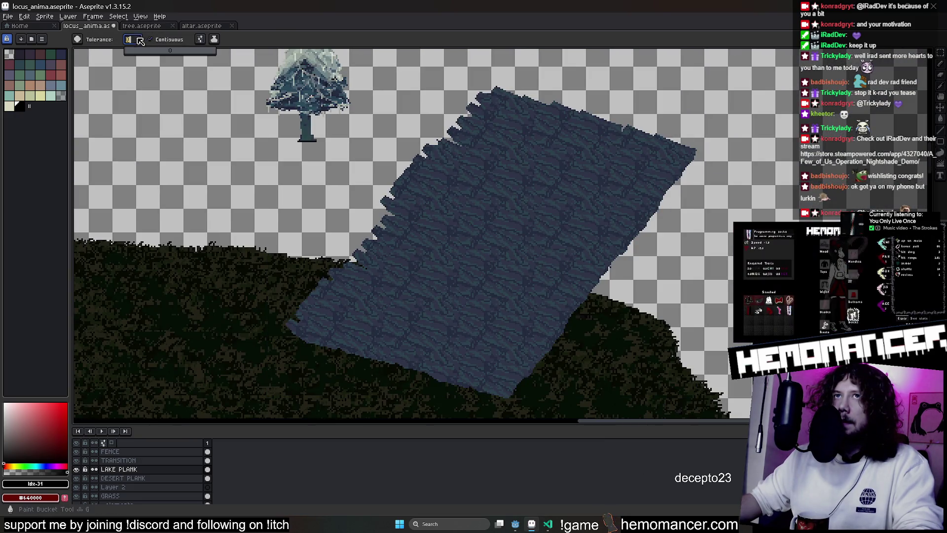
left_click(155, 40)
scroll(360, 324, "up", 2)
left_click(360, 324)
scroll(380, 328, "down", 2)
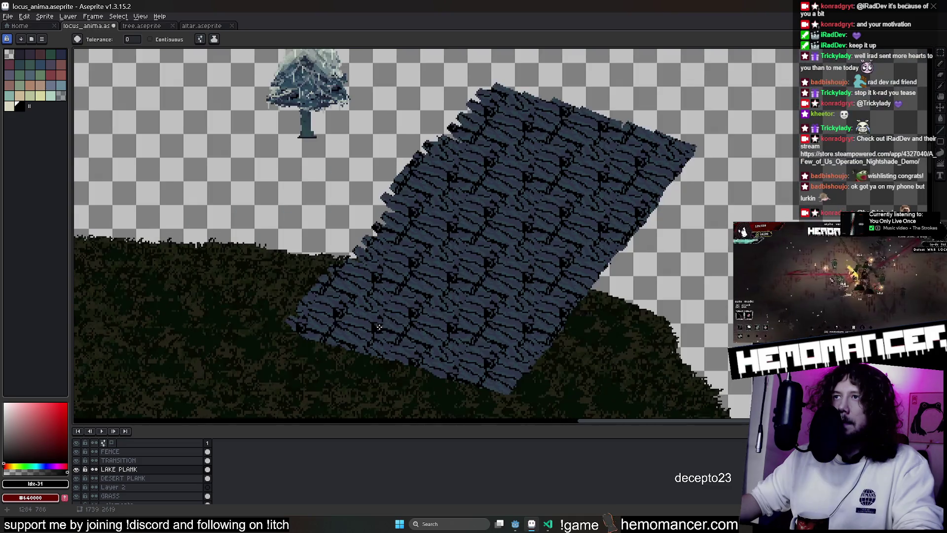
key("ctrl+z")
scroll(385, 330, "up", 3)
key("g")
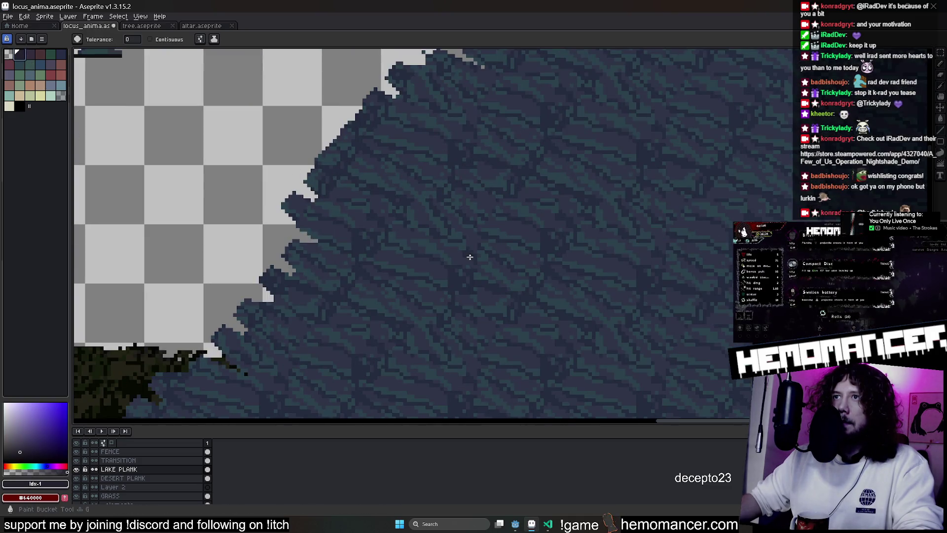
left_click(469, 277)
scroll(470, 274, "up", 1)
scroll(470, 274, "down", 1)
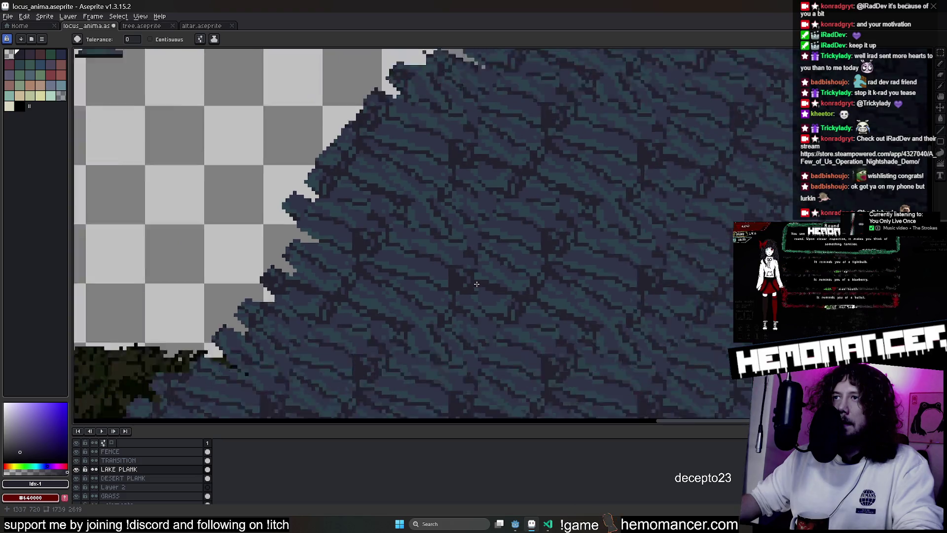
scroll(488, 281, "down", 2)
Sample black from the canvas as drawing colour and set a slightly smaller Pencil brush
key("ctrl+z")
left_click_drag(511, 287, 470, 153)
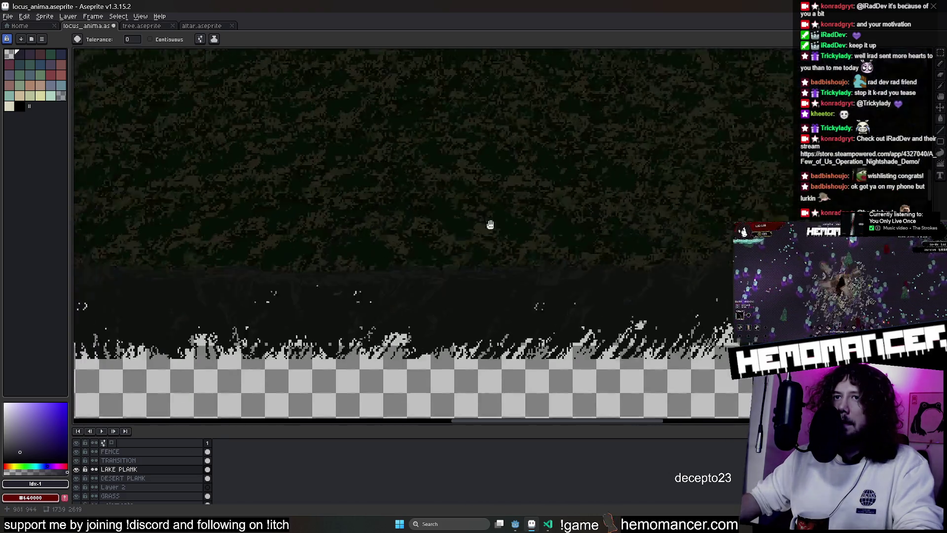
key("ctrl+y")
scroll(649, 230, "up", 2)
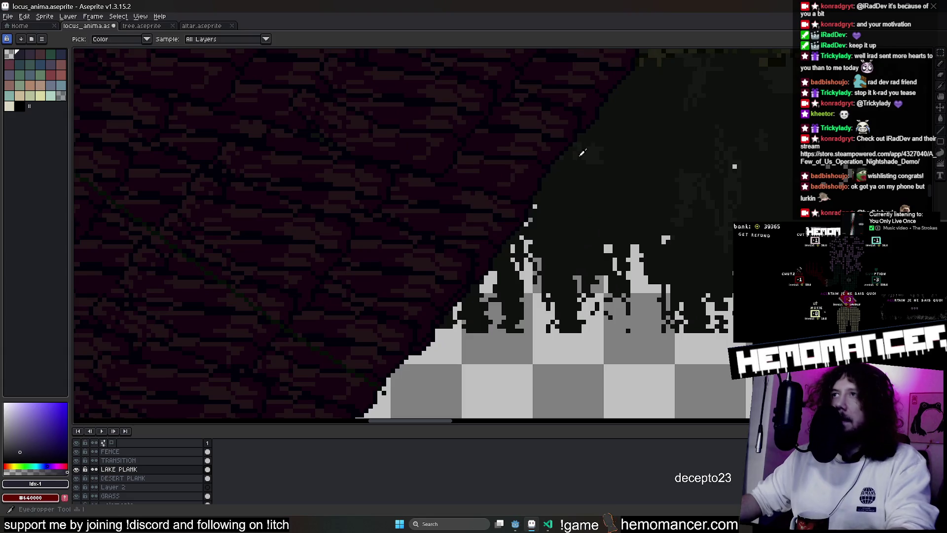
scroll(575, 141, "up", 2)
left_click(569, 137, "alt")
scroll(567, 237, "down", 3)
scroll(567, 237, "up", 2)
key("ctrl+z")
scroll(556, 240, "down", 3)
scroll(422, 249, "up", 3)
scroll(644, 234, "down", 1)
scroll(443, 316, "up", 1)
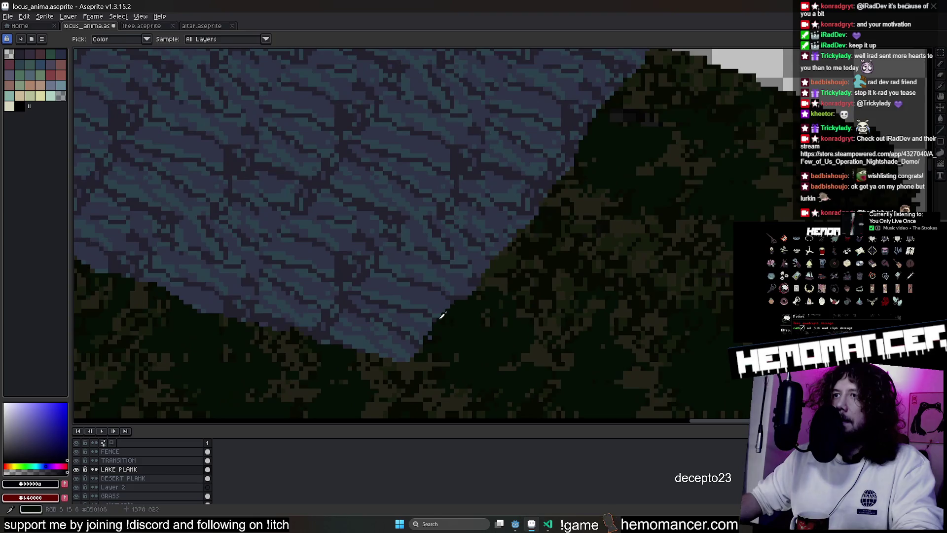
key("b")
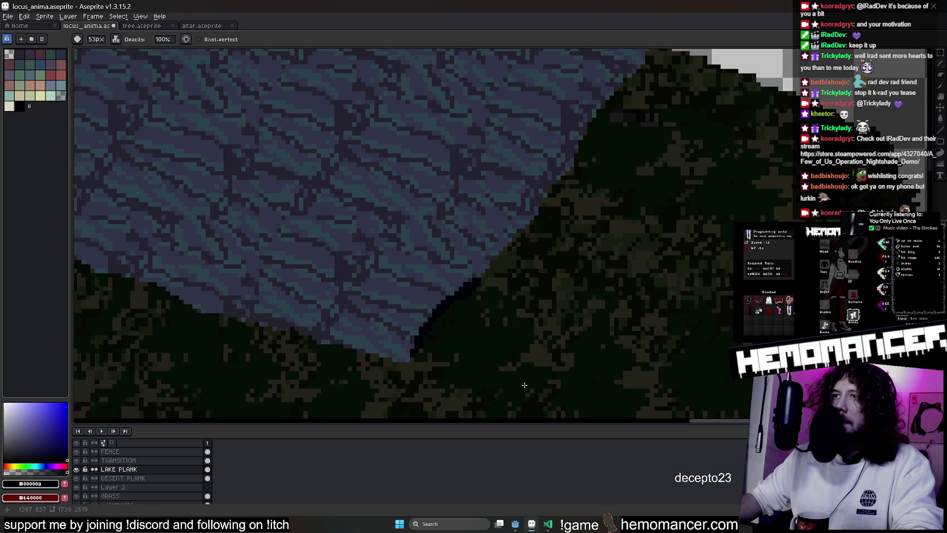
scroll(525, 359, "down", 2)
key("minus")
key("minus")
key("minus")
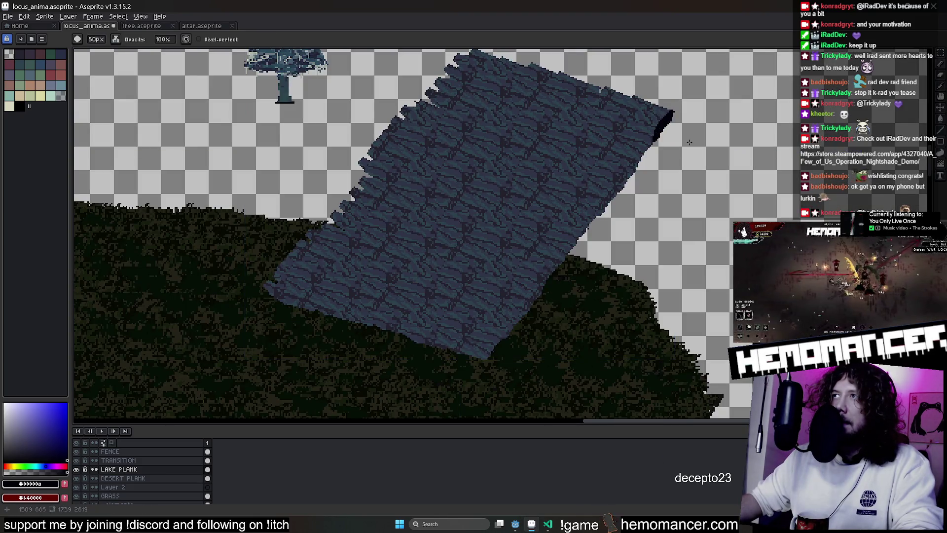
With a square brush, draw and retry dark strokes down the plank's right edge
left_click(82, 39)
left_click(90, 52)
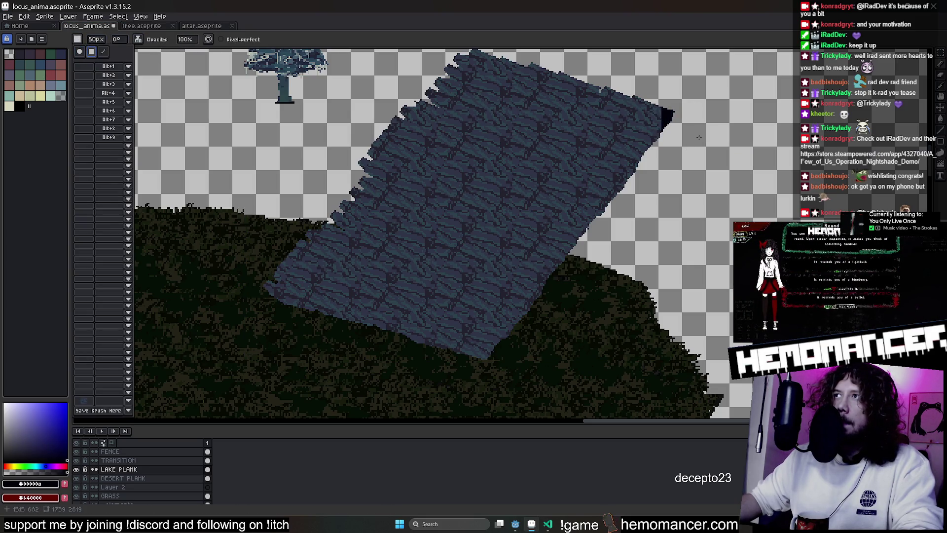
left_click_drag(698, 137, 677, 187)
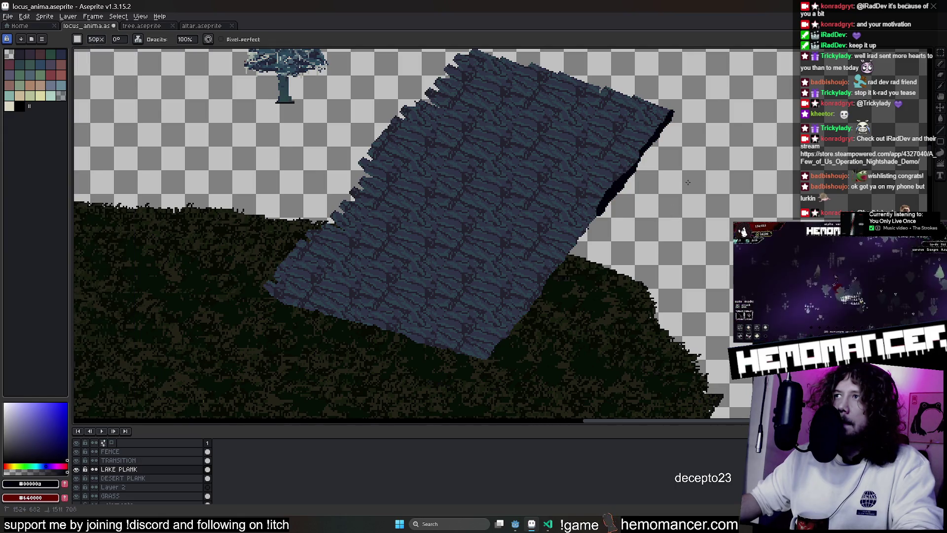
left_click_drag(640, 239, 599, 288)
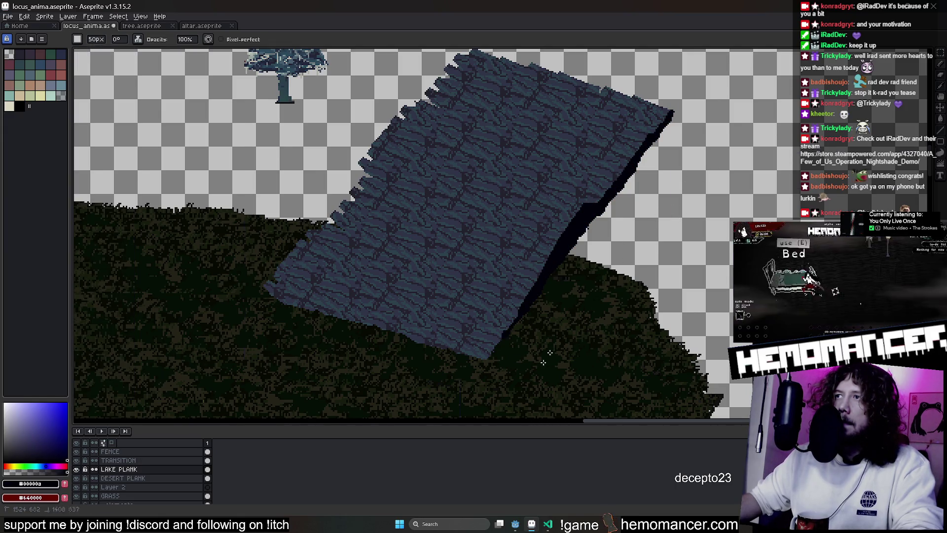
key("ctrl+z")
key("ctrl+z")
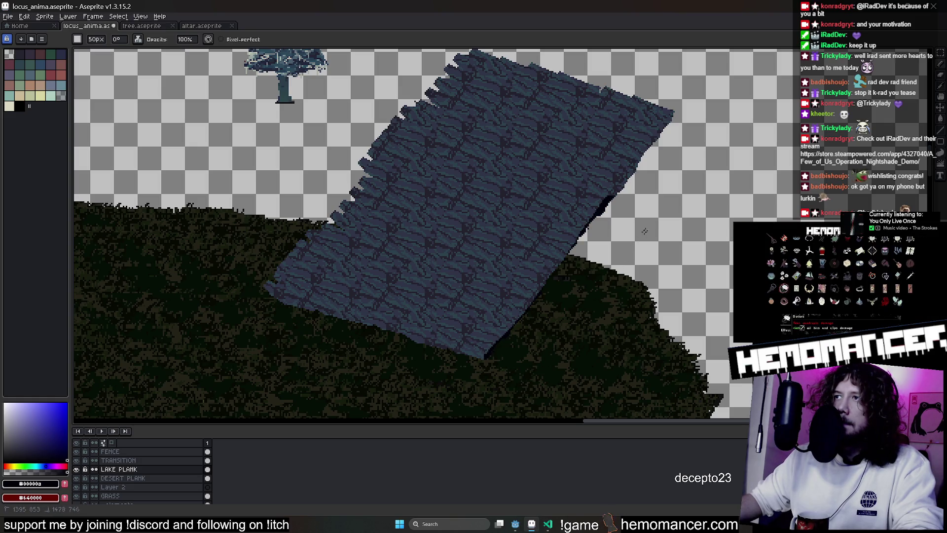
left_click(138, 39)
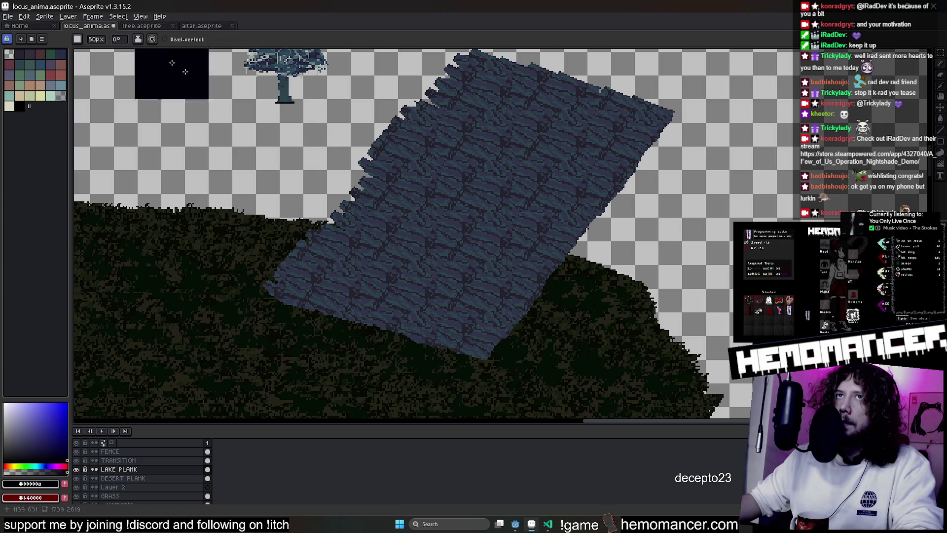
scroll(436, 337, "up", 4)
scroll(324, 364, "down", 5)
scroll(311, 369, "down", 3)
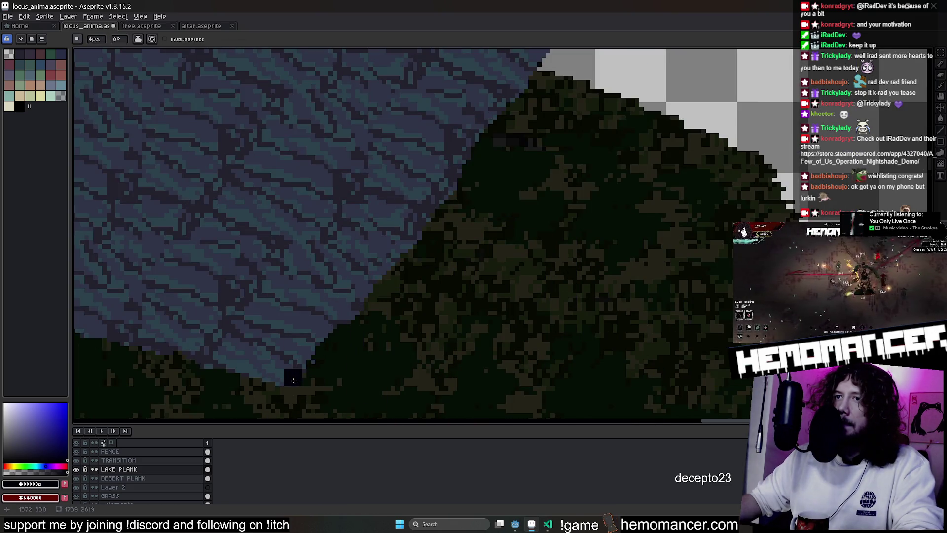
scroll(300, 376, "down", 2)
scroll(307, 370, "down", 1)
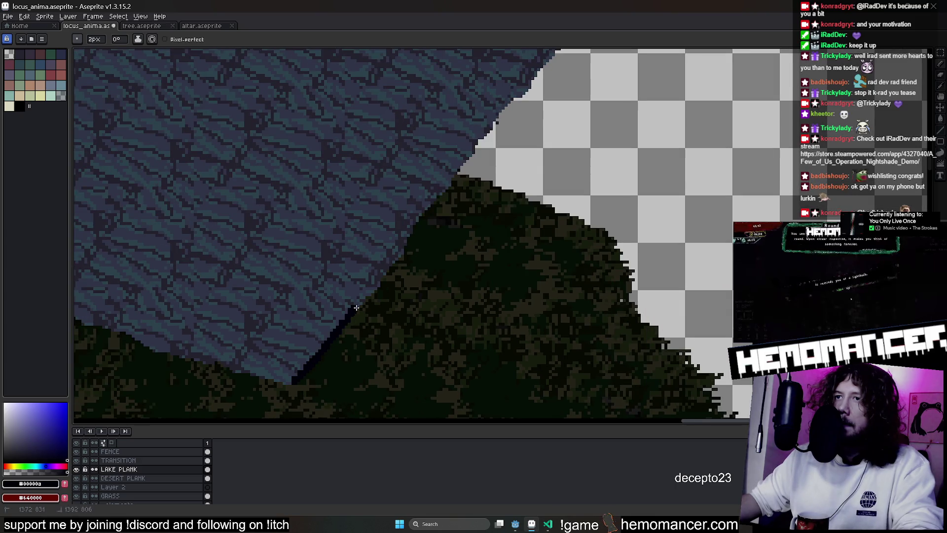
Outline the plank's lower-left edge in dark and save the map
key("ctrl+z")
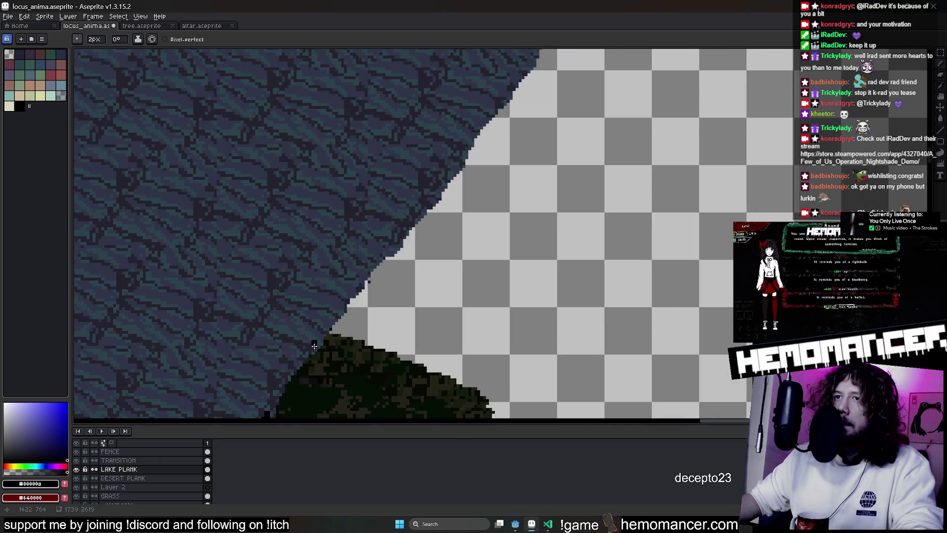
key("ctrl+y")
left_click_drag(387, 248, 293, 398)
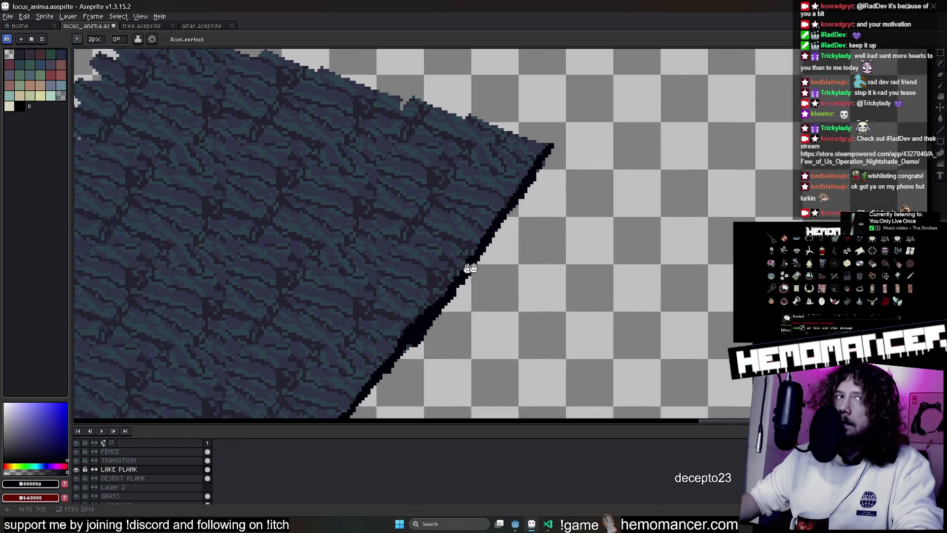
left_click_drag(440, 168, 549, 370)
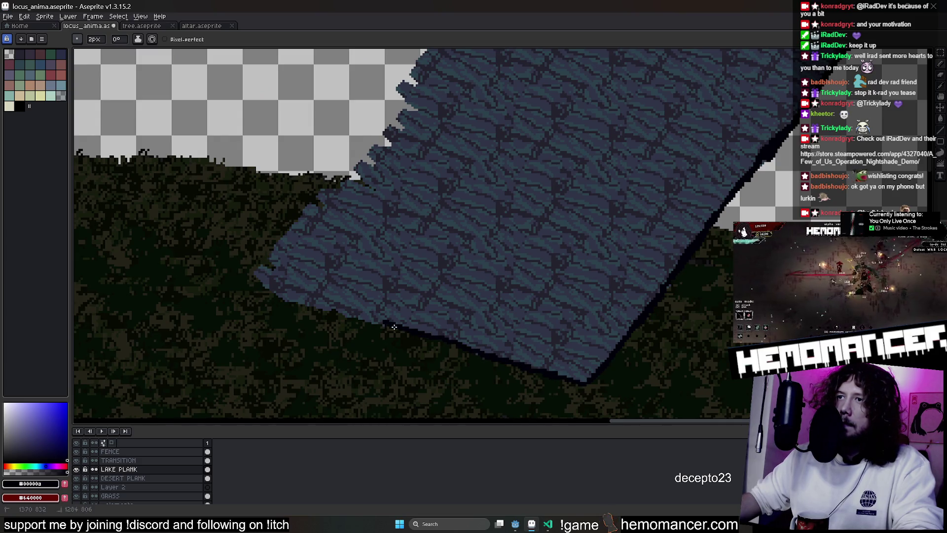
left_click_drag(394, 327, 326, 303)
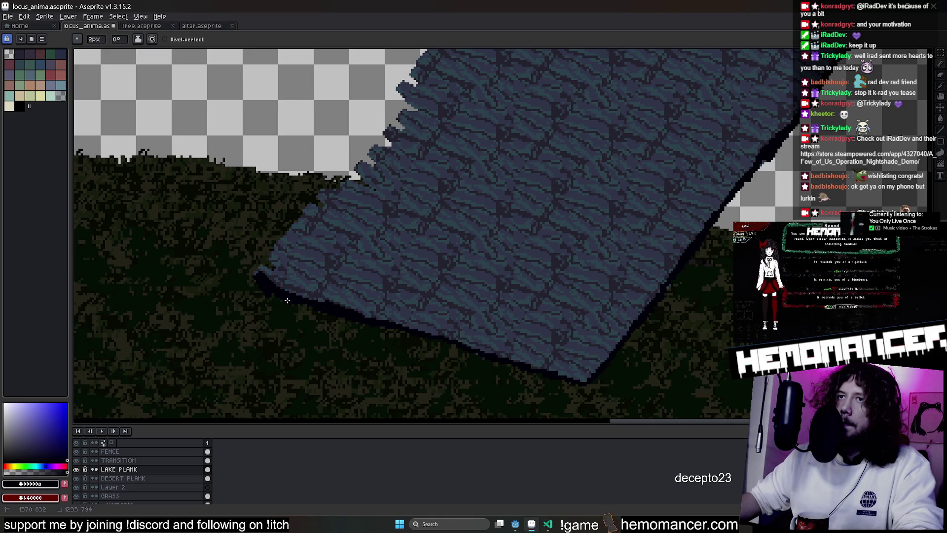
scroll(286, 299, "down", 1)
scroll(317, 364, "down", 1)
scroll(637, 311, "up", 1)
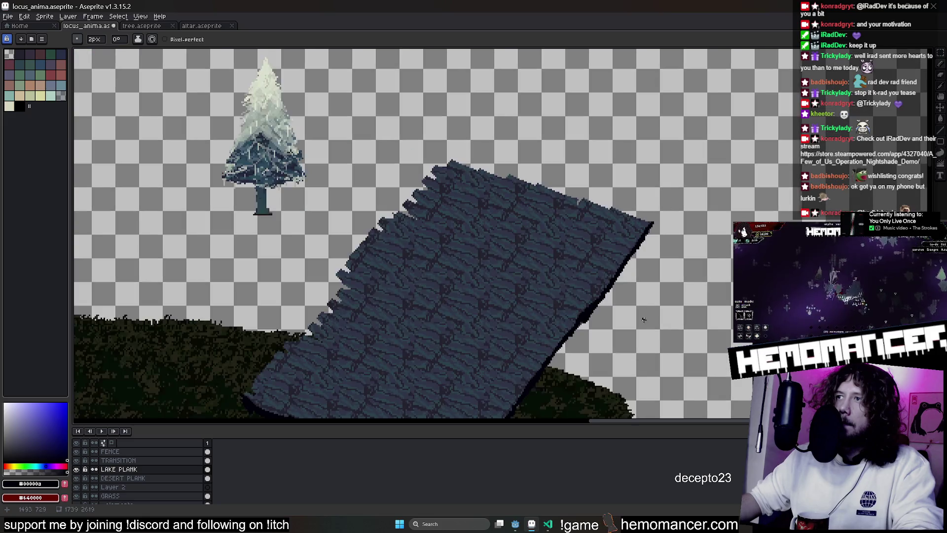
scroll(643, 320, "up", 1)
scroll(628, 166, "down", 1)
key("ctrl+s")
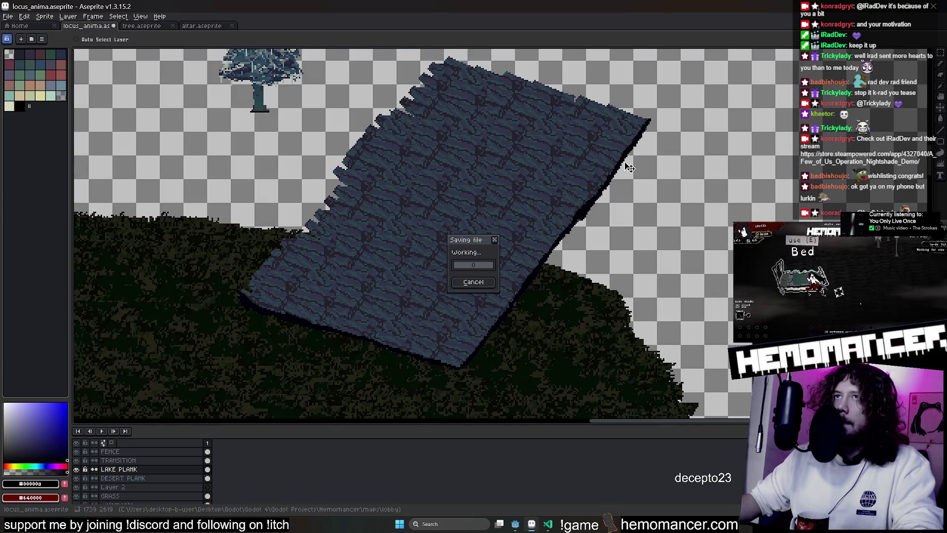
Sample a dark plum colour from the lower island's pink plank with the Eyedropper
key("b")
scroll(392, 232, "up", 1)
scroll(437, 180, "up", 2)
scroll(446, 163, "down", 3)
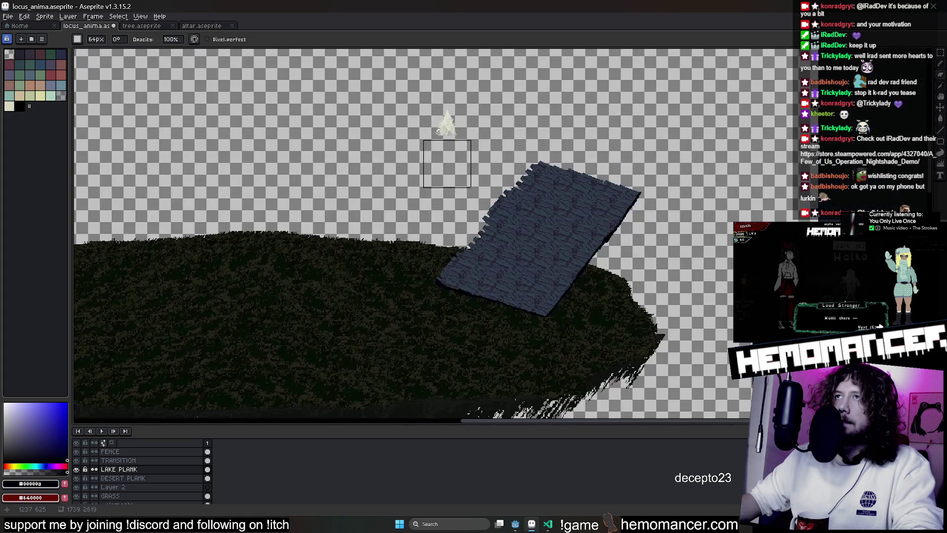
scroll(450, 121, "down", 3)
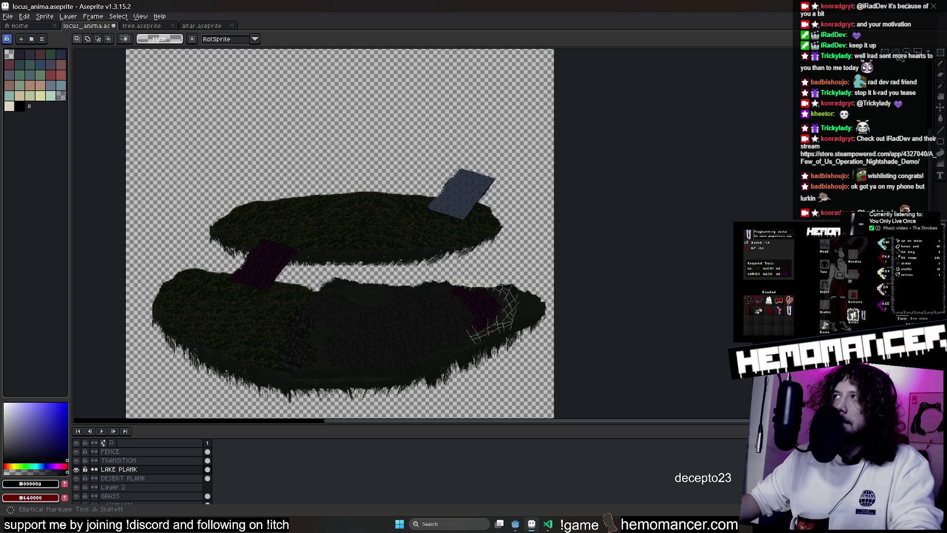
scroll(271, 248, "up", 1)
scroll(270, 248, "up", 3)
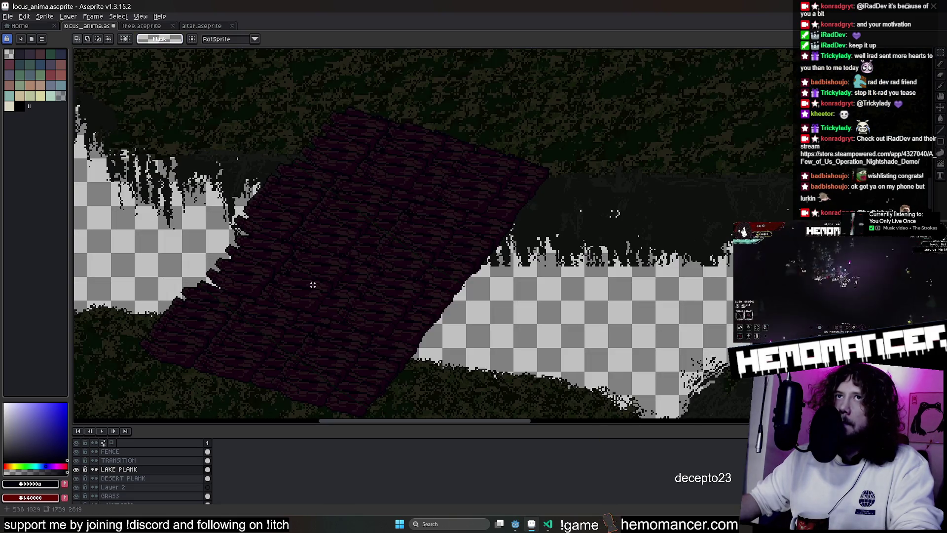
scroll(311, 277, "up", 1)
key("i")
scroll(355, 259, "up", 1)
scroll(380, 248, "up", 1)
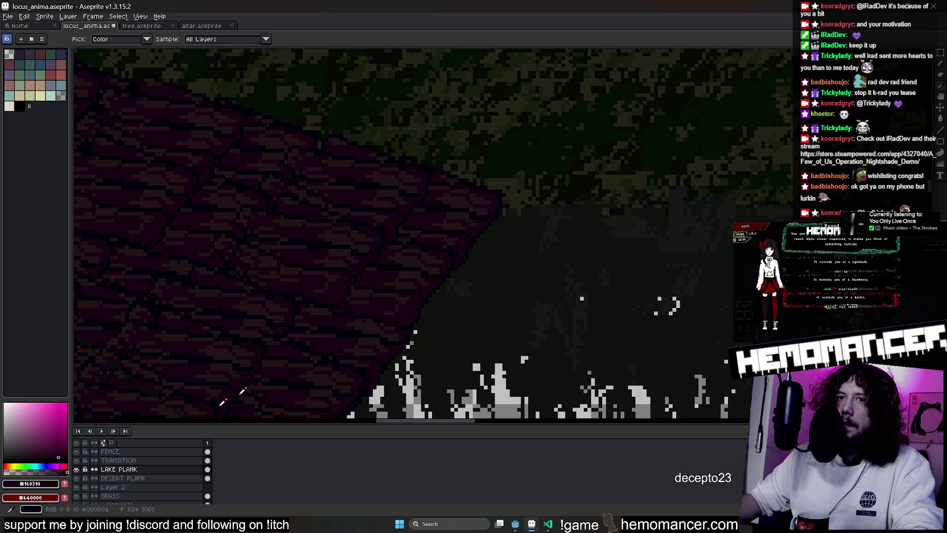
Step through Layer 2, GRASS and DESERT PLANK layers, then bring up the tree sprite
left_click(119, 487)
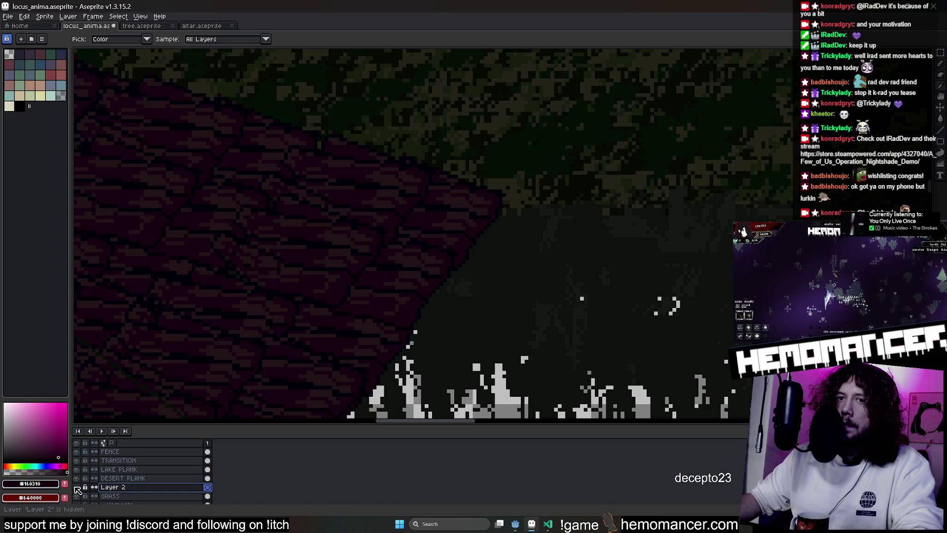
key("minus")
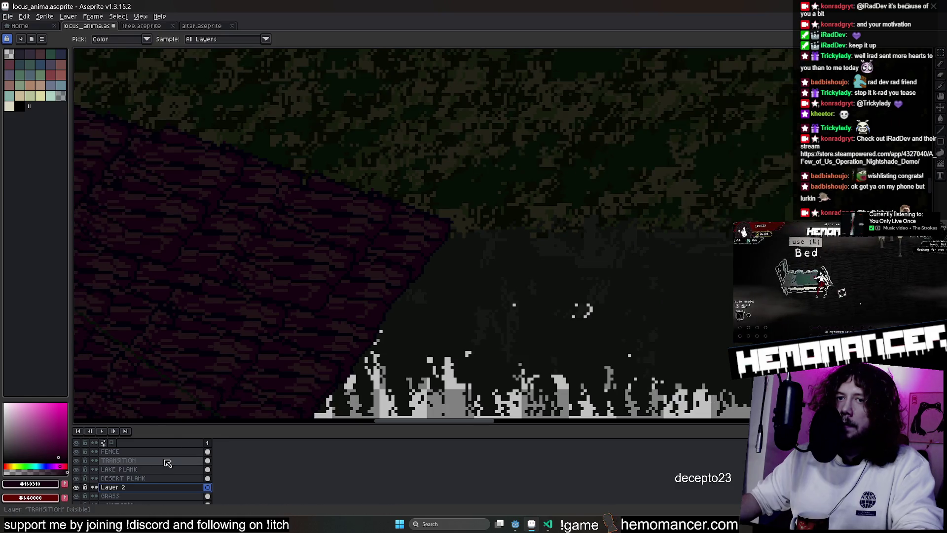
scroll(102, 485, "down", 3)
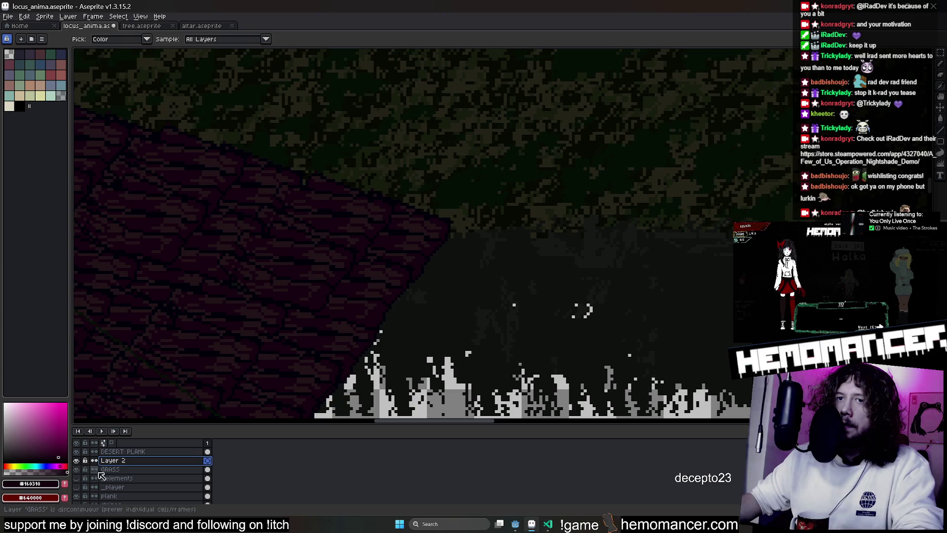
left_click(110, 469)
scroll(517, 245, "down", 2)
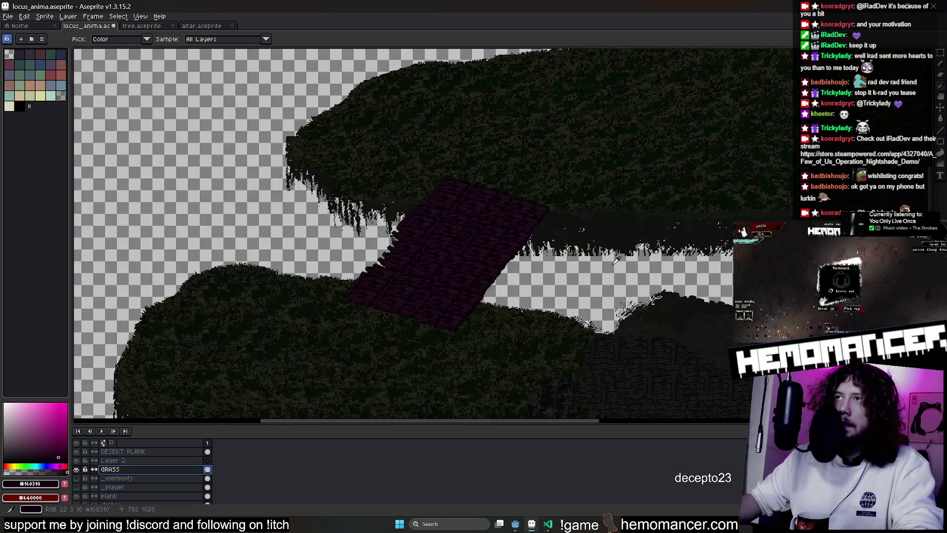
scroll(468, 241, "up", 3)
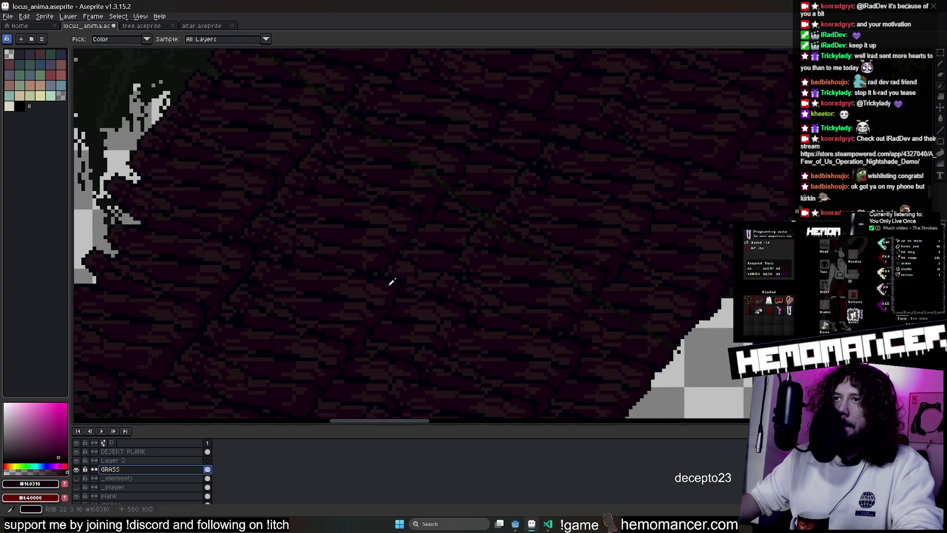
scroll(391, 282, "down", 1)
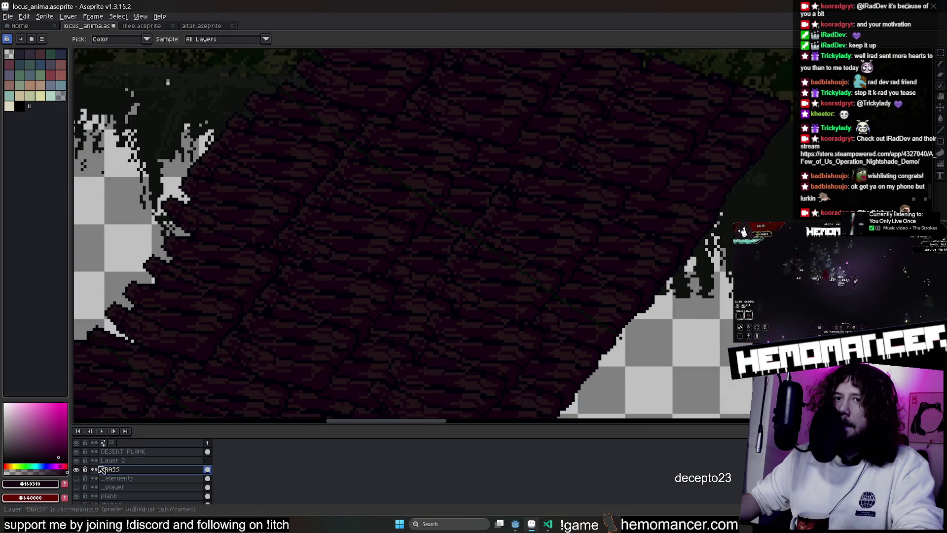
scroll(358, 250, "down", 1)
left_click(118, 451)
scroll(375, 303, "up", 2)
scroll(408, 264, "up", 2)
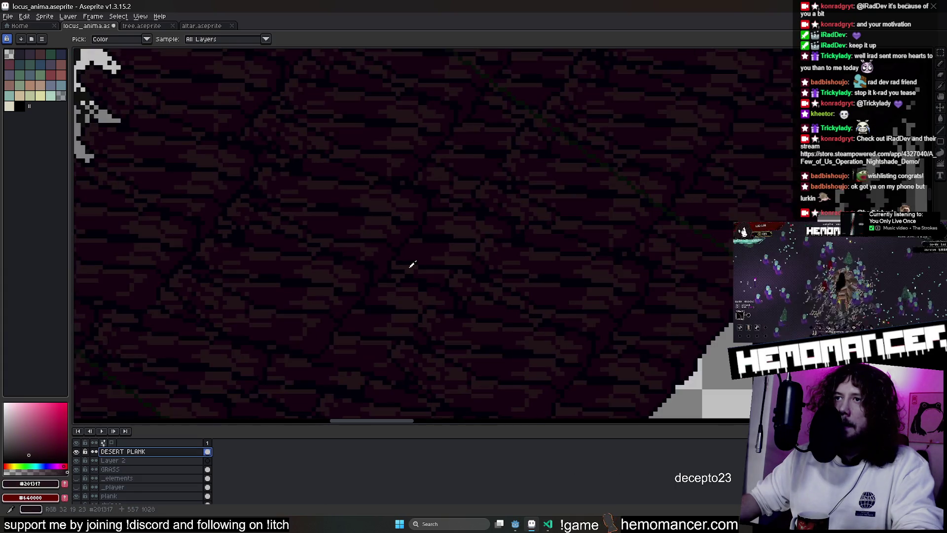
scroll(412, 264, "down", 2)
scroll(229, 387, "up", 1)
scroll(355, 281, "down", 2)
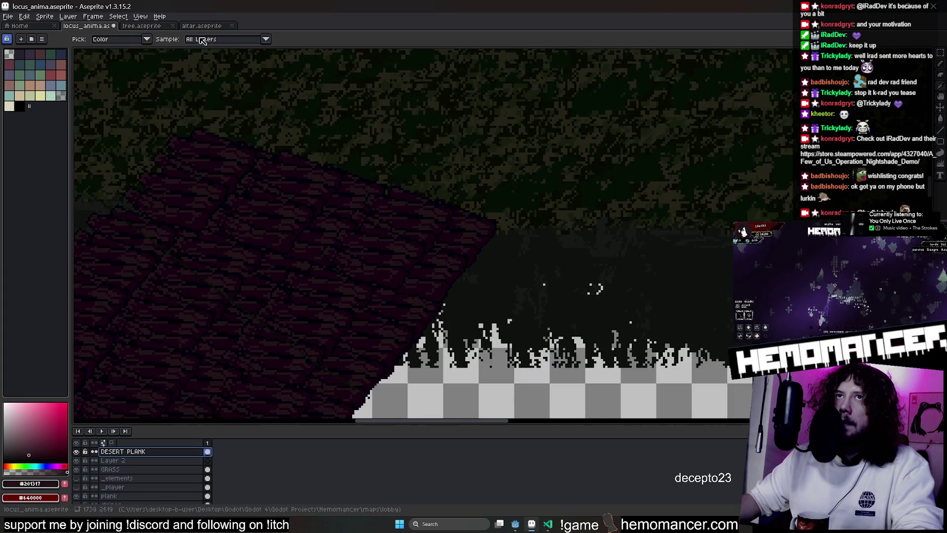
left_click(141, 25)
scroll(363, 83, "up", 3)
scroll(537, 225, "left", 3)
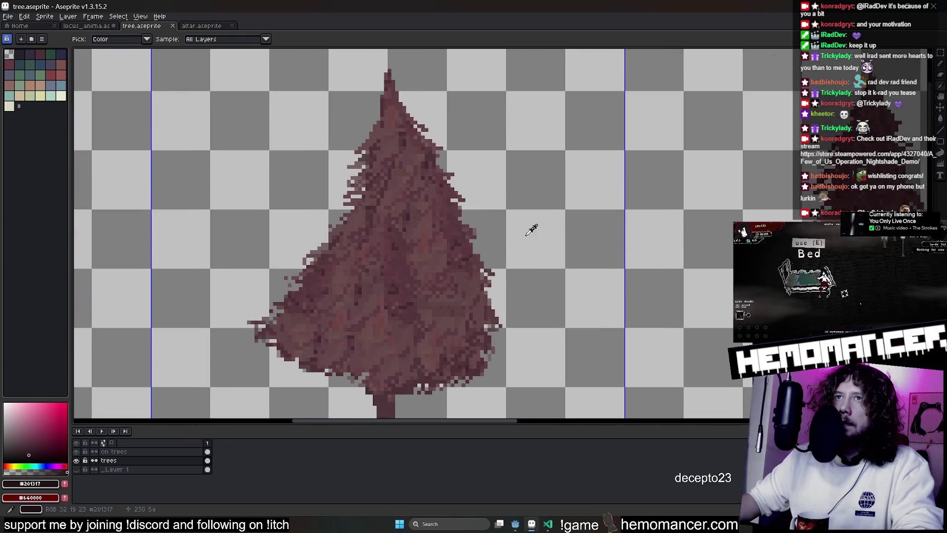
Capture a patch of the tree's pink texture as a brush and return to locus_anima
key("m")
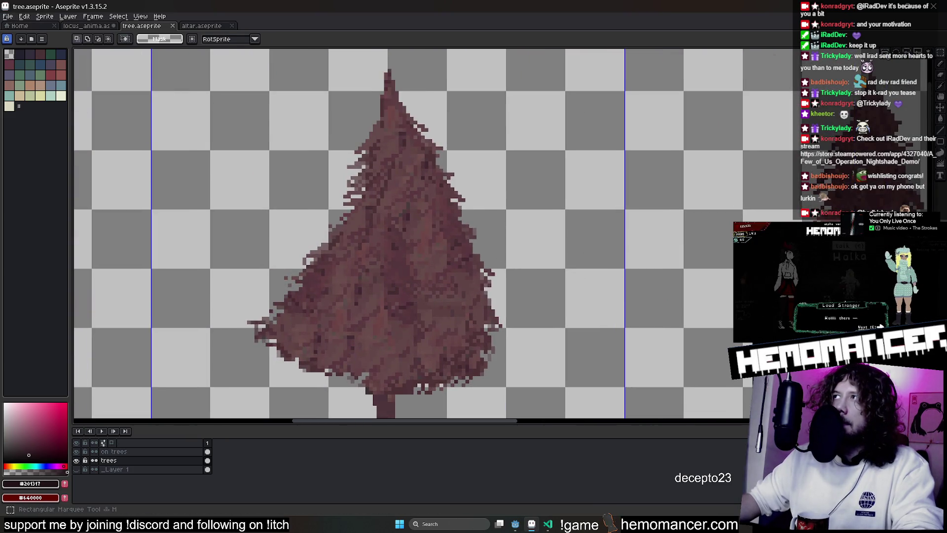
key("ctrl+d")
key("b")
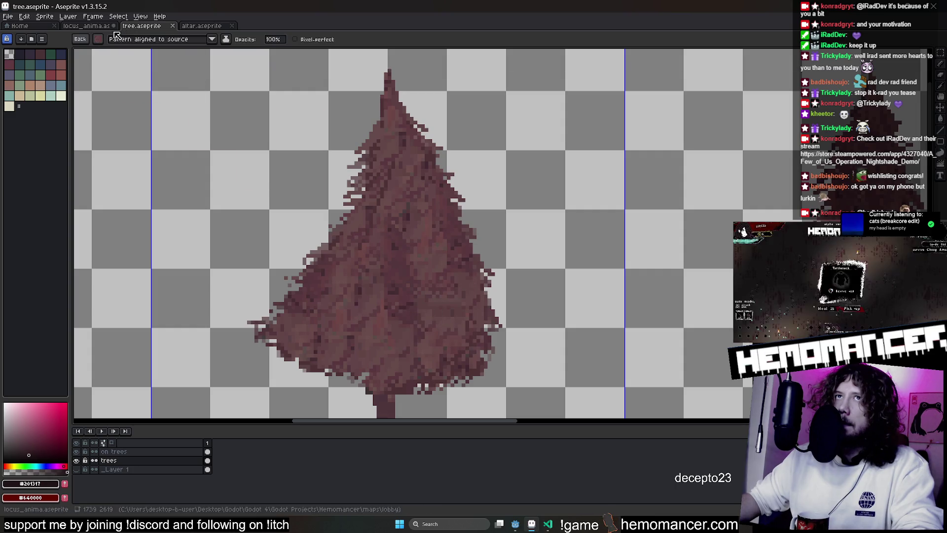
left_click(88, 25)
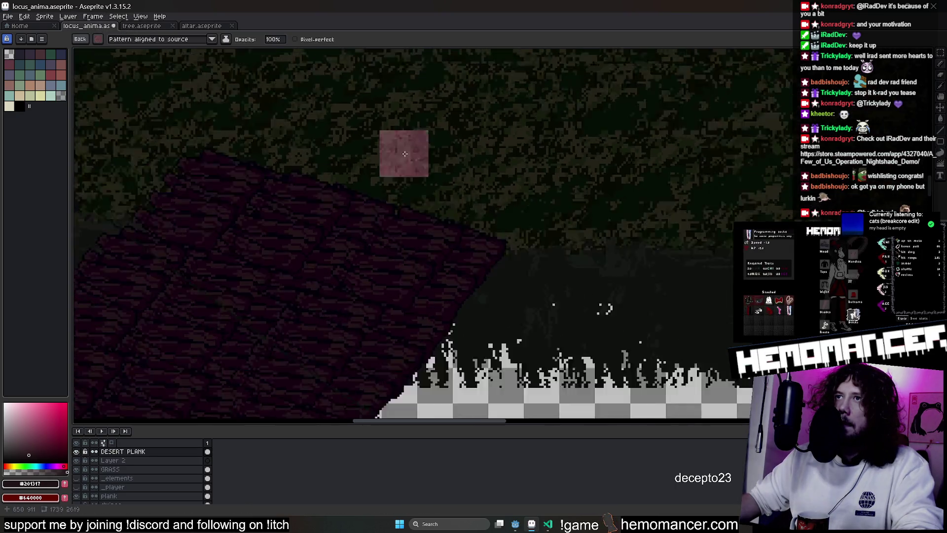
scroll(408, 136, "down", 3)
scroll(408, 137, "up", 2)
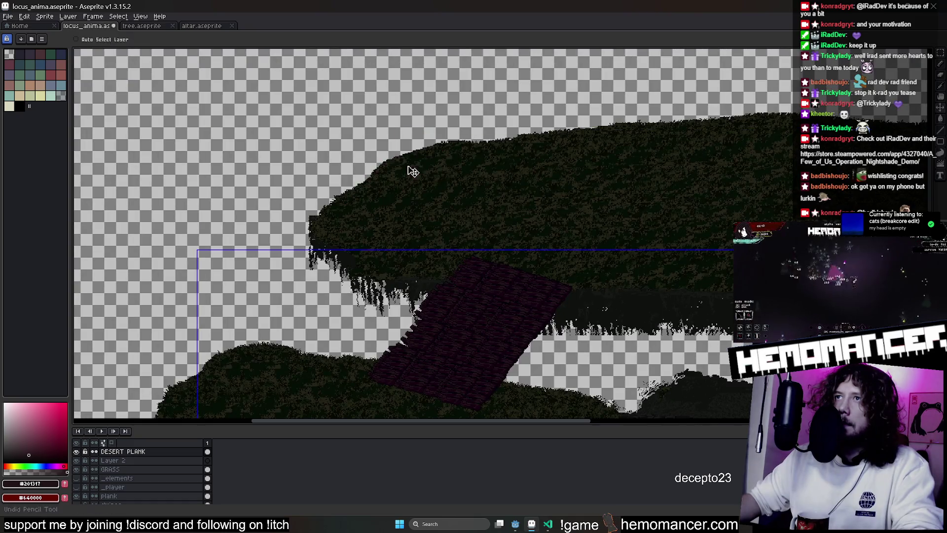
Set the brush ink and pattern alignment, then paint a pink band along the GRASS hill edge
left_click(228, 41)
left_click(244, 80)
left_click(205, 40)
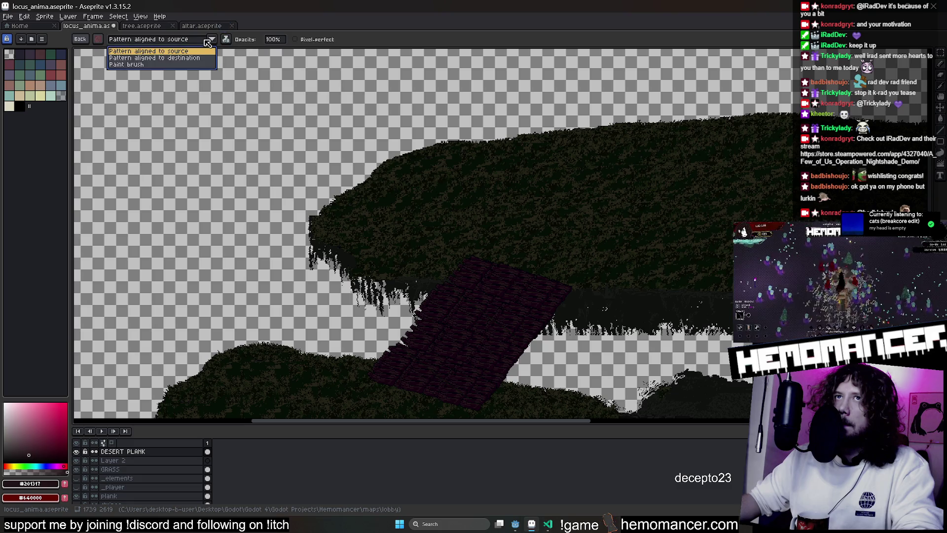
left_click(119, 469)
scroll(390, 152, "up", 3)
left_click_drag(390, 151, 441, 123)
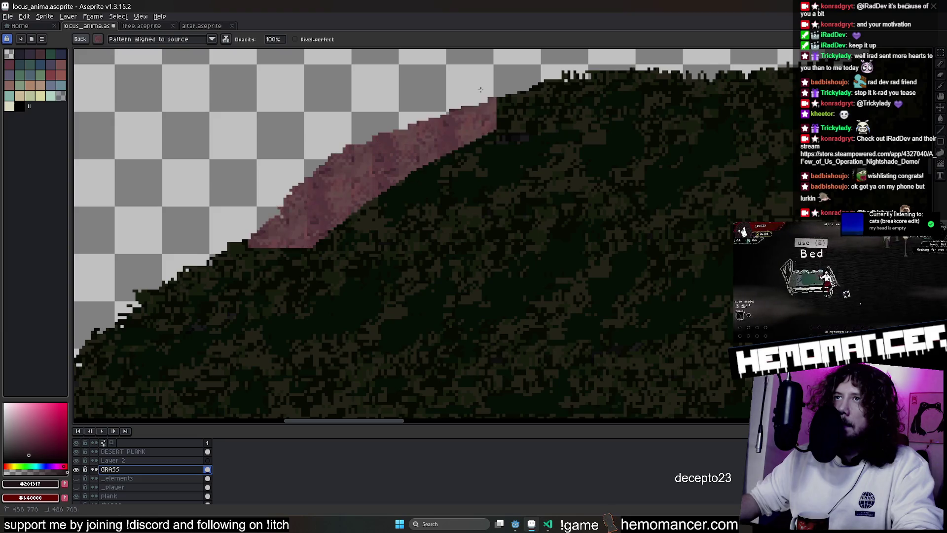
scroll(436, 126, "down", 2)
Spread the pink tree texture along and down the upper grass edge, undoing a stray stroke
left_click_drag(341, 178, 456, 143)
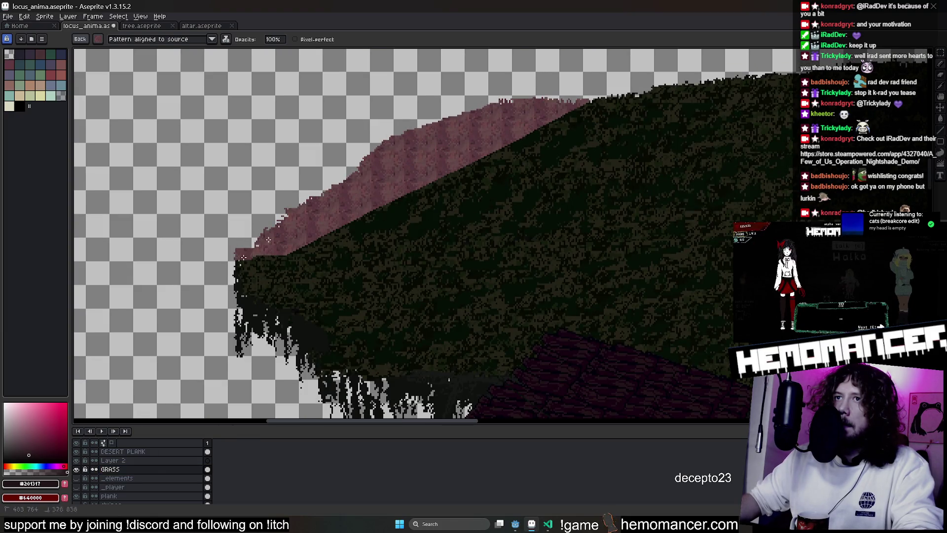
scroll(324, 197, "down", 2)
mouse_move(314, 101)
left_mouse_down()
mouse_move(481, 87)
mouse_move(725, 87)
mouse_move(611, 132)
left_mouse_up()
scroll(474, 222, "right", 3)
mouse_move(777, 141)
left_mouse_down()
mouse_move(452, 310)
mouse_move(592, 237)
mouse_move(444, 185)
mouse_move(414, 162)
mouse_move(462, 113)
mouse_move(704, 181)
left_mouse_up()
key("v")
scroll(703, 118, "up", 3)
key("b")
key("ctrl+z")
scroll(444, 186, "down", 2)
scroll(462, 113, "down", 2)
mouse_move(499, 184)
left_mouse_down()
mouse_move(264, 105)
mouse_move(85, 112)
mouse_move(387, 119)
left_mouse_up()
mouse_move(655, 95)
left_mouse_down()
mouse_move(274, 151)
mouse_move(729, 178)
mouse_move(664, 156)
left_mouse_up()
Re-grab the tree texture brush and extend the pink area across and down the hill
left_click(202, 25)
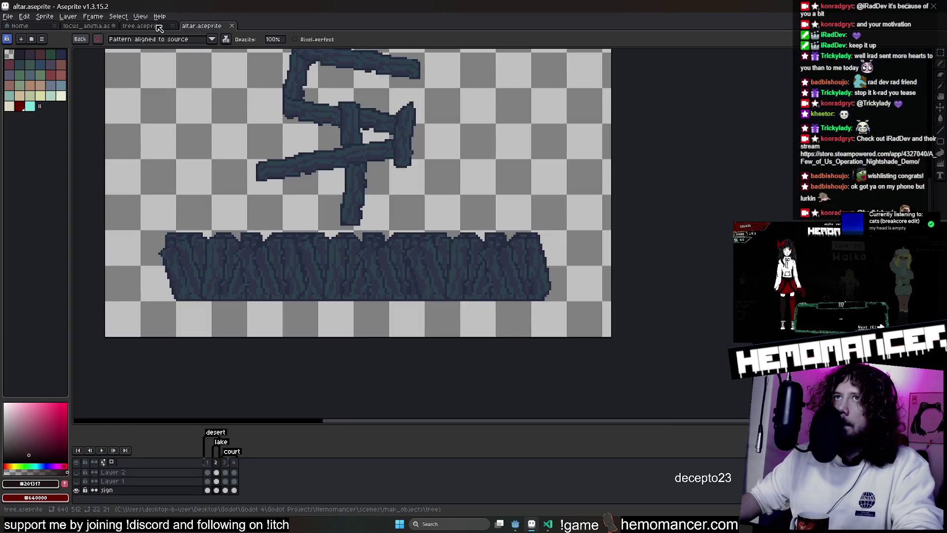
left_click(141, 26)
key("m")
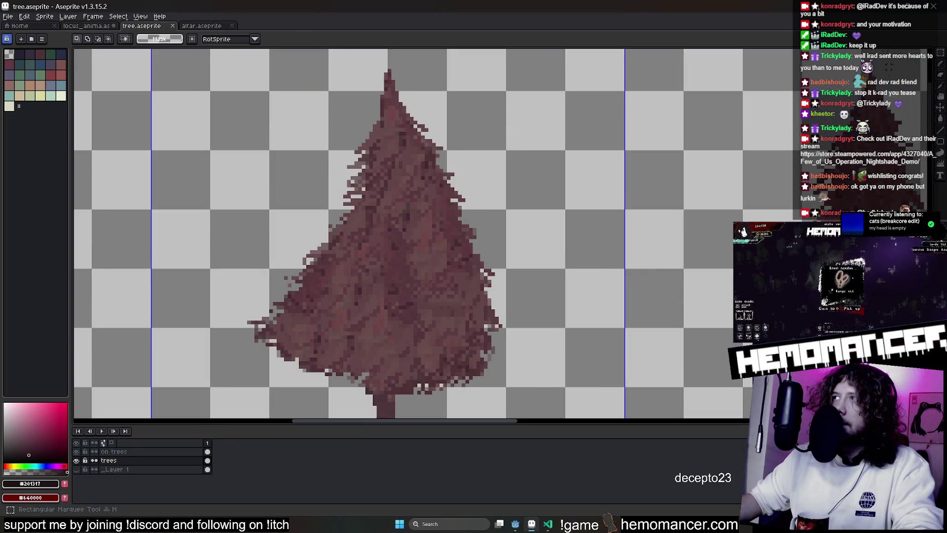
key("b")
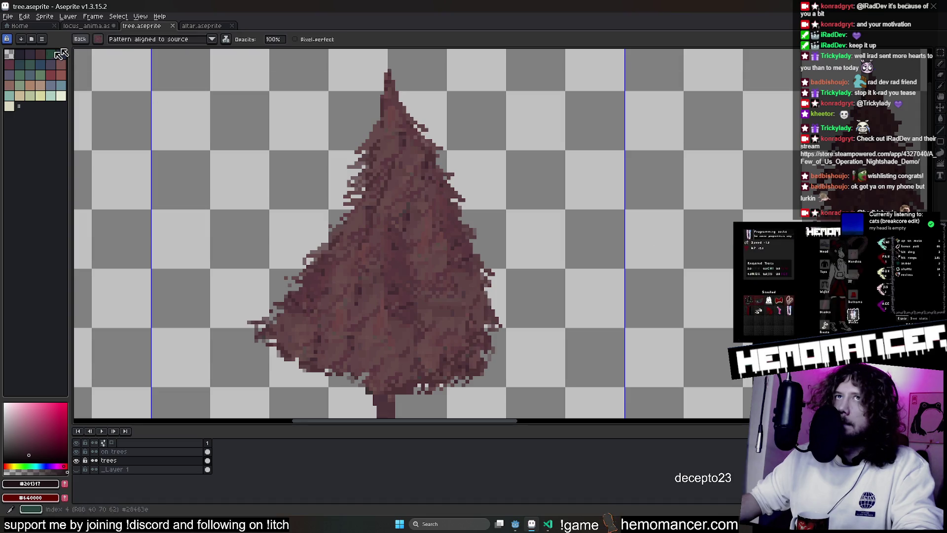
key("ctrl+shift+Tab")
left_click_drag(385, 157, 366, 173)
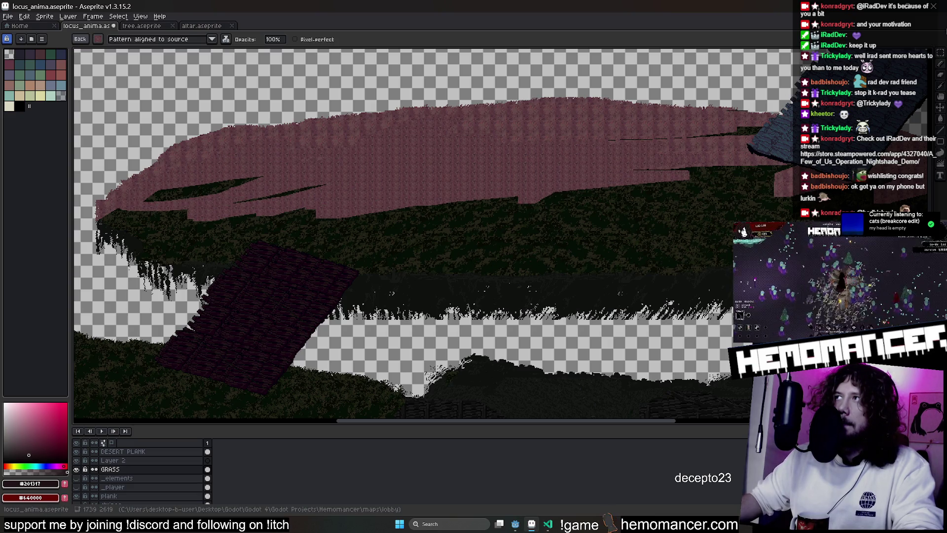
scroll(434, 149, "up", 3)
scroll(501, 109, "down", 1)
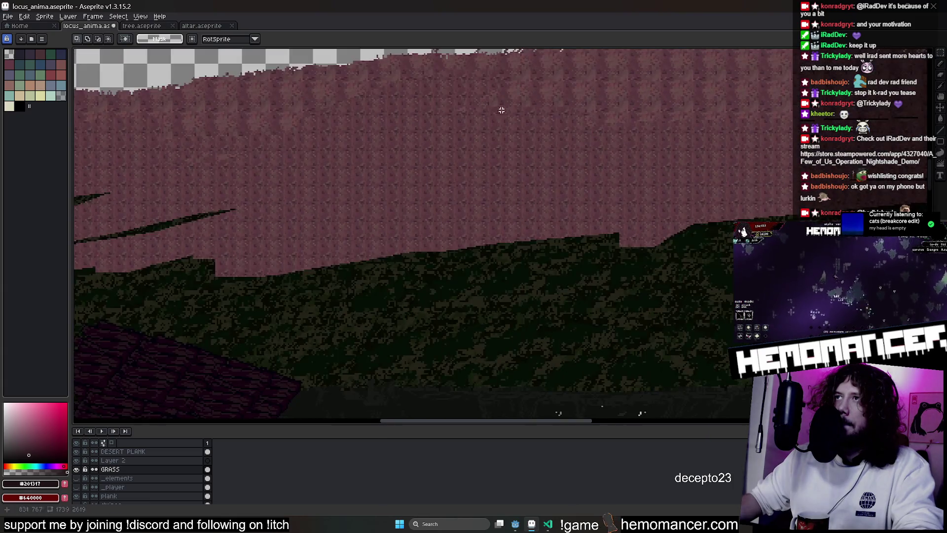
key("b")
left_click_drag(445, 186, 171, 286)
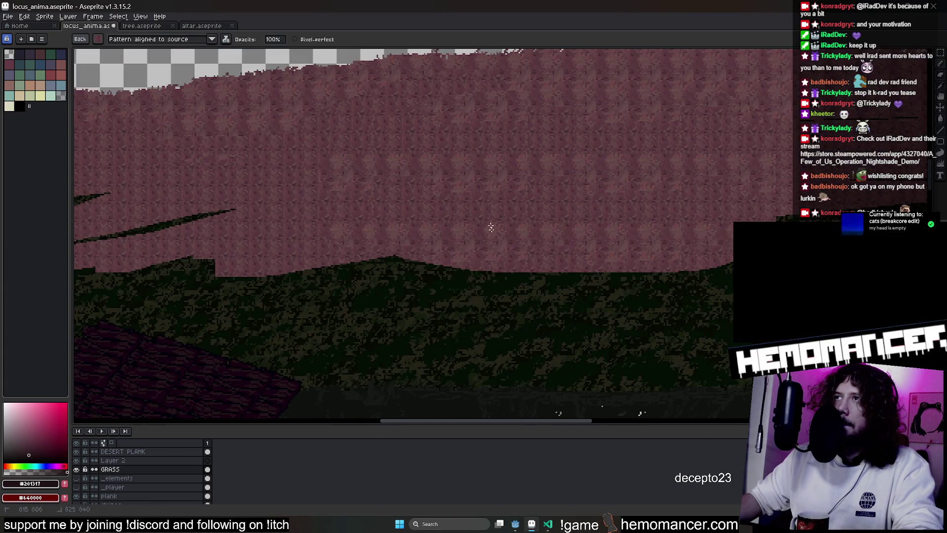
scroll(527, 235, "down", 2)
left_click_drag(527, 235, 577, 252)
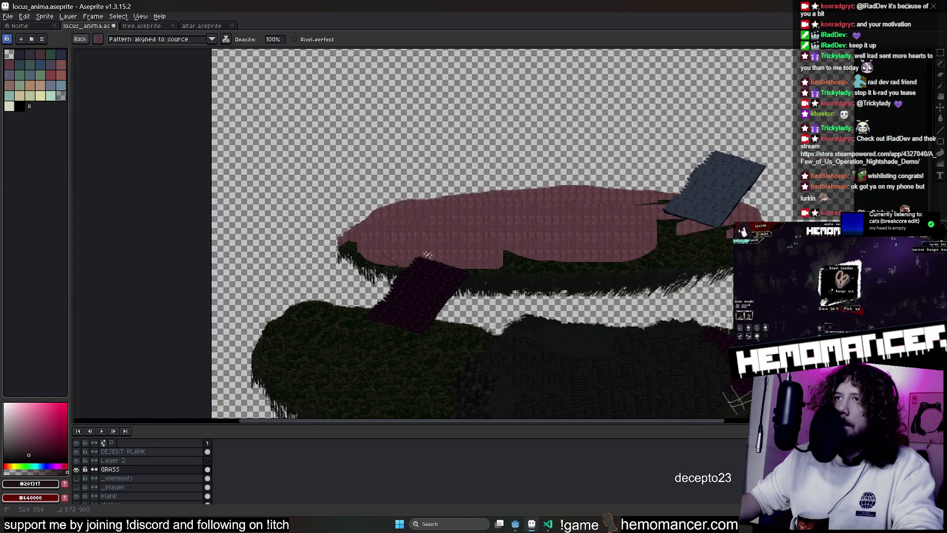
scroll(381, 241, "up", 2)
scroll(405, 248, "up", 2)
scroll(405, 247, "down", 1)
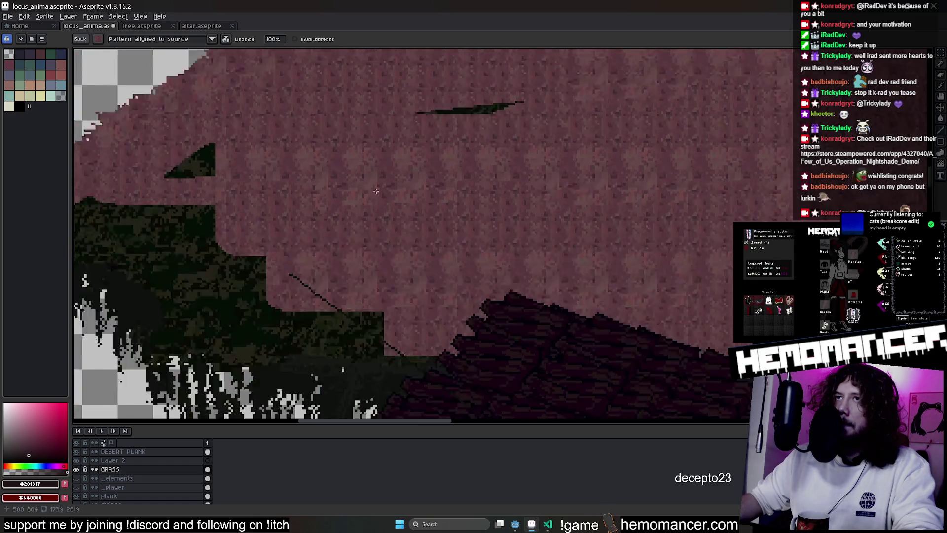
scroll(518, 208, "down", 2)
scroll(675, 137, "up", 2)
scroll(675, 137, "up", 2)
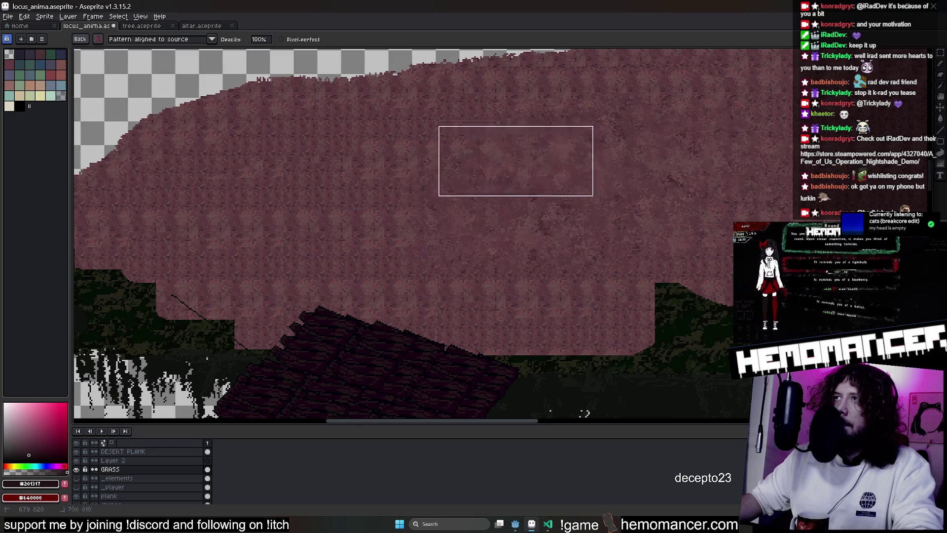
left_click_drag(622, 215, 351, 270)
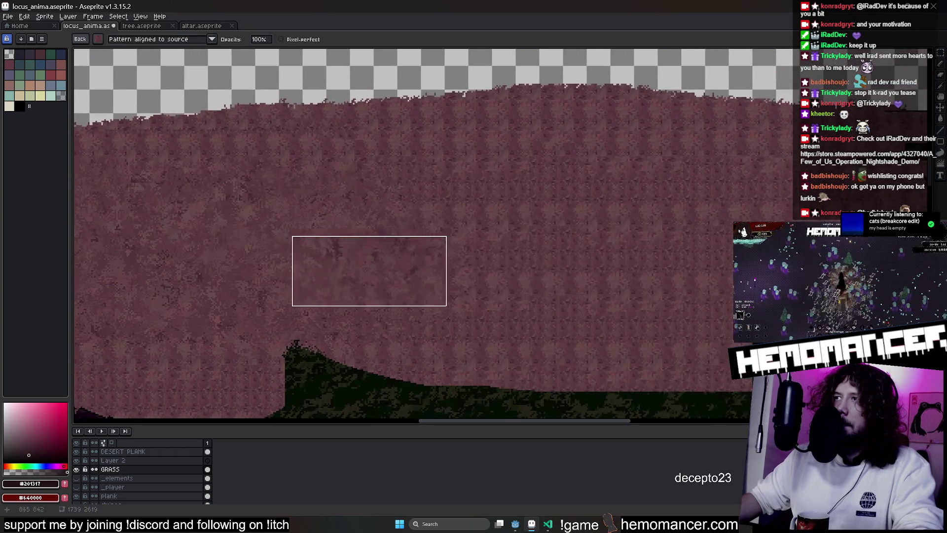
Stamp dark grass texture back over parts of the pink hill edge
left_click_drag(366, 329, 551, 355)
scroll(516, 301, "up", 1)
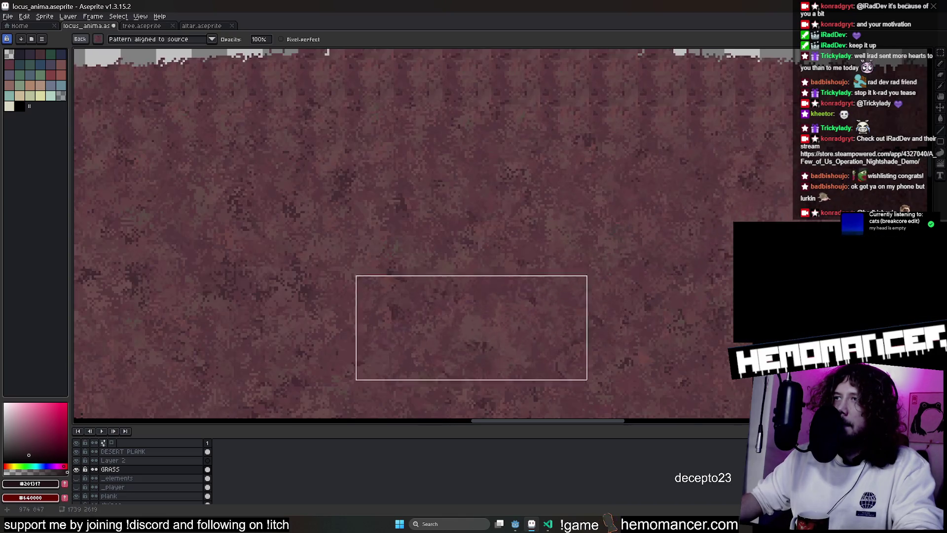
scroll(481, 311, "down", 2)
scroll(361, 185, "down", 1)
scroll(360, 186, "up", 2)
left_click_drag(359, 232, 288, 193)
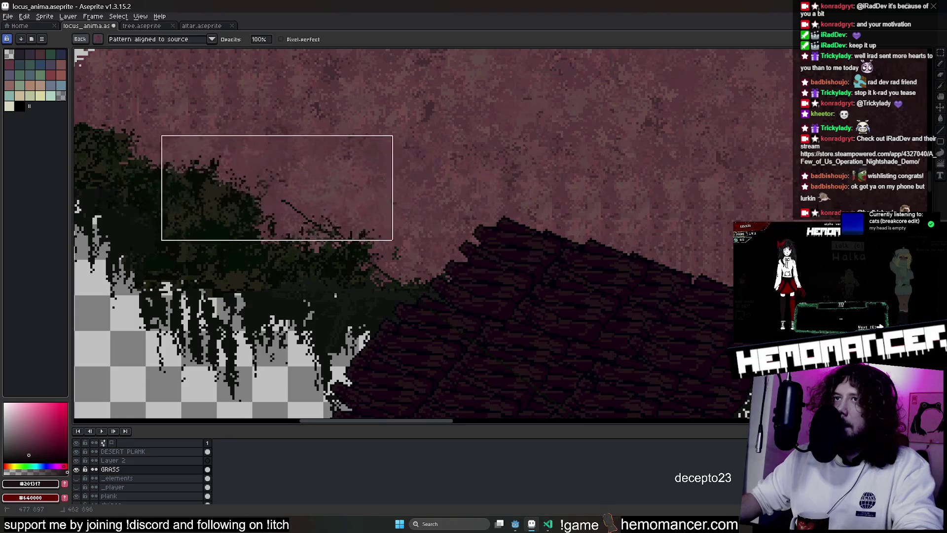
mouse_move(433, 201)
left_mouse_down()
mouse_move(335, 160)
mouse_move(428, 196)
left_mouse_up()
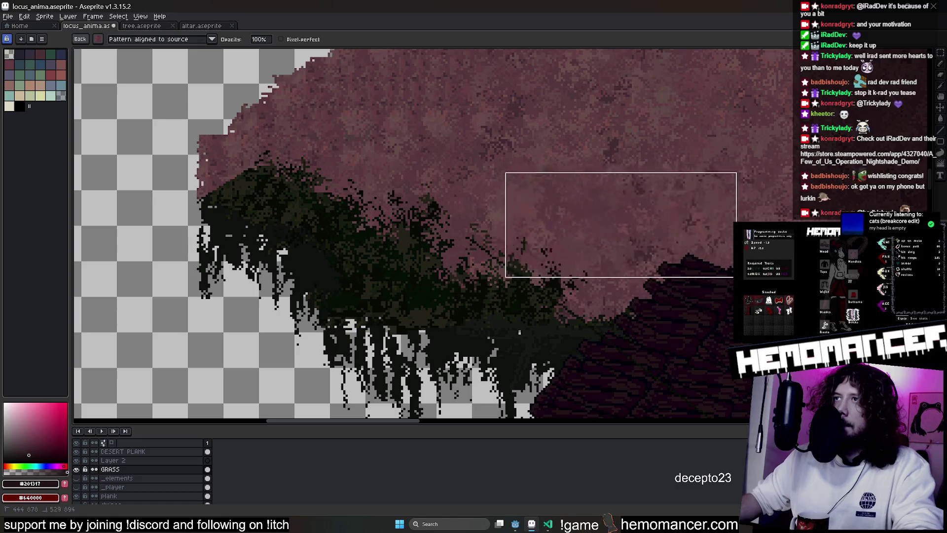
left_click_drag(605, 220, 462, 231)
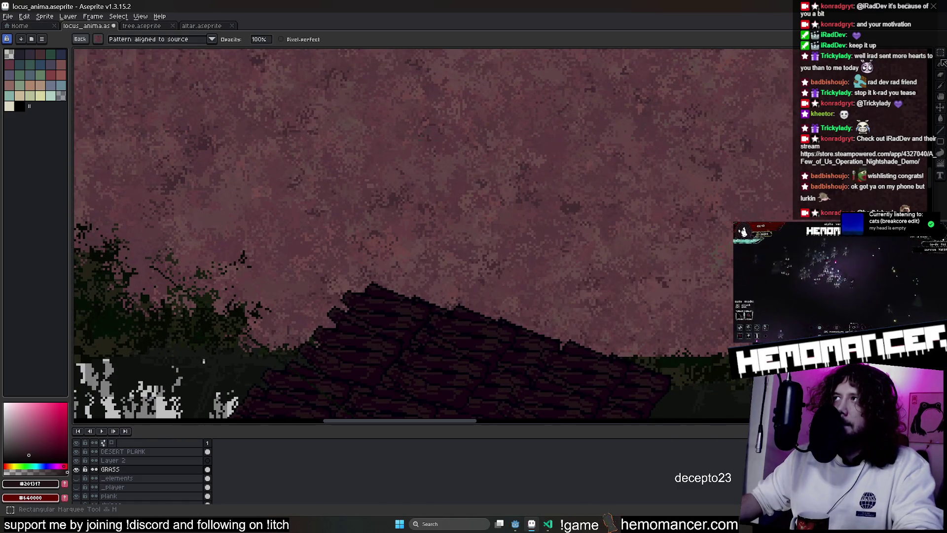
Capture a rectangle of grass texture as a brush and try a stamp into the pink
key("shift+m")
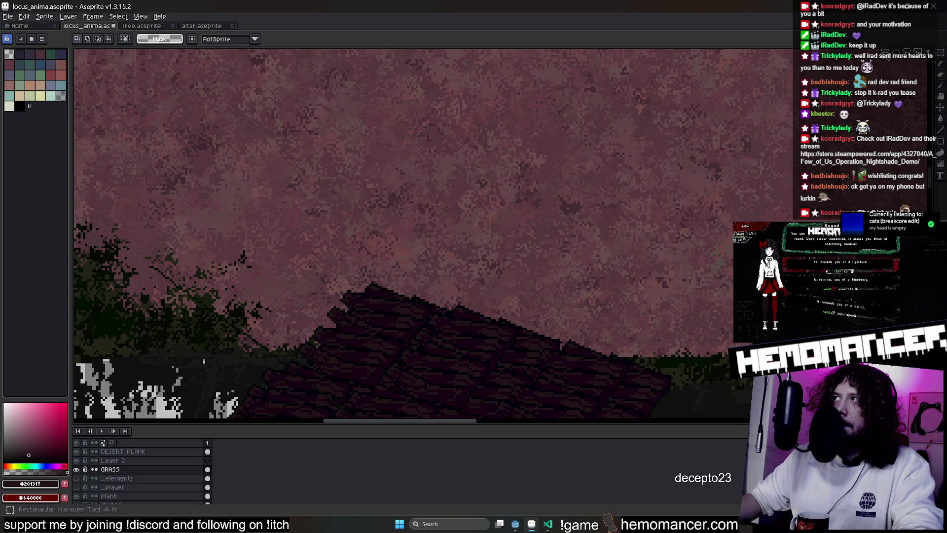
left_click_drag(160, 226, 389, 214)
left_click_drag(278, 180, 461, 271)
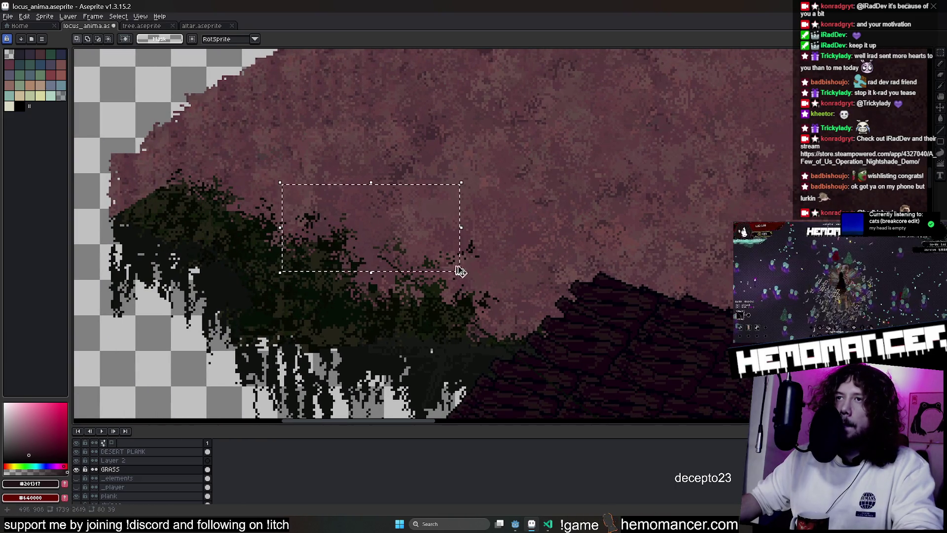
key("ctrl+b")
left_click(503, 207)
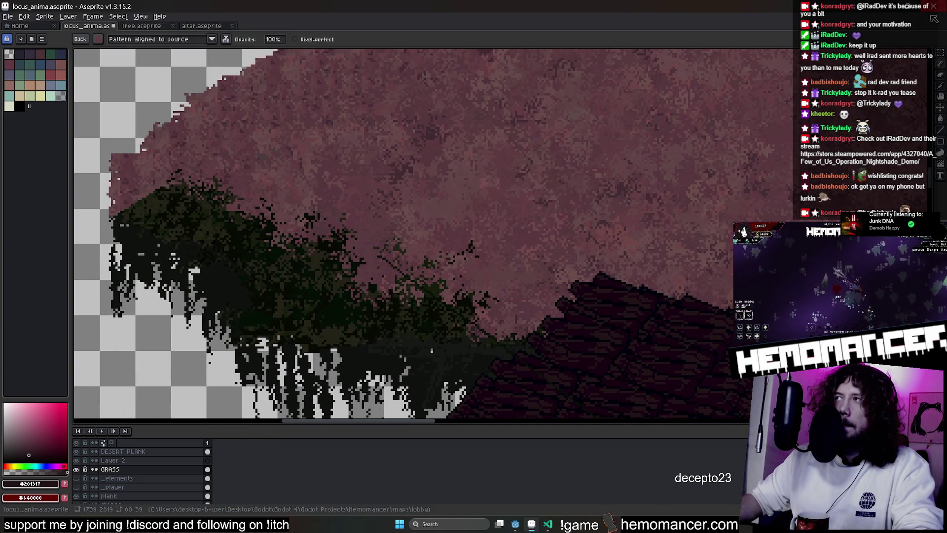
key("m")
Capture a patch of the pink canopy as the pattern brush instead
left_click_drag(451, 114, 590, 185)
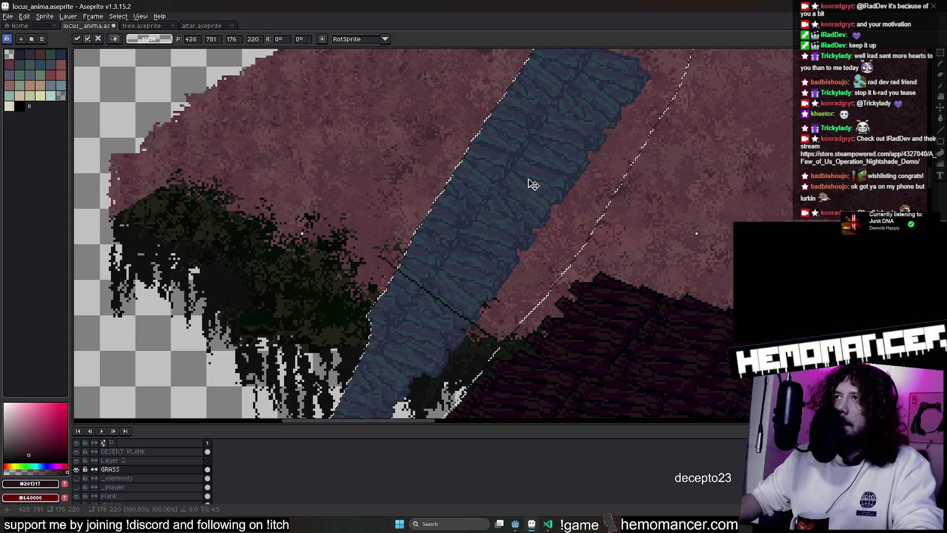
key("ctrl+d")
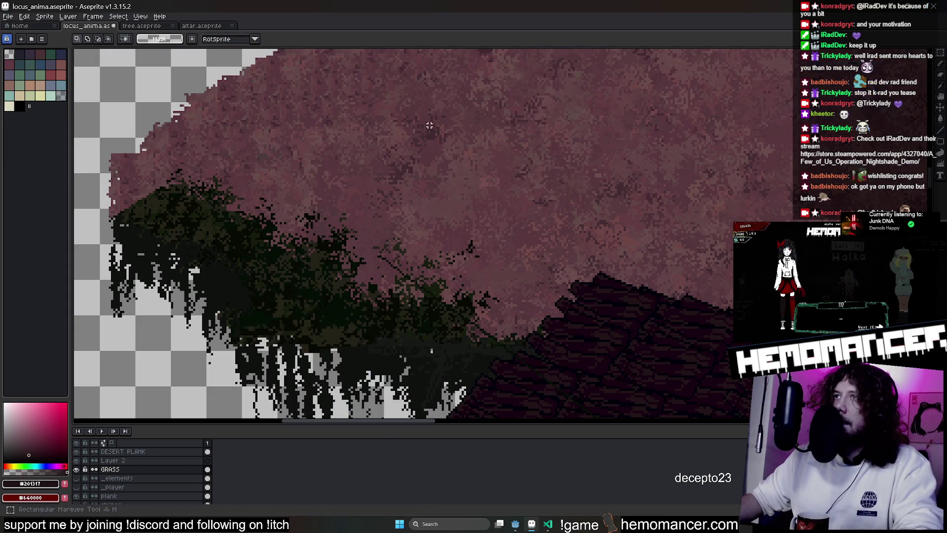
left_click_drag(430, 129, 535, 185)
key("ctrl+b")
left_click_drag(381, 190, 447, 209)
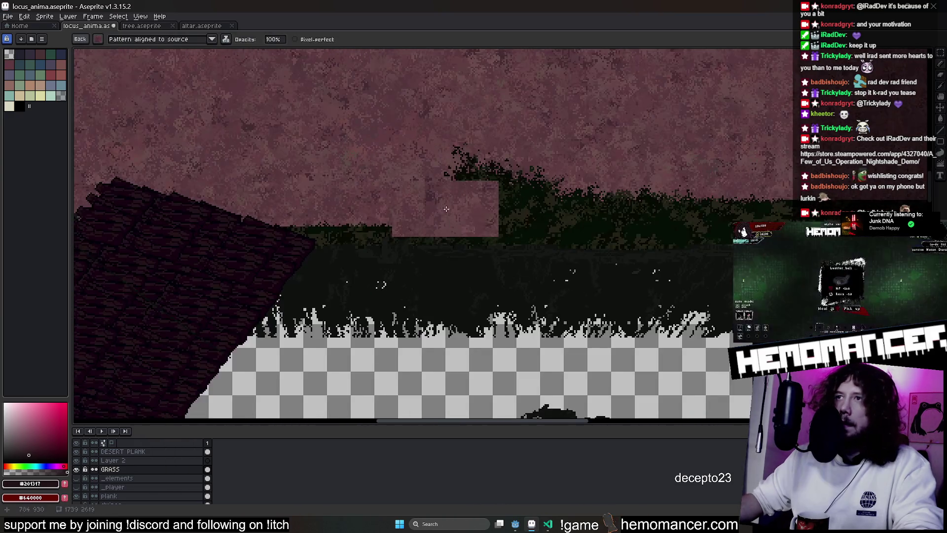
scroll(446, 209, "right", 2)
scroll(533, 156, "up", 5)
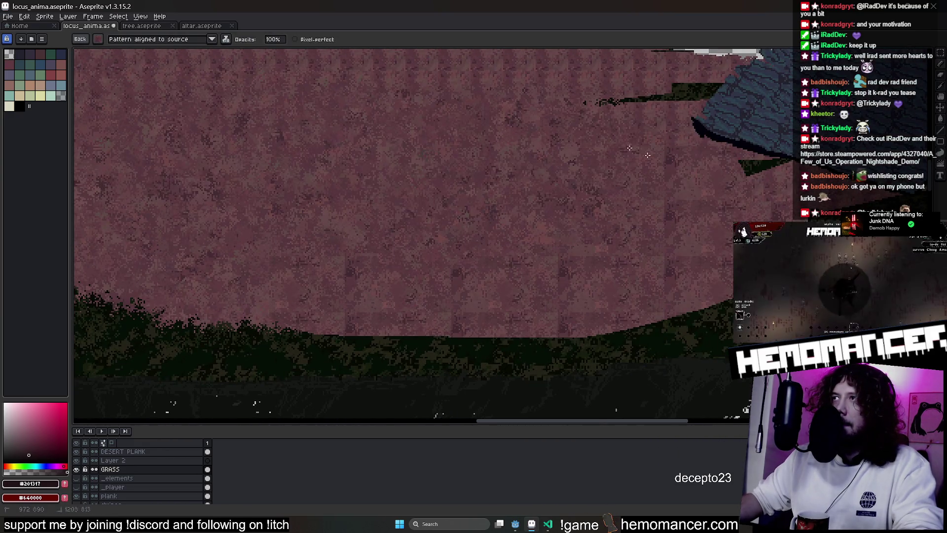
scroll(666, 168, "up", 3)
scroll(667, 168, "right", 3)
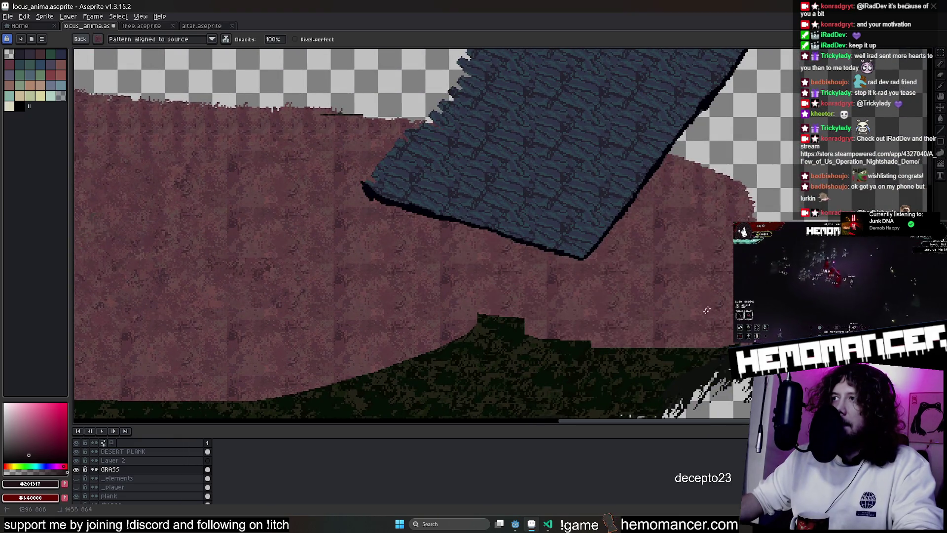
scroll(710, 304, "down", 4)
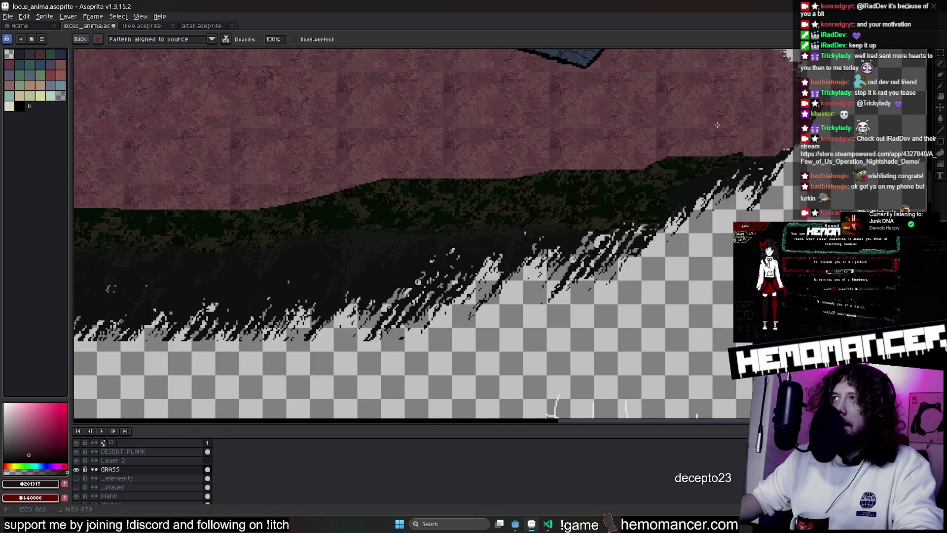
Paint pink texture down over the dark grass top and treeline, undoing one stray stroke
left_click_drag(608, 164, 583, 177)
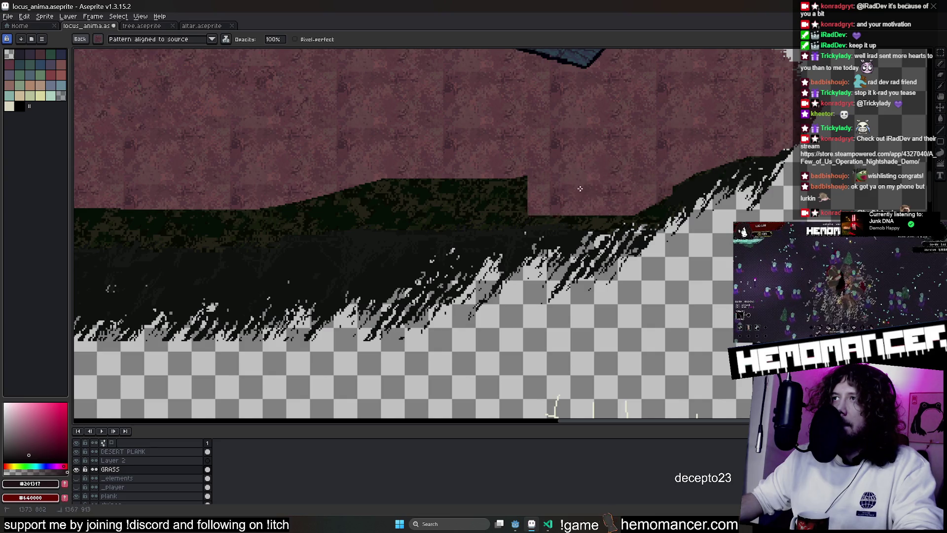
left_click_drag(519, 196, 437, 201)
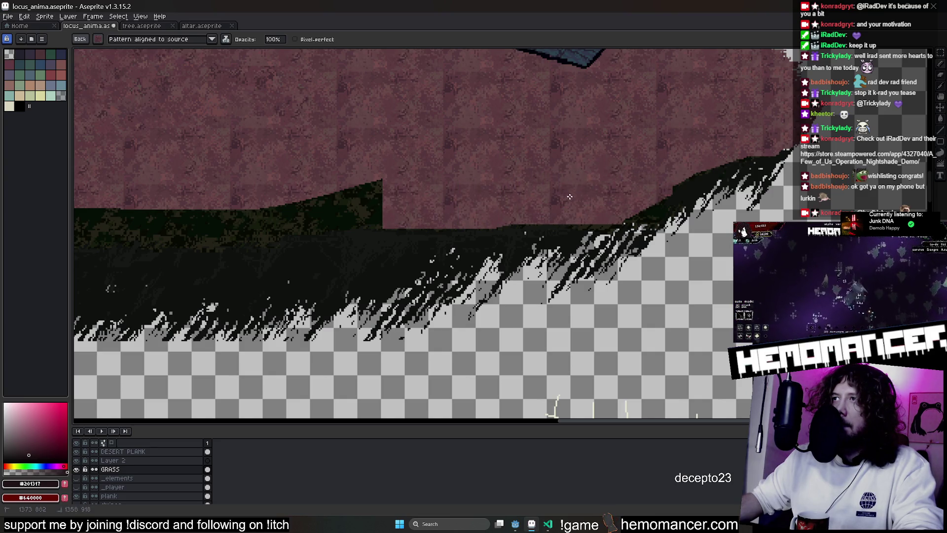
left_click_drag(567, 196, 547, 200)
mouse_move(359, 190)
left_mouse_down()
mouse_move(295, 198)
mouse_move(656, 148)
left_mouse_up()
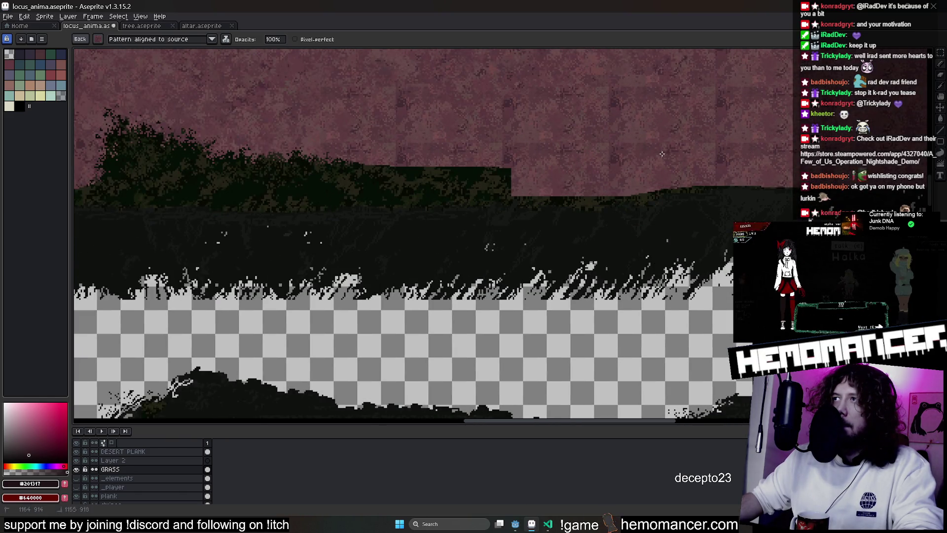
mouse_move(587, 172)
left_mouse_down()
mouse_move(203, 165)
mouse_move(333, 200)
mouse_move(731, 179)
left_mouse_up()
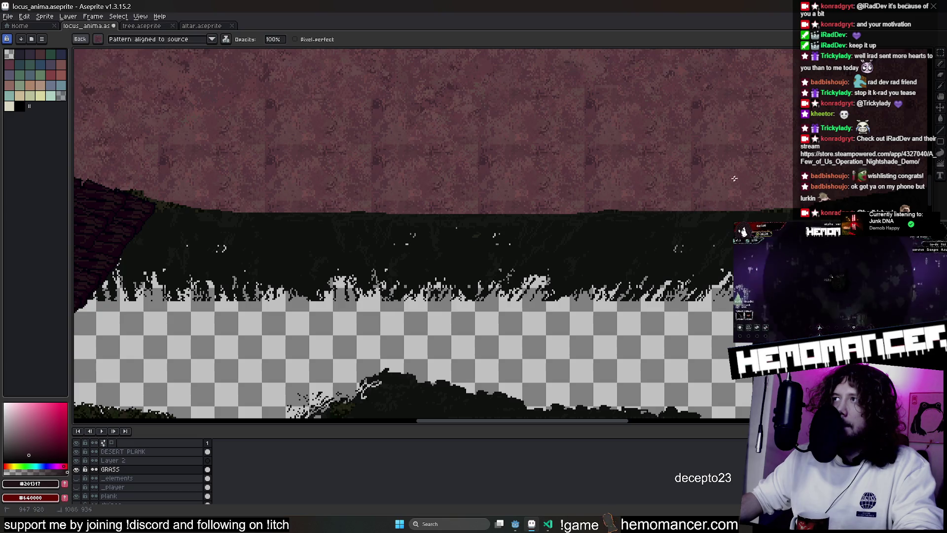
left_click_drag(434, 119, 627, 190)
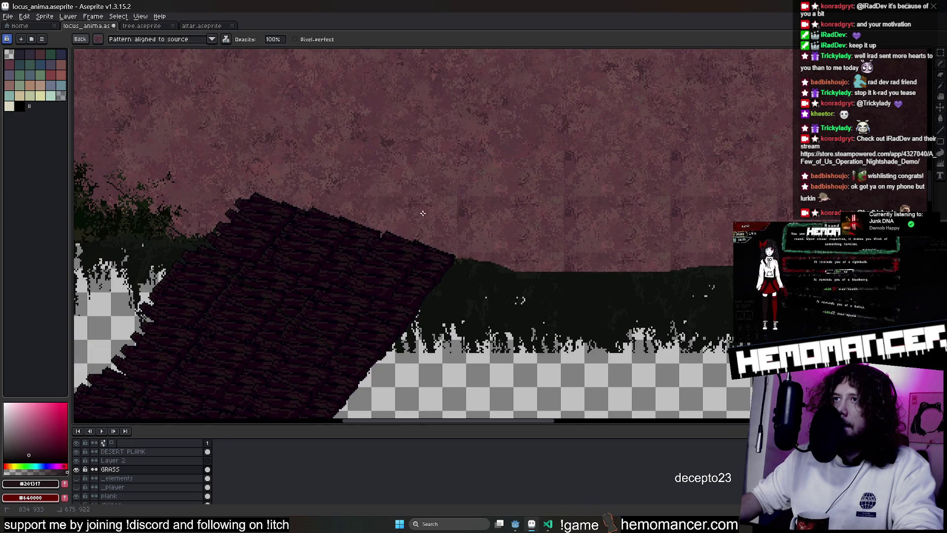
left_click_drag(185, 201, 497, 220)
left_click_drag(429, 185, 347, 175)
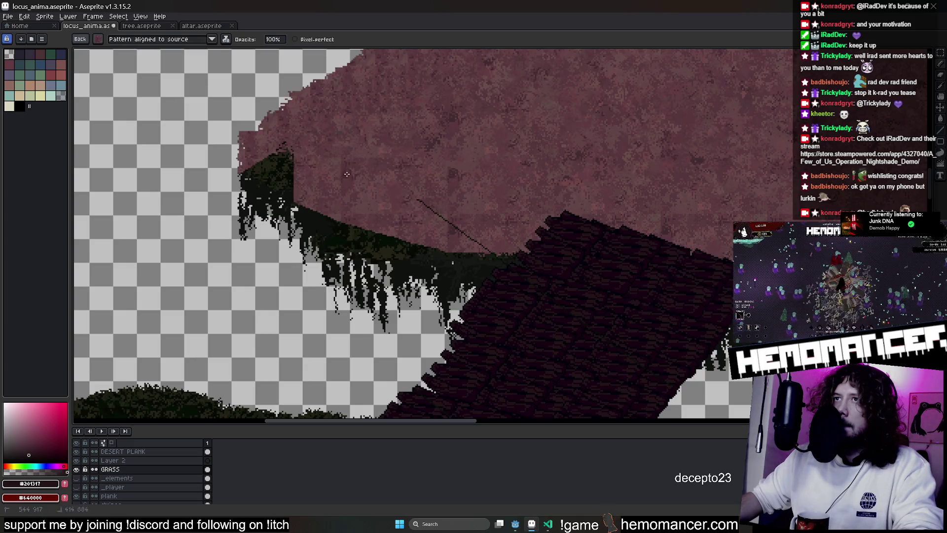
key("ctrl+z")
left_click_drag(563, 183, 444, 173)
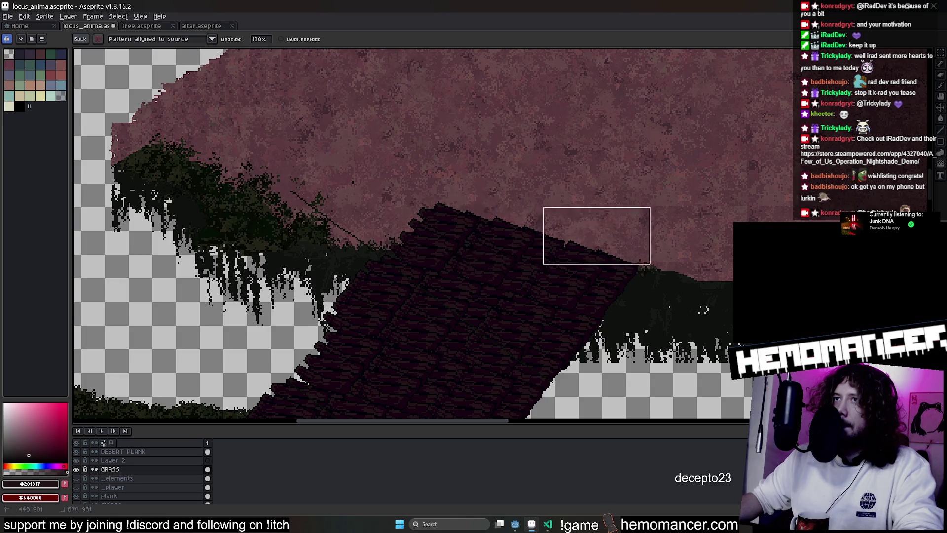
Check the blue slab and wider pink band, save locus_anima, and glance at the game window
left_click_drag(762, 268, 444, 267)
left_click_drag(688, 266, 458, 269)
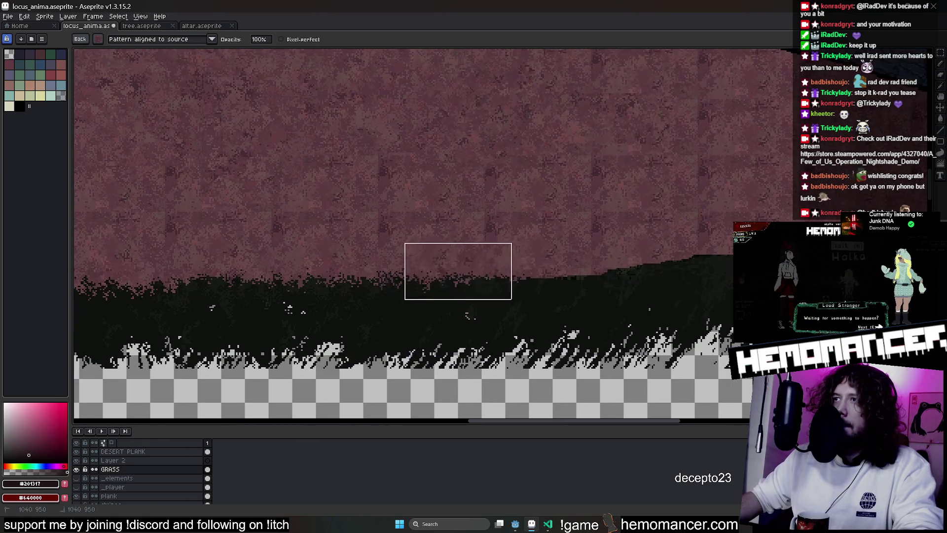
left_click_drag(677, 263, 624, 260)
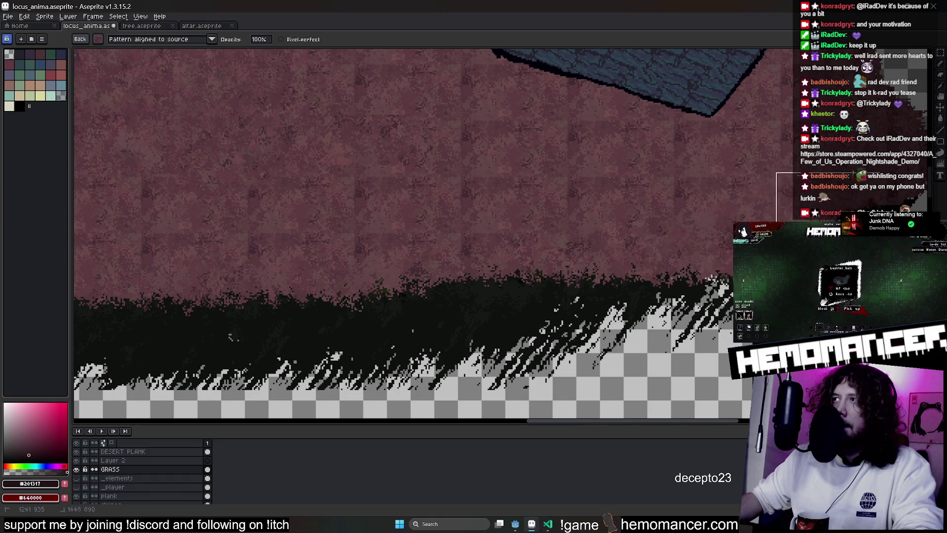
left_click_drag(732, 248, 548, 300)
left_click_drag(693, 243, 665, 237)
scroll(666, 237, "down", 2)
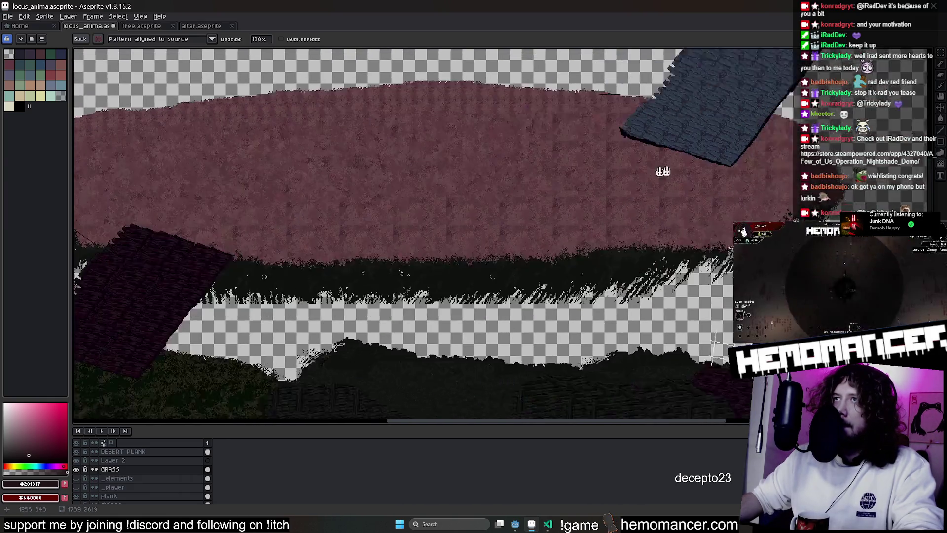
left_click_drag(321, 141, 264, 176)
scroll(296, 148, "down", 2)
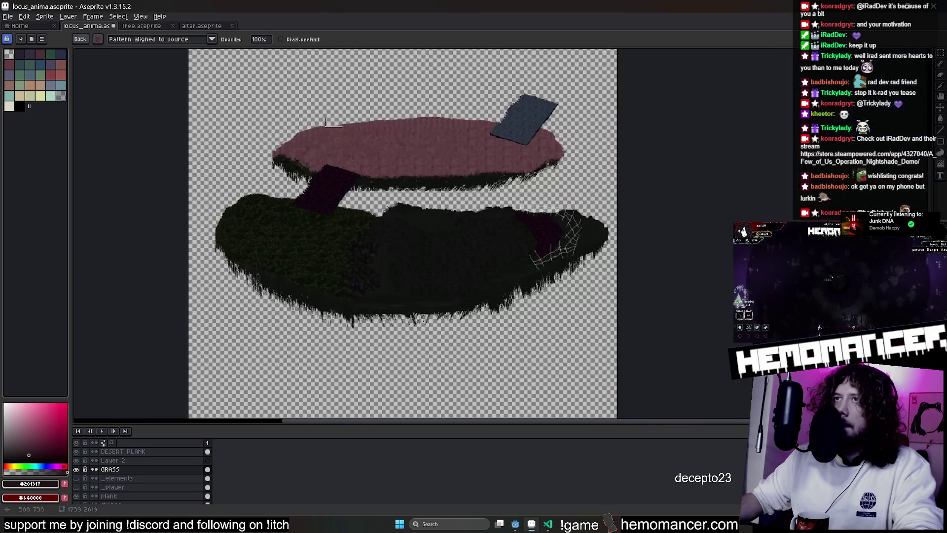
scroll(335, 122, "up", 1)
key("ctrl+s")
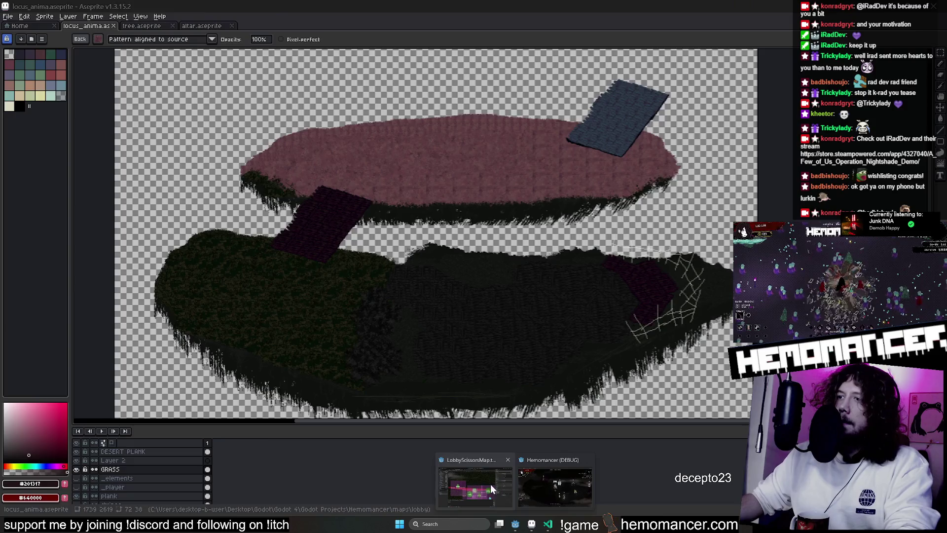
mouse_move(547, 524)
left_click(536, 477)
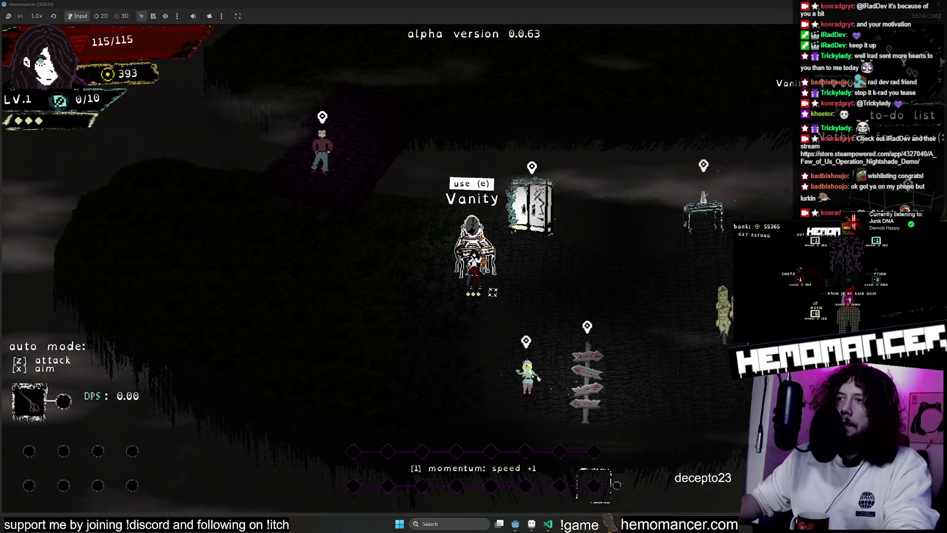
left_click(586, 483)
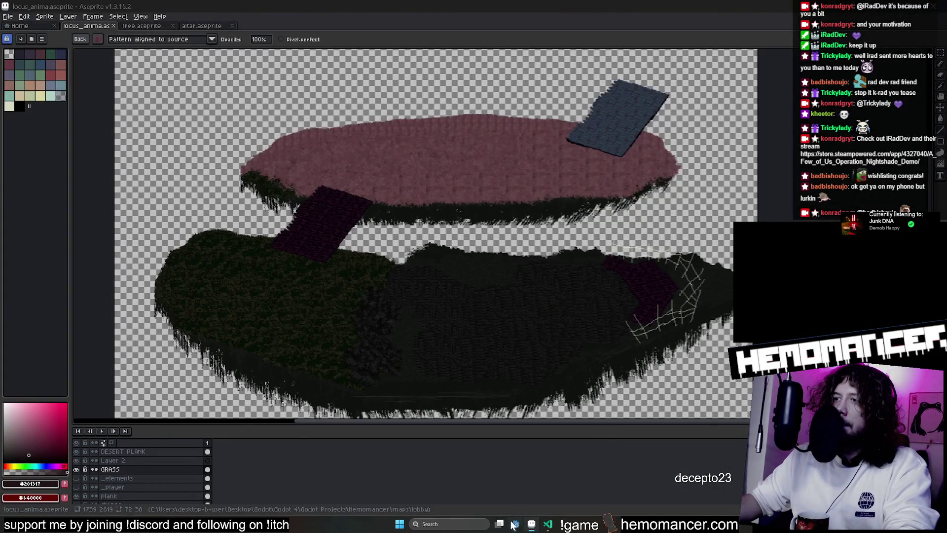
Switch to Godot, select the LobbyC sprite node and run the lobby scene in debug
left_click(513, 525)
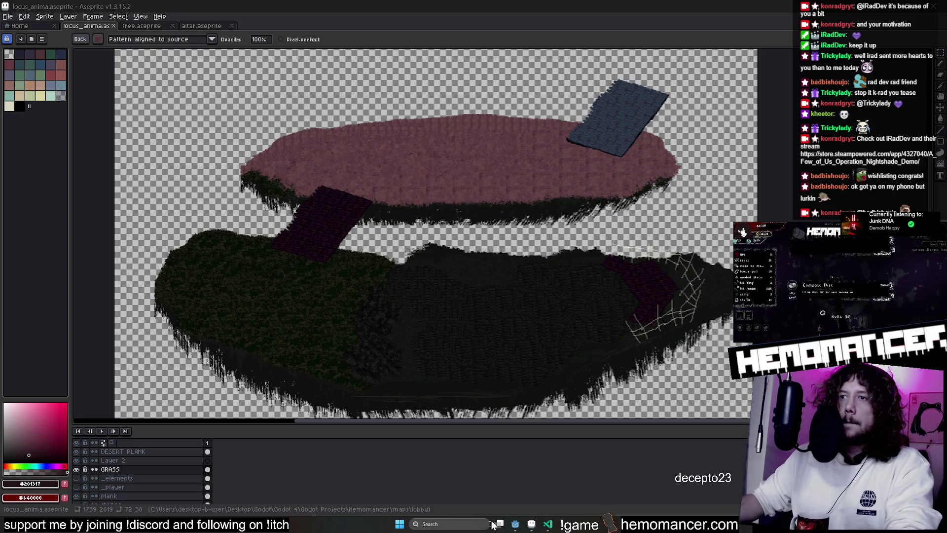
left_click(516, 525)
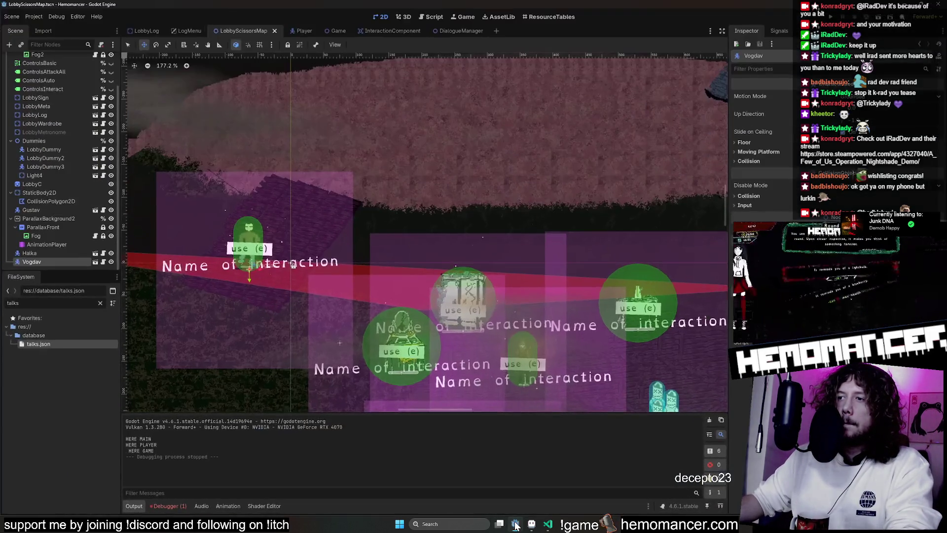
left_click(44, 187)
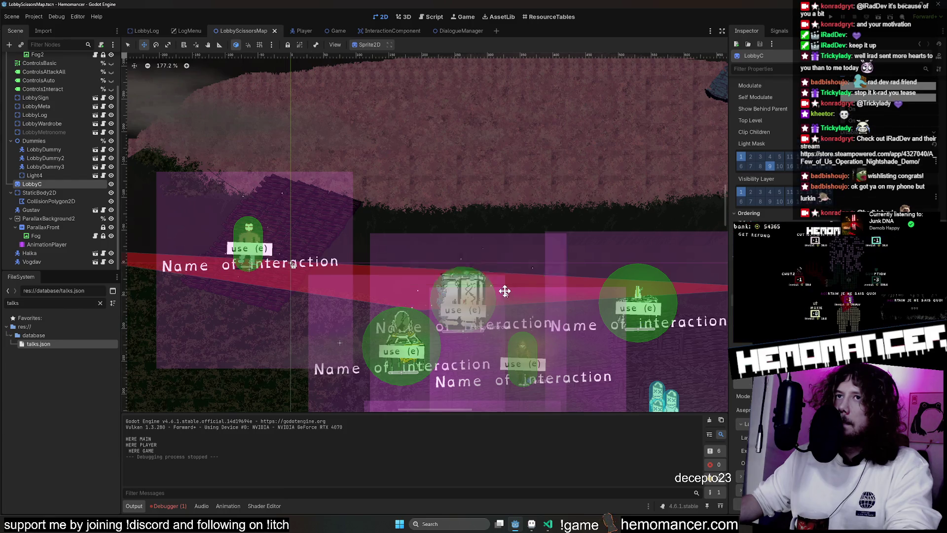
scroll(506, 292, "down", 5)
key("F6")
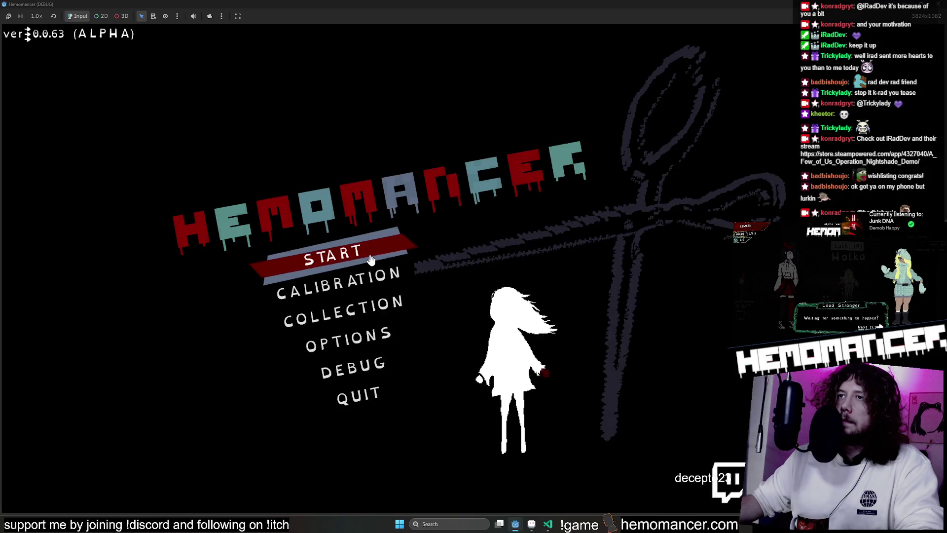
Start the game, walk left and back to the wardrobe, stop the run and return to Aseprite
left_click(376, 263)
key("a")
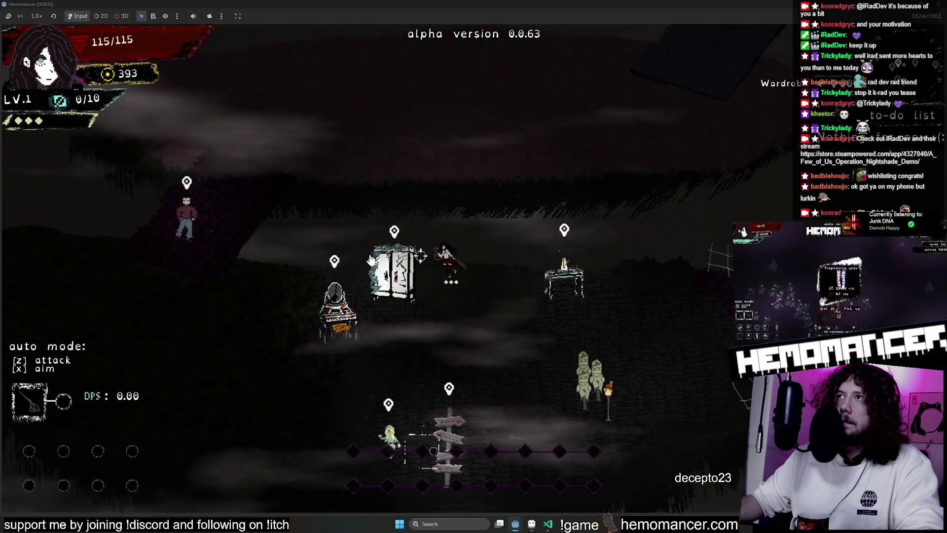
key("a")
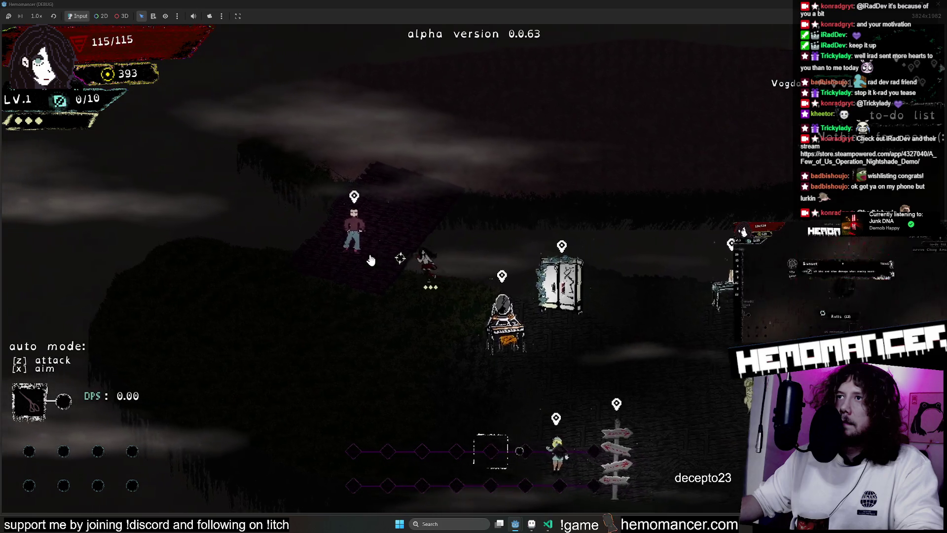
key("d")
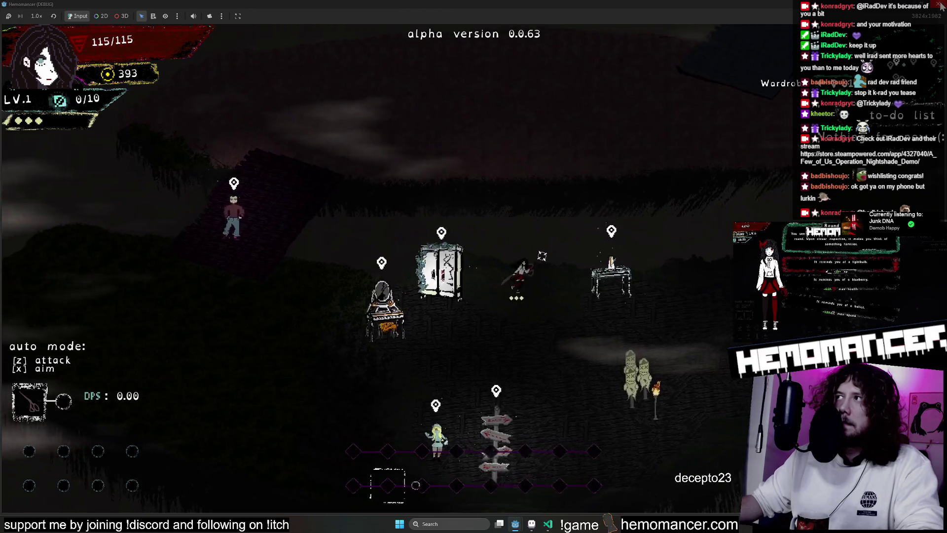
key("F8")
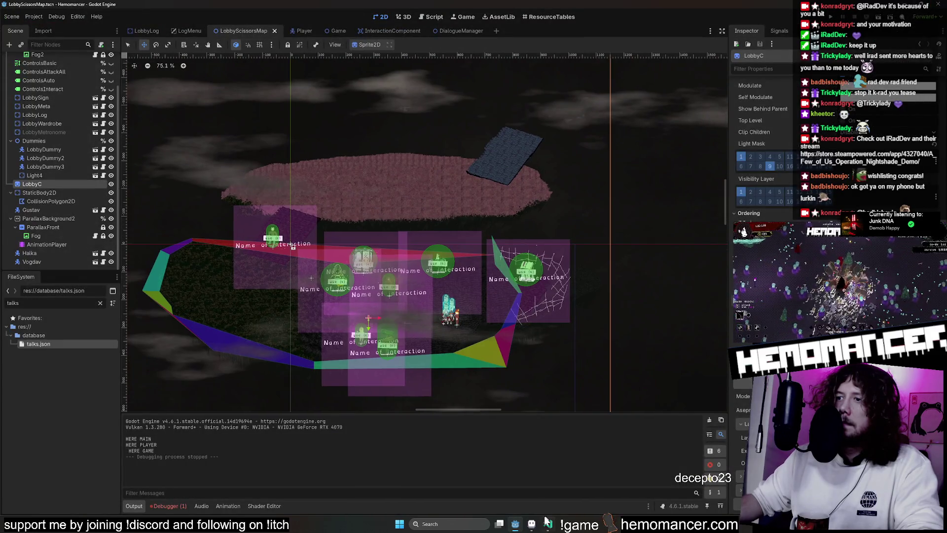
key("alt+Tab")
scroll(558, 287, "up", 3)
scroll(559, 288, "up", 2)
scroll(558, 287, "down", 2)
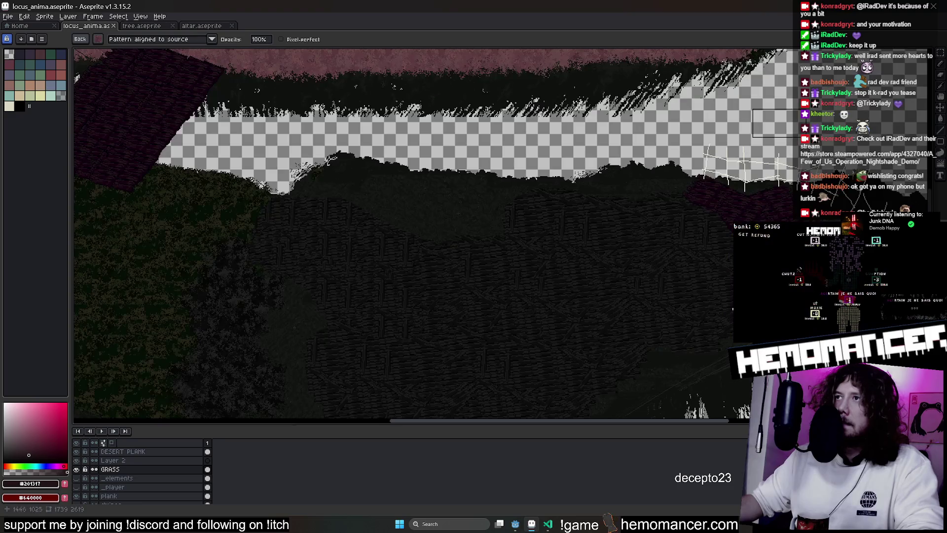
Switch to the marquee, target and hide the GROUND layer, and clear the selection
key("m")
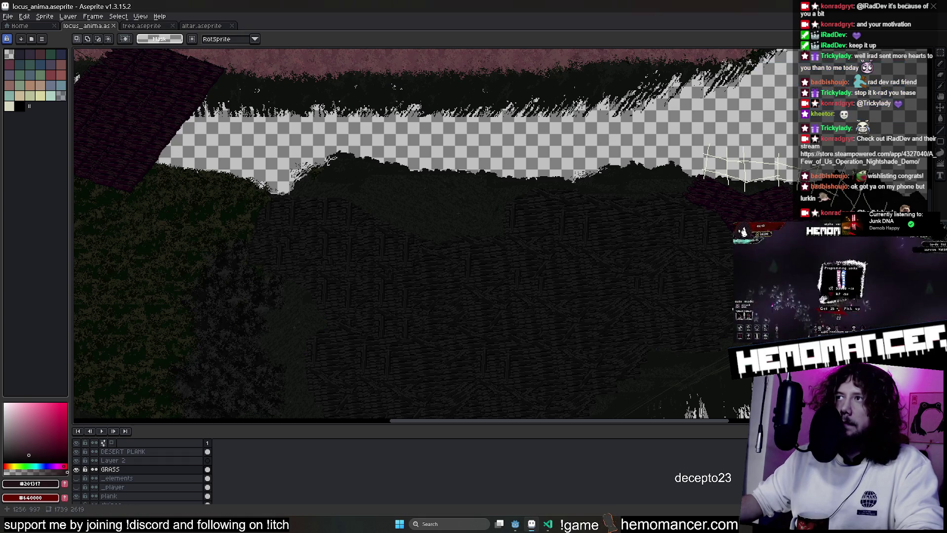
scroll(116, 496, "down", 2)
left_click(118, 487)
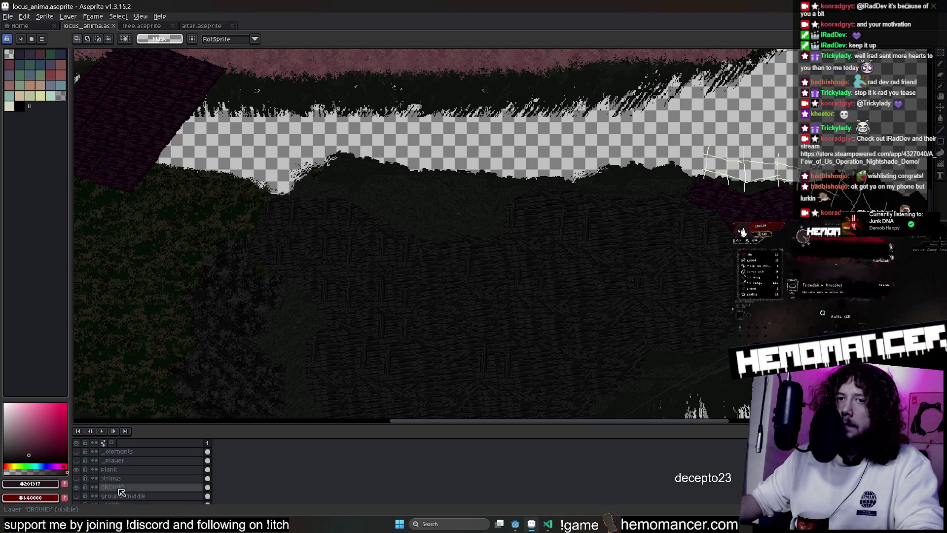
left_click(76, 488)
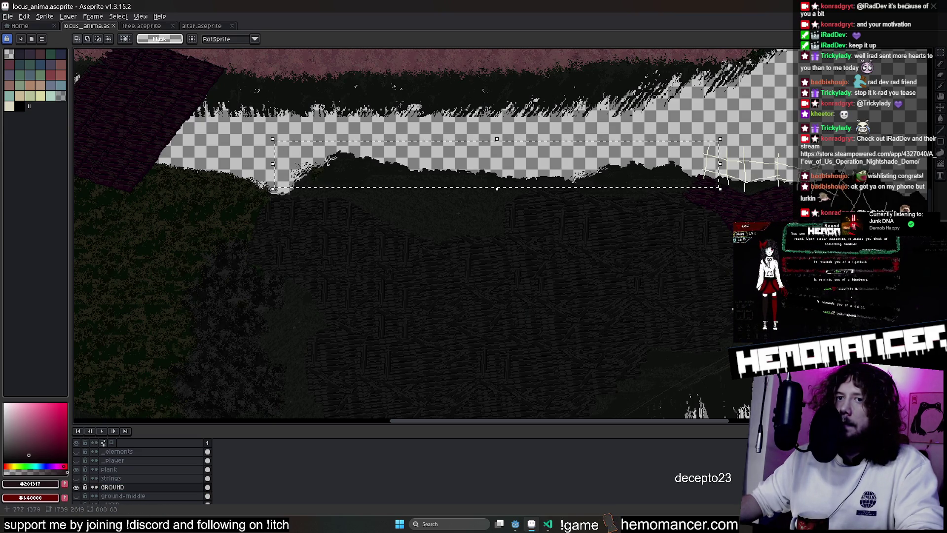
mouse_move(501, 169)
left_mouse_down()
mouse_move(475, 54)
mouse_move(252, 145)
mouse_move(581, 152)
mouse_move(464, 146)
left_mouse_up()
key("ctrl+d")
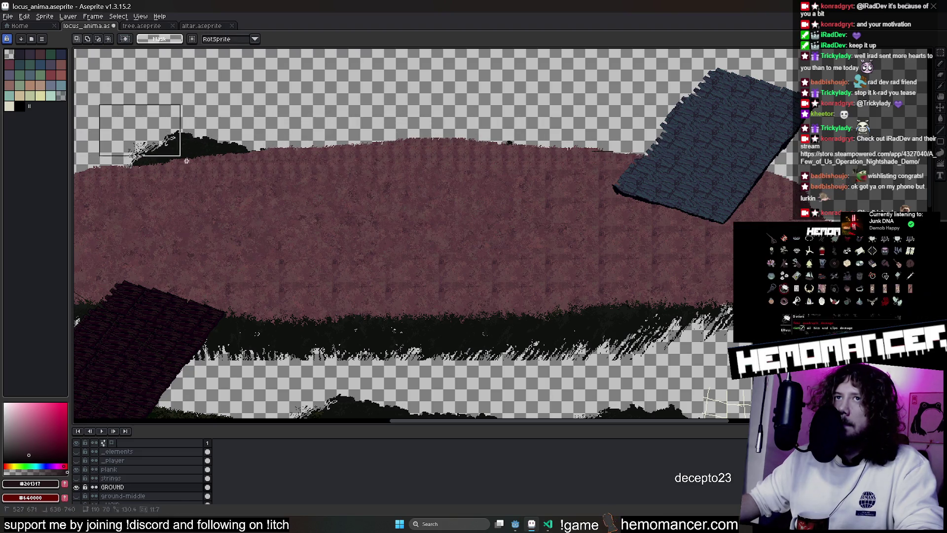
Drag the blue plank patch right, then up onto the hill's upper right edge and commit
mouse_move(262, 205)
left_mouse_down()
mouse_move(540, 193)
mouse_move(691, 209)
left_mouse_up()
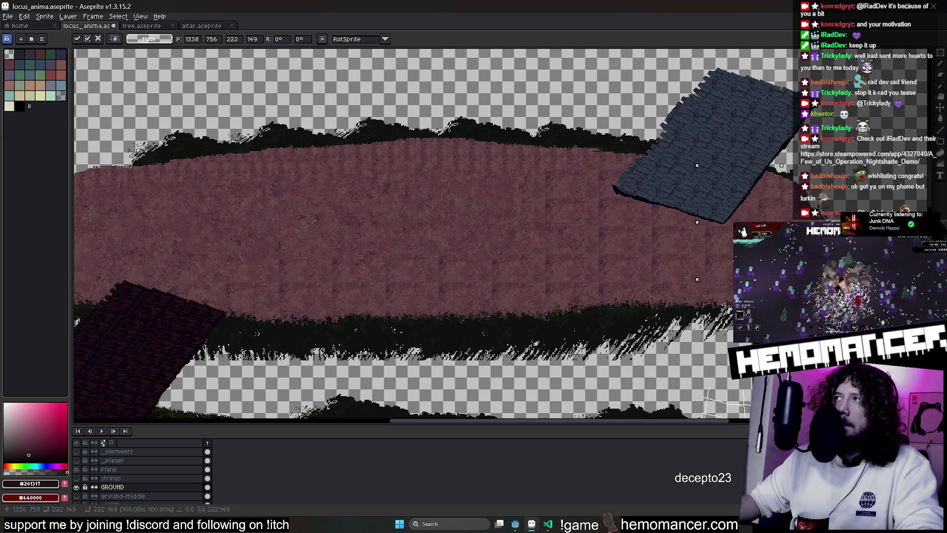
left_click_drag(705, 185, 706, 204)
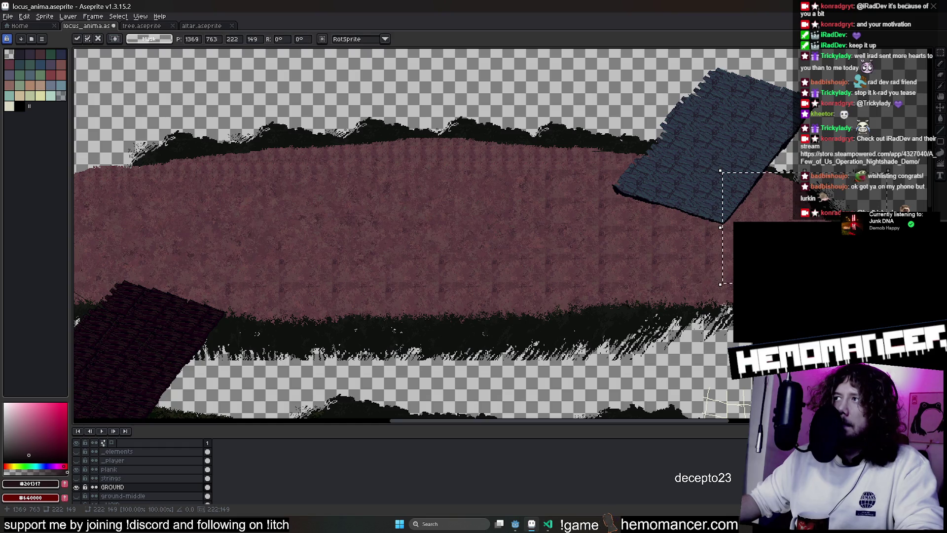
key("ctrl+alt+c")
key("Escape")
mouse_move(777, 237)
left_mouse_down()
mouse_move(827, 214)
mouse_move(828, 326)
left_mouse_up()
left_click_drag(773, 268, 767, 189)
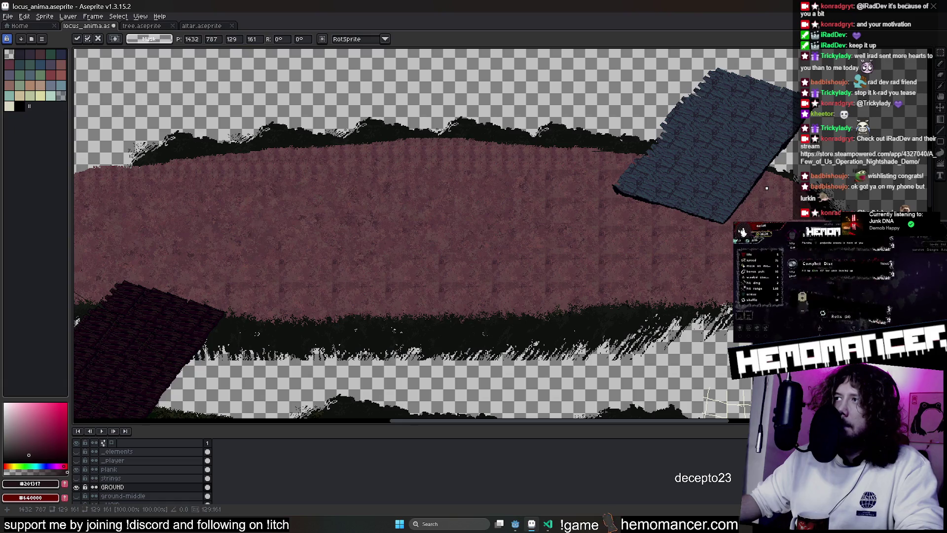
key("Return")
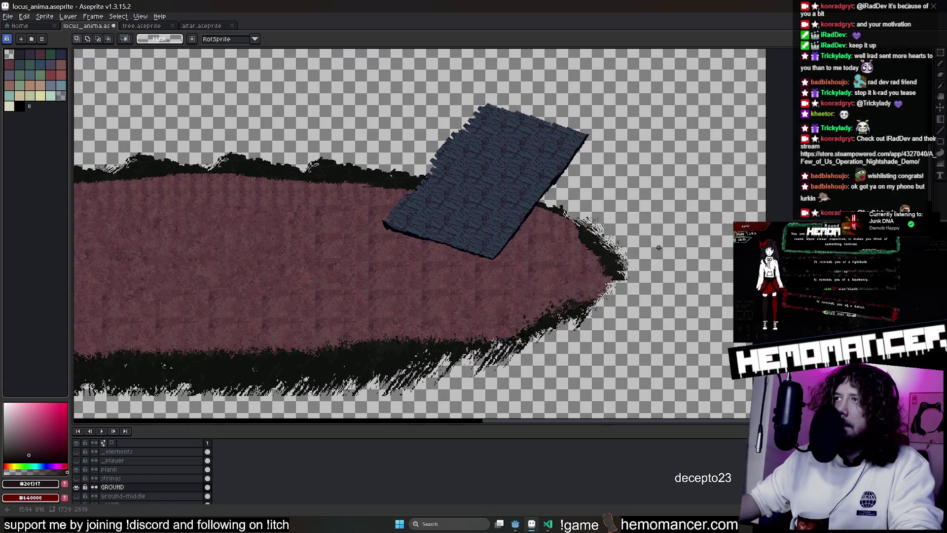
scroll(766, 188, "up", 4)
Move two grass fringe blocks down along the pink hill's right tip and commit each
left_click_drag(430, 143, 695, 344)
mouse_move(628, 134)
left_mouse_down()
mouse_move(529, 236)
mouse_move(410, 288)
left_mouse_up()
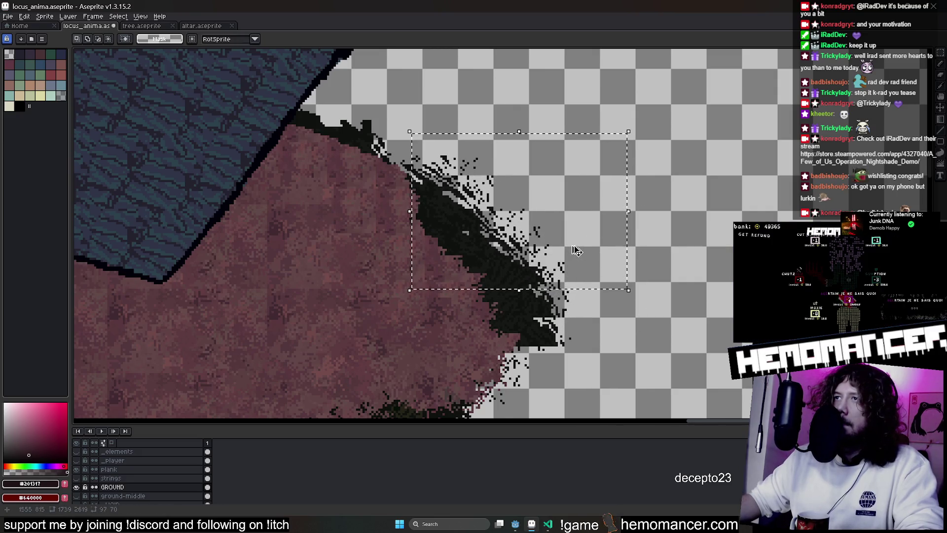
mouse_move(564, 246)
left_mouse_down()
mouse_move(613, 322)
mouse_move(601, 368)
left_mouse_up()
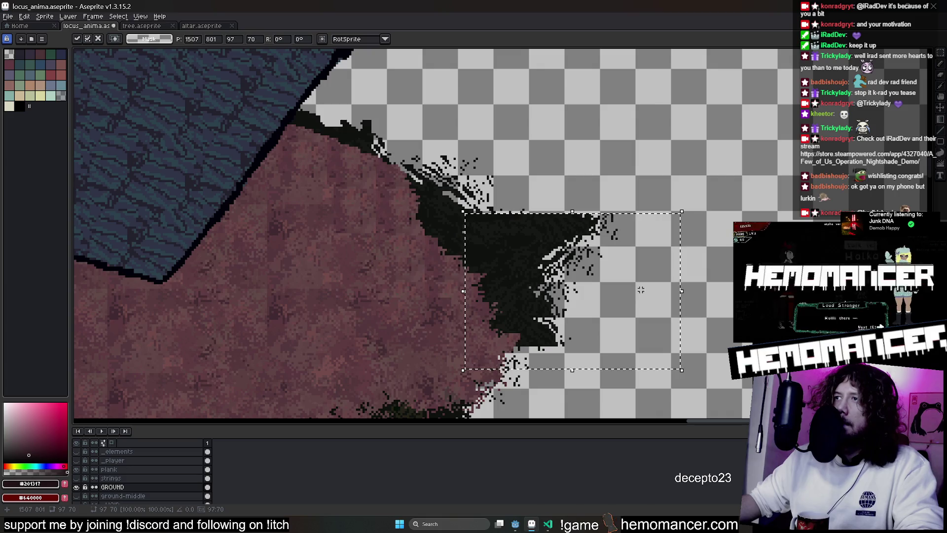
key("Return")
scroll(601, 368, "down", 3)
scroll(646, 296, "up", 2)
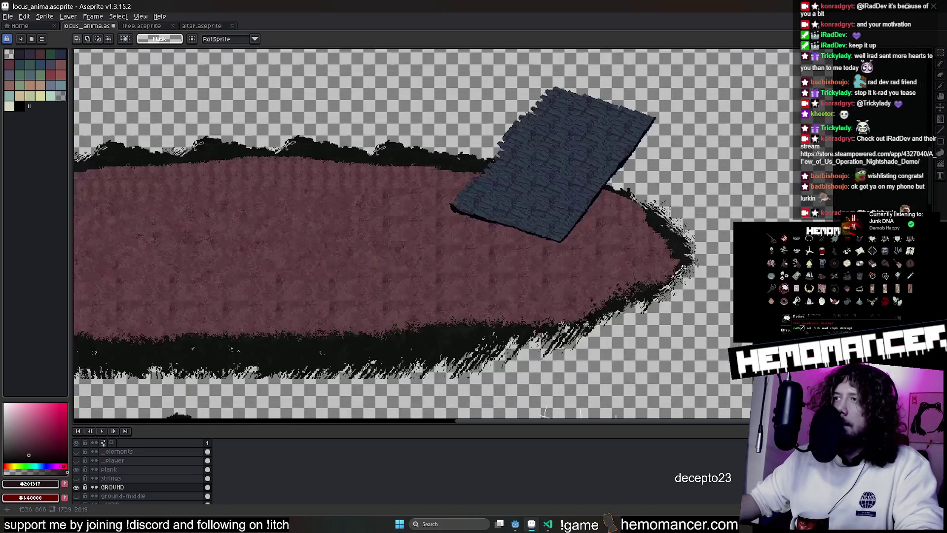
scroll(647, 296, "up", 1)
left_click_drag(602, 115, 749, 221)
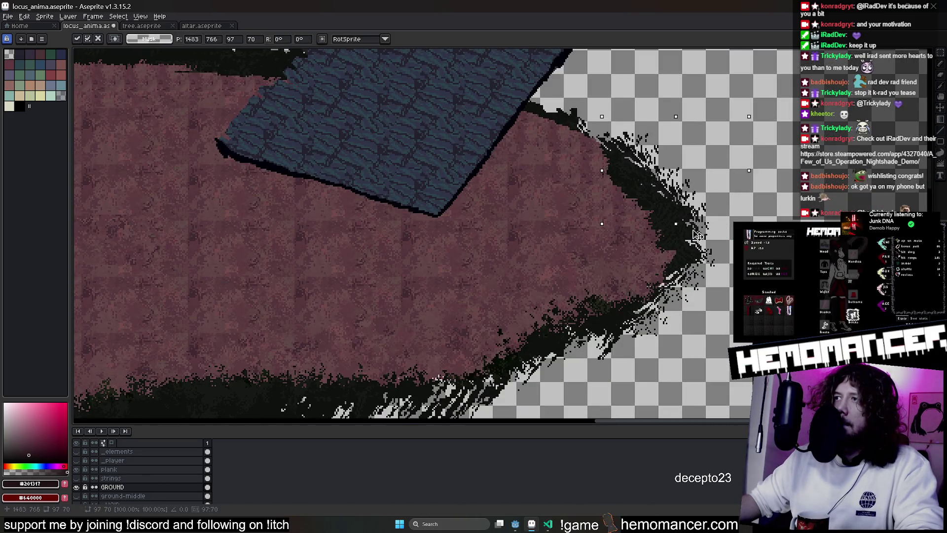
left_click_drag(681, 302, 671, 350)
key("Return")
scroll(481, 295, "down", 3)
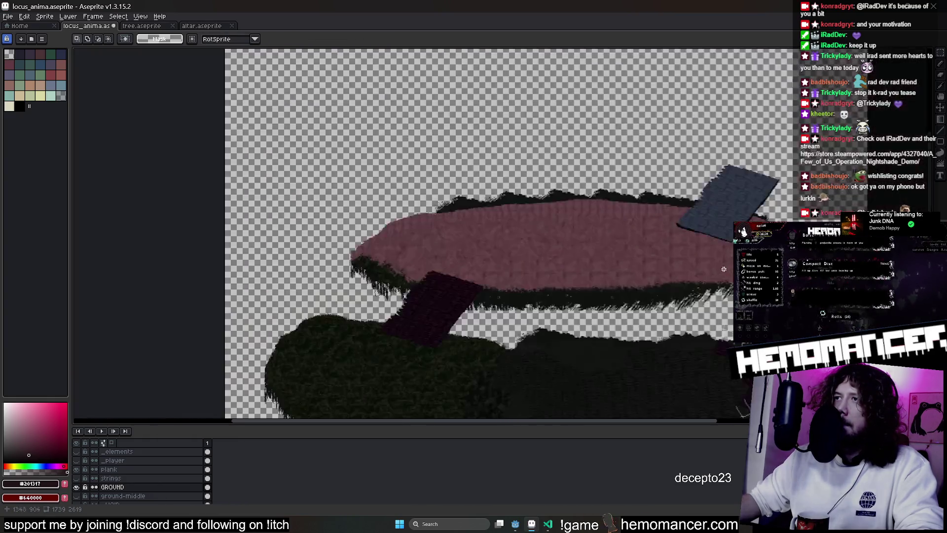
scroll(481, 296, "up", 1)
scroll(440, 264, "up", 1)
Select a dark fringe chunk, move it up-left and mirror it horizontally
left_click_drag(481, 169, 723, 232)
left_click_drag(462, 197, 538, 252)
left_click_drag(549, 170, 506, 127)
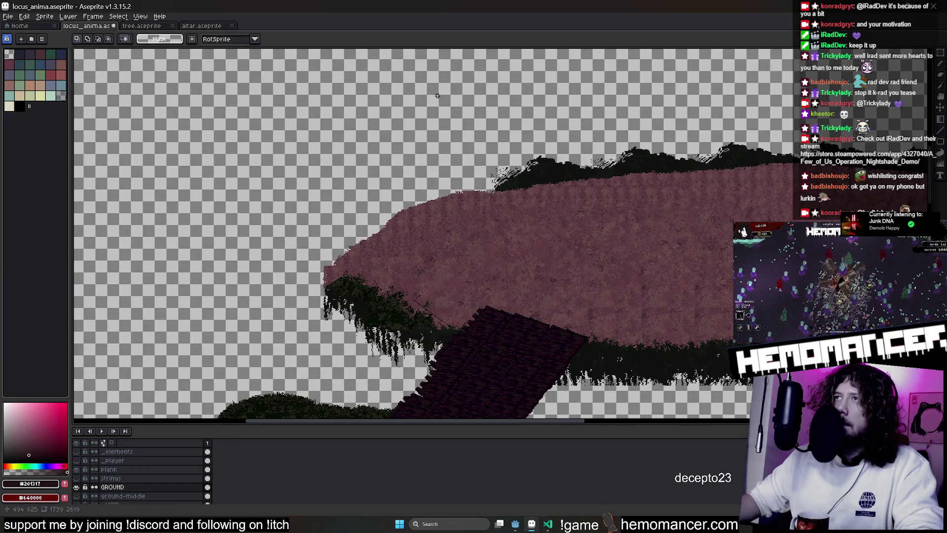
key("ctrl+z")
mouse_move(517, 225)
left_mouse_down()
mouse_move(402, 148)
mouse_move(375, 242)
left_mouse_up()
key("shift+h")
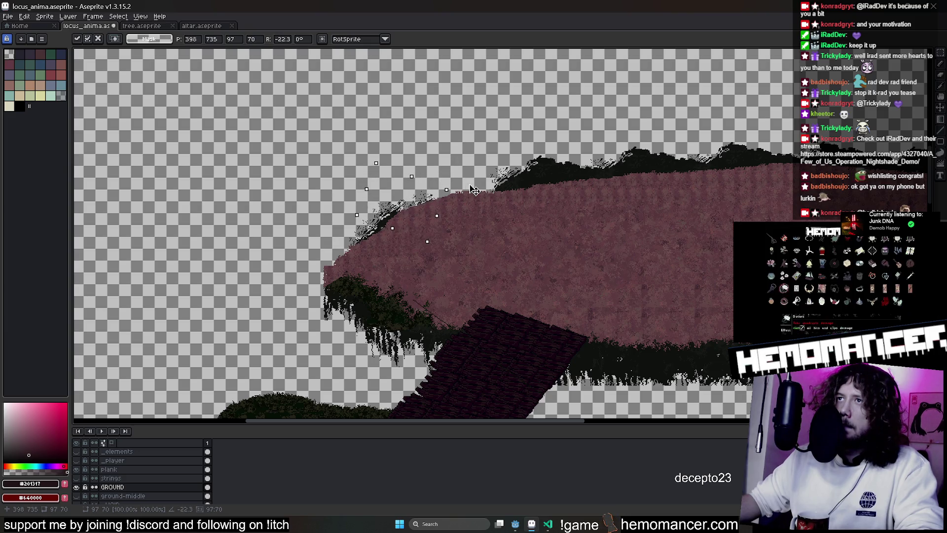
Position and tilt the fringe chunk onto the hill's left tip, then commit it
left_click_drag(441, 190, 491, 183)
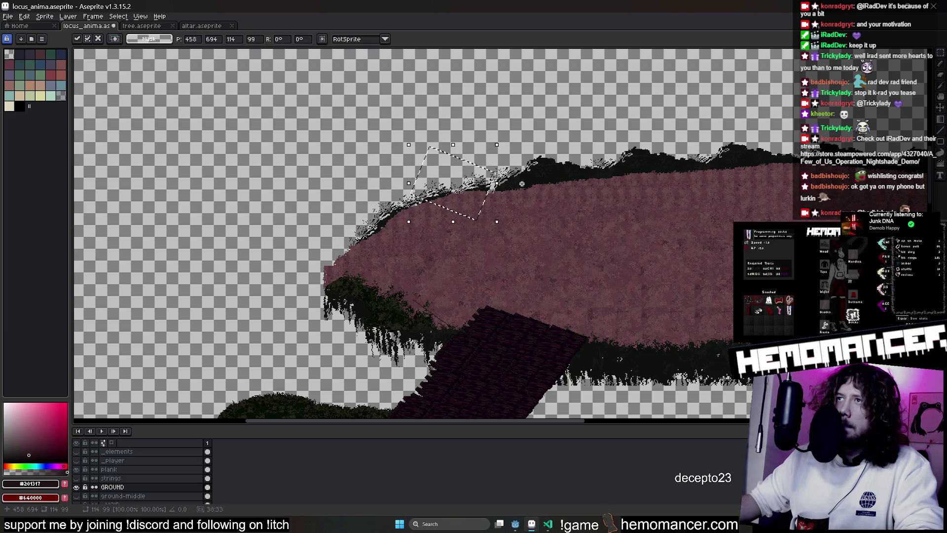
left_click_drag(507, 143, 489, 166)
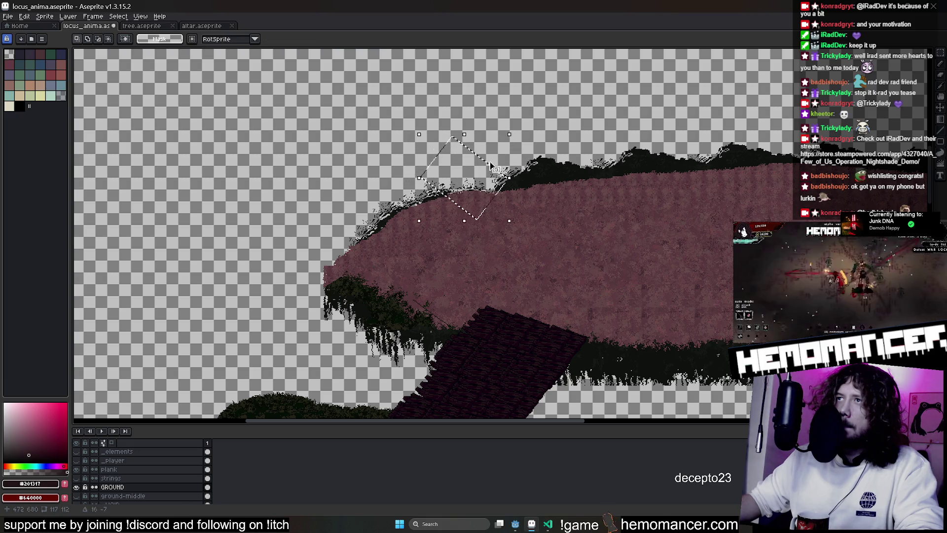
key("ctrl+z")
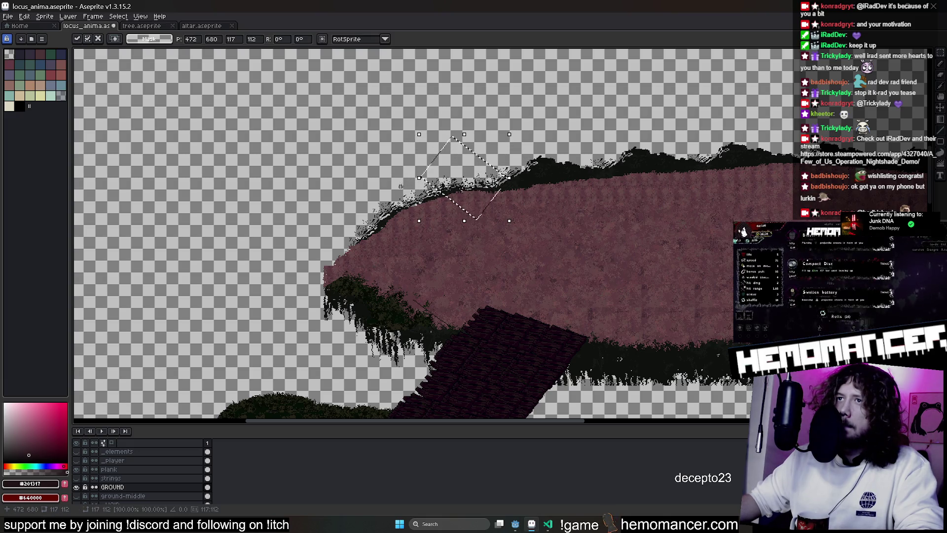
left_click_drag(446, 208, 427, 216)
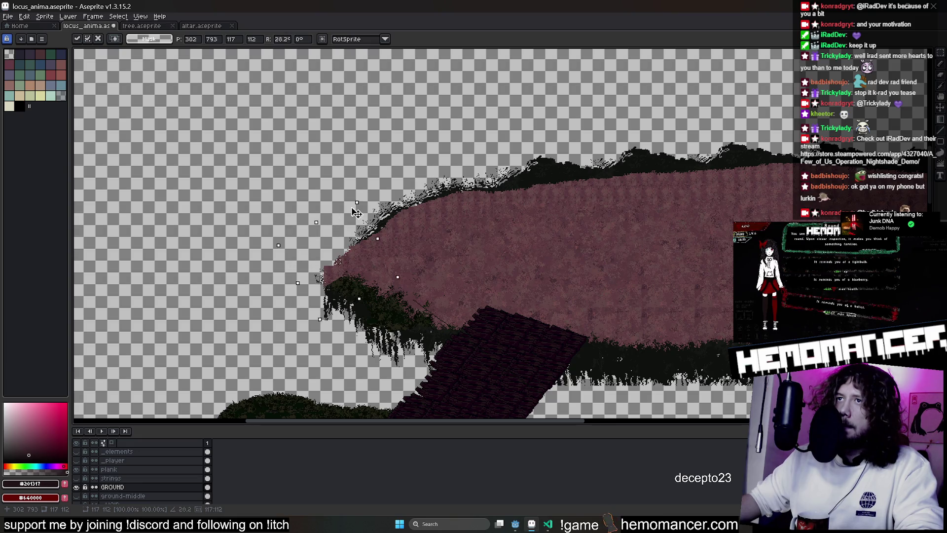
mouse_move(342, 244)
left_mouse_down()
mouse_move(326, 241)
mouse_move(314, 276)
left_mouse_up()
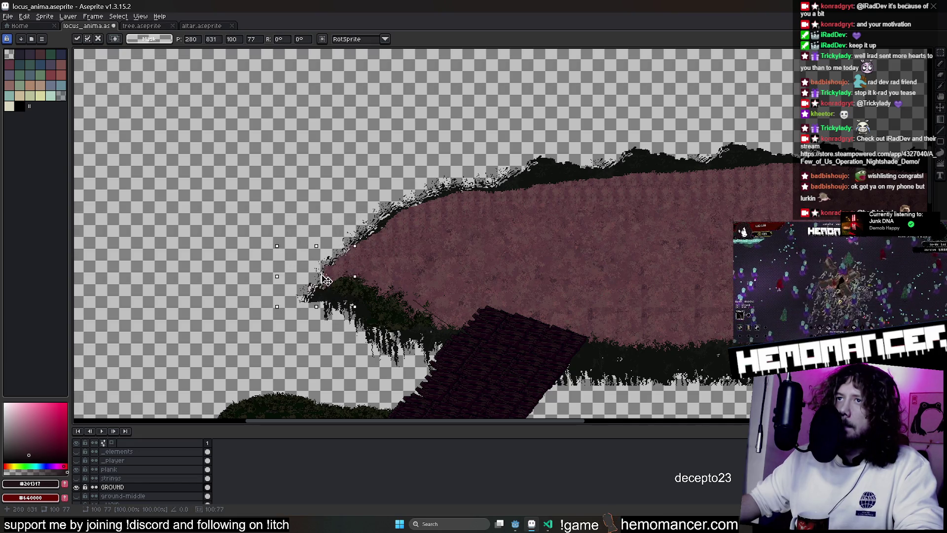
mouse_move(353, 240)
left_mouse_down()
mouse_move(329, 236)
mouse_move(346, 243)
left_mouse_up()
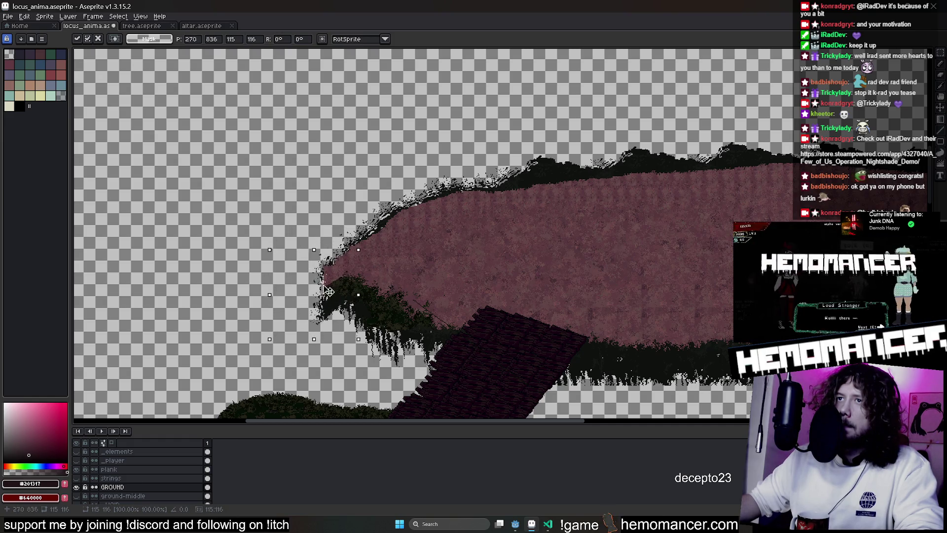
key("e")
scroll(325, 294, "up", 1)
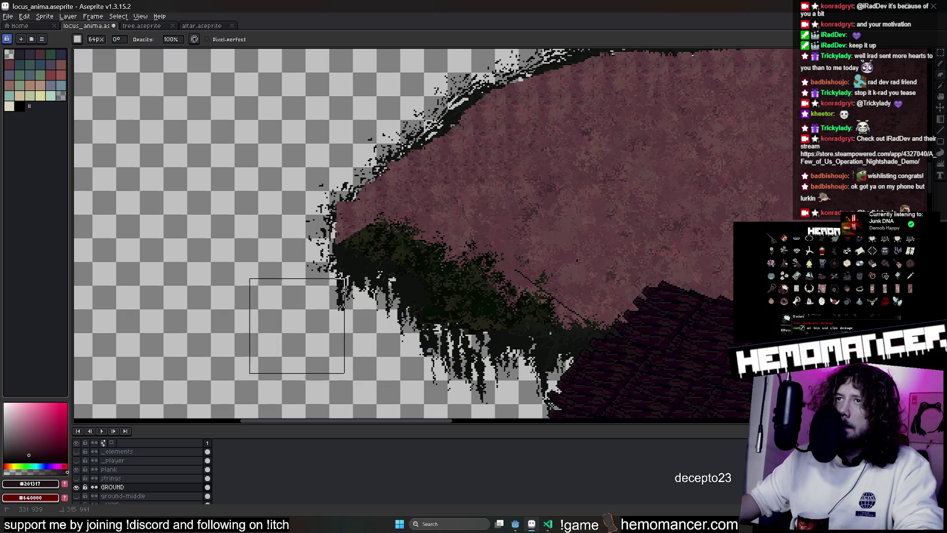
scroll(280, 295, "down", 2)
scroll(451, 237, "down", 1)
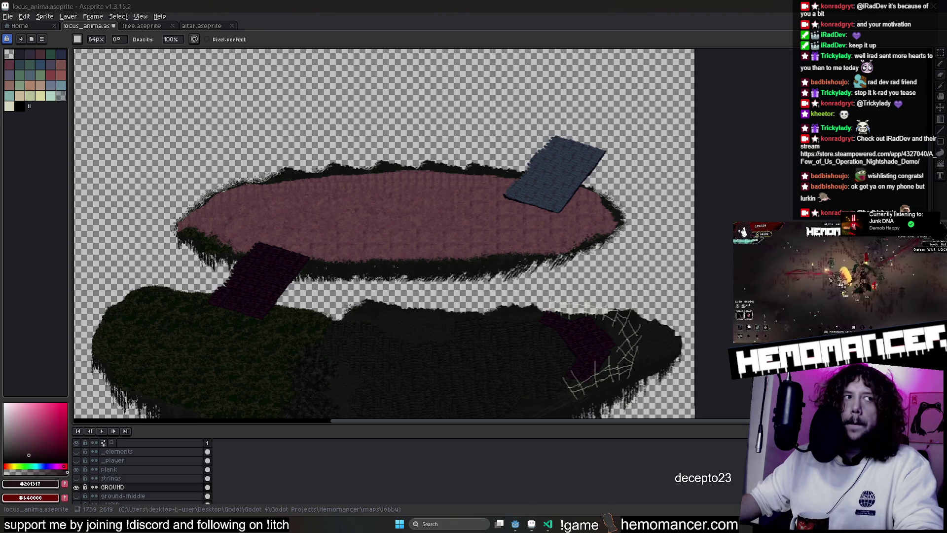
Smear the dark grass edge into the pink with the Jumble tool, then return to the marquee
left_click(933, 170)
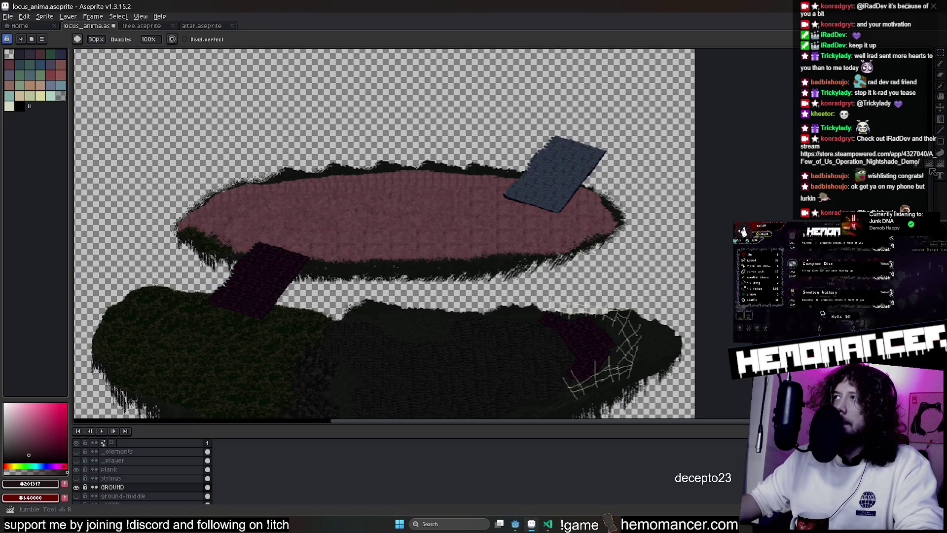
scroll(158, 475, "down", 3)
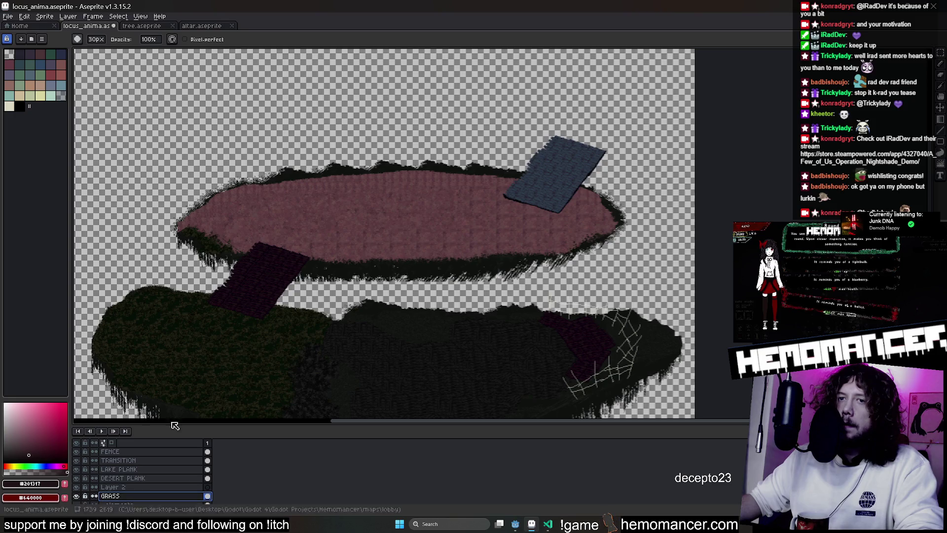
scroll(260, 194, "up", 4)
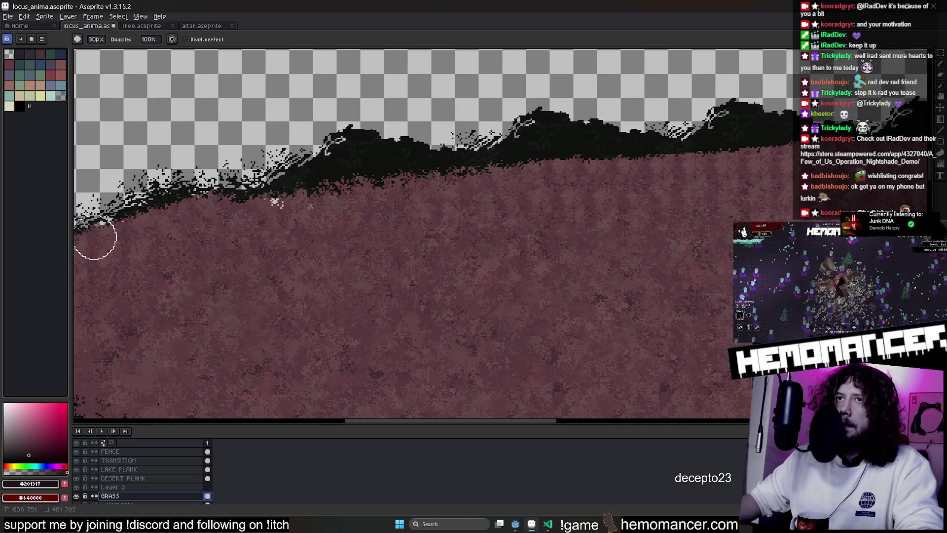
left_click_drag(96, 238, 138, 240)
scroll(481, 187, "down", 3)
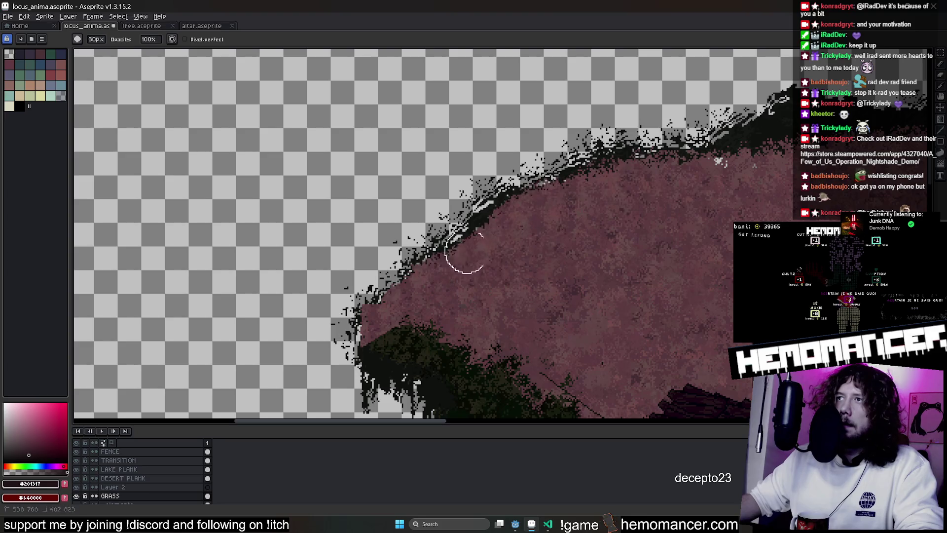
scroll(402, 300, "up", 3)
scroll(402, 300, "down", 2)
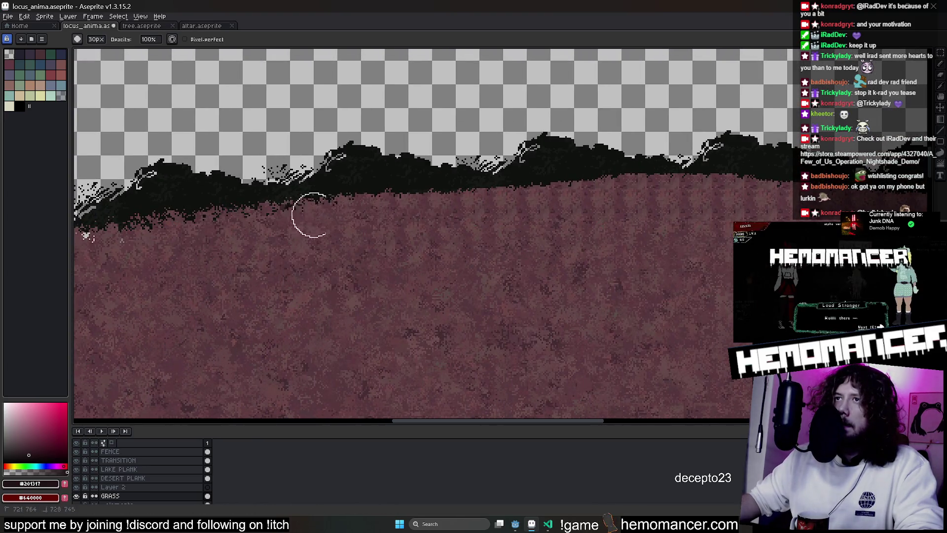
scroll(279, 220, "down", 2)
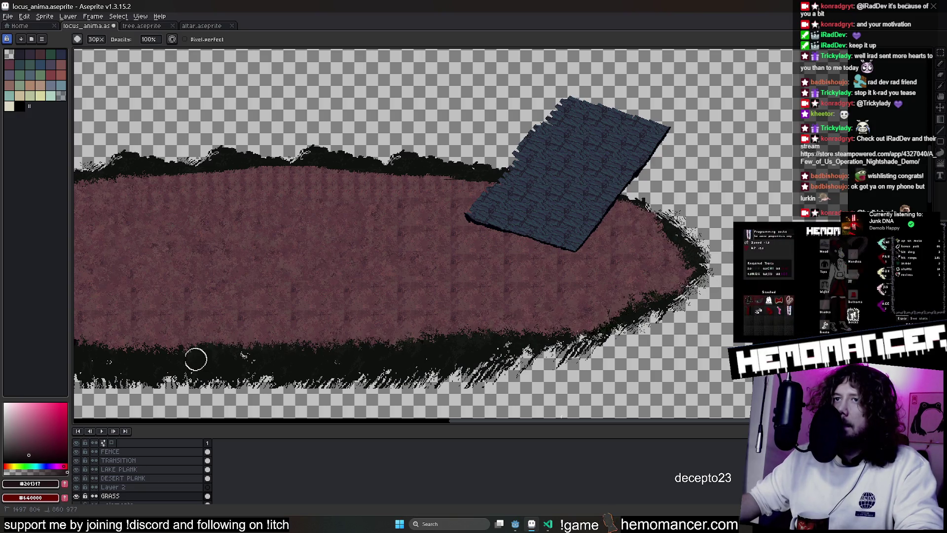
left_click_drag(193, 337, 510, 309)
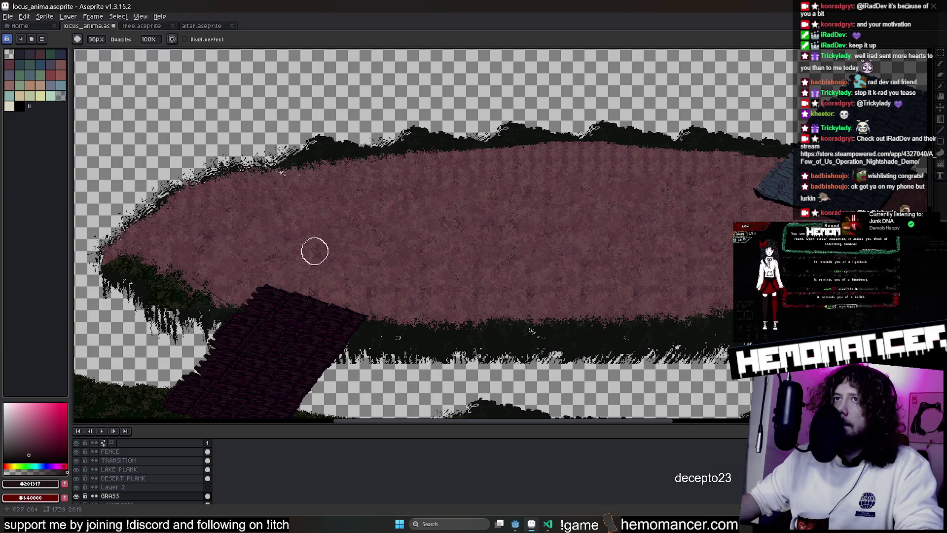
scroll(355, 241, "down", 2)
scroll(377, 223, "down", 1)
scroll(375, 163, "up", 3)
scroll(372, 177, "down", 2)
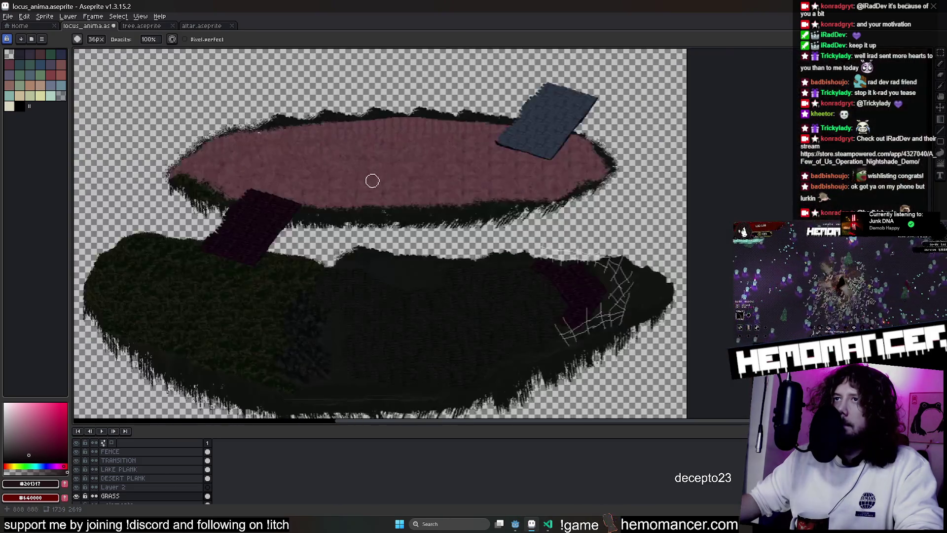
key("m")
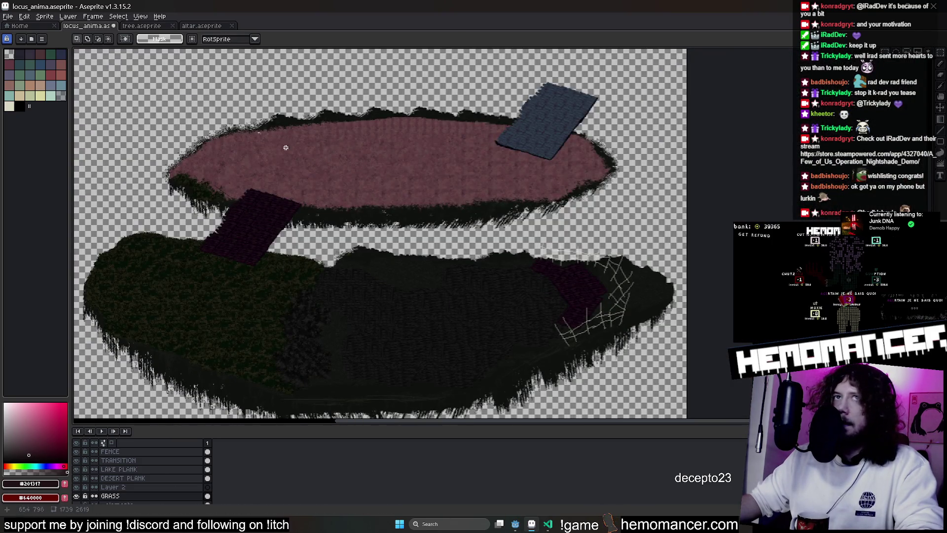
scroll(287, 147, "up", 3)
key("i")
left_click(185, 52)
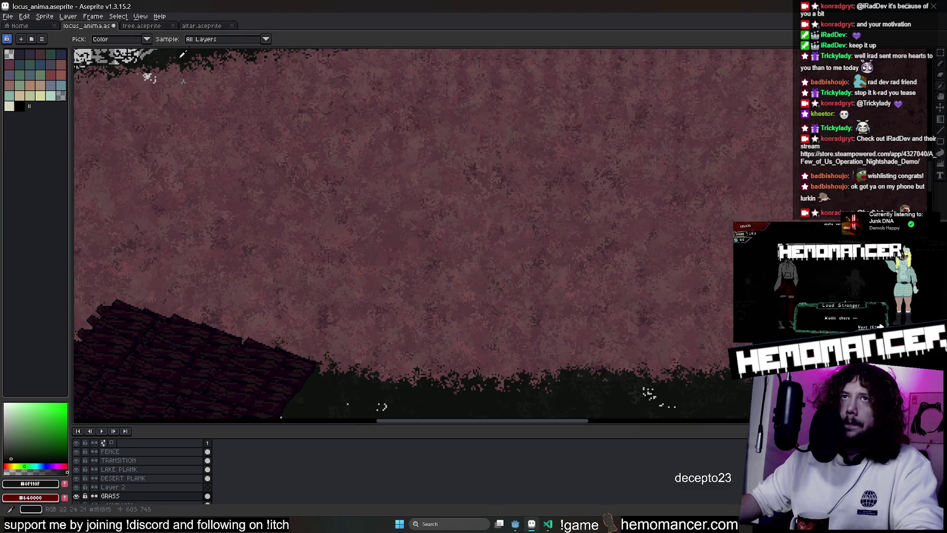
left_click(58, 482)
key("b")
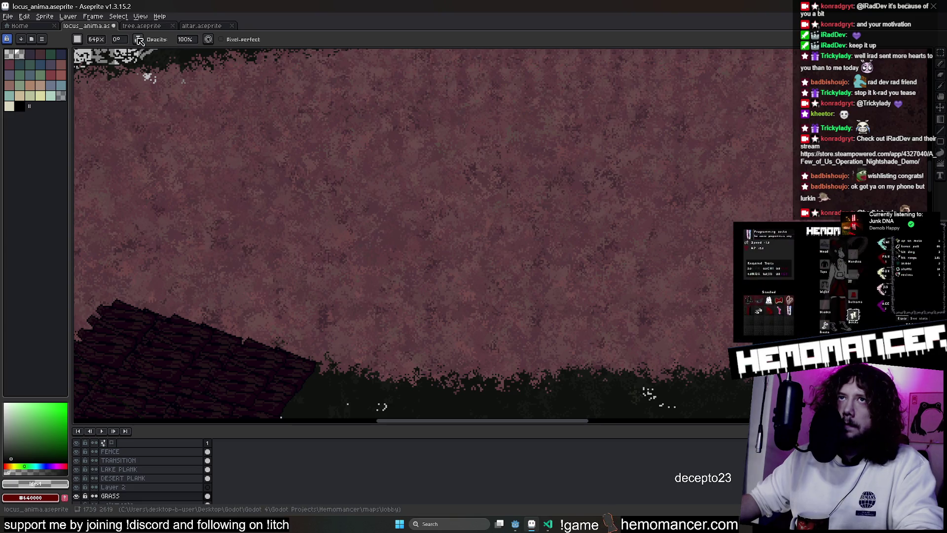
left_click(137, 39)
left_click(96, 40)
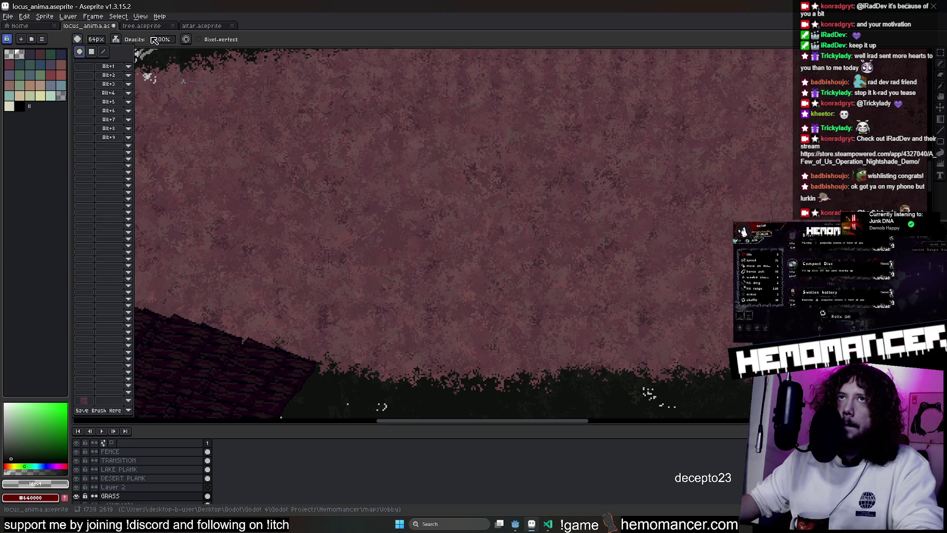
scroll(464, 172, "up", 5)
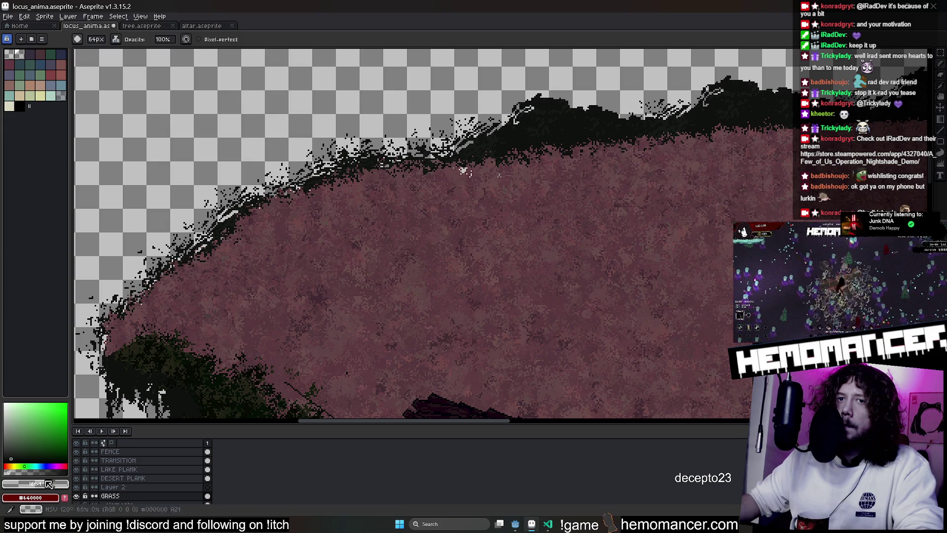
scroll(263, 344, "up", 2)
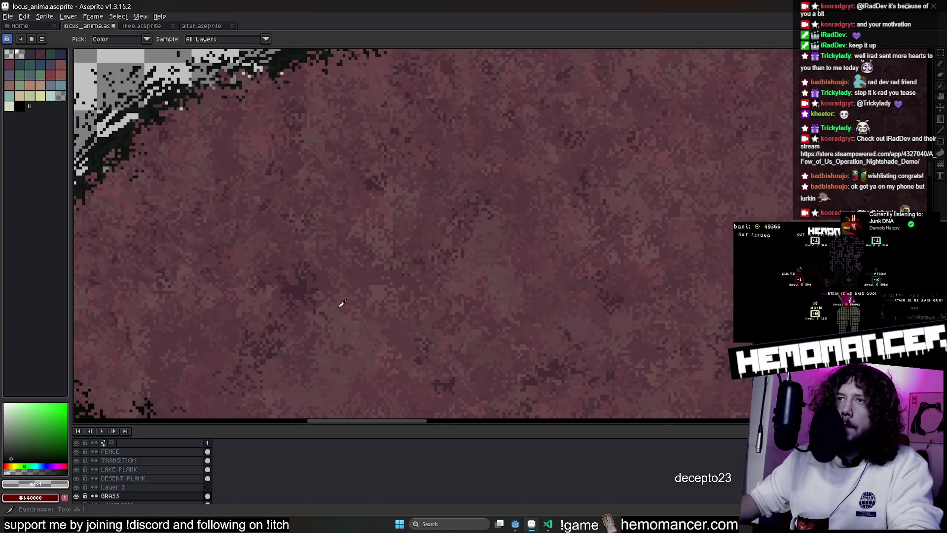
left_click(306, 286, "alt")
left_click(30, 482)
key("b")
scroll(180, 338, "down", 2)
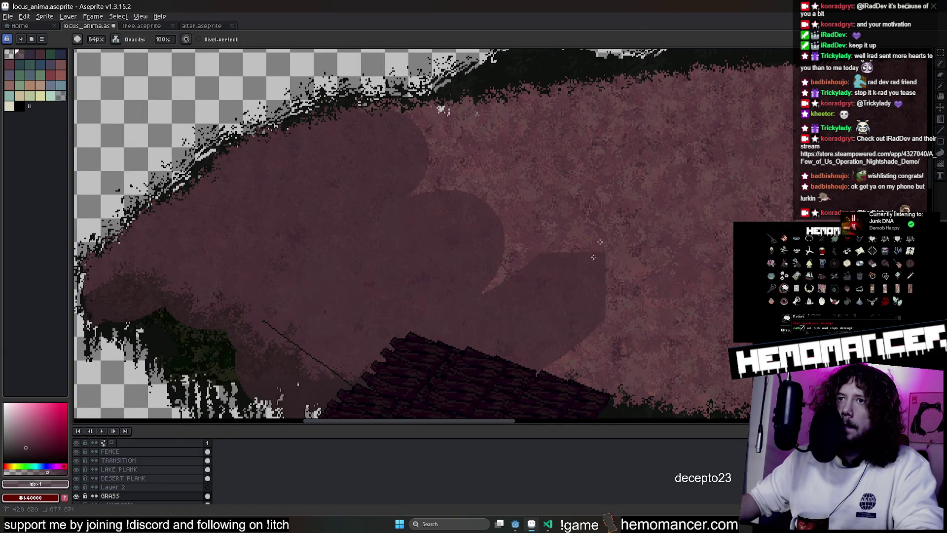
left_click_drag(121, 274, 615, 259)
key("ctrl+z")
key("g")
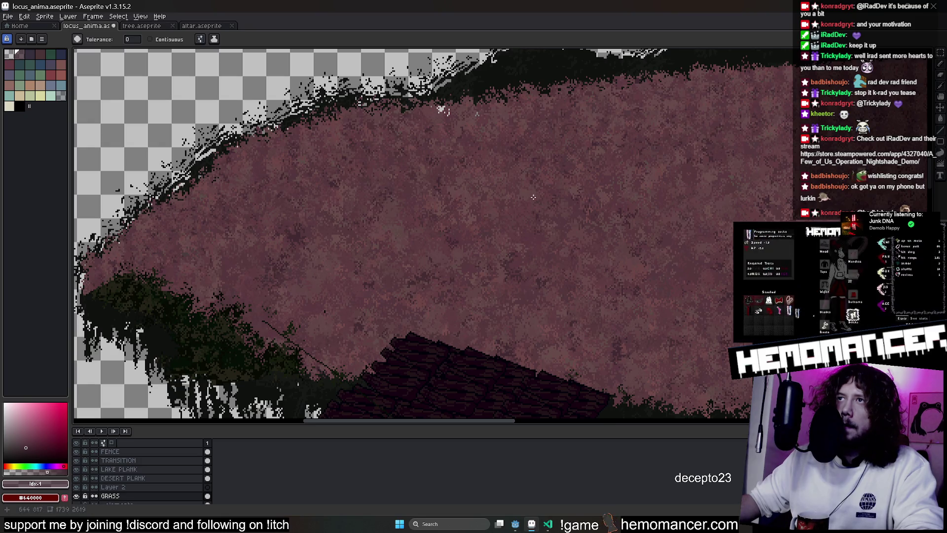
scroll(367, 260, "right", 3)
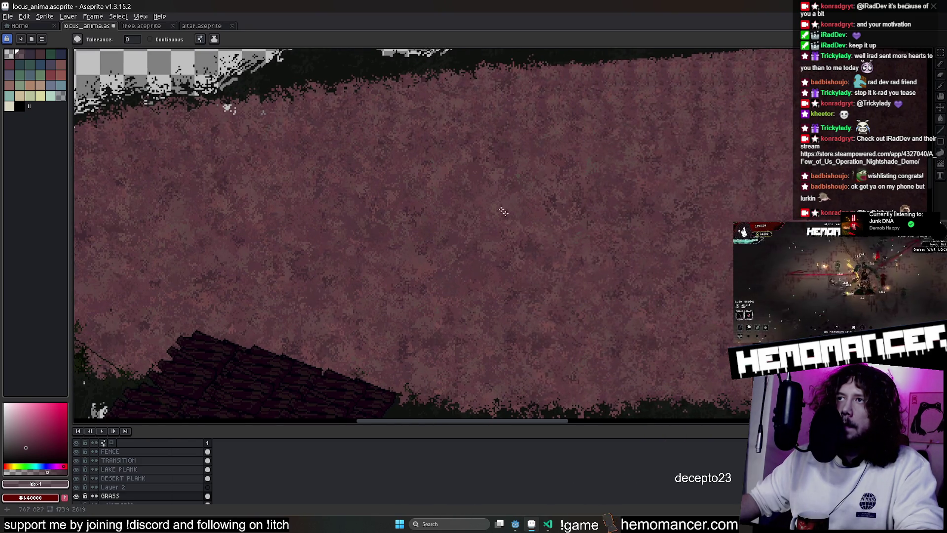
scroll(367, 259, "down", 1)
scroll(492, 236, "up", 2)
Eyedrop canopy tones, checking #42282c, and settle on pink-brown 654245 for the Paint Bucket
key("i")
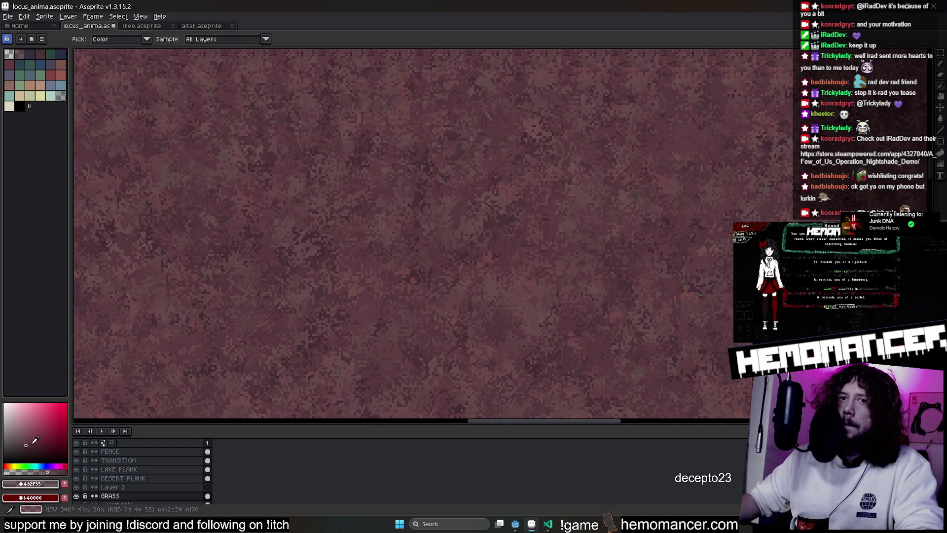
left_click(33, 443)
key("g")
scroll(282, 275, "down", 2)
scroll(680, 309, "up", 2)
scroll(681, 309, "down", 1)
scroll(518, 251, "down", 1)
scroll(372, 194, "up", 2)
scroll(372, 195, "up", 2)
key("i")
left_click(376, 183)
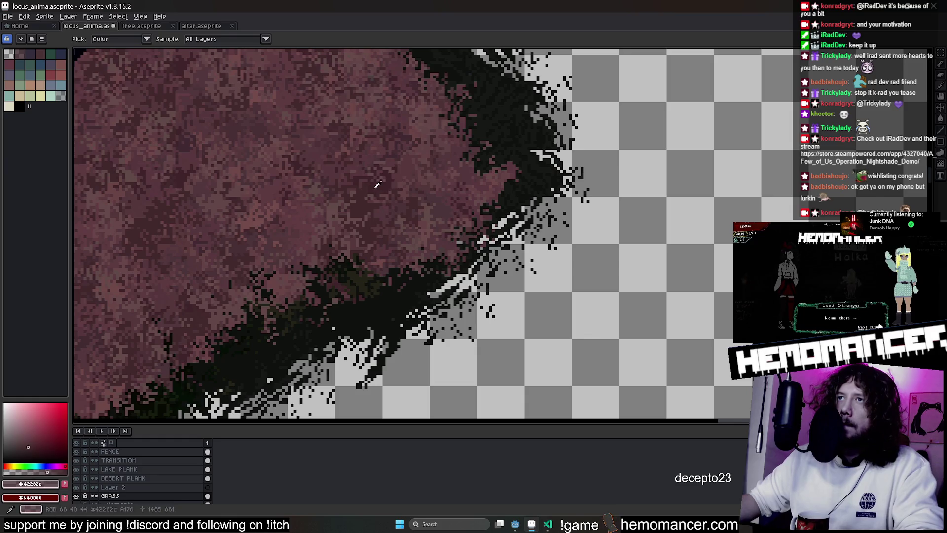
key("g")
scroll(249, 277, "down", 2)
scroll(284, 202, "up", 3)
scroll(284, 203, "down", 3)
scroll(450, 218, "up", 2)
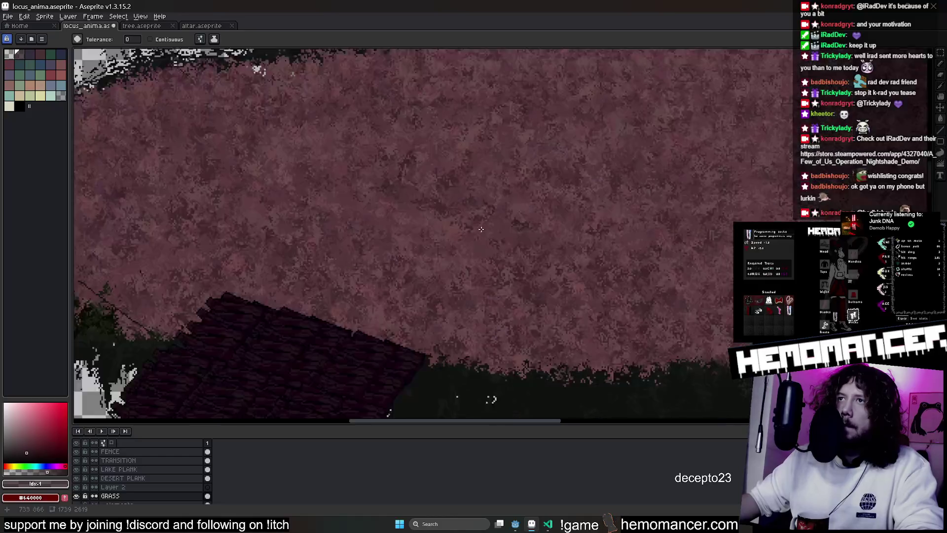
scroll(490, 395, "up", 1)
scroll(415, 221, "down", 3)
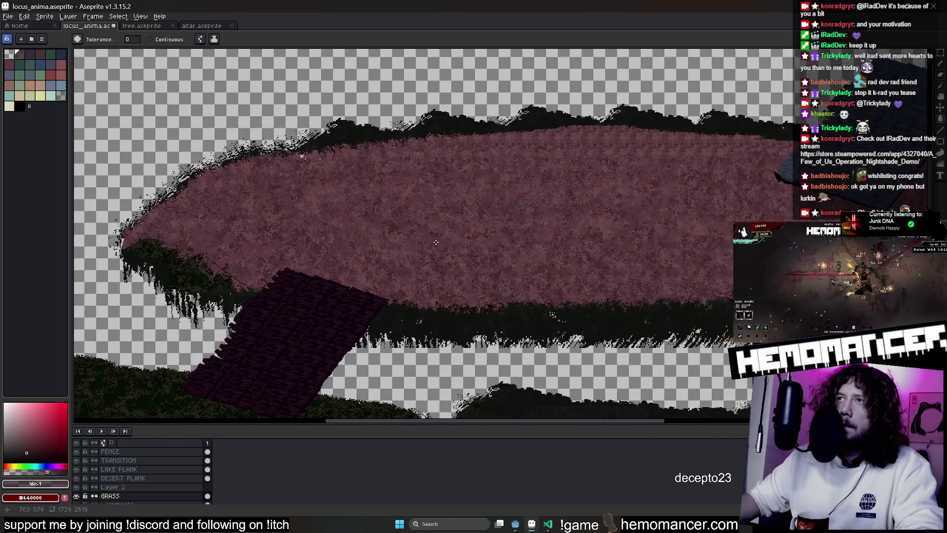
scroll(354, 332, "up", 3)
key("i")
left_click(354, 332)
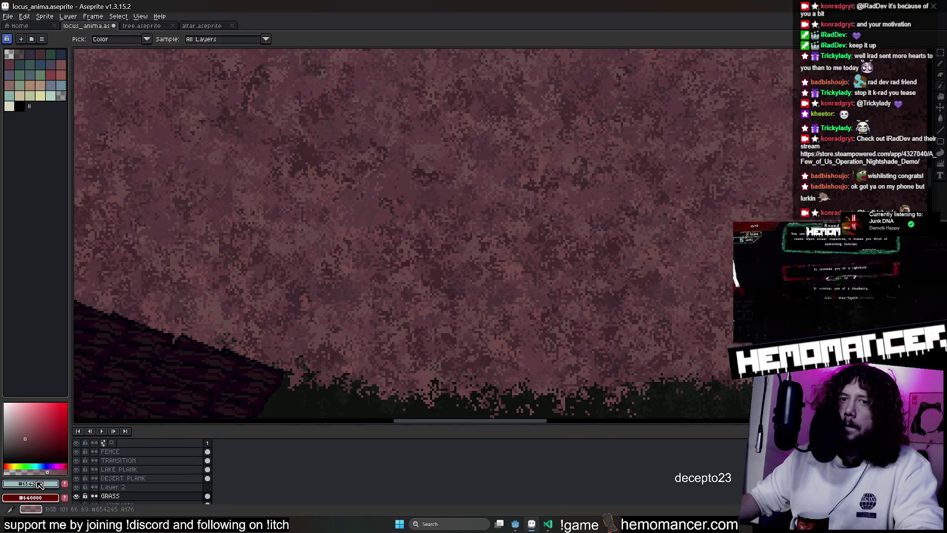
left_click(39, 484)
key("g")
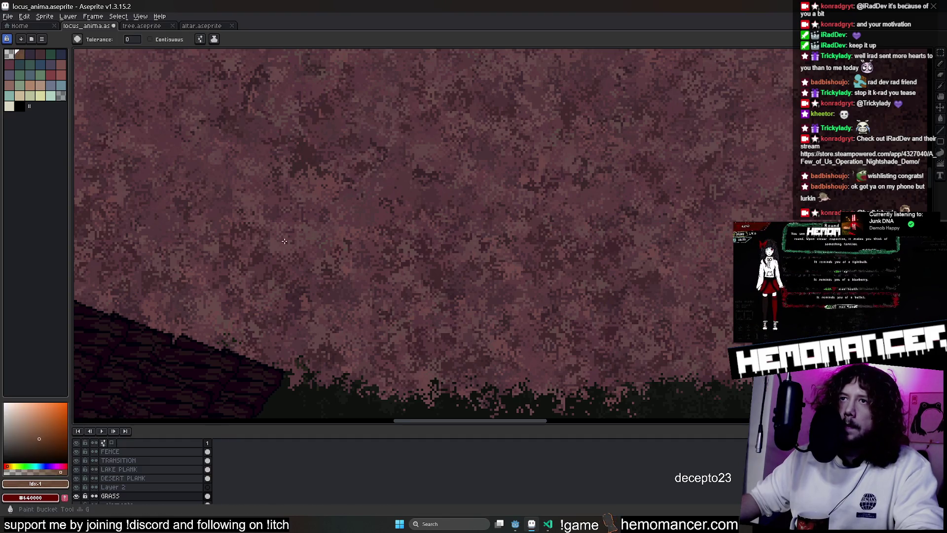
scroll(377, 213, "down", 2)
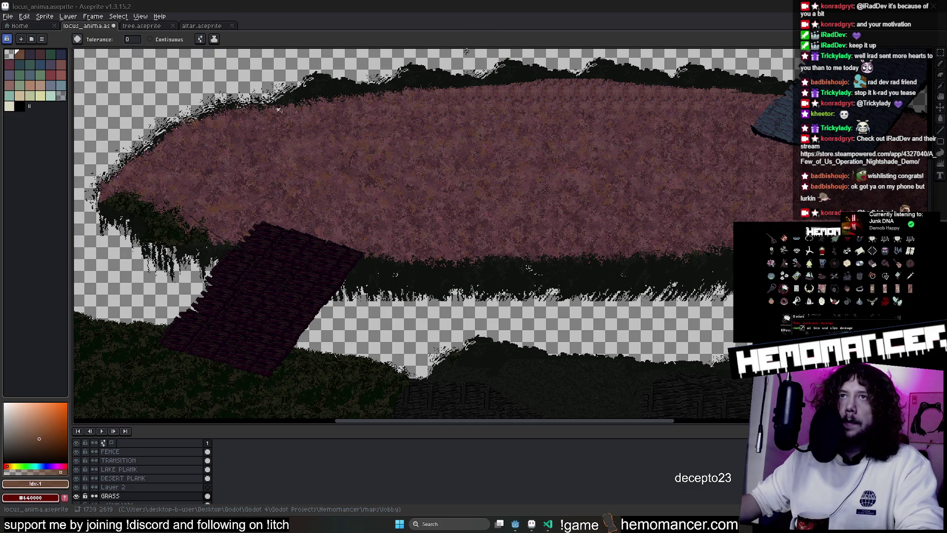
scroll(280, 161, "up", 1)
scroll(280, 160, "up", 1)
scroll(280, 161, "up", 1)
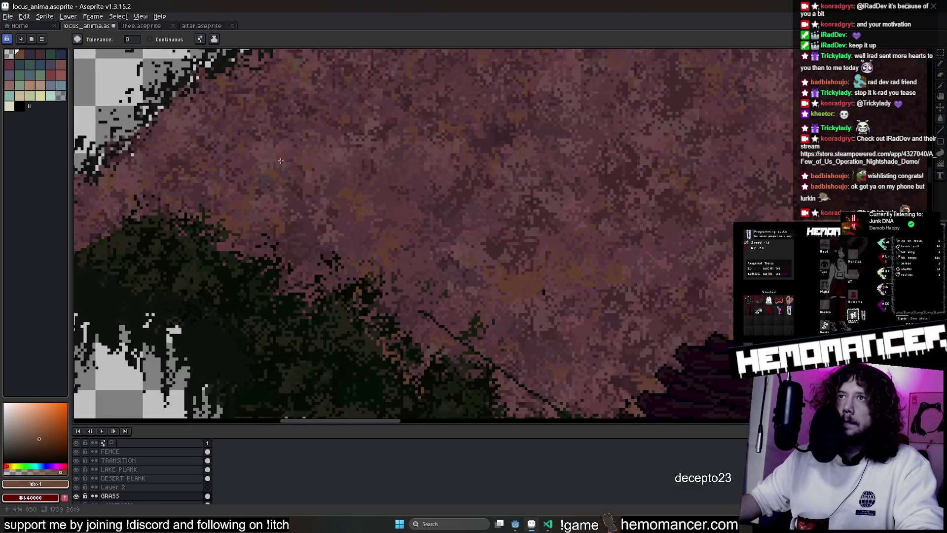
Sample deeper pink-brown #43292d and flood-fill scattered canopy patches with it
key("i")
left_click(384, 128)
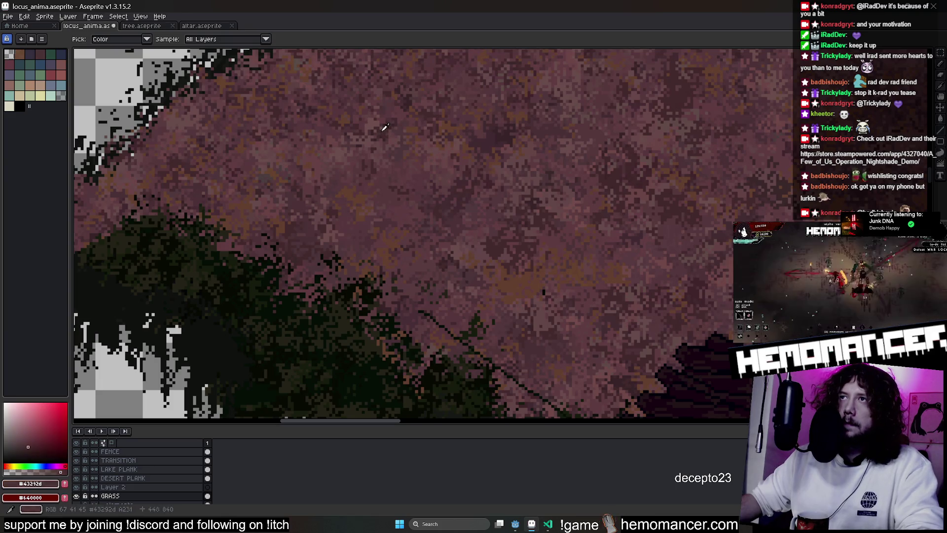
left_click(280, 180)
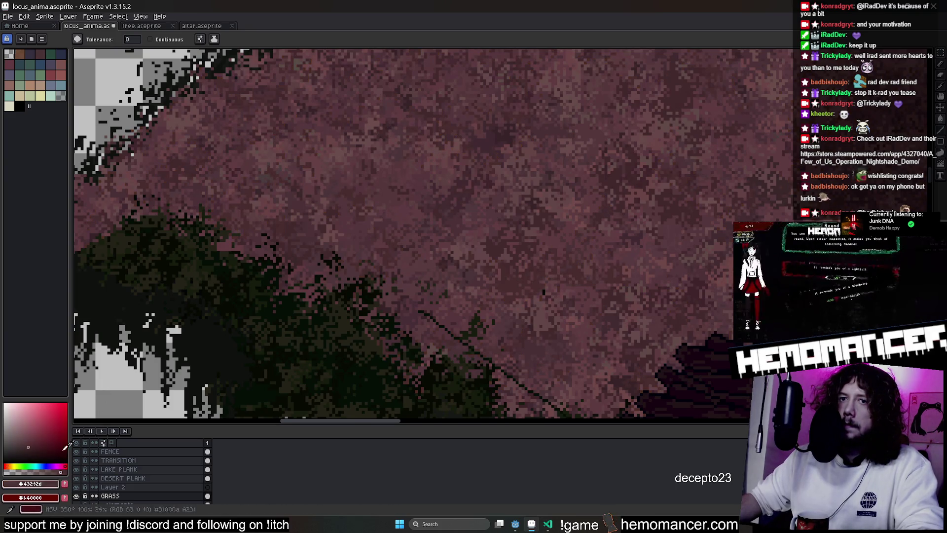
left_click(21, 451)
left_click(312, 204)
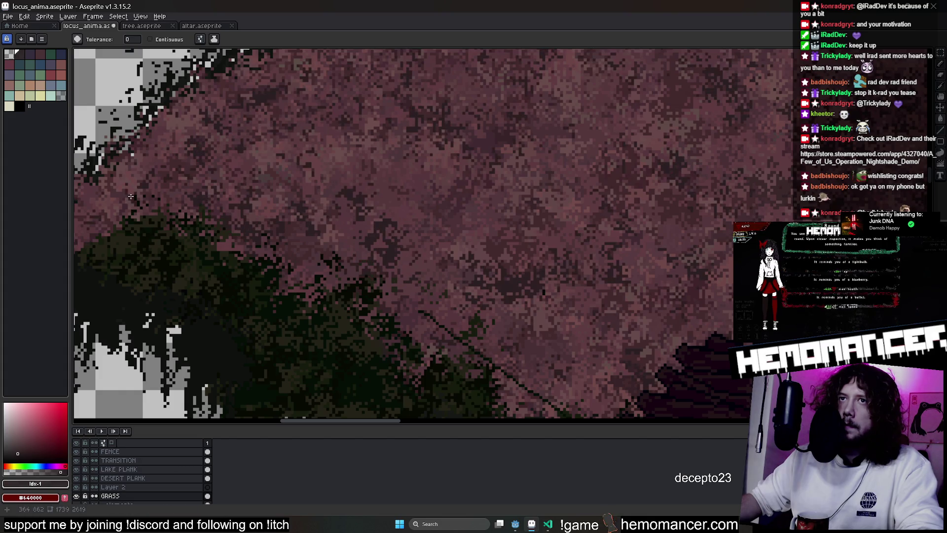
scroll(317, 158, "down", 3)
scroll(560, 360, "up", 1)
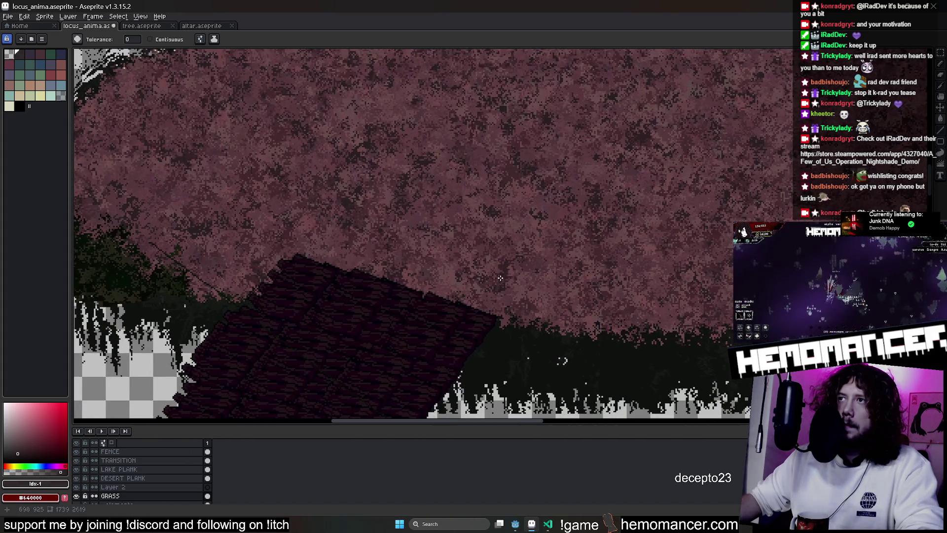
scroll(514, 295, "up", 1)
scroll(514, 295, "right", 1)
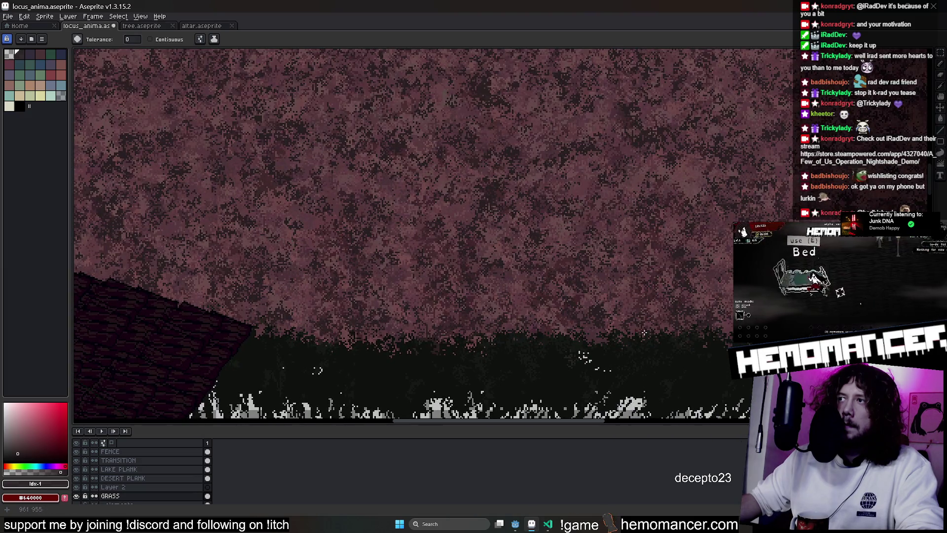
scroll(632, 323, "right", 3)
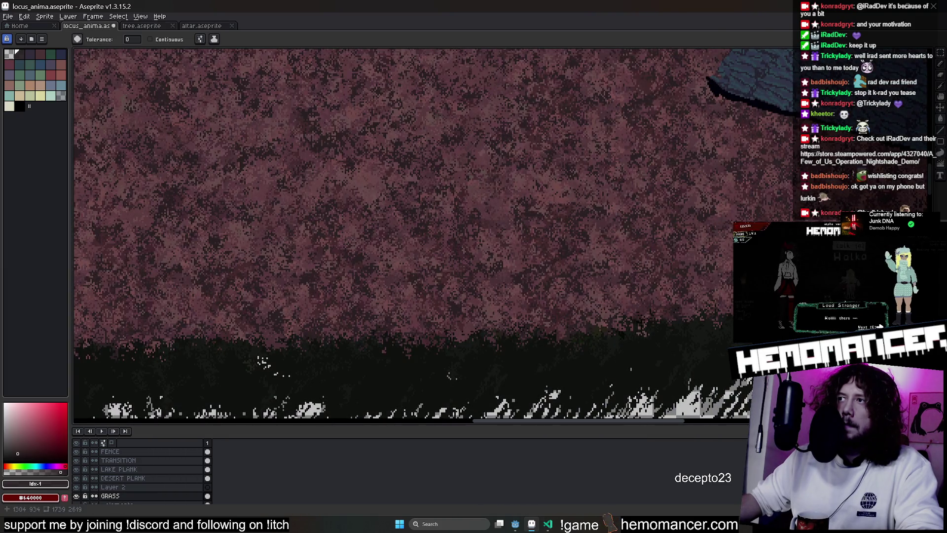
scroll(704, 326, "down", 2)
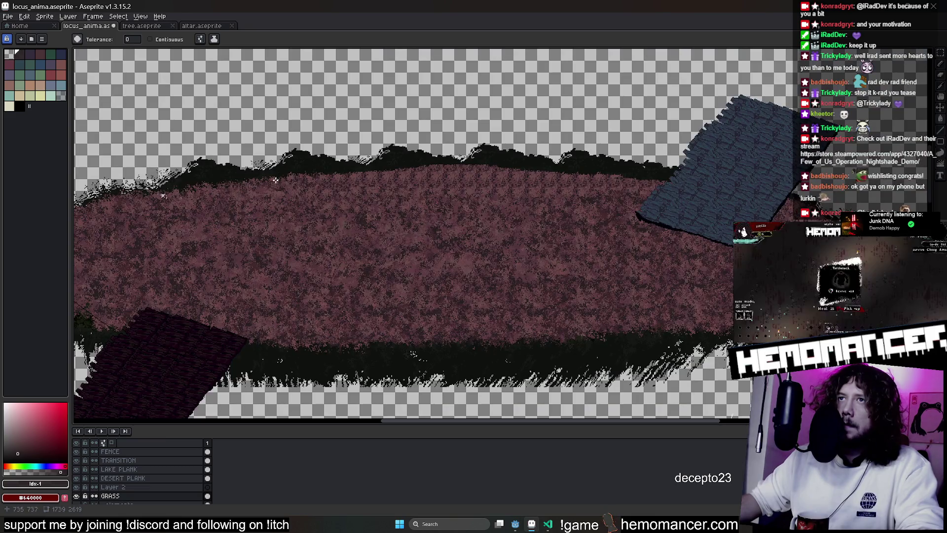
scroll(276, 178, "up", 2)
Undo a stray pink fill, sample the dark green grass colour, and switch to Godot
left_click(222, 162, "alt")
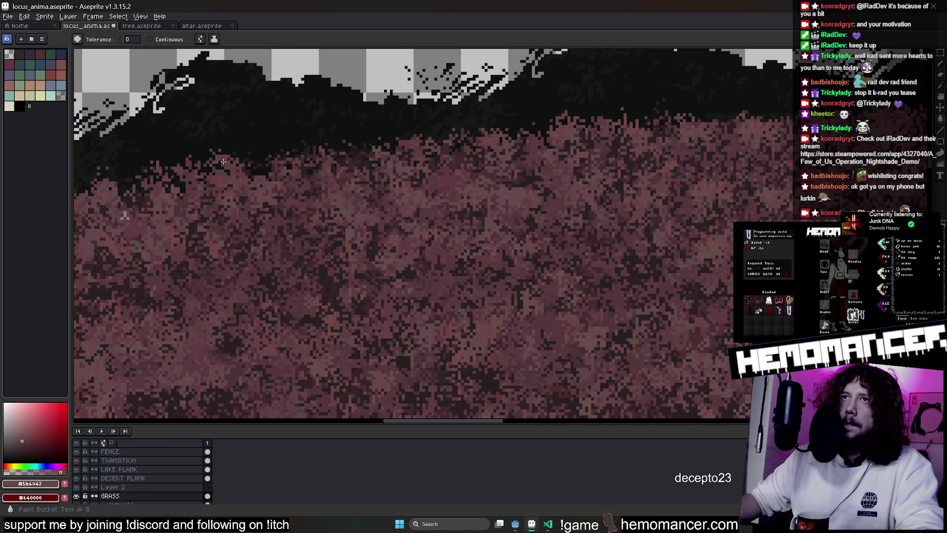
key("ctrl+z")
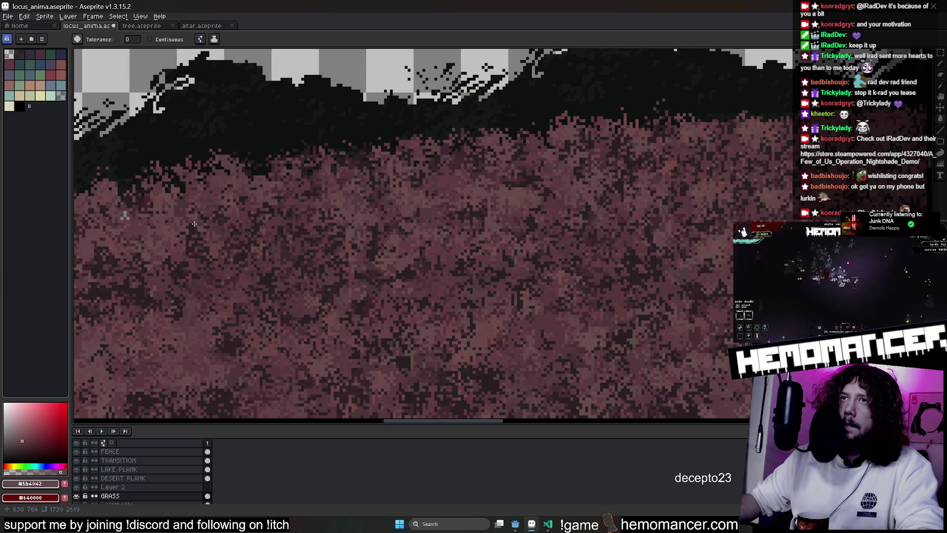
scroll(194, 222, "down", 2)
scroll(264, 200, "up", 1)
scroll(213, 86, "up", 2)
key("alt")
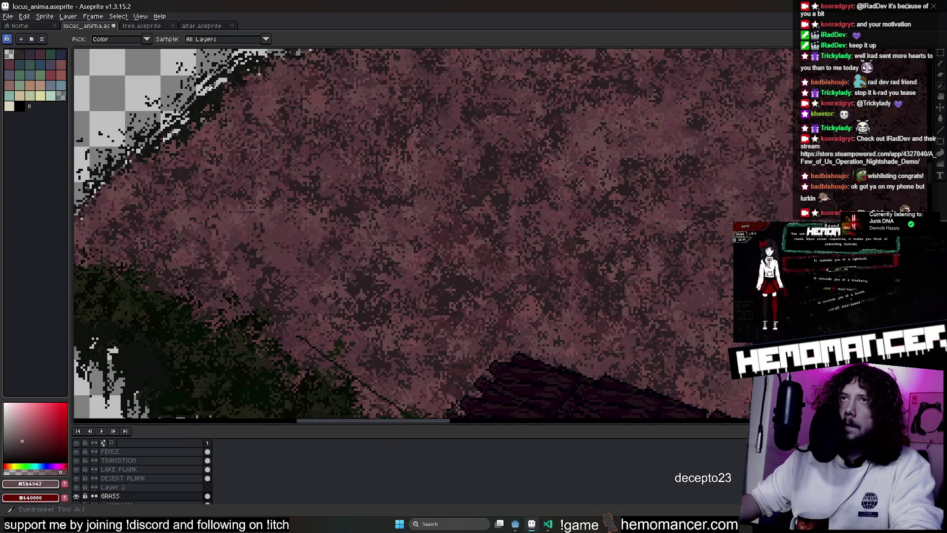
left_click(214, 86, "alt")
scroll(231, 140, "down", 2)
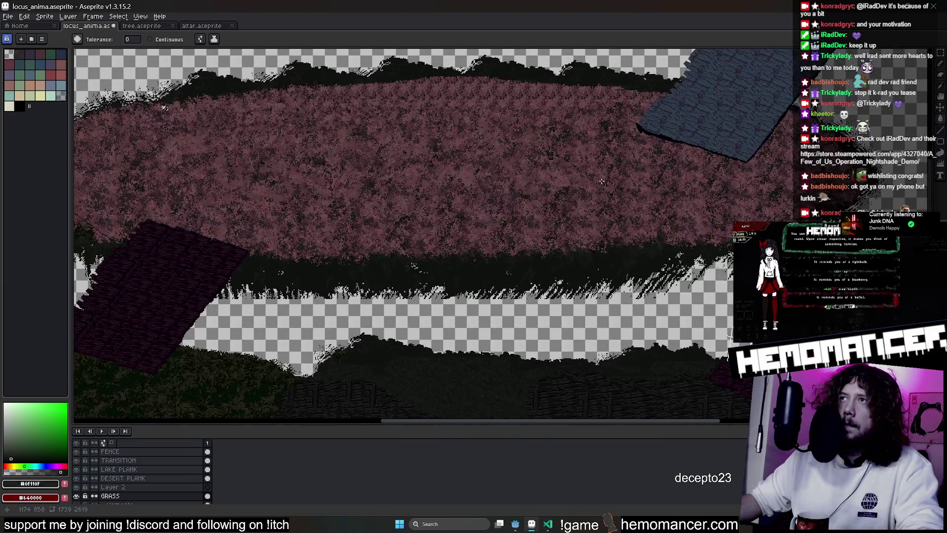
scroll(601, 182, "down", 2)
scroll(305, 124, "up", 4)
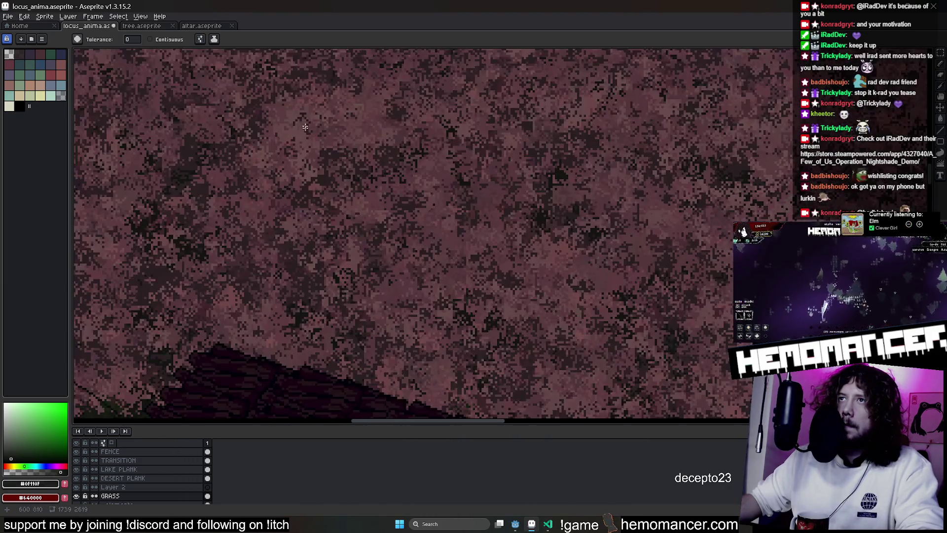
scroll(378, 216, "down", 3)
scroll(157, 85, "up", 3)
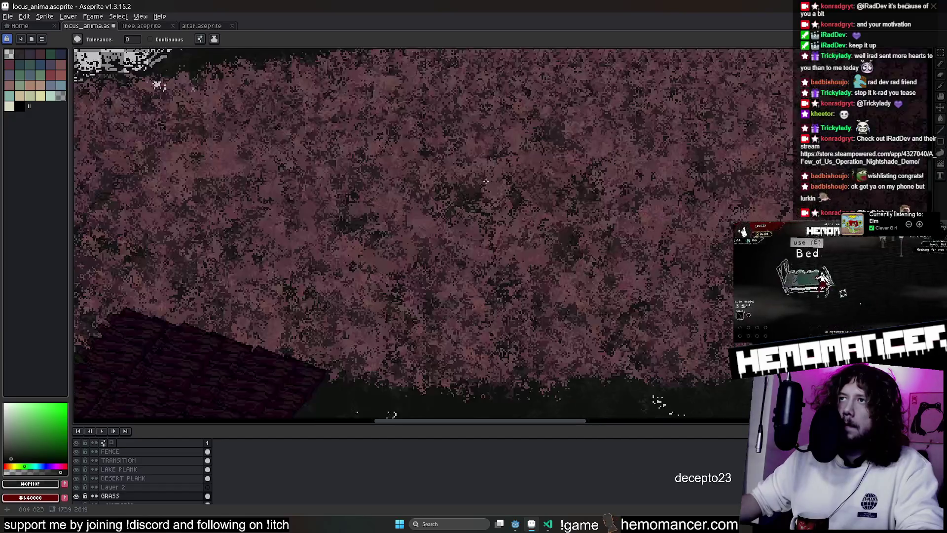
scroll(486, 194, "down", 1)
scroll(486, 197, "down", 2)
scroll(593, 256, "up", 3)
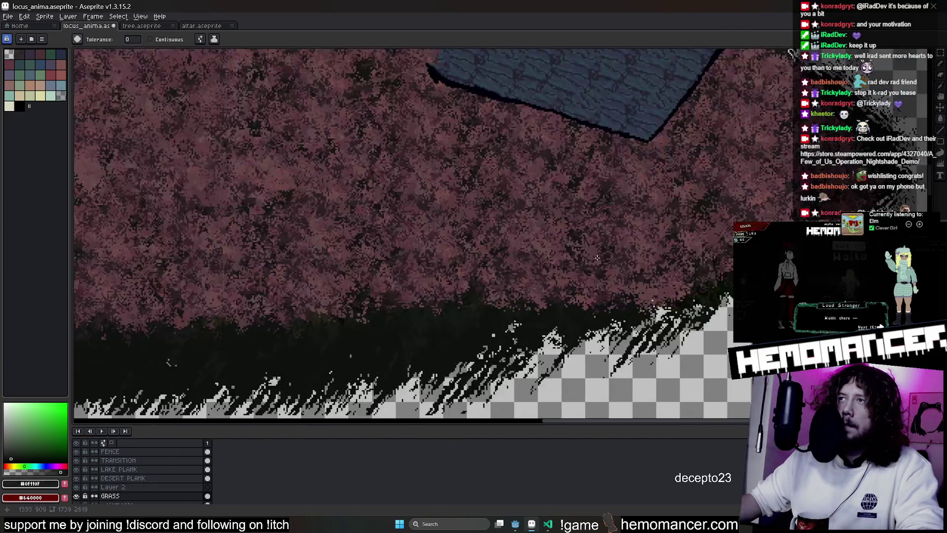
scroll(593, 256, "down", 3)
scroll(706, 230, "up", 1)
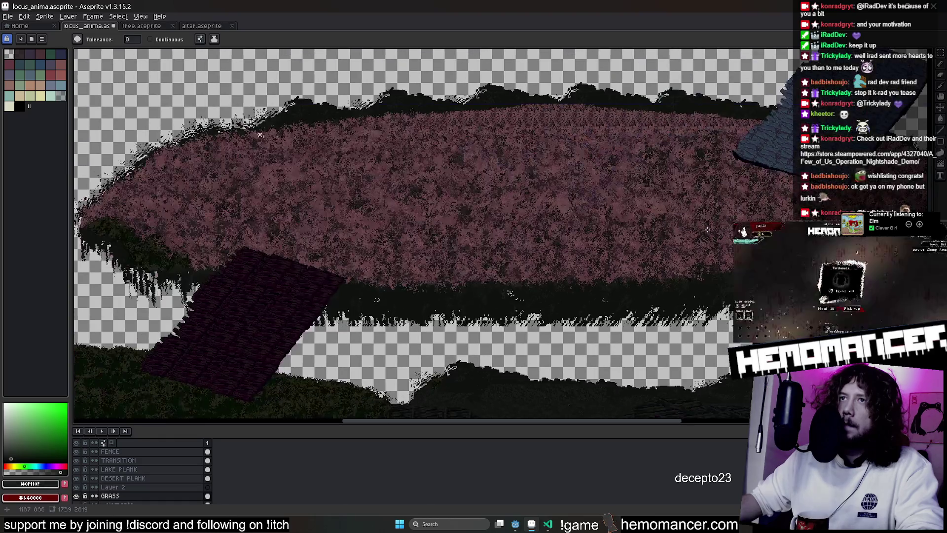
left_click(518, 525)
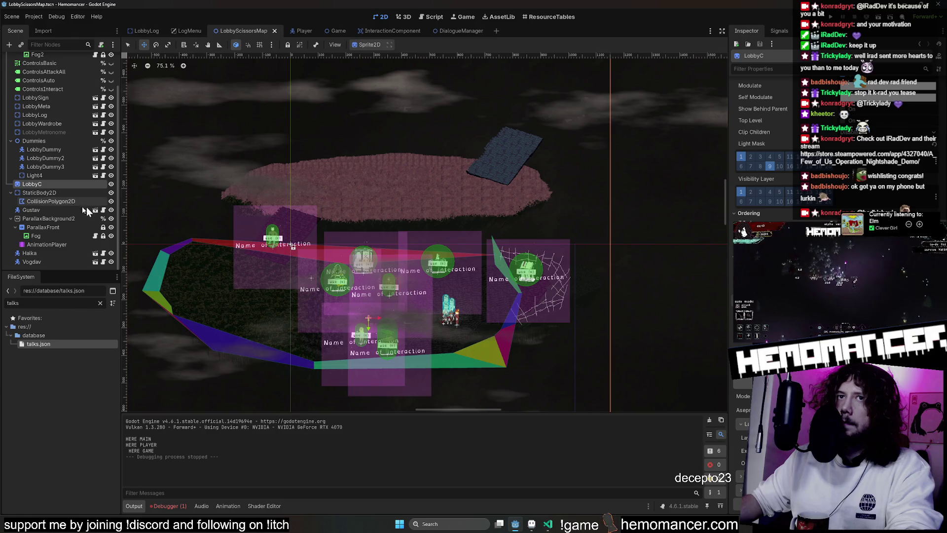
Save the scene to reimport the art and launch a debug run with F5
key("ctrl+s")
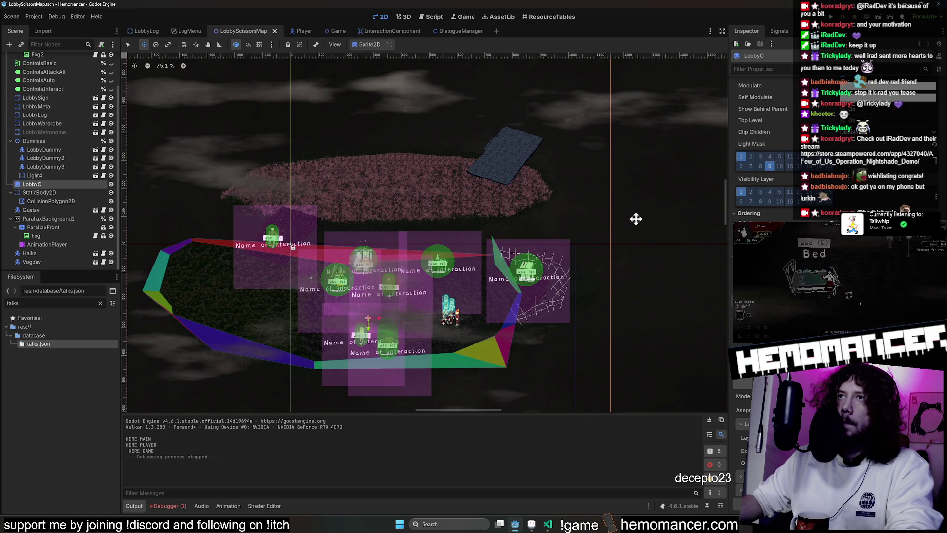
scroll(393, 155, "up", 3)
scroll(449, 162, "up", 5)
scroll(448, 166, "up", 3)
scroll(467, 289, "down", 1)
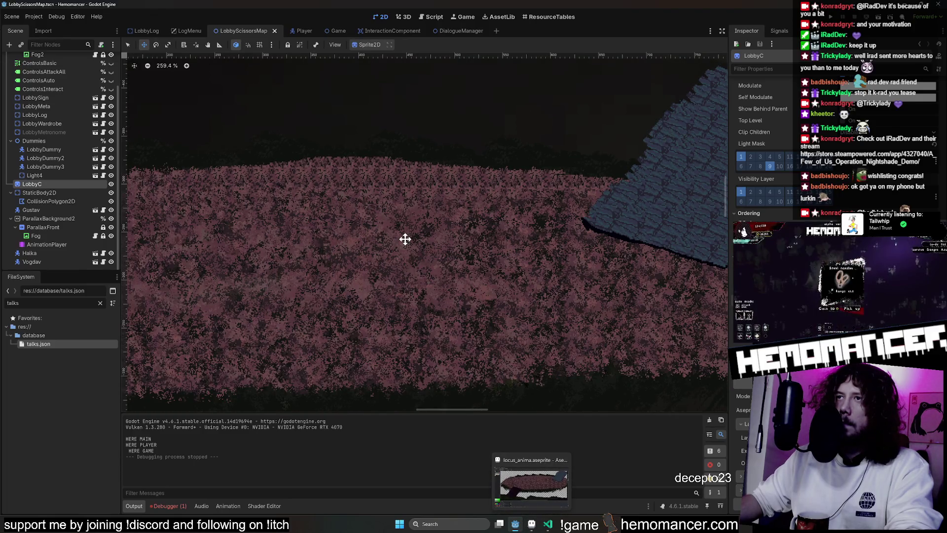
key("F5")
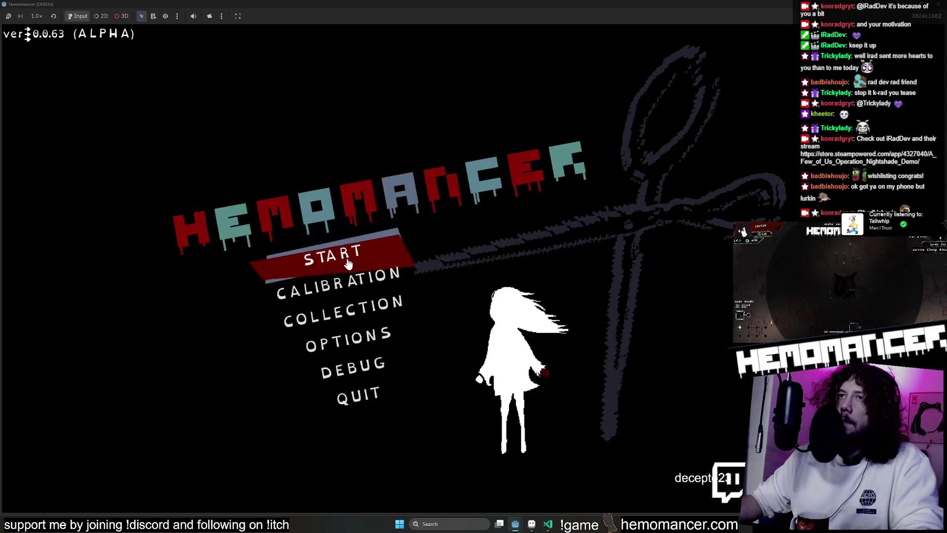
Enter gameplay, walk past Vogdav, the Wardrobe and the Metronome, then stop the run
left_click(348, 264)
key("a")
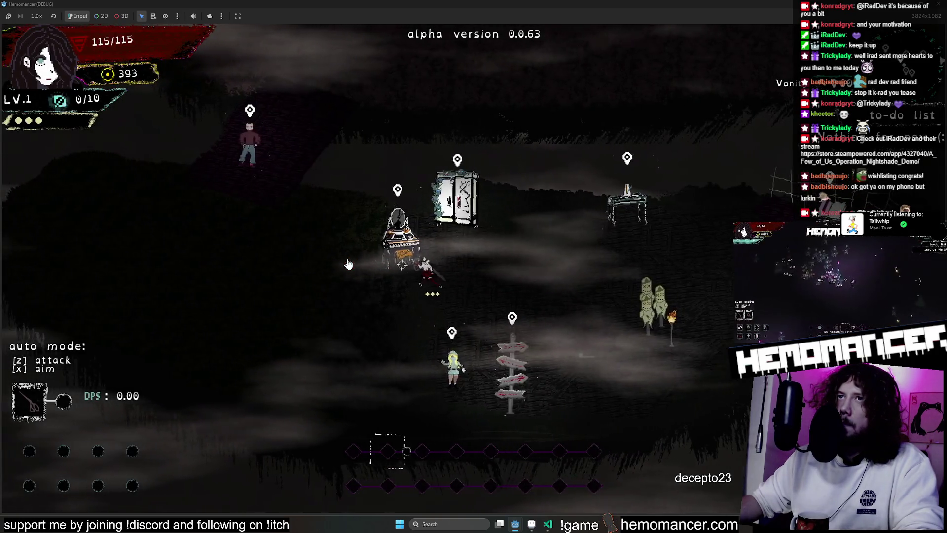
key("w")
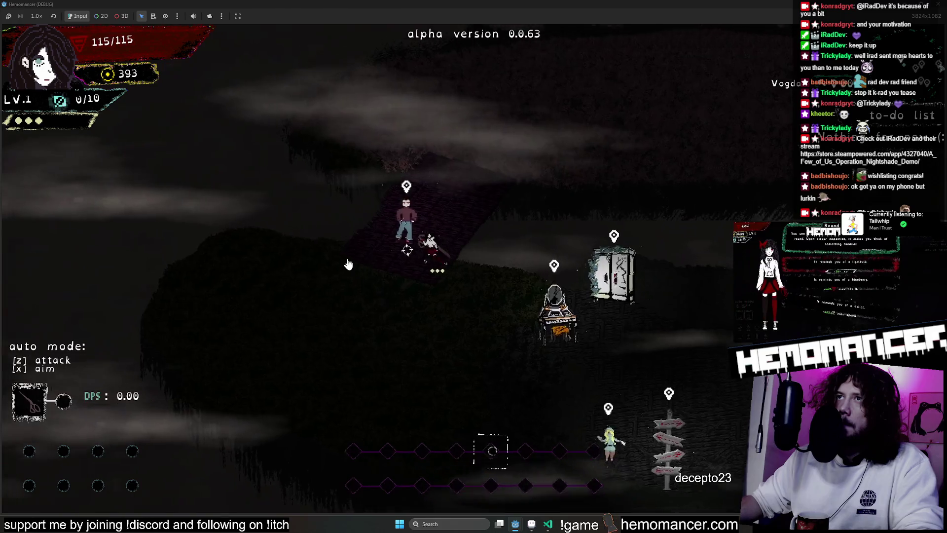
key("d")
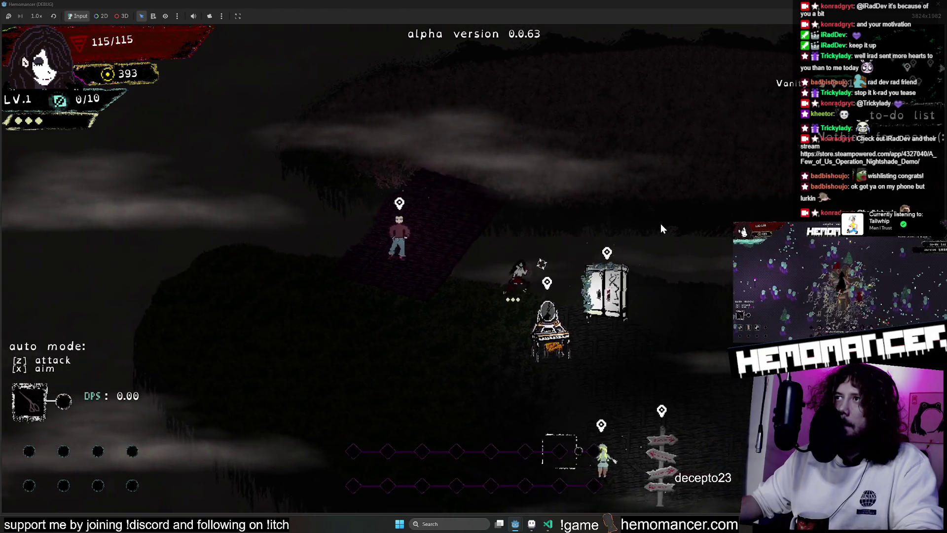
key("d")
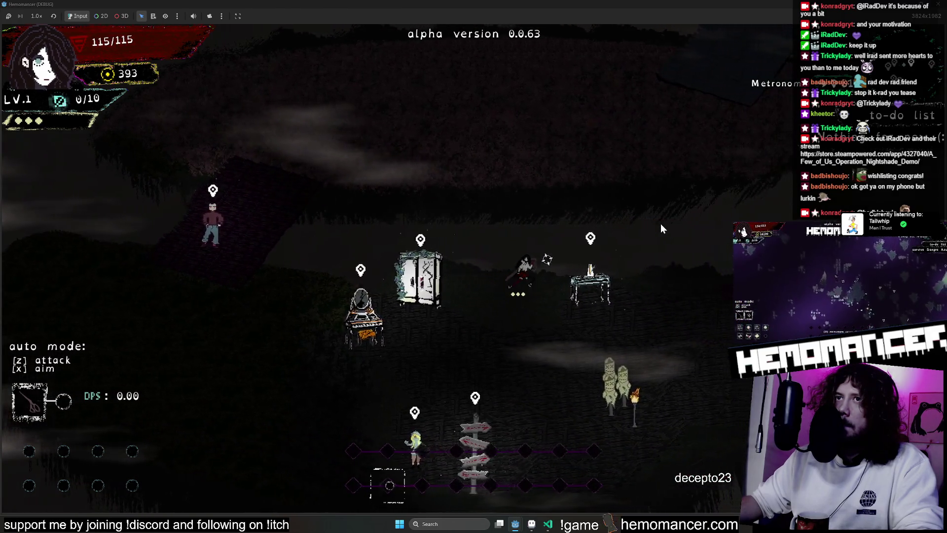
key("d")
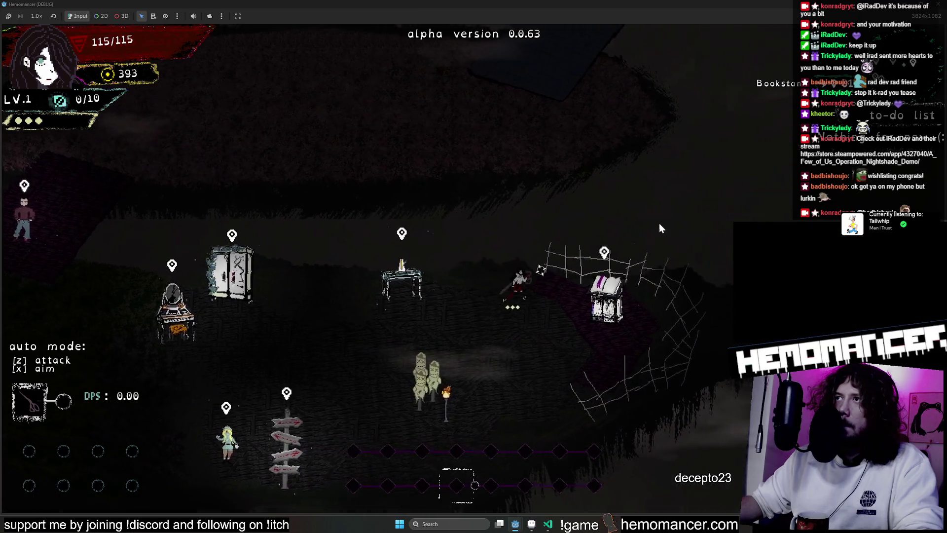
key("F8")
scroll(582, 164, "down", 2)
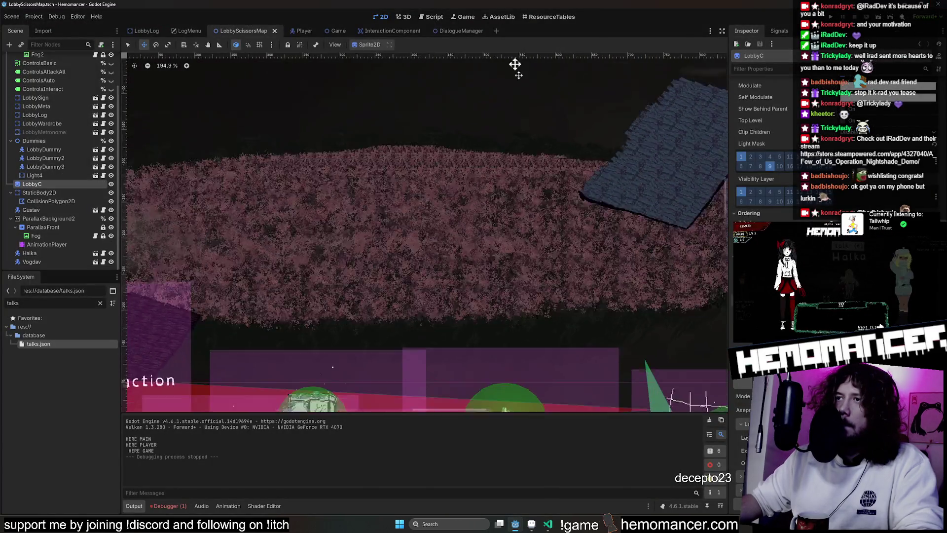
Back in the locus_anima map, move a block of dark ground texture up on the plank layer
left_click(562, 524)
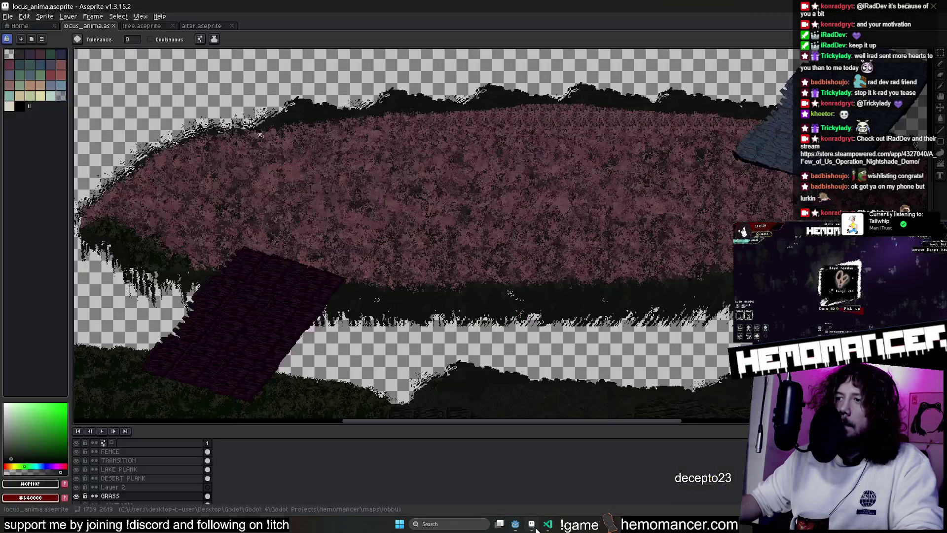
scroll(463, 242, "up", 2)
scroll(462, 242, "up", 2)
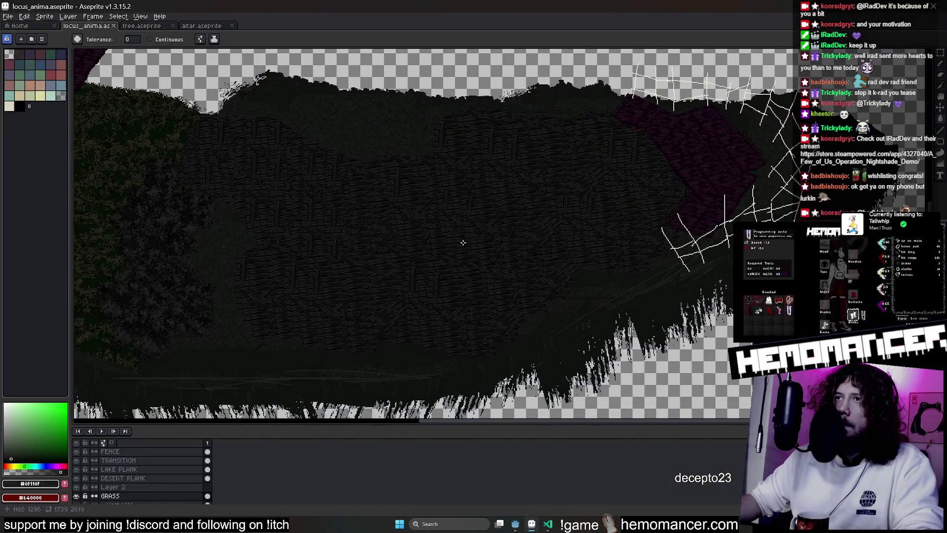
scroll(167, 481, "down", 2)
left_click(153, 487)
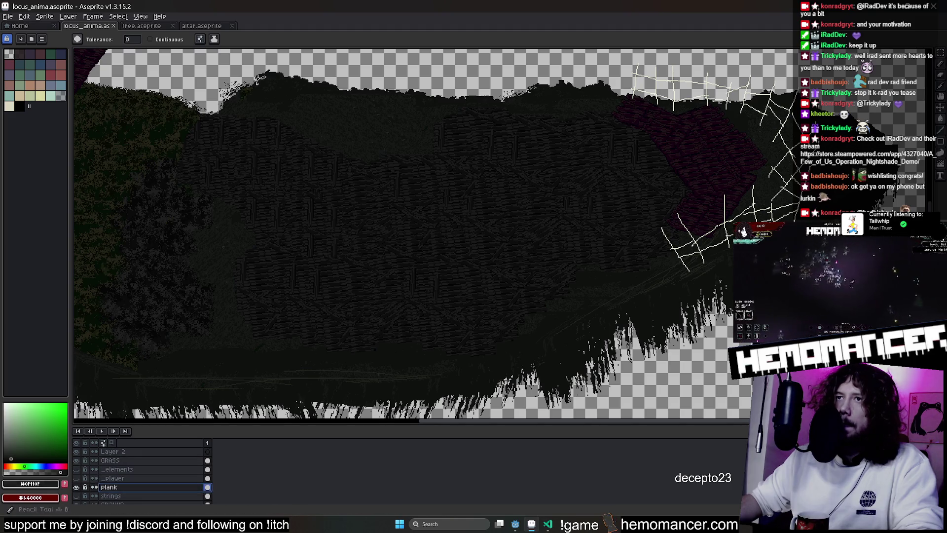
key("m")
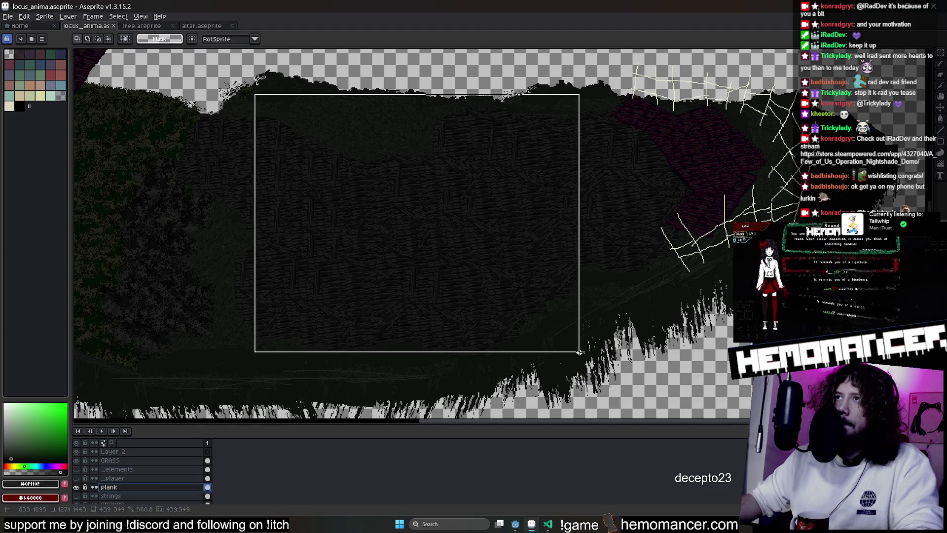
left_click_drag(545, 229, 381, 160)
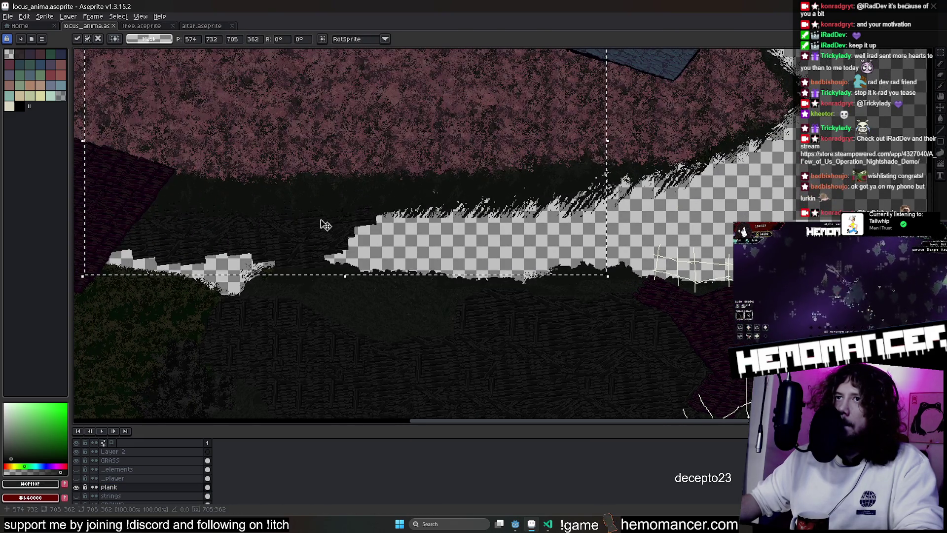
key("Escape")
scroll(157, 459, "up", 2)
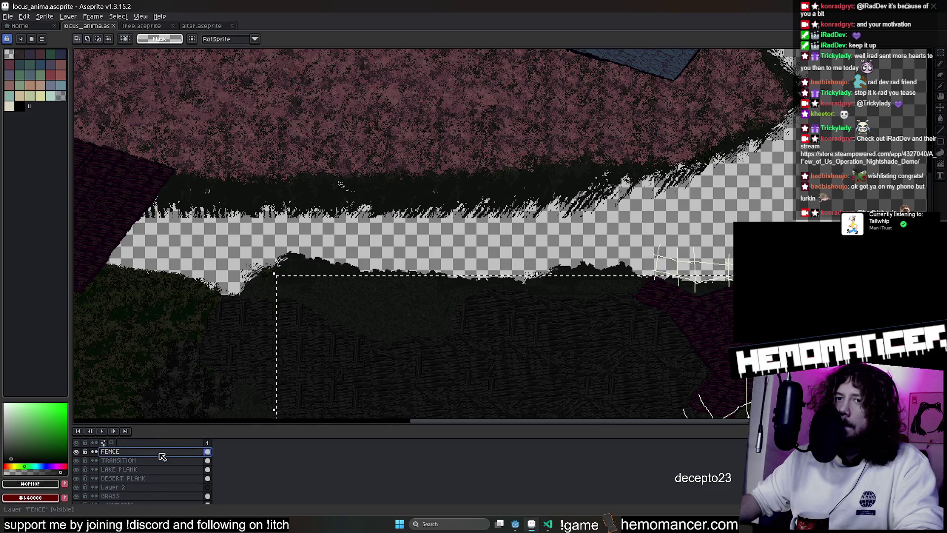
scroll(490, 321, "down", 2)
Lift the fence content, erase the dark fence area, and slide the dark region onto the pink hill
left_click_drag(491, 321, 363, 250)
scroll(332, 245, "down", 1)
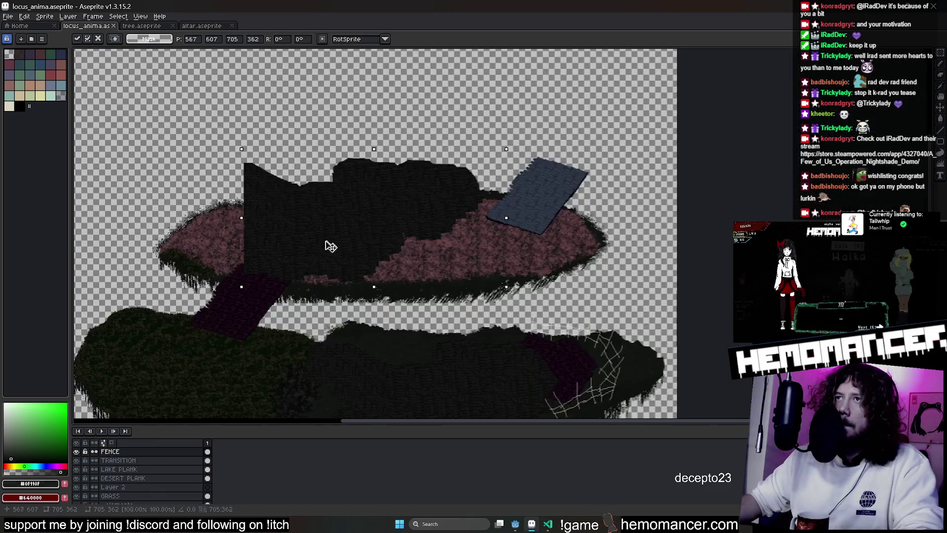
scroll(332, 247, "up", 2)
key("b")
mouse_move(190, 148)
left_mouse_down()
mouse_move(252, 251)
mouse_move(313, 182)
mouse_move(266, 340)
mouse_move(392, 355)
mouse_move(528, 352)
mouse_move(473, 325)
left_mouse_up()
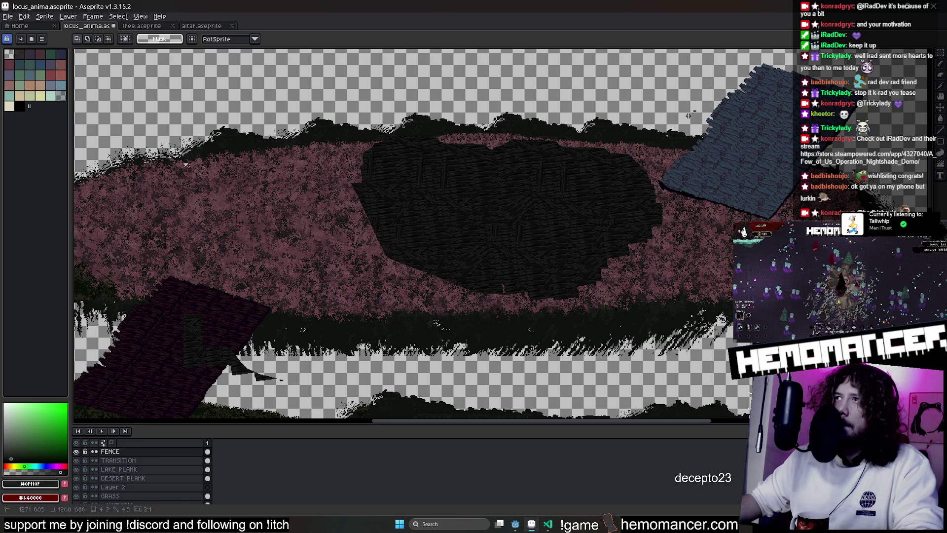
mouse_move(617, 262)
left_mouse_down()
mouse_move(431, 237)
mouse_move(493, 244)
mouse_move(444, 258)
mouse_move(455, 250)
left_mouse_up()
Restore the enlarged dark oval and stretch it wider and flatter in the hill's centre
key("ctrl+z")
key("ctrl+z")
key("ctrl+z")
key("ctrl+z")
key("ctrl+z")
key("ctrl+z")
key("ctrl+z")
key("ctrl+z")
mouse_move(642, 86)
left_mouse_down()
mouse_move(635, 131)
mouse_move(683, 133)
left_mouse_up()
key("ctrl+z")
key("ctrl+z")
key("ctrl+z")
key("ctrl+z")
key("ctrl+z")
key("ctrl+z")
key("Return")
scroll(473, 314, "down", 3)
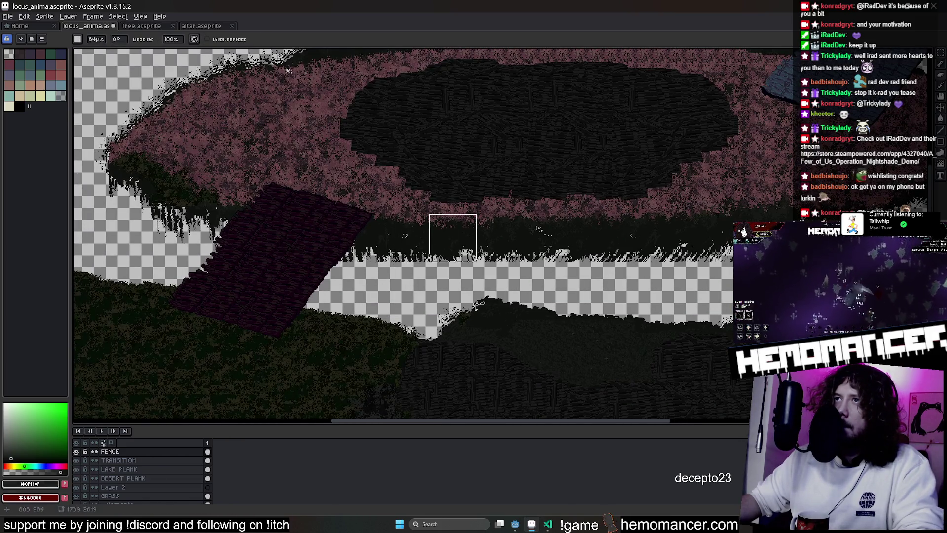
scroll(356, 222, "down", 2)
scroll(414, 229, "down", 1)
scroll(510, 212, "down", 1)
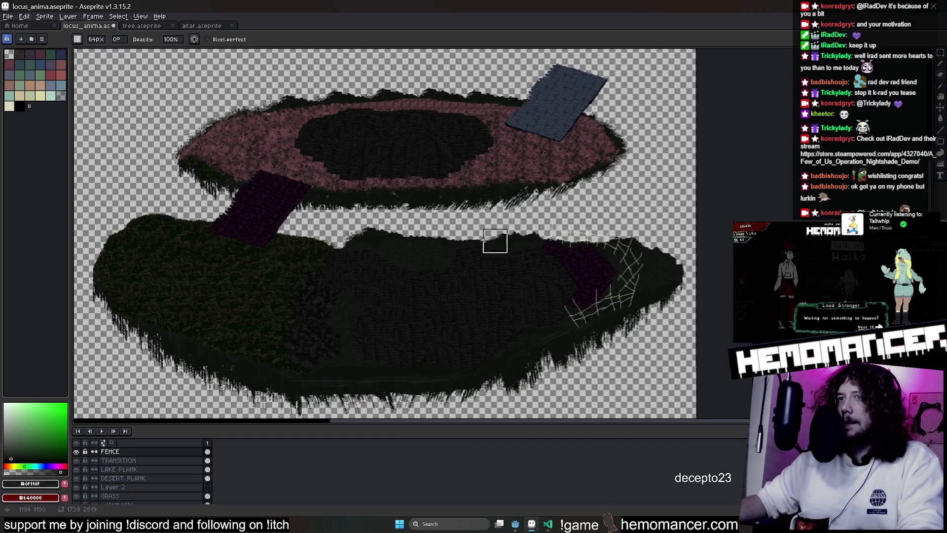
Review the plank and grass layers and make Layer 2 visible
left_click(154, 479)
key("Escape")
left_click(131, 469)
right_click(131, 469)
key("Escape")
scroll(119, 470, "down", 1)
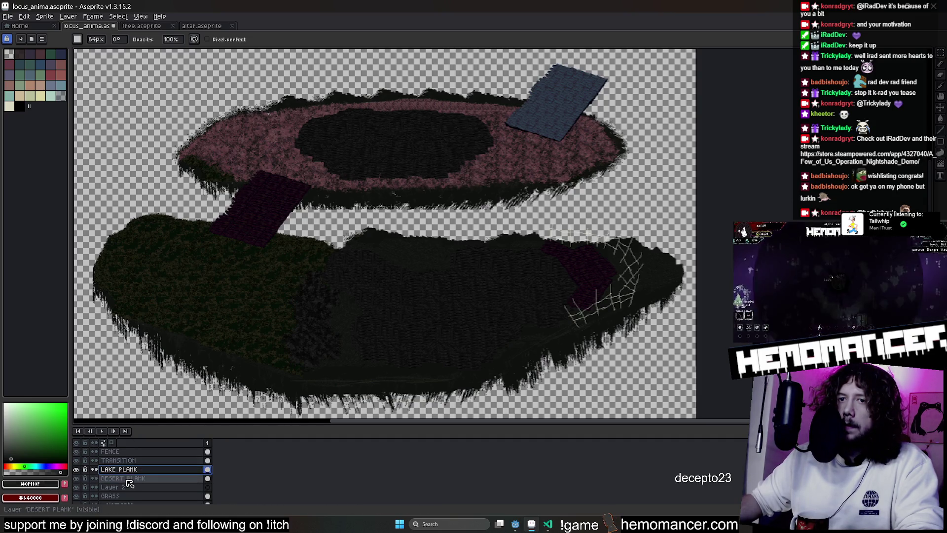
left_click(130, 489)
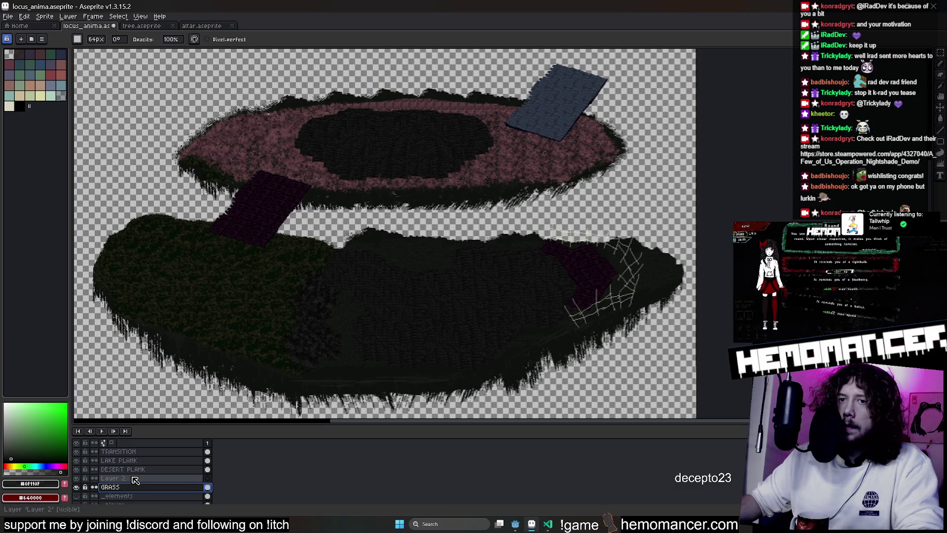
left_click(134, 477)
left_click(77, 478)
scroll(132, 470, "up", 1)
Cut away the FENCE layer content covering the pink hill
left_click(141, 452)
left_click(941, 53)
scroll(417, 140, "up", 1)
scroll(417, 140, "up", 1)
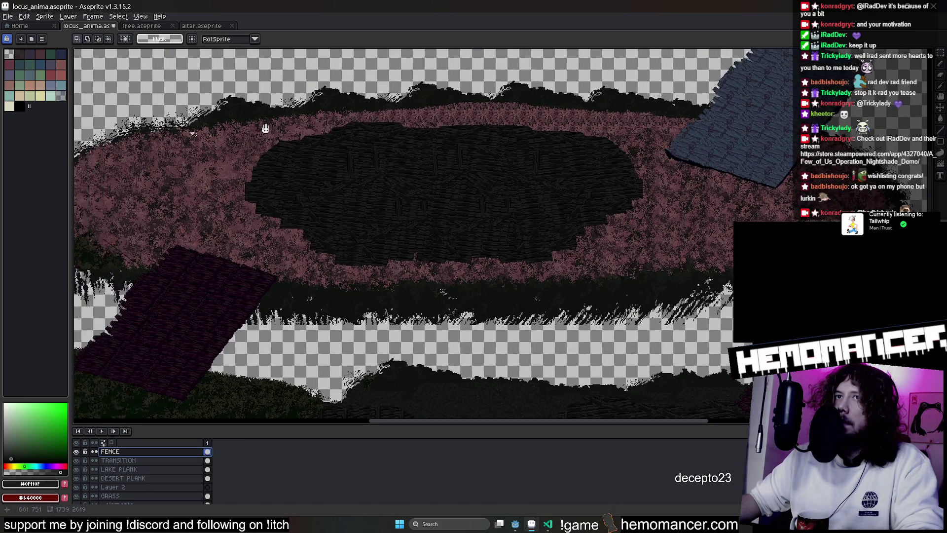
left_click_drag(228, 88, 707, 294)
key("ctrl+x")
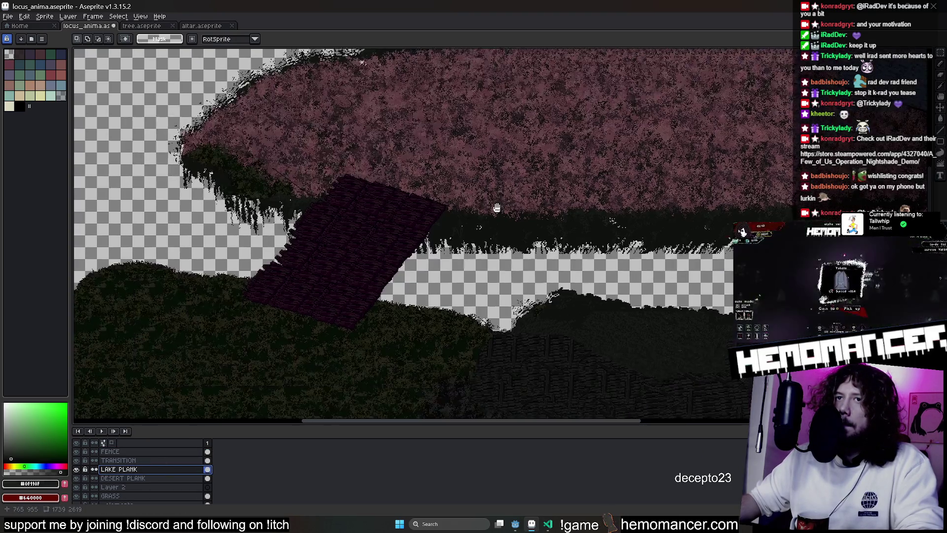
Copy the dark plank patch from DESERT PLANK into Layer 2 and place it on the pink hill
left_click(176, 479)
left_click_drag(501, 144, 205, 358)
key("ctrl+c")
left_click(114, 487)
key("ctrl+v")
mouse_move(414, 271)
left_mouse_down()
mouse_move(582, 186)
mouse_move(707, 144)
left_mouse_up()
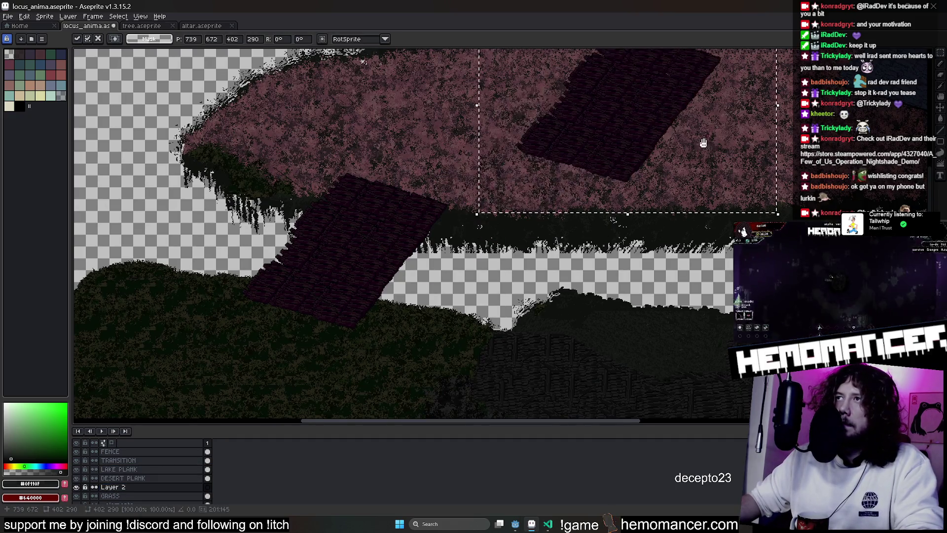
left_click_drag(503, 296, 467, 300)
left_click_drag(546, 231, 593, 232)
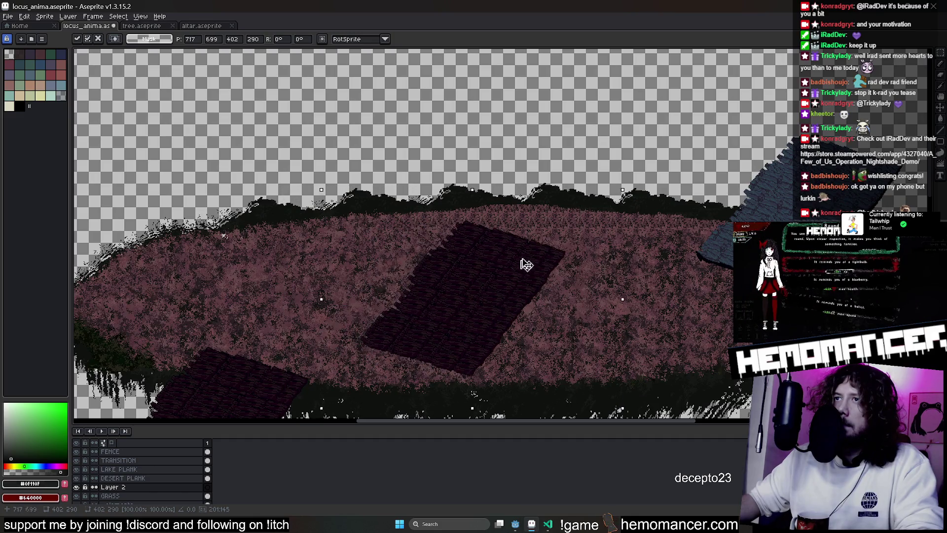
scroll(440, 243, "up", 2)
Enlarge the pasted plank and drop it beside the first patch
key("e")
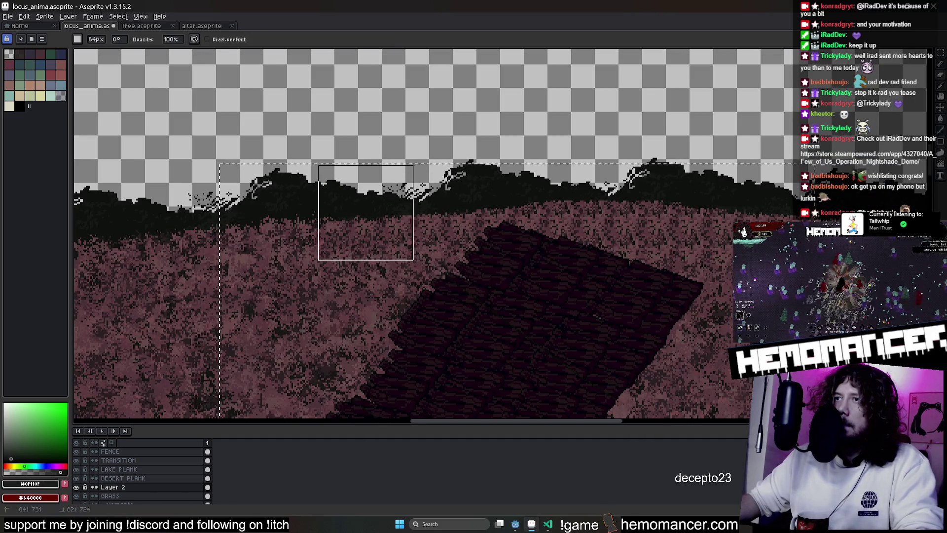
scroll(465, 300, "down", 2)
key("v")
mouse_move(565, 239)
left_mouse_down()
mouse_move(599, 304)
mouse_move(656, 296)
mouse_move(453, 283)
mouse_move(634, 313)
mouse_move(606, 298)
mouse_move(620, 313)
left_mouse_up()
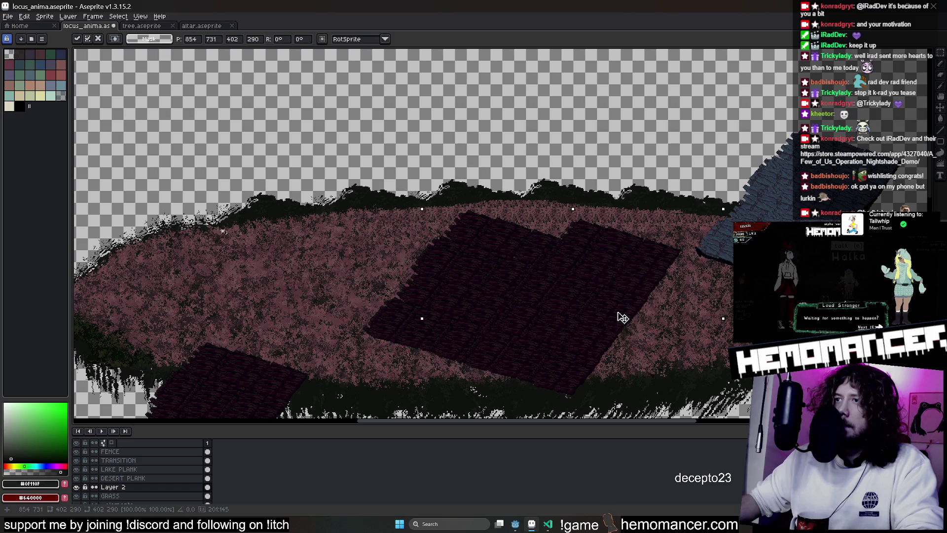
left_click_drag(717, 319, 614, 263)
key("ctrl+d")
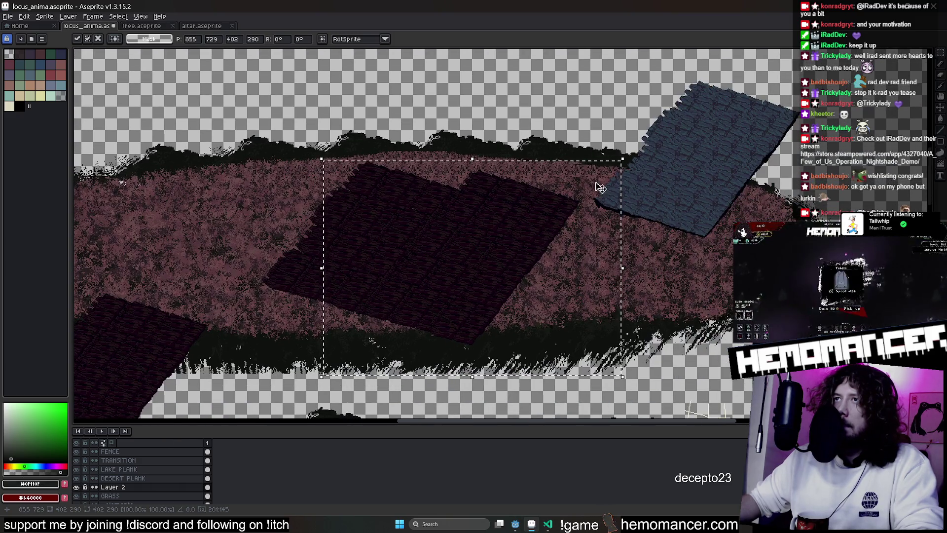
Erase part of the dark plank at its top-right corner
key("e")
left_click_drag(449, 154, 603, 226)
key("ctrl+z")
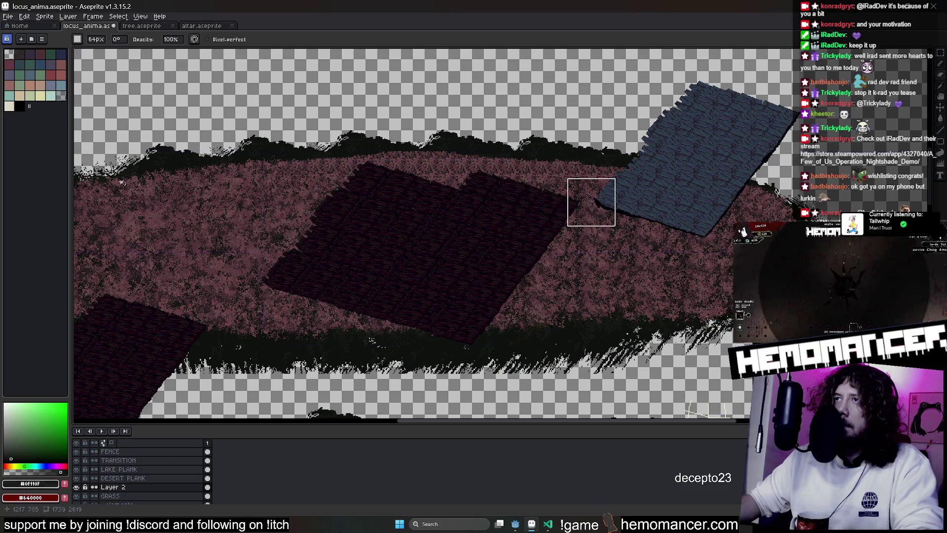
key("ctrl+y")
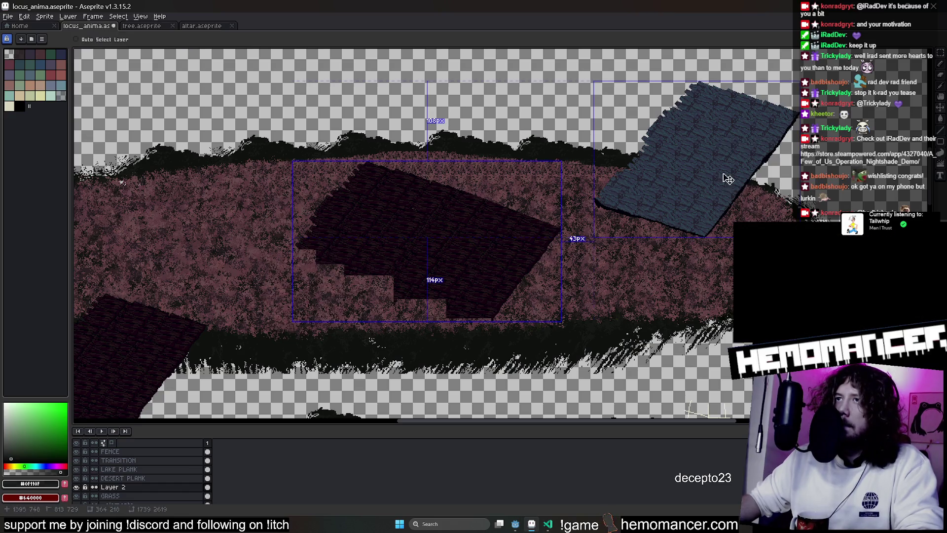
Move and rotate the dark plank piece toward the hill's lower left
key("ctrl+t")
mouse_move(530, 243)
left_mouse_down()
mouse_move(457, 269)
mouse_move(392, 242)
left_mouse_up()
key("Escape")
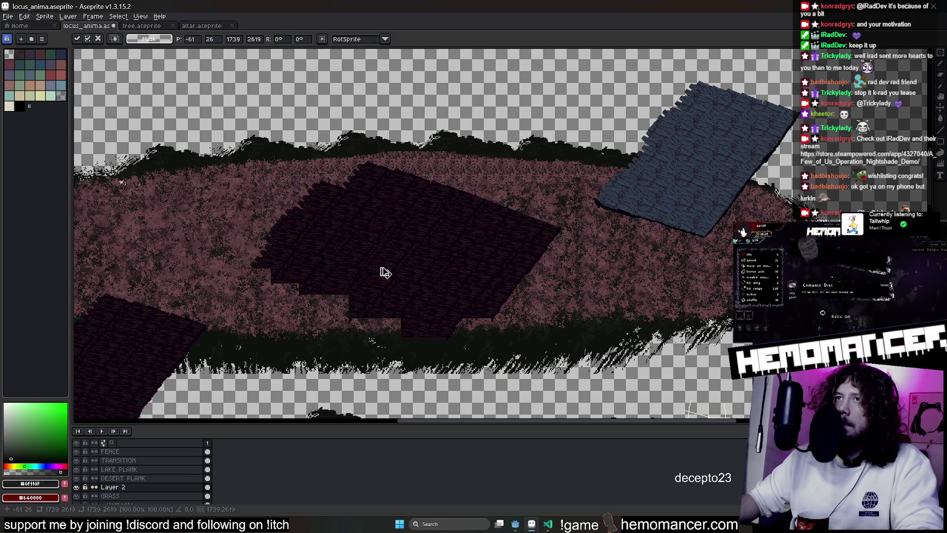
mouse_move(382, 271)
left_mouse_down()
mouse_move(536, 299)
mouse_move(630, 277)
mouse_move(617, 275)
mouse_move(656, 281)
mouse_move(637, 286)
left_mouse_up()
key("Return")
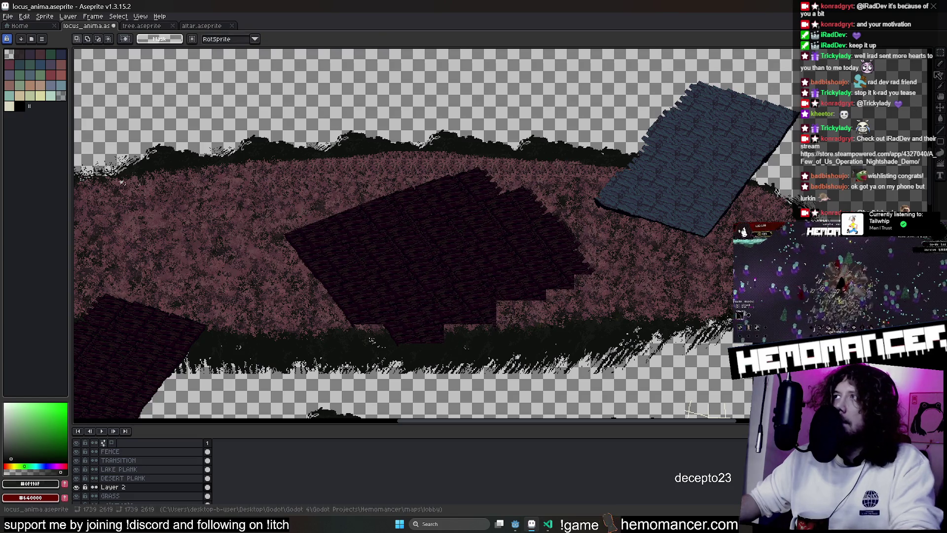
left_click_drag(456, 155, 625, 307)
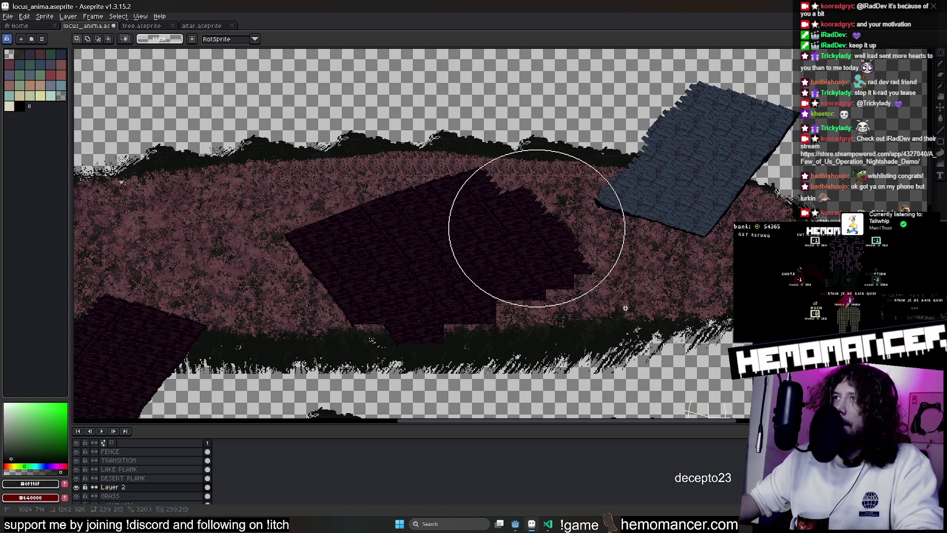
Enlarge, tilt and shift a round chunk of the dark patch across the hill
left_click_drag(666, 332, 435, 111)
left_click_drag(585, 225, 379, 301)
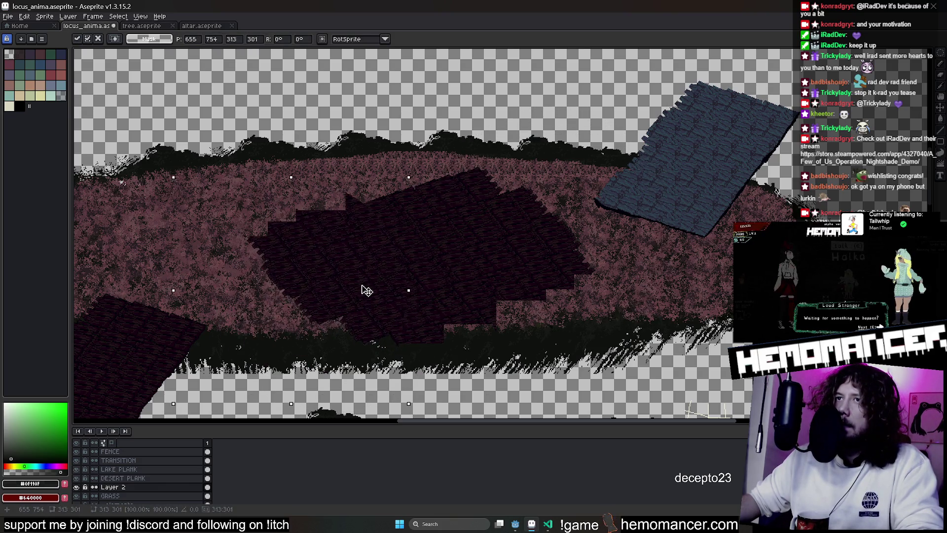
left_click_drag(368, 292, 501, 301)
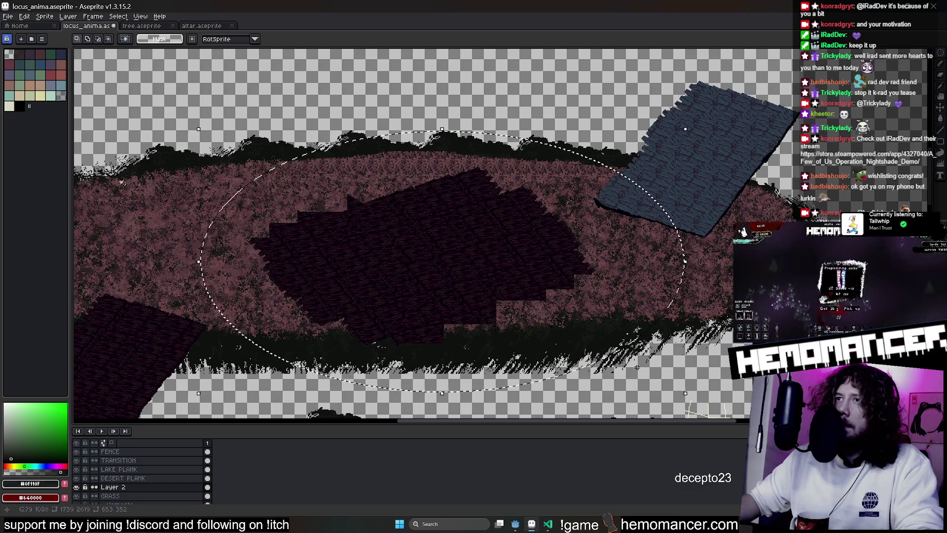
mouse_move(666, 115)
left_mouse_down()
mouse_move(690, 181)
mouse_move(681, 177)
left_mouse_up()
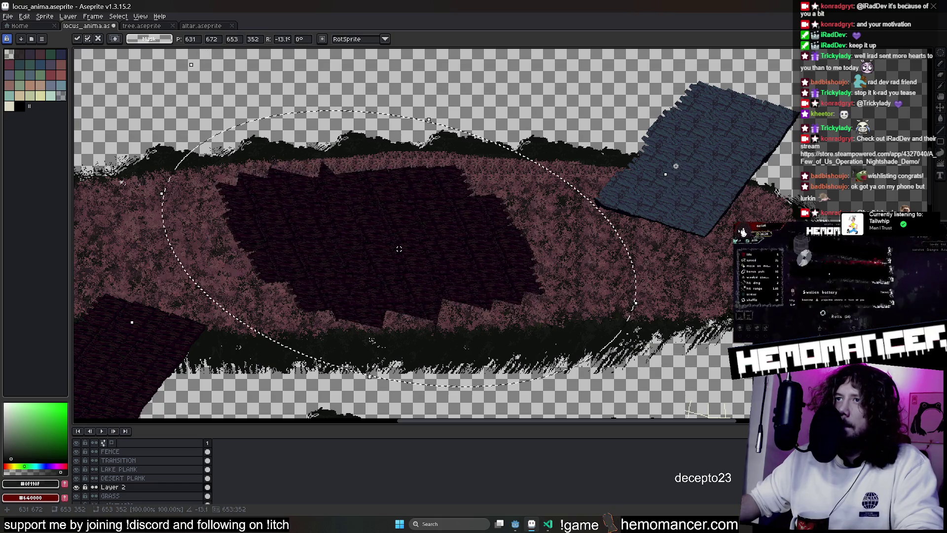
mouse_move(491, 272)
left_mouse_down()
mouse_move(579, 272)
mouse_move(399, 270)
left_mouse_up()
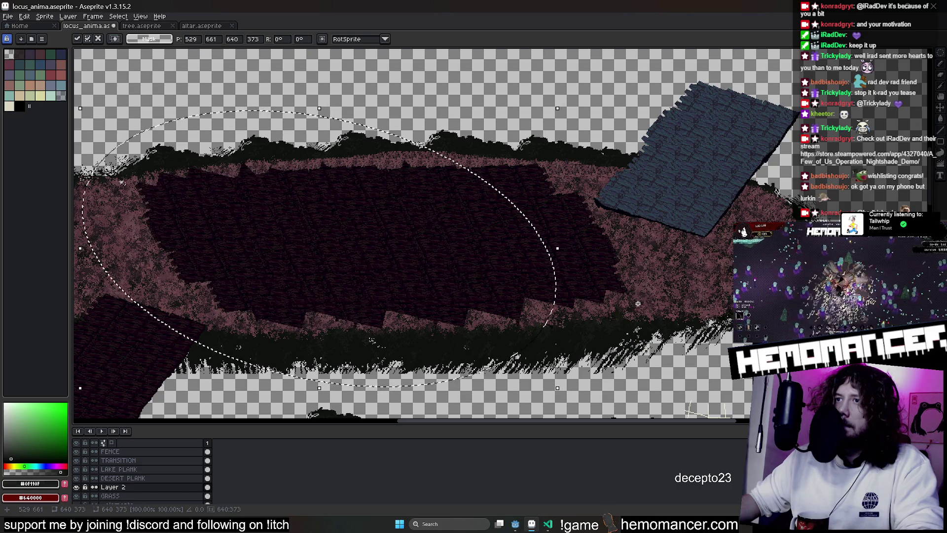
scroll(637, 303, "left", 3)
scroll(620, 220, "down", 2)
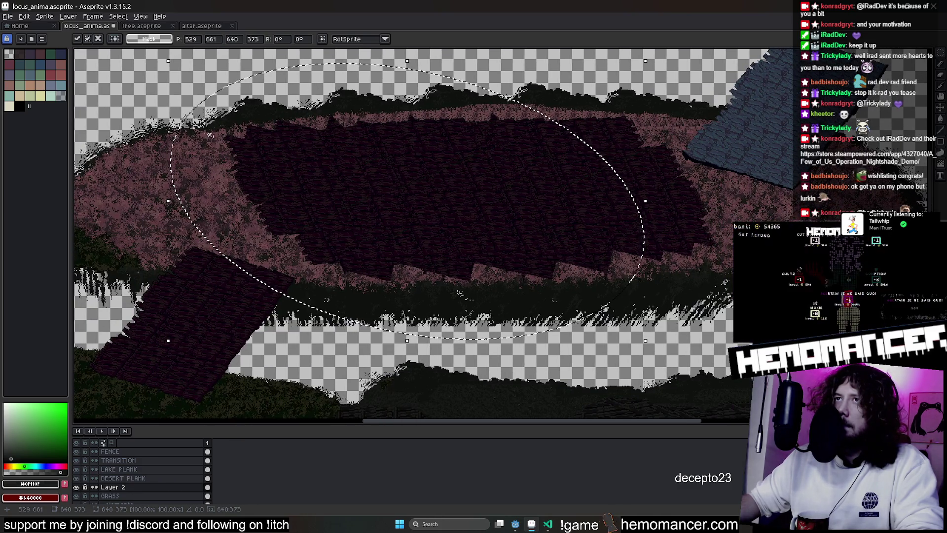
key("Return")
Reposition a wide oval of planks, then lower and quarter-turn another plank section
left_click_drag(760, 92, 147, 313)
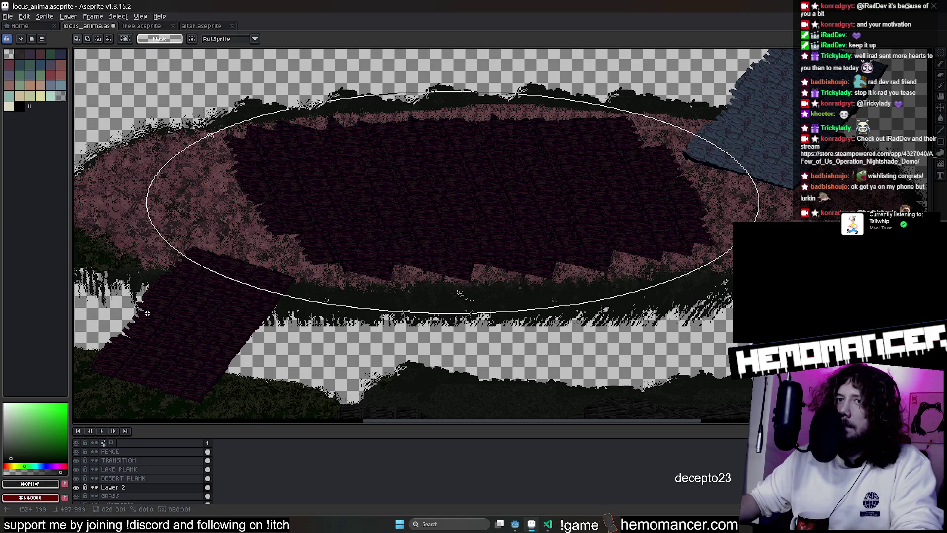
left_click_drag(458, 219, 590, 127)
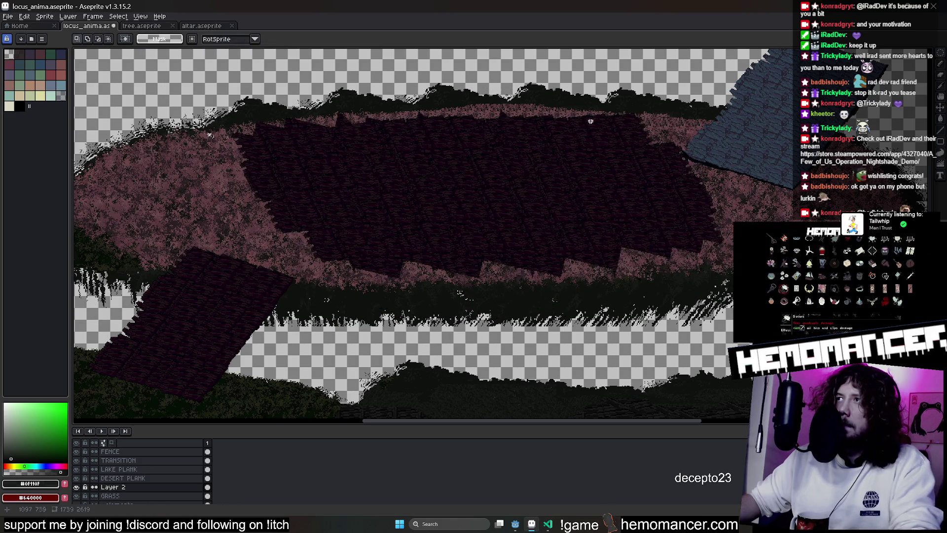
key("ctrl+d")
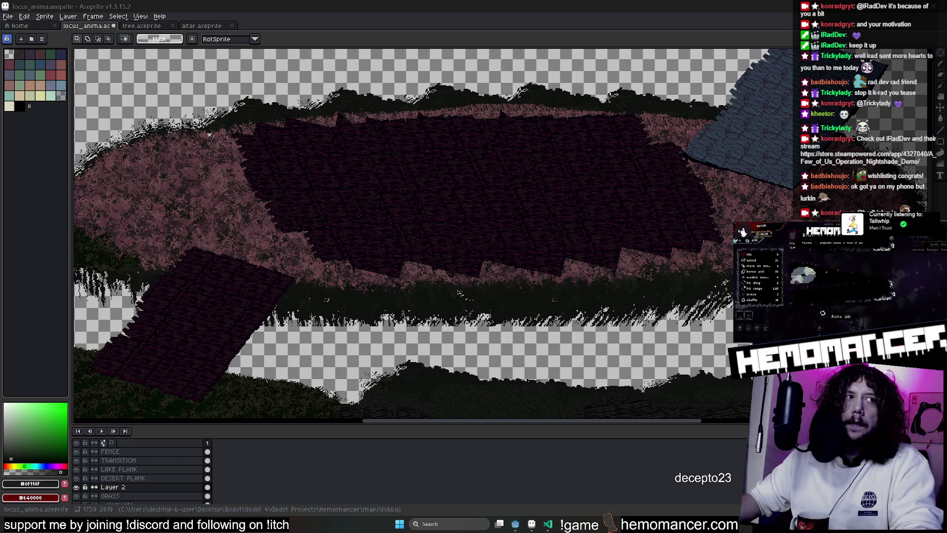
scroll(210, 134, "up", 2)
scroll(375, 148, "right", 5)
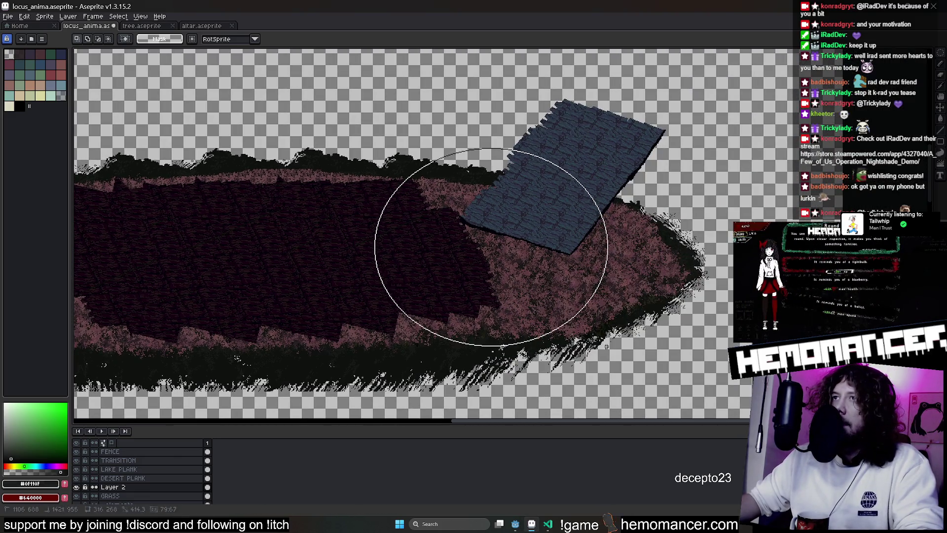
mouse_move(609, 365)
left_mouse_down()
mouse_move(518, 249)
mouse_move(419, 378)
left_mouse_up()
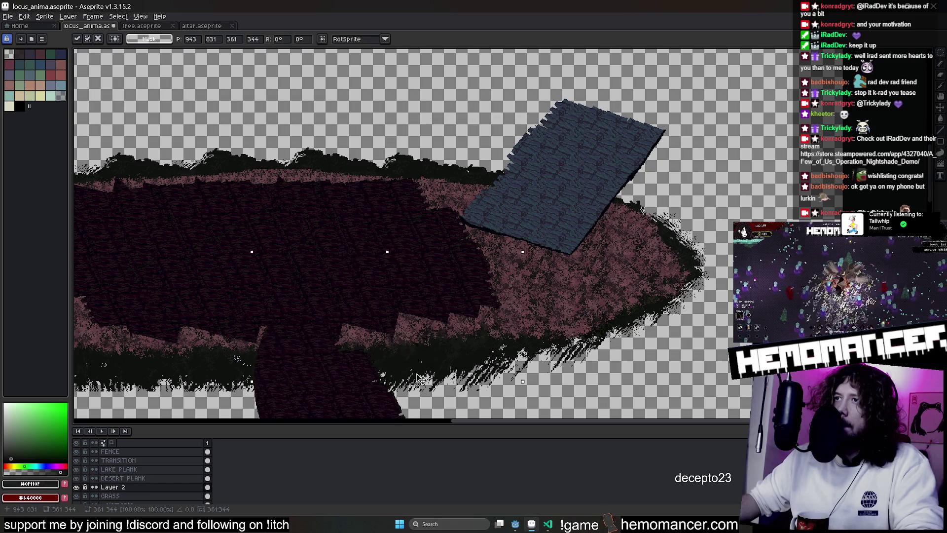
left_click_drag(528, 247, 473, 402)
scroll(473, 402, "down", 2)
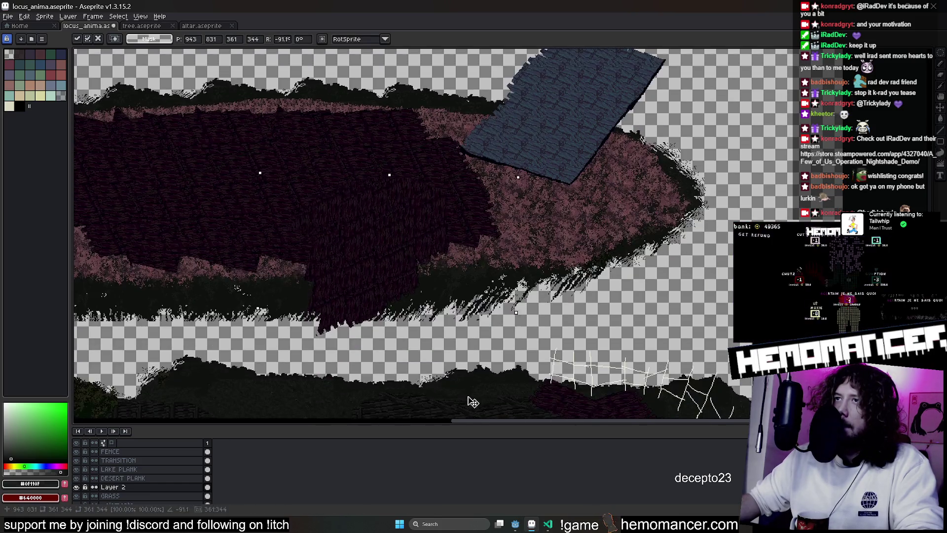
key("Return")
scroll(525, 158, "up", 3)
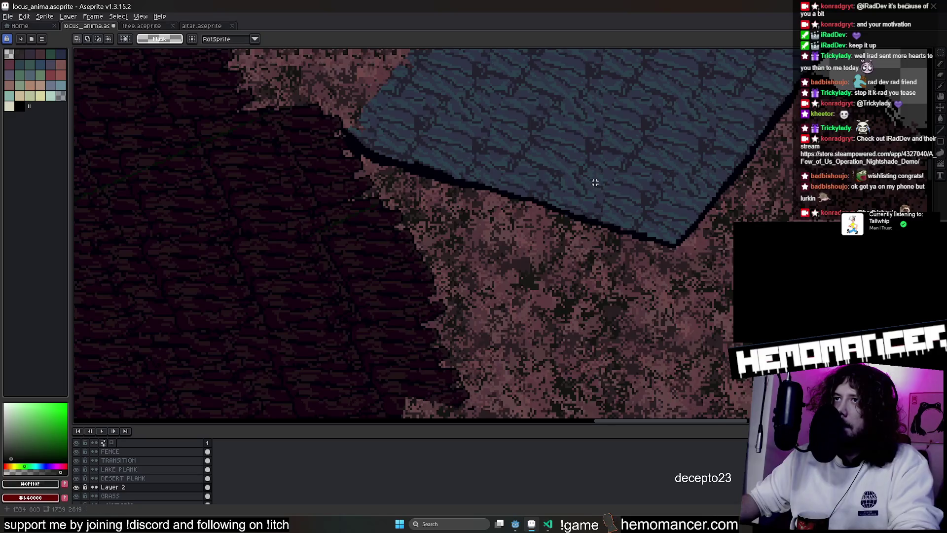
scroll(549, 194, "down", 2)
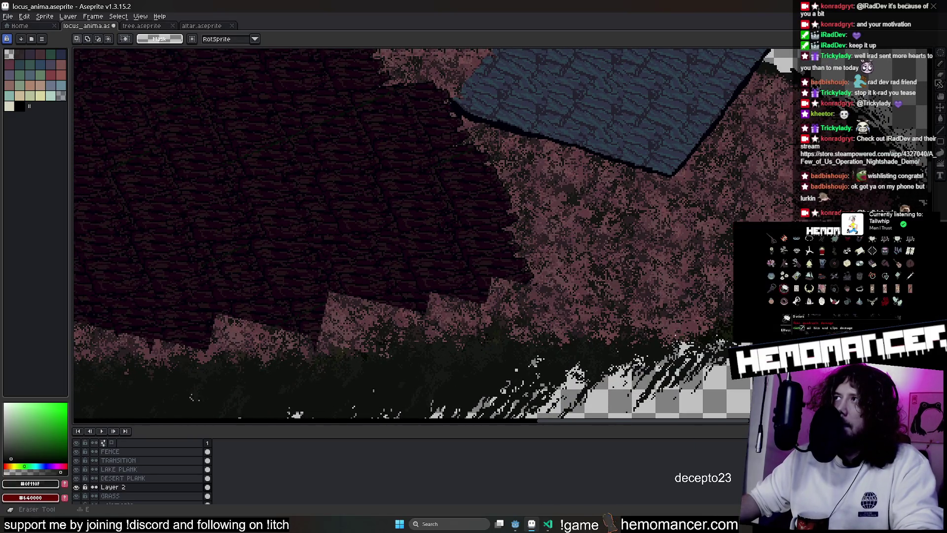
Move an oval of pixels from the patch's right edge down-left and across
left_click_drag(581, 99, 428, 325)
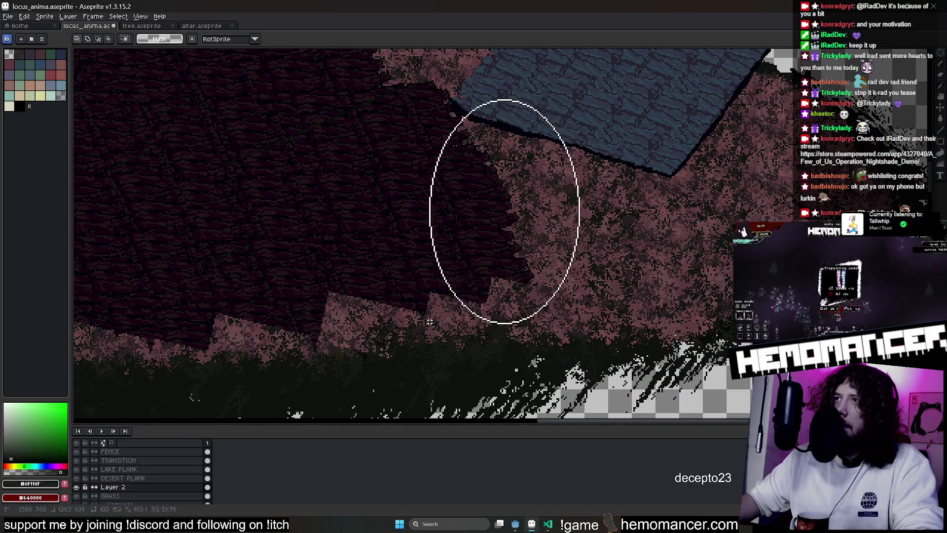
left_click_drag(535, 246, 518, 296)
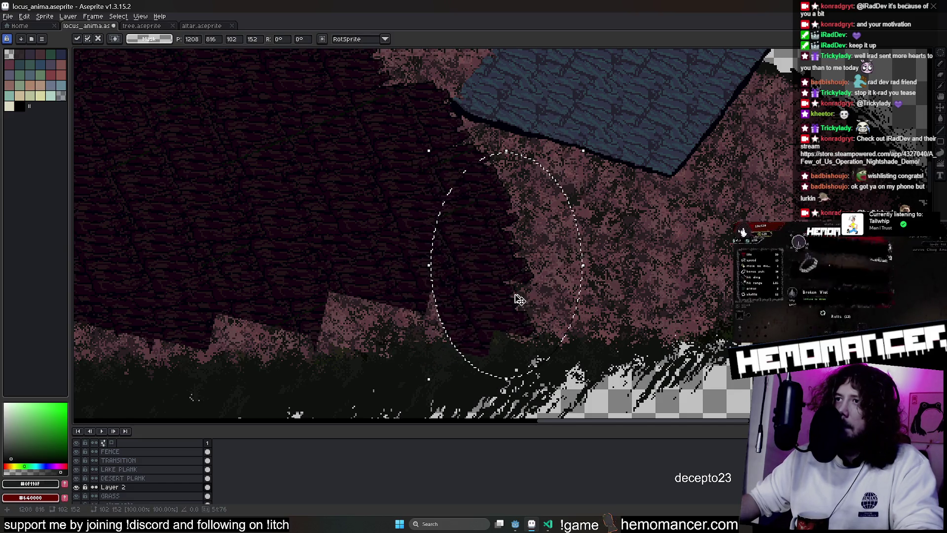
key("Escape")
mouse_move(540, 296)
left_mouse_down()
mouse_move(435, 335)
mouse_move(430, 305)
mouse_move(226, 327)
left_mouse_up()
scroll(277, 323, "left", 5)
left_click_drag(355, 264, 485, 270)
key("Return")
scroll(495, 270, "down", 3)
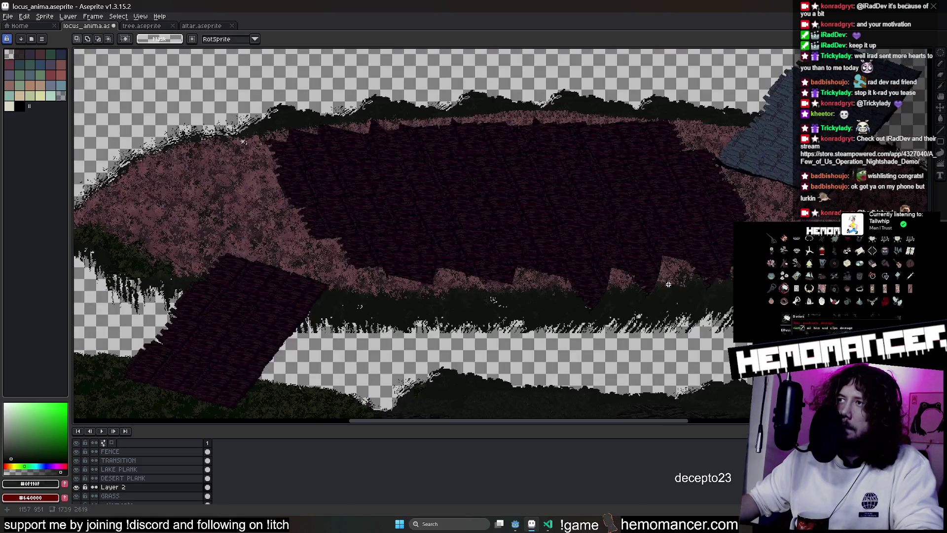
scroll(508, 256, "down", 1)
Save the map, then stretch the dark rectangle into a larger skewed slab on the hill
key("ctrl+s")
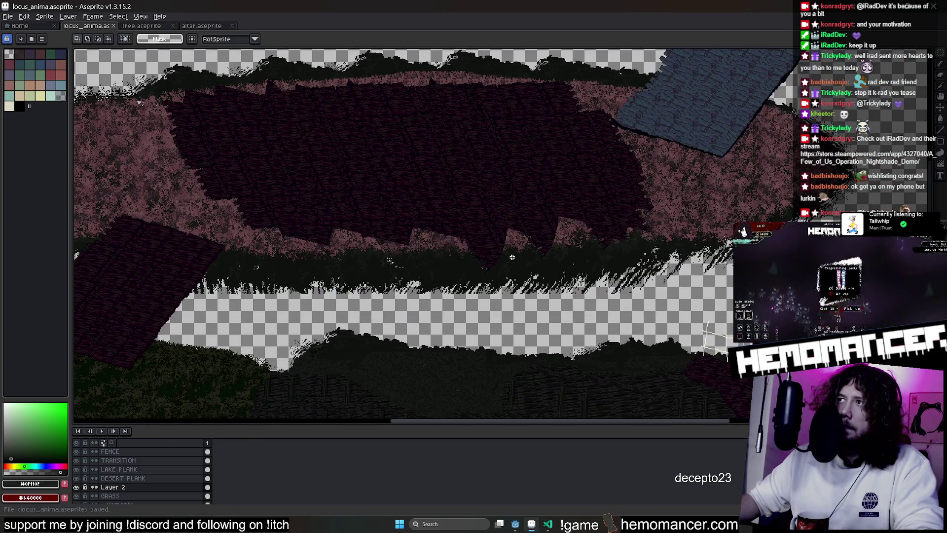
scroll(508, 256, "down", 2)
left_click_drag(508, 256, 462, 227)
scroll(386, 158, "up", 2)
key("e")
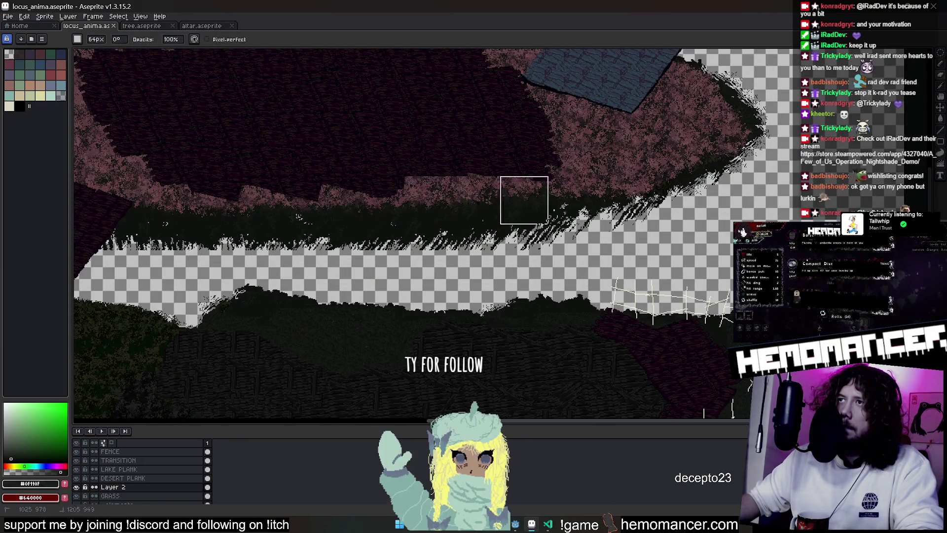
left_click_drag(510, 200, 549, 301)
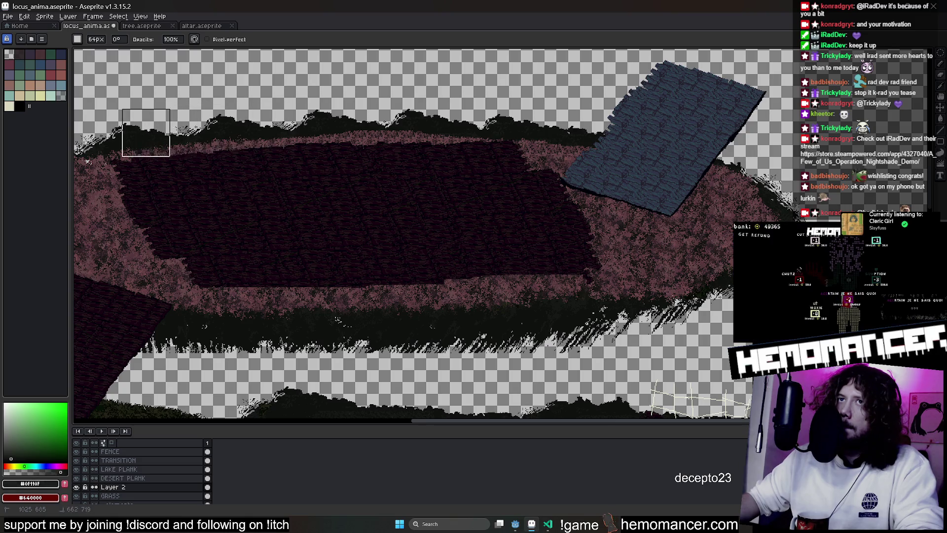
left_click_drag(460, 108, 539, 119)
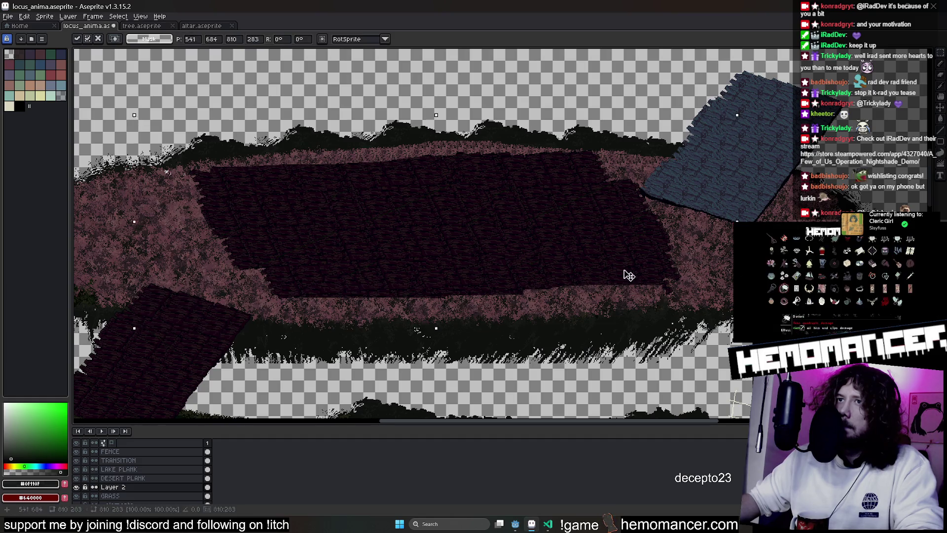
left_click_drag(556, 267, 614, 283)
key("ctrl+d")
scroll(742, 232, "down", 2)
scroll(613, 274, "down", 3)
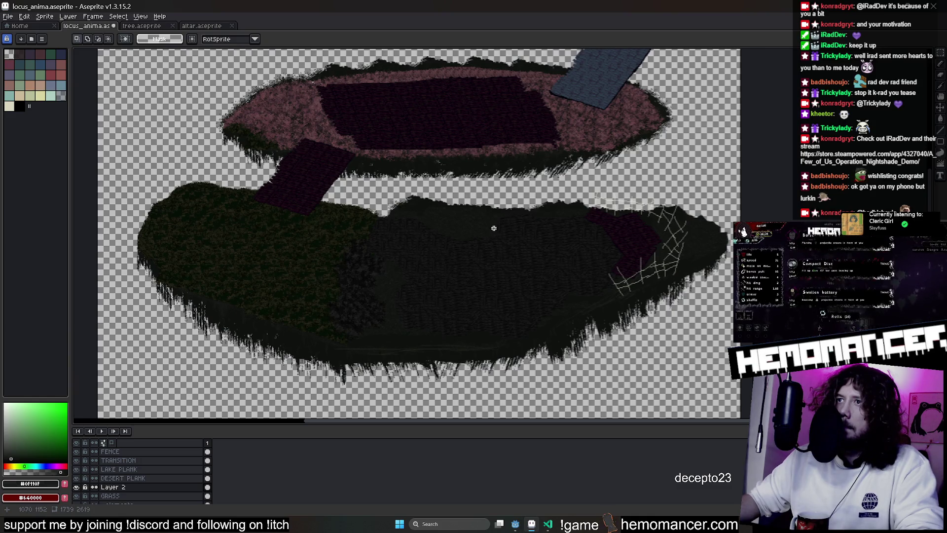
scroll(494, 228, "up", 3)
Cut a rectangle of the dark ground hill and undo so its content is restored
left_click_drag(495, 228, 416, 175)
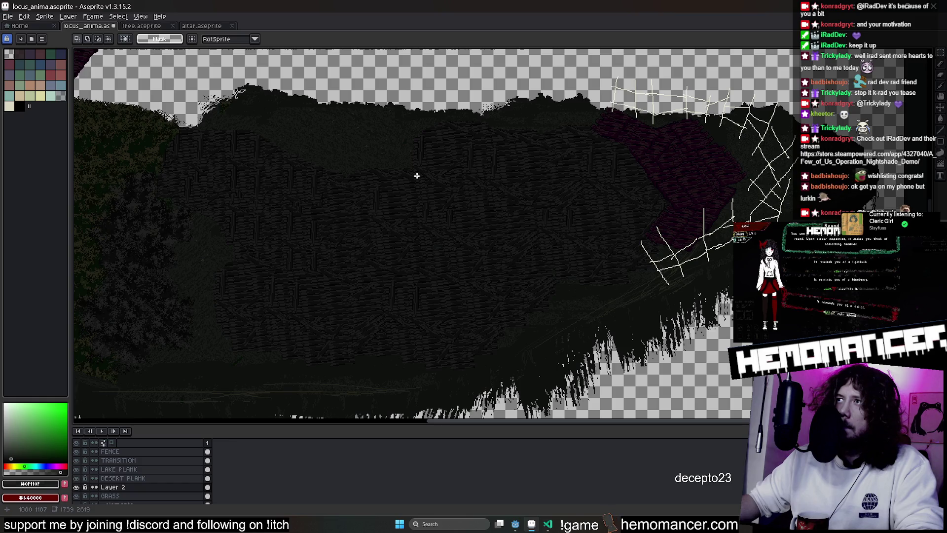
scroll(150, 484, "down", 1)
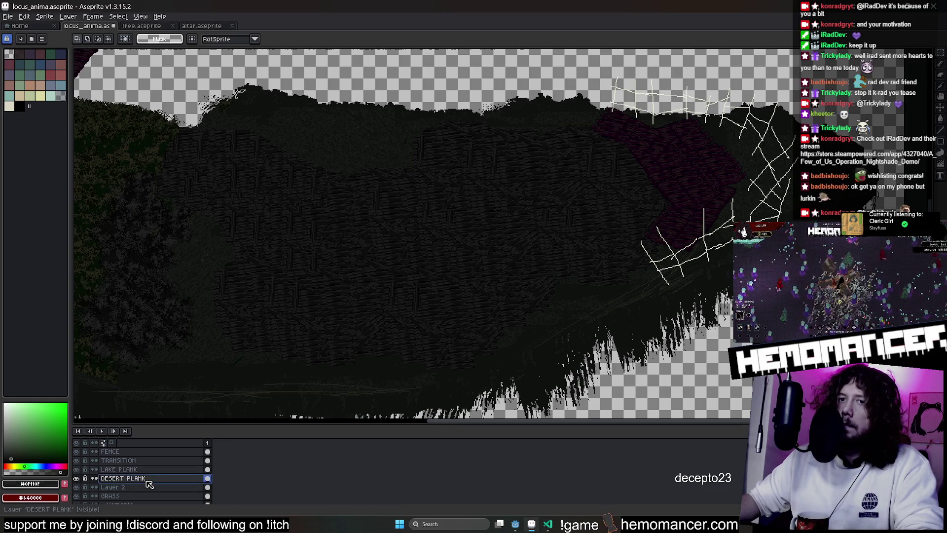
scroll(150, 485, "down", 2)
scroll(151, 485, "down", 1)
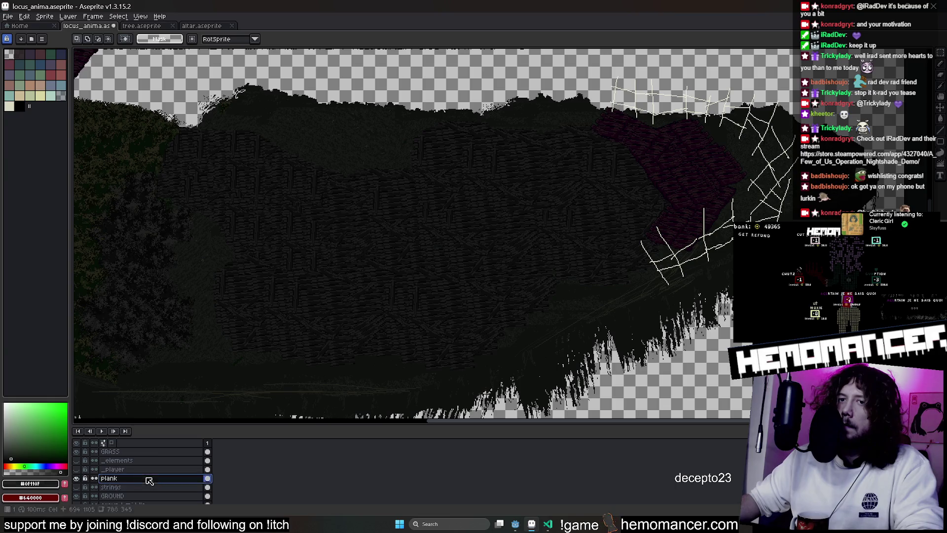
left_click_drag(146, 123, 465, 368)
left_click_drag(491, 293, 620, 298)
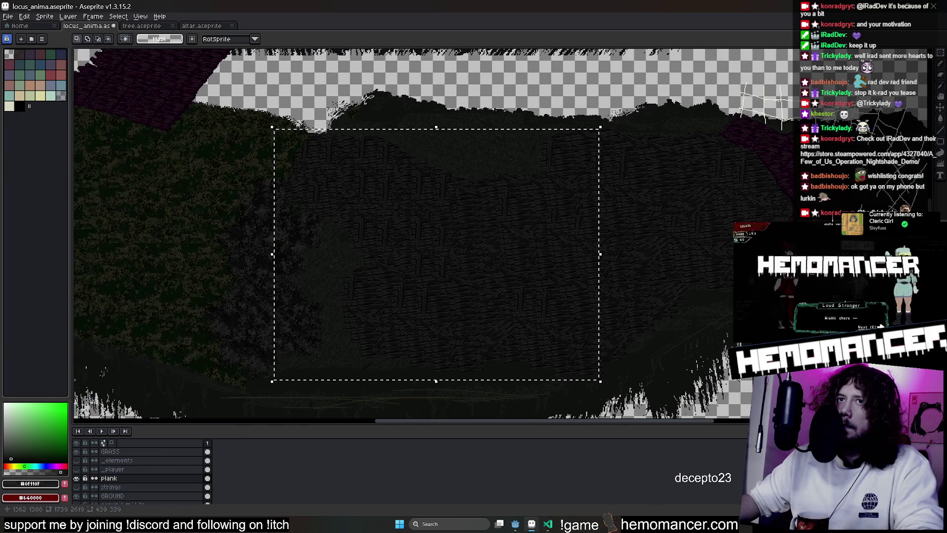
left_click_drag(711, 395, 785, 405)
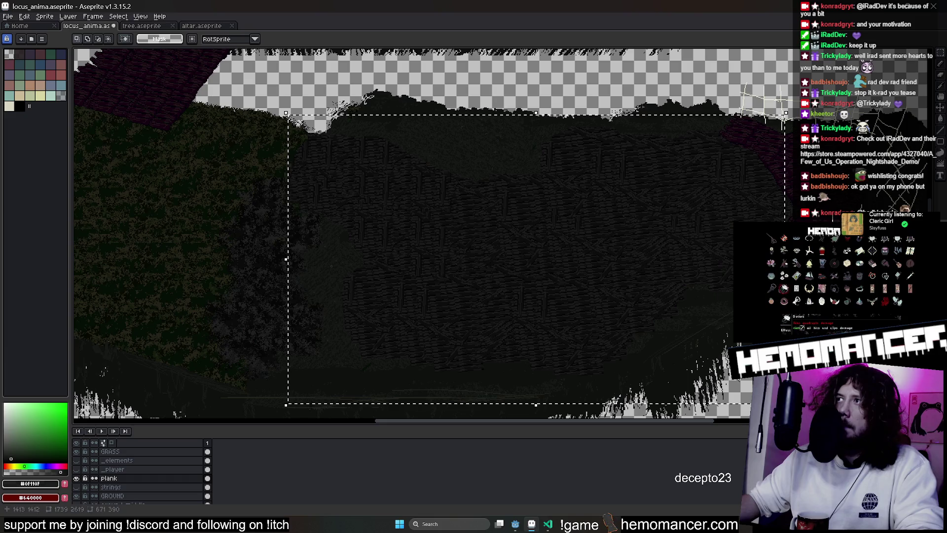
key("ctrl+x")
key("ctrl+z")
key("ctrl+x")
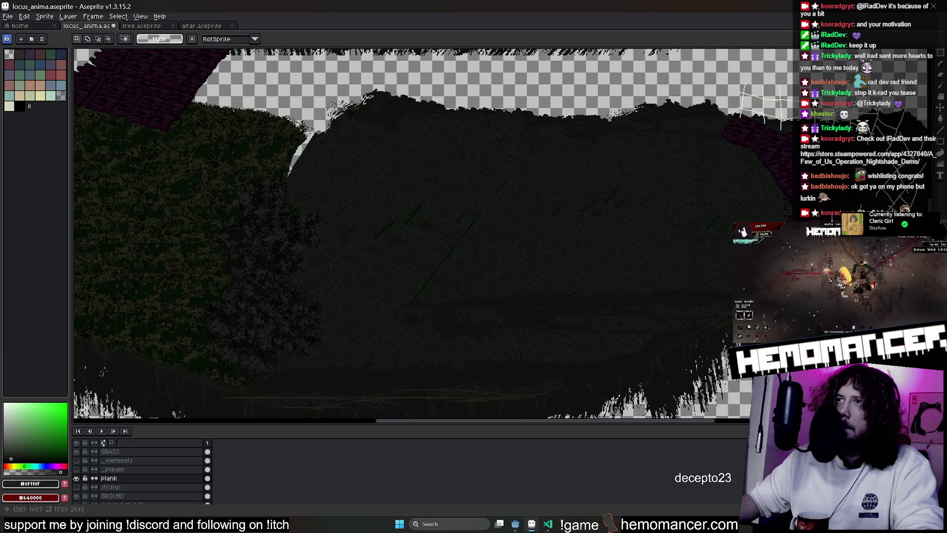
left_click_drag(771, 348, 663, 310)
key("ctrl+z")
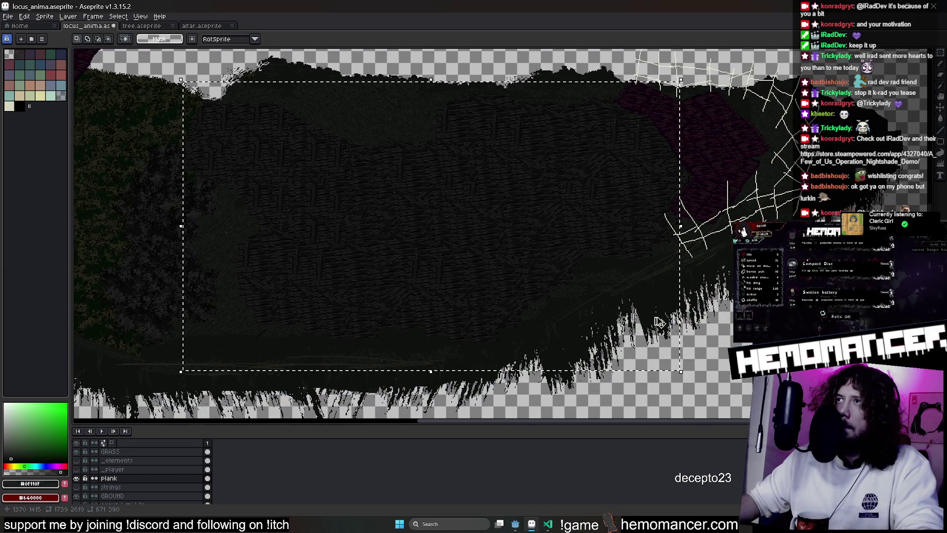
scroll(644, 260, "down", 2)
scroll(623, 186, "down", 2)
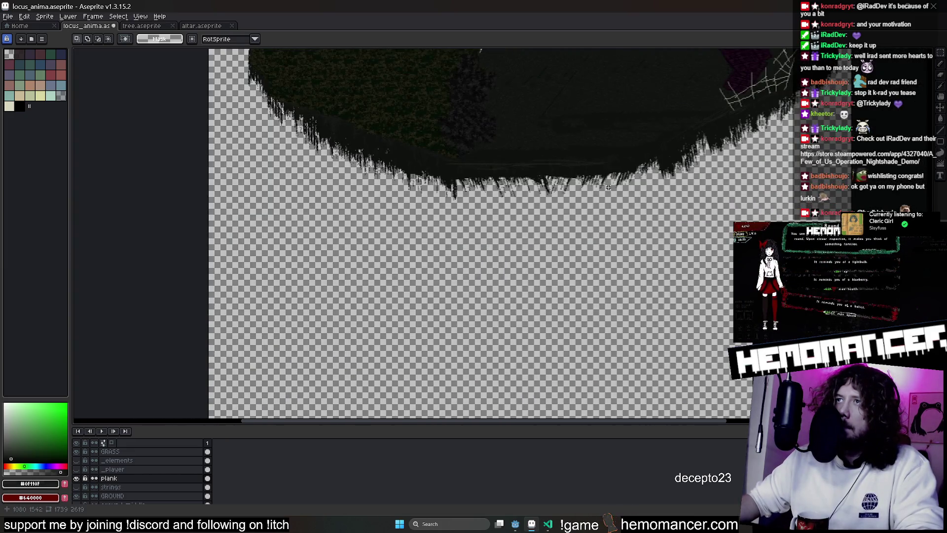
scroll(608, 187, "down", 2)
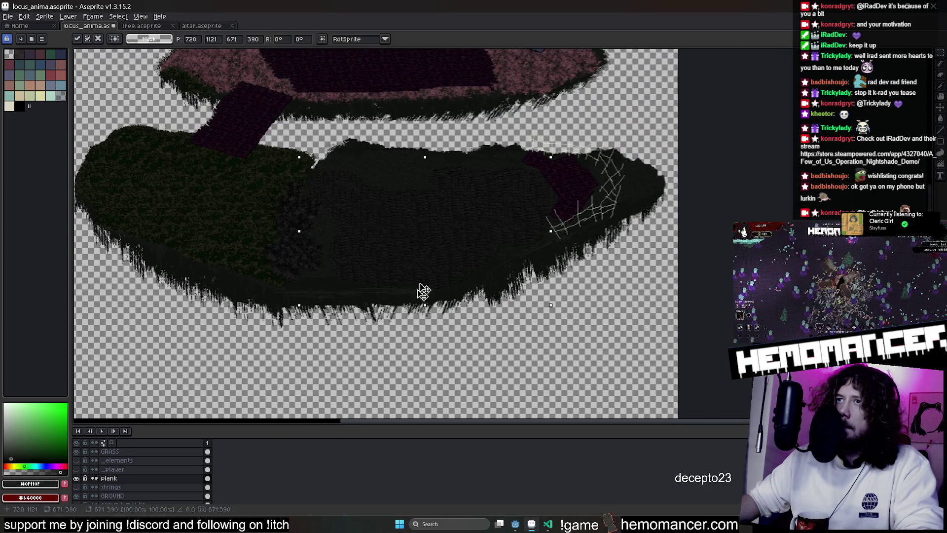
Paste a dark blob below the island, then undo until the stray copy is gone
key("ctrl+v")
left_click_drag(372, 406, 355, 419)
left_click_drag(362, 305, 411, 209)
mouse_move(408, 268)
left_mouse_down()
mouse_move(444, 314)
mouse_move(485, 338)
mouse_move(390, 330)
left_mouse_up()
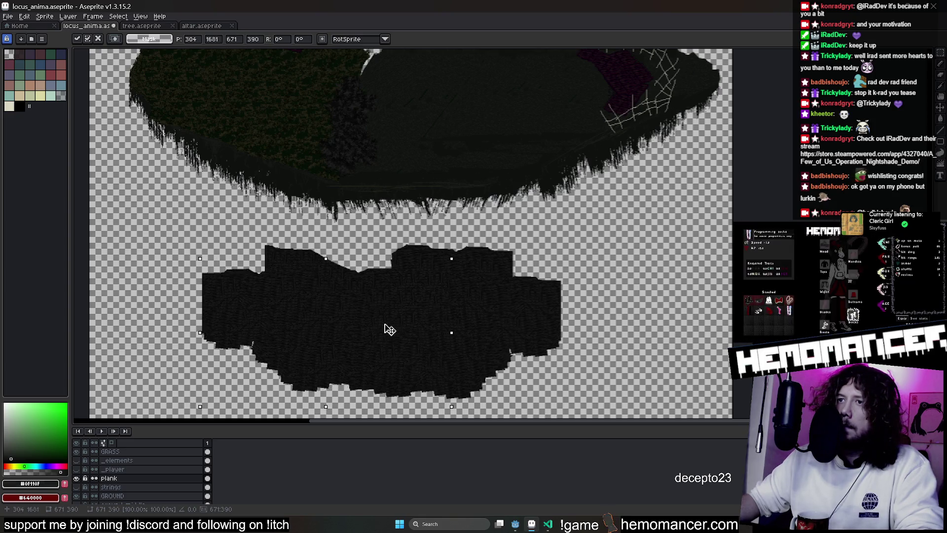
mouse_move(390, 330)
left_mouse_down()
mouse_move(389, 301)
mouse_move(406, 308)
left_mouse_up()
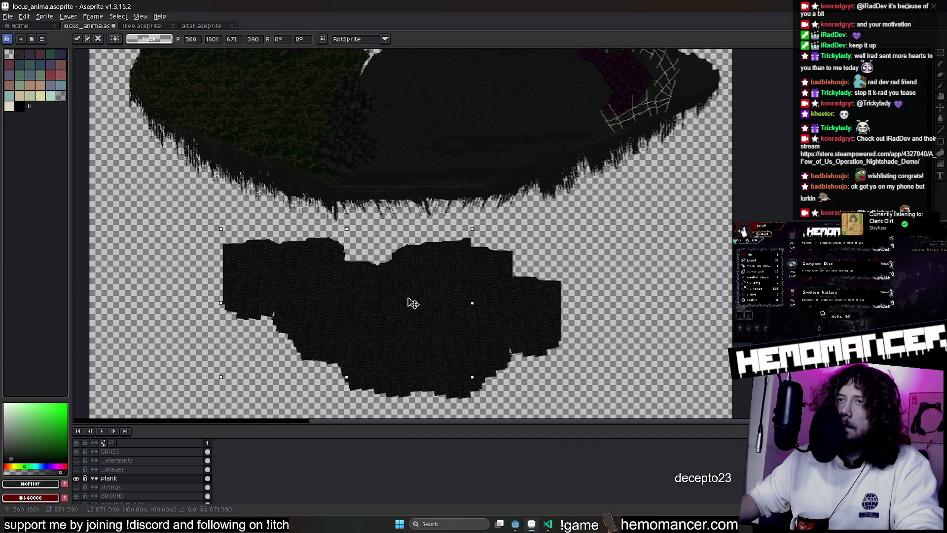
left_click(630, 300)
key("ctrl+z")
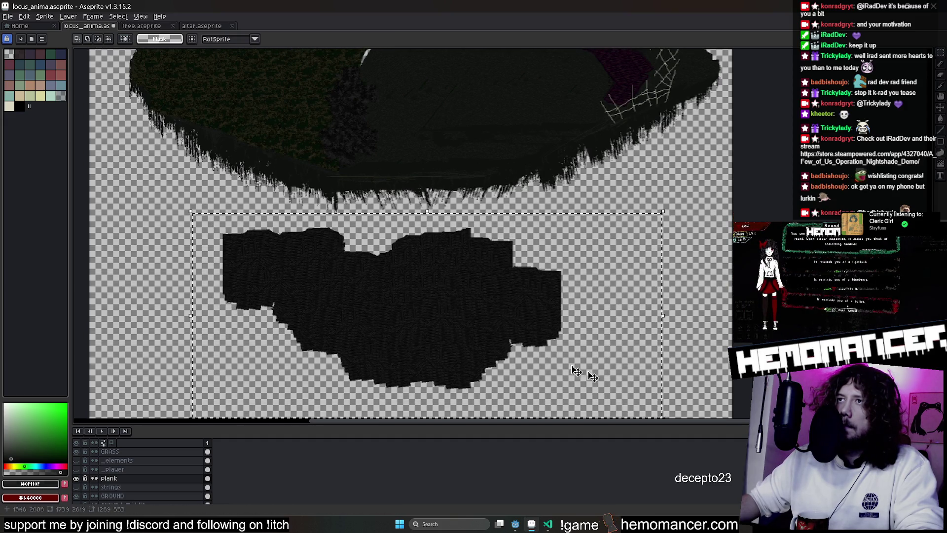
key("ctrl+z")
key("ctrl+z")
left_click_drag(575, 283, 570, 451)
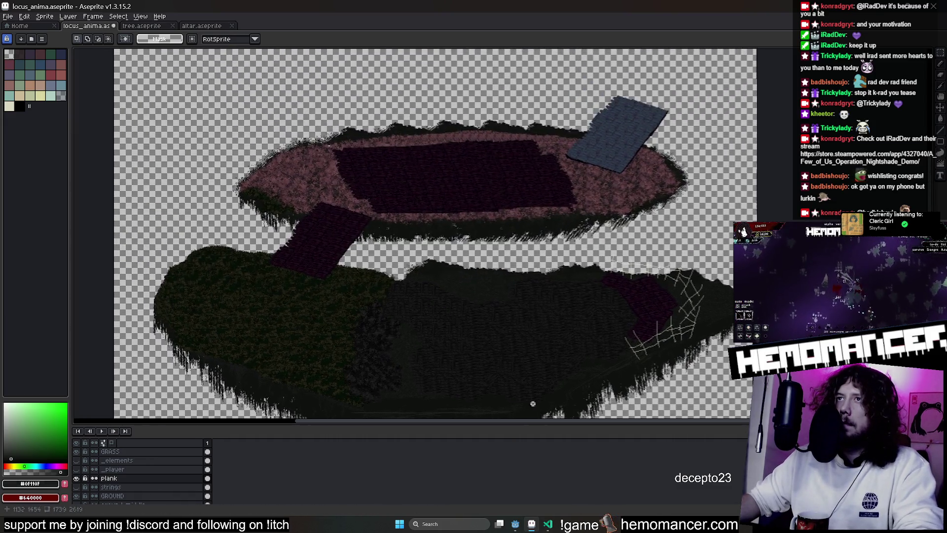
scroll(489, 316, "down", 2)
Duplicate the pink island upward on the GRASS layer and begin narrowing the copy
left_click_drag(488, 316, 407, 198)
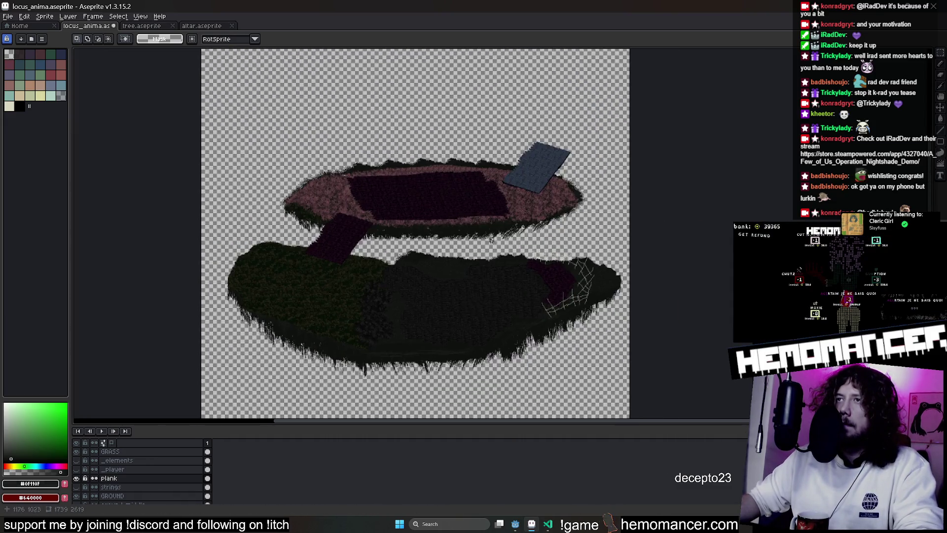
scroll(411, 209, "up", 1)
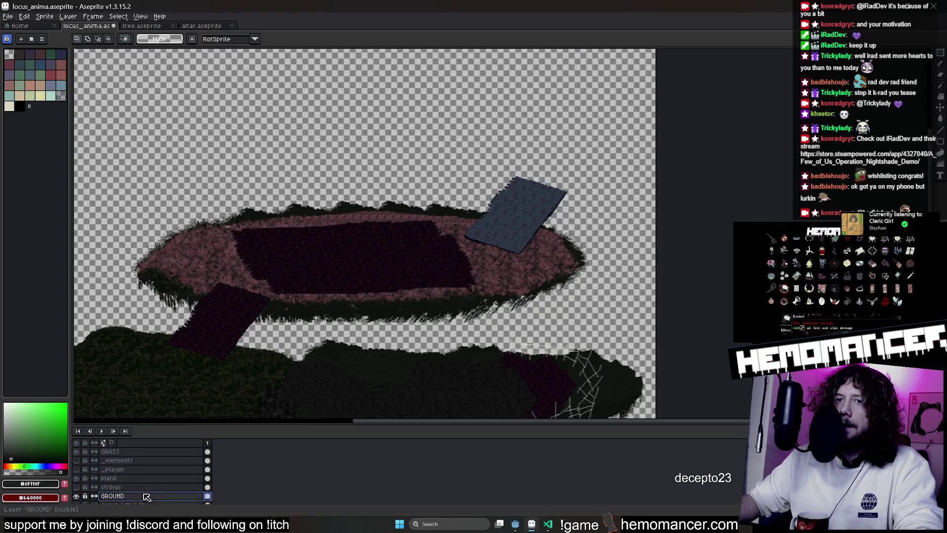
left_click(148, 451)
left_click_drag(635, 341, 123, 149)
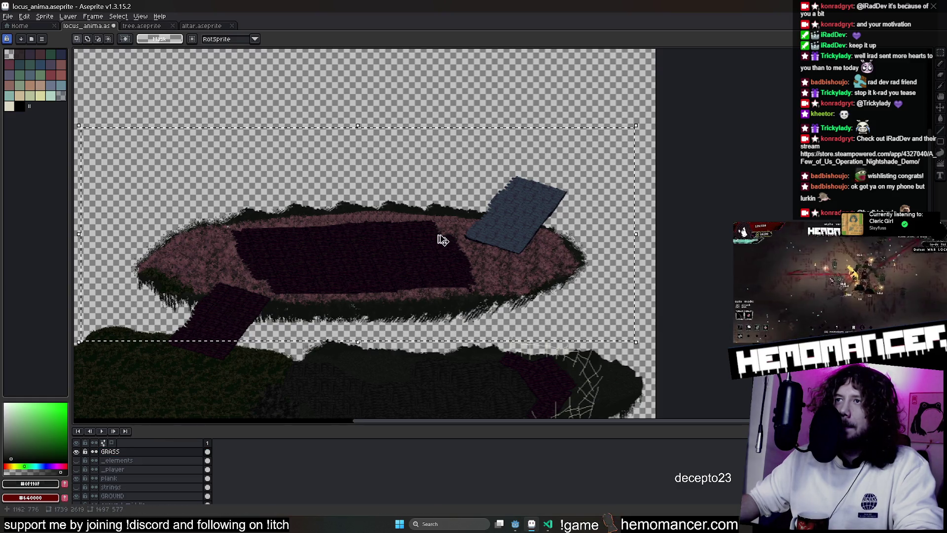
left_click_drag(504, 275, 495, 182)
key("ctrl+z")
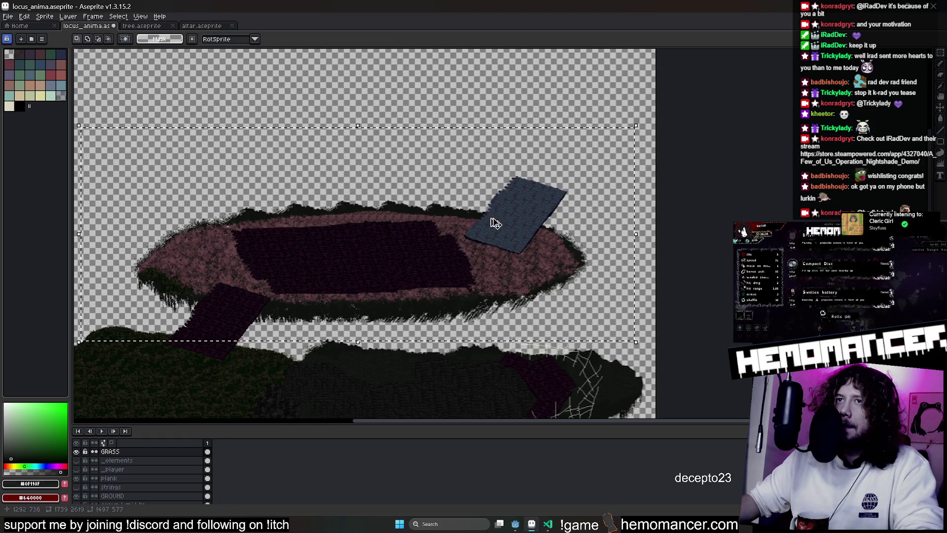
left_click_drag(501, 277, 496, 127)
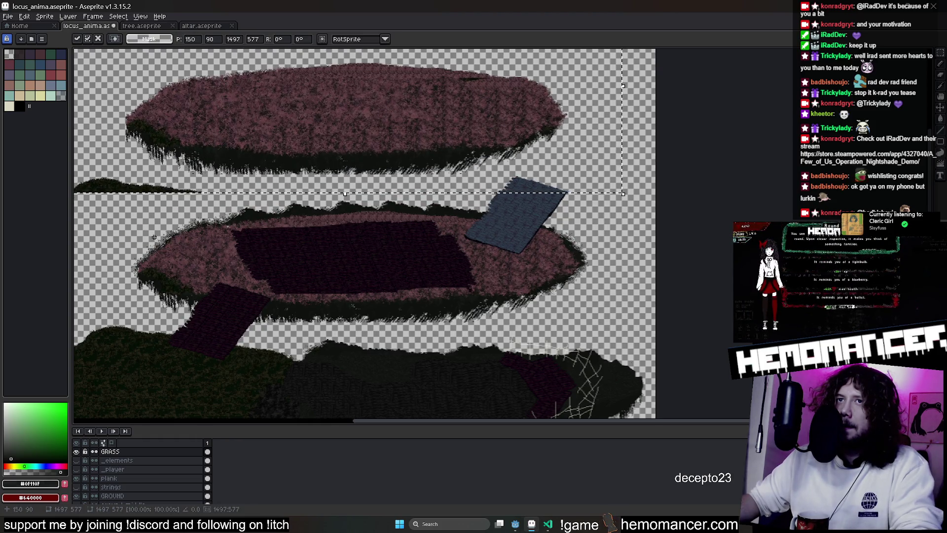
key("e")
scroll(296, 229, "down", 1)
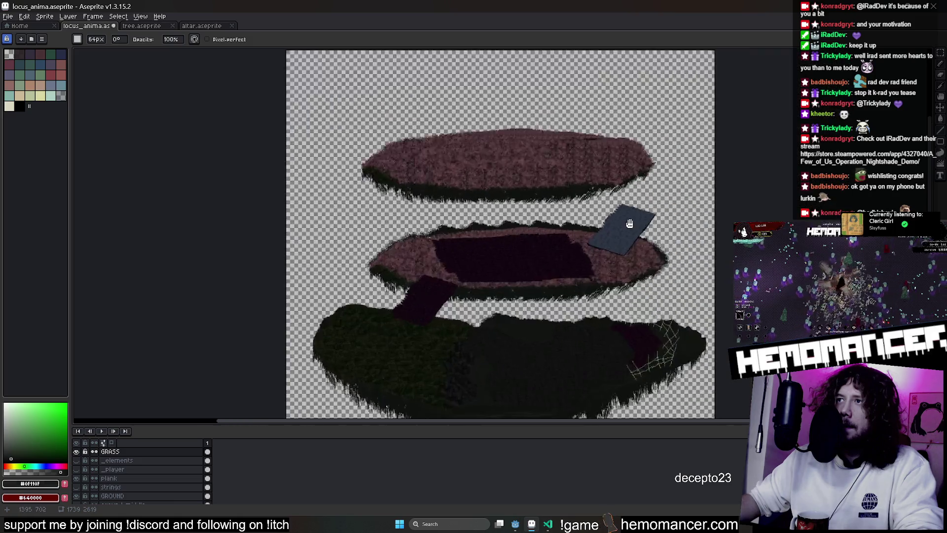
scroll(296, 230, "down", 1)
scroll(296, 230, "down", 1)
key("m")
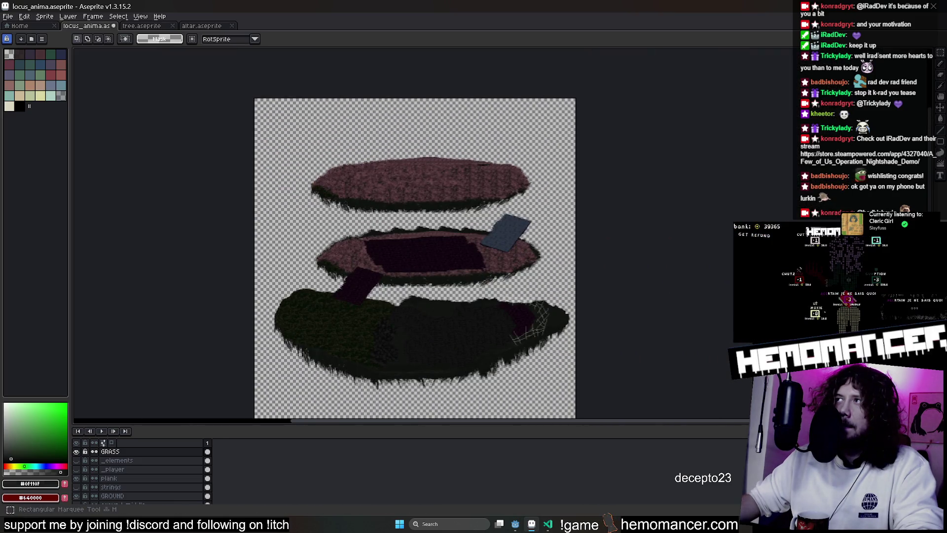
scroll(415, 152, "up", 1)
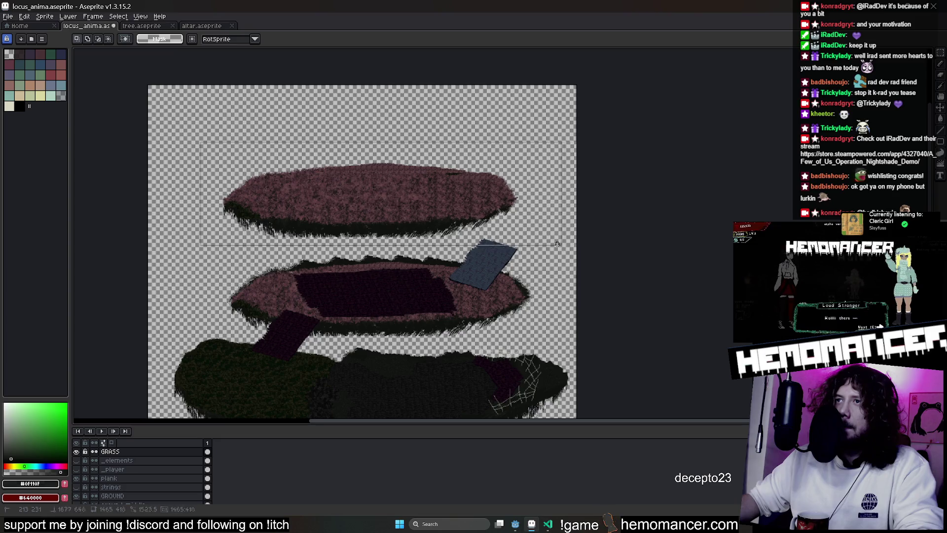
mouse_move(542, 142)
left_mouse_down()
mouse_move(396, 180)
mouse_move(307, 92)
left_mouse_up()
Shape the copy into a tall rounded canopy blob resting above the blue plank
mouse_move(242, 171)
left_mouse_down()
mouse_move(509, 211)
mouse_move(459, 127)
left_mouse_up()
scroll(510, 211, "up", 3)
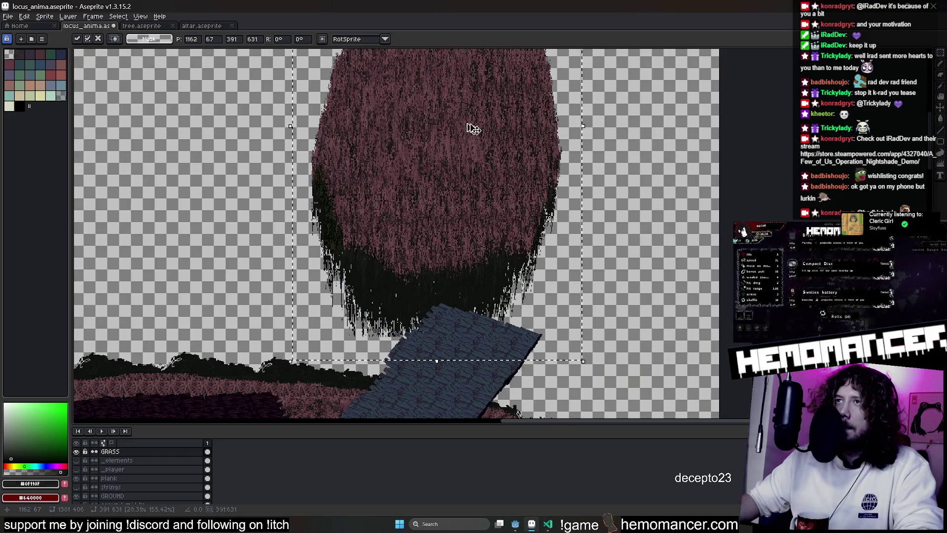
scroll(463, 127, "down", 2)
scroll(479, 120, "up", 2)
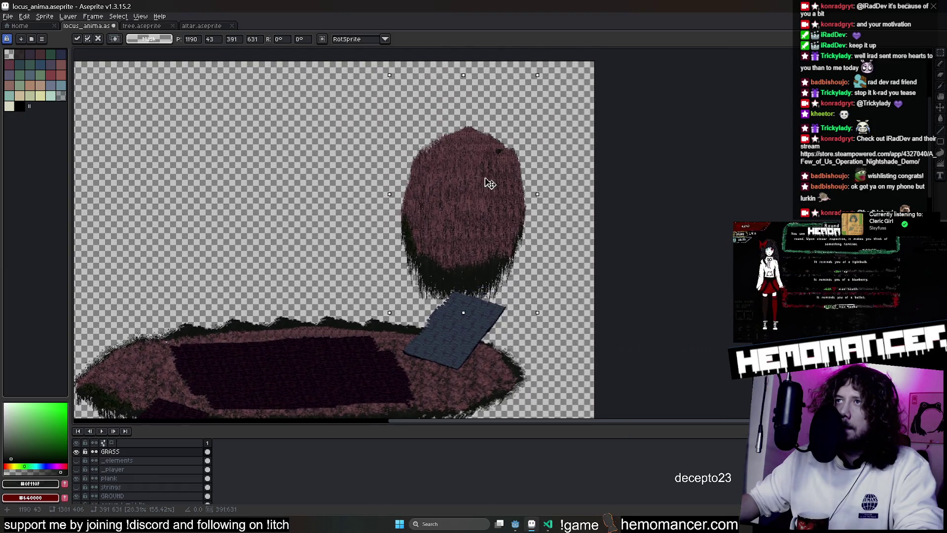
left_click_drag(486, 185, 497, 167)
scroll(573, 53, "down", 1)
scroll(573, 53, "up", 1)
left_click_drag(556, 99, 609, 52)
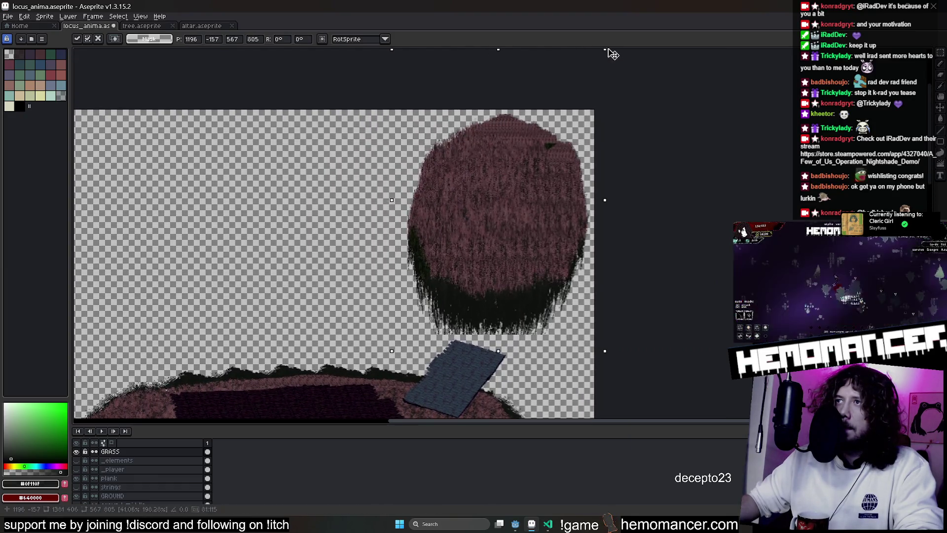
left_click_drag(522, 186, 519, 181)
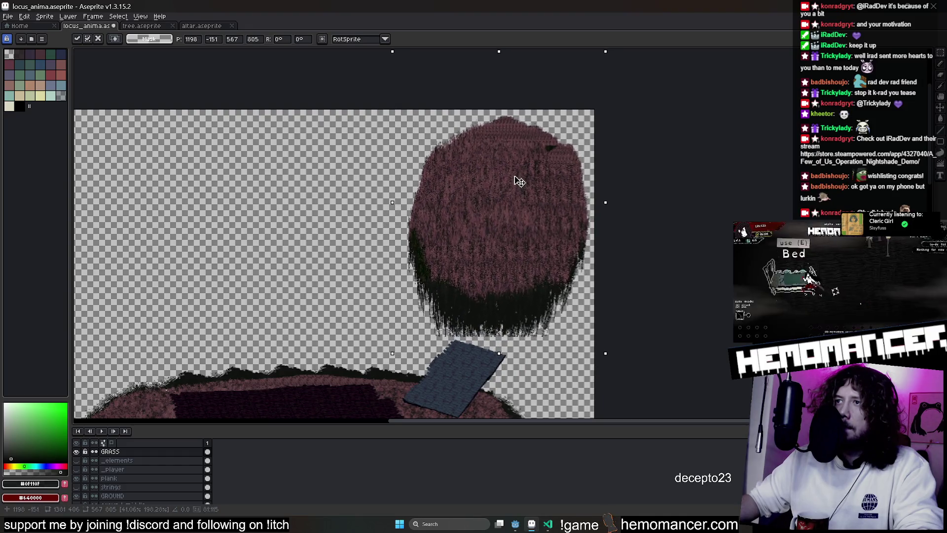
left_click_drag(591, 280, 557, 270)
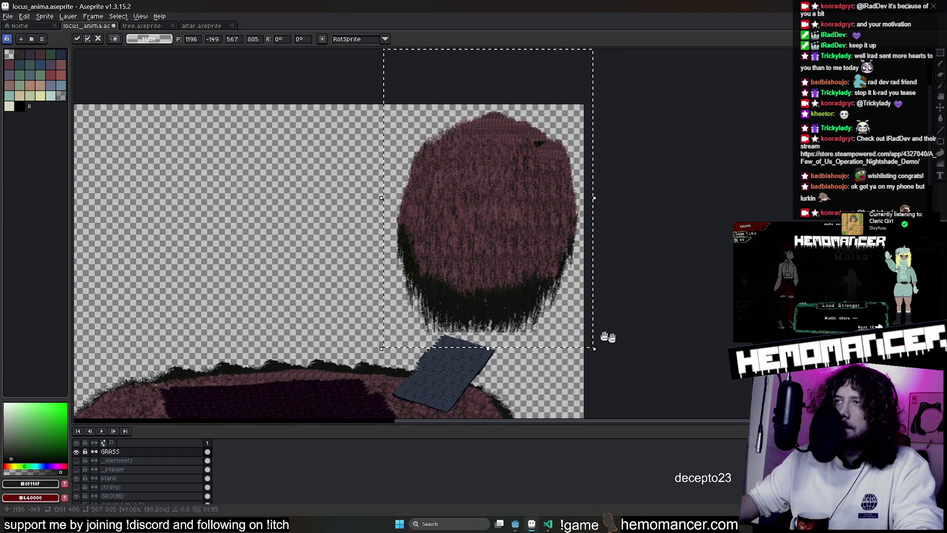
key("Return")
scroll(512, 314, "up", 2)
scroll(456, 264, "up", 2)
Glance at the tree and altar sprites, then bring up the Godot editor
key("b")
scroll(474, 296, "down", 2)
scroll(457, 317, "down", 1)
scroll(433, 232, "down", 2)
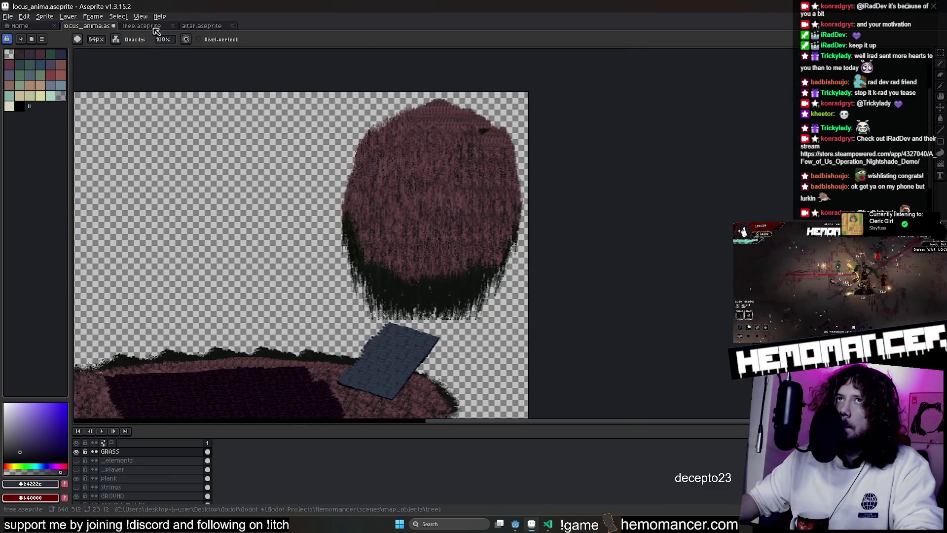
left_click(140, 26)
left_click(203, 28)
left_click(510, 522)
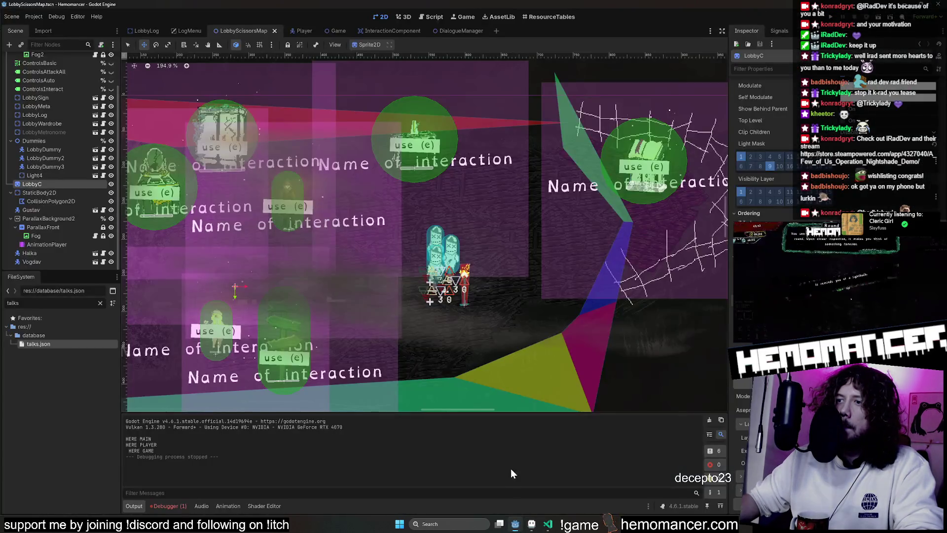
Run the Hemomancer project in a debug window
key("F5")
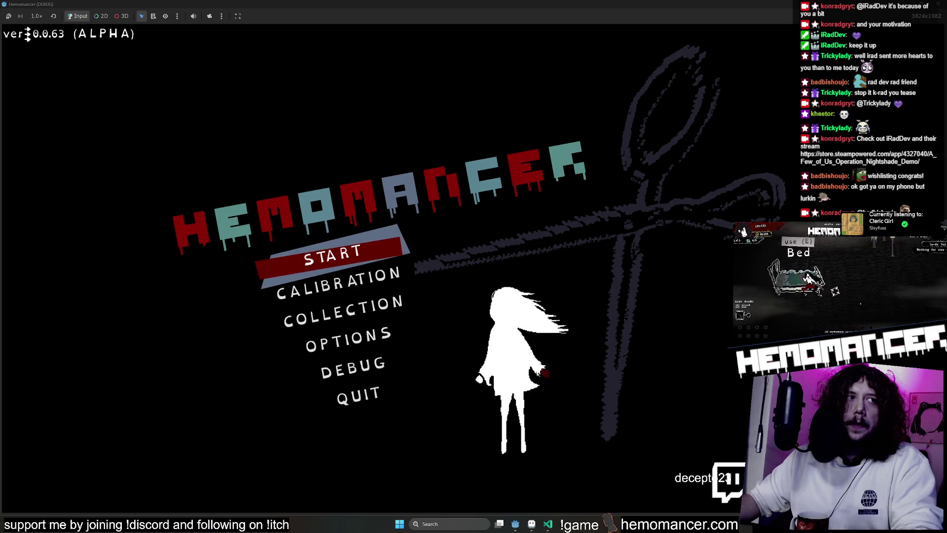
Start a run and travel from the signpost to Sangre Azul
left_click(361, 252)
key("Down")
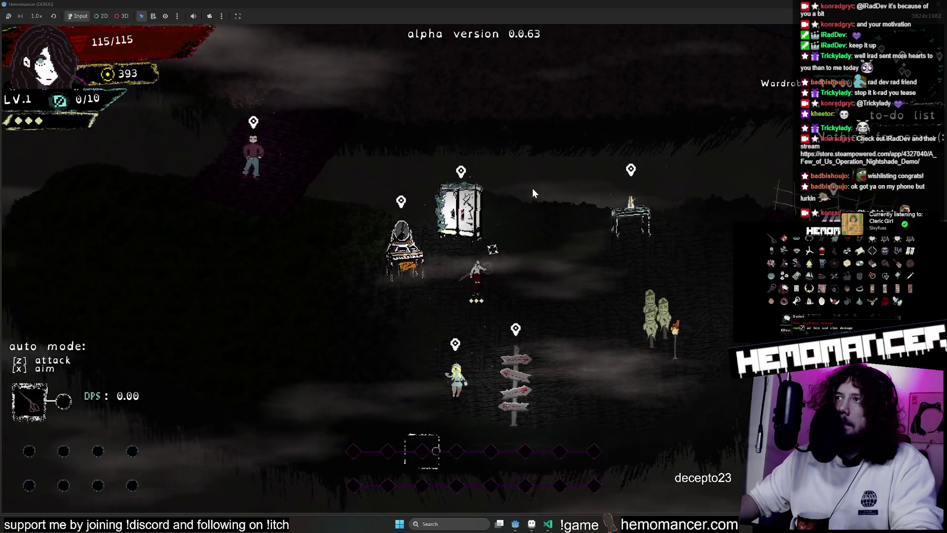
key("e")
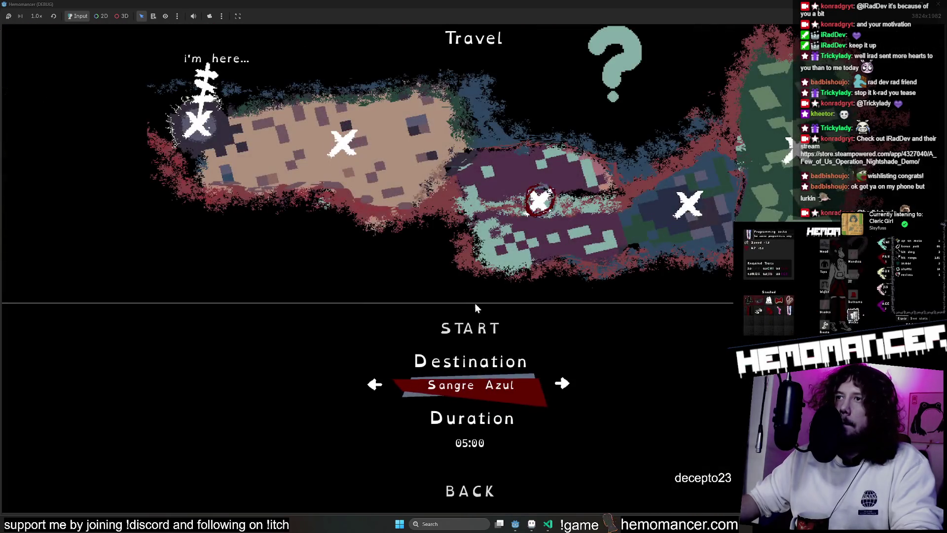
key("Left")
key("Right")
left_click(496, 328)
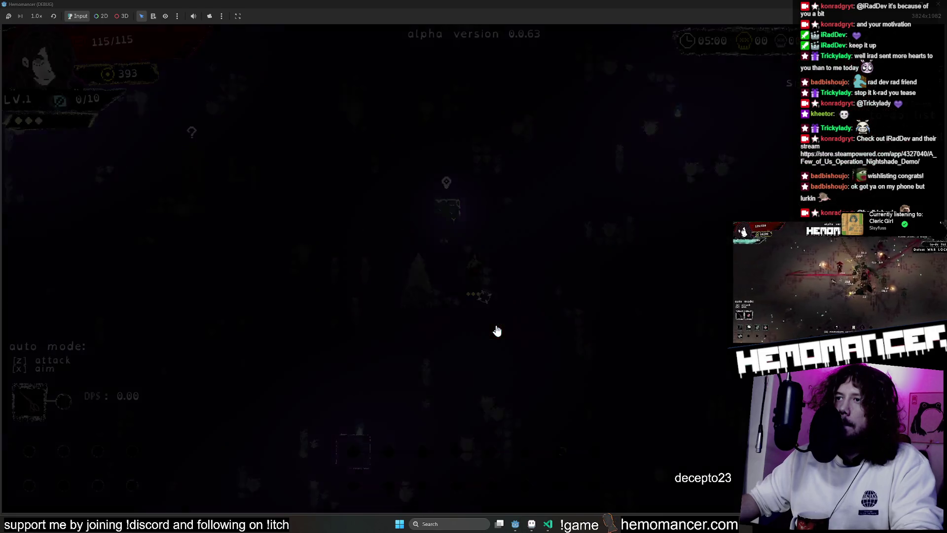
Return to the menu and move the choice down to COLLECTION
key("Up")
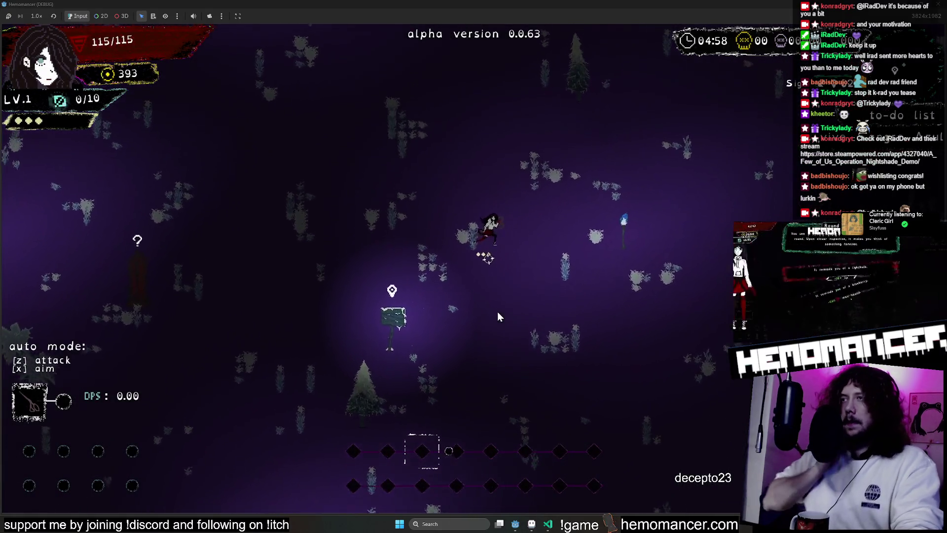
key("Escape")
key("Down")
key("Down")
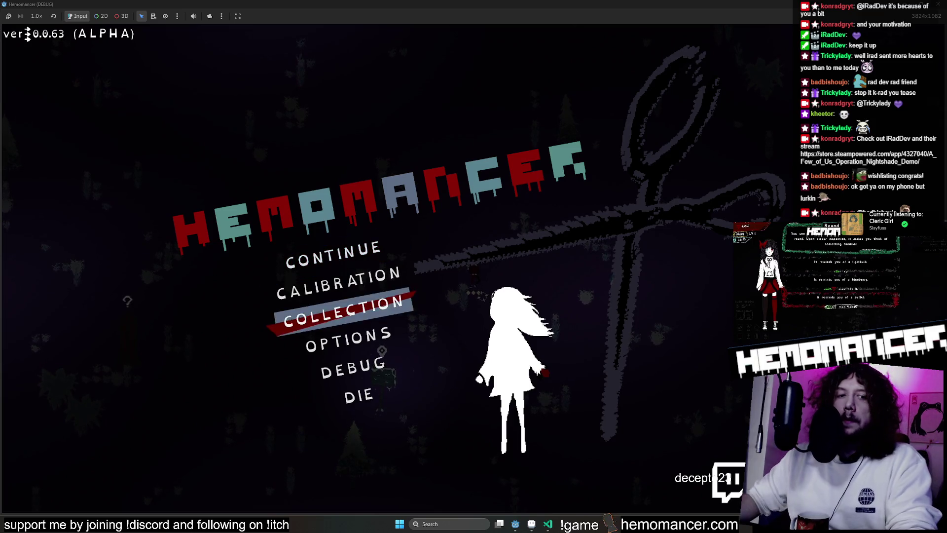
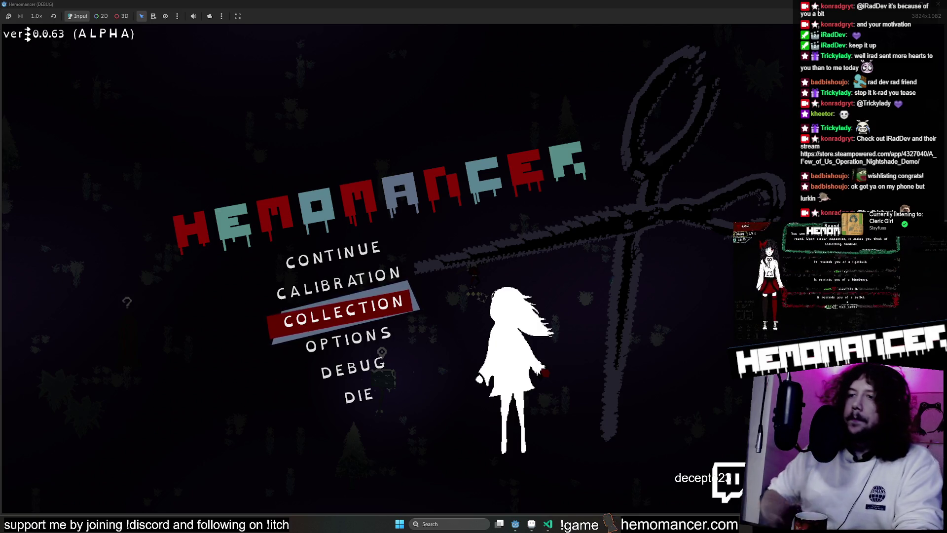
Launch the Snipping Tool and continue into a Hemomancer run, walking over the purple ground
left_click(455, 529)
type("snipping Tool")
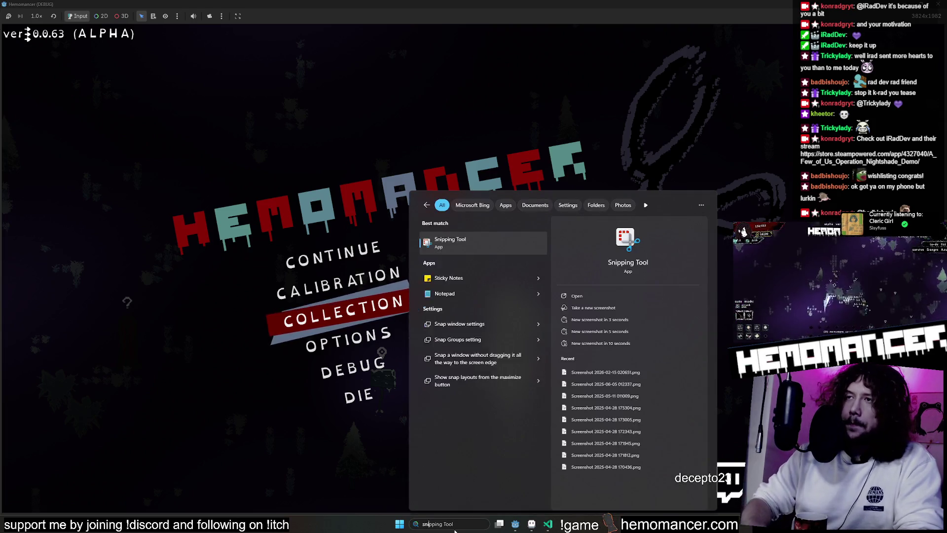
key("Return")
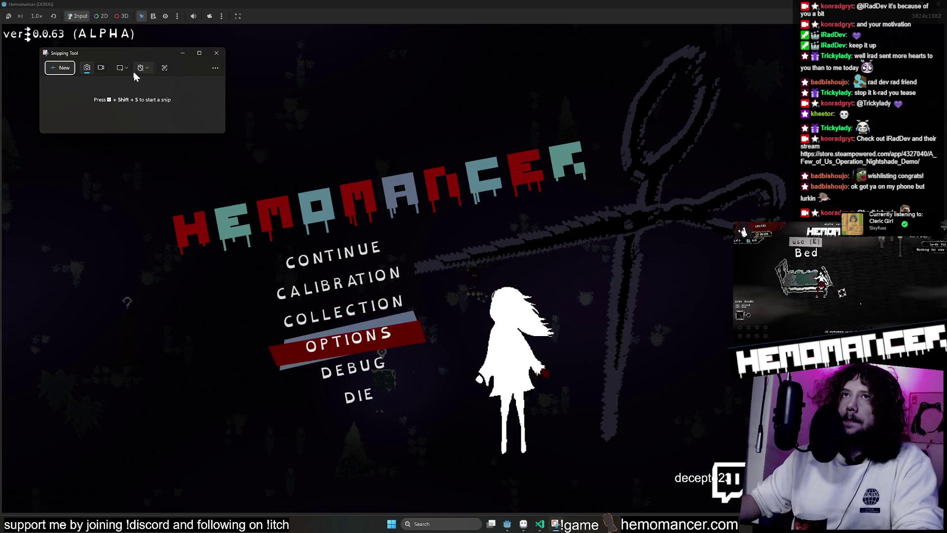
left_click(337, 251)
key("w")
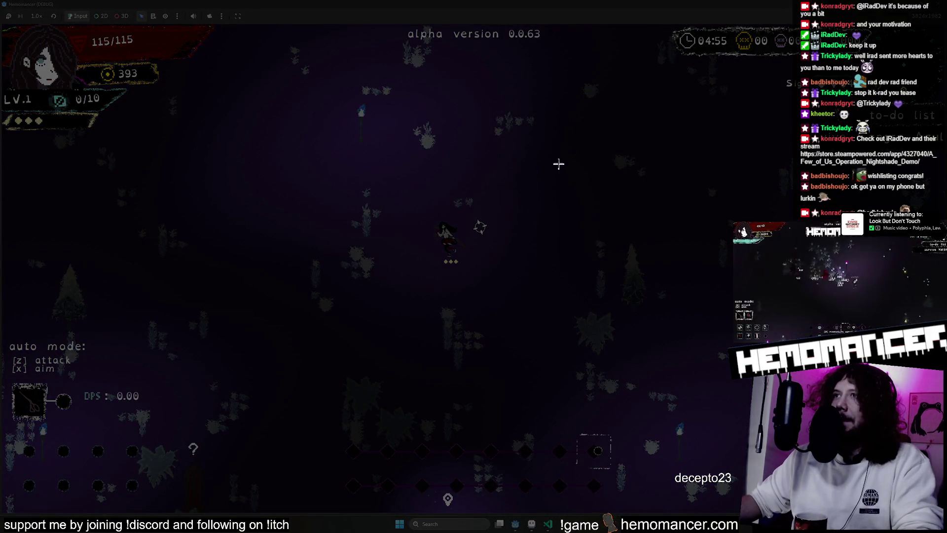
Snip a region of the purple game ground, copy it, and return to Aseprite
left_click_drag(198, 105, 337, 222)
right_click(308, 189)
left_click(328, 205)
left_click(465, 38)
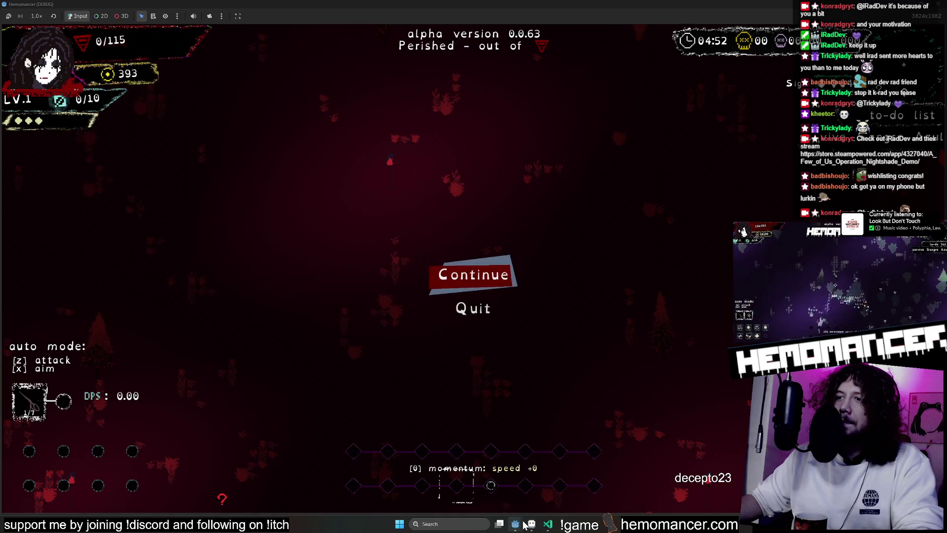
left_click(531, 524)
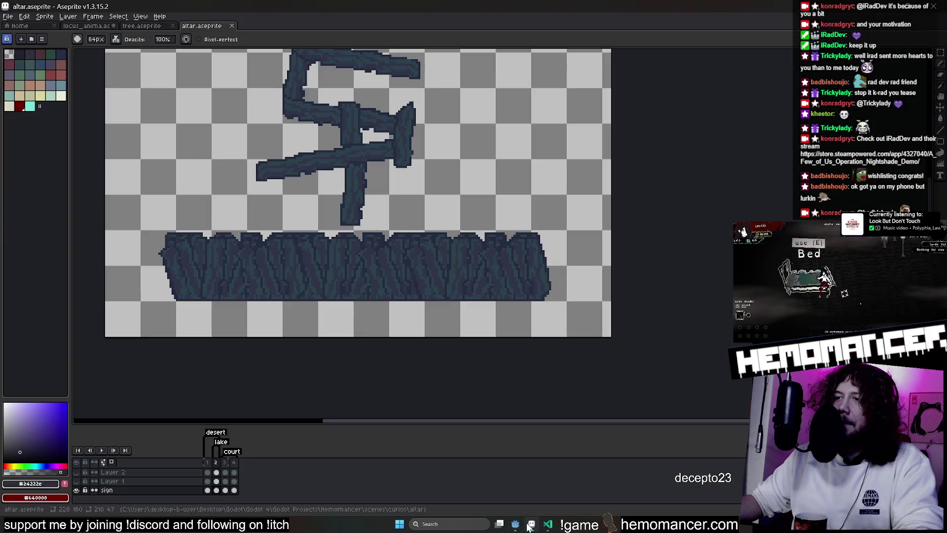
Paste the purple ground snip onto the canvas and try a quick brush stroke from it, then undo
key("ctrl+b")
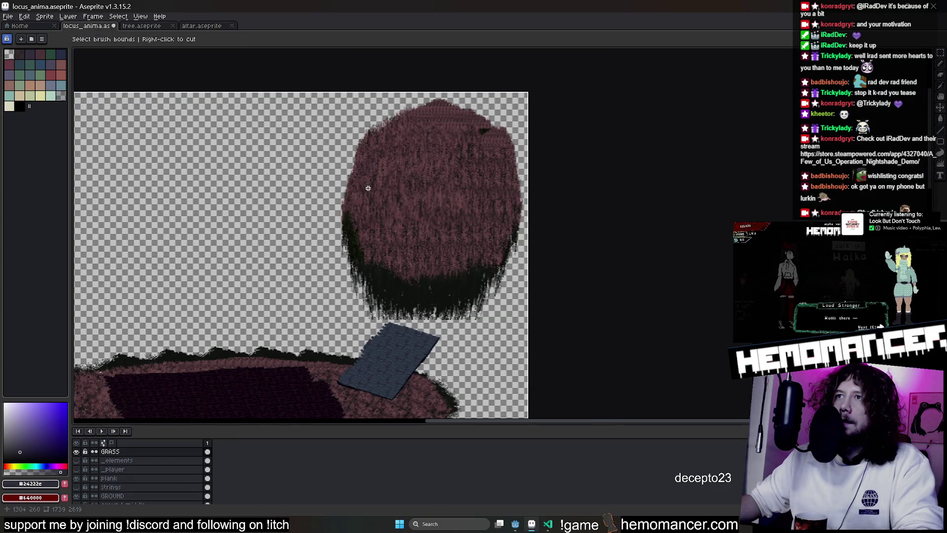
mouse_move(207, 184)
left_mouse_down()
mouse_move(361, 198)
mouse_move(366, 226)
mouse_move(391, 243)
left_mouse_up()
key("ctrl+v")
left_click(939, 66)
key("ctrl+b")
left_click(603, 213)
left_click_drag(603, 213, 553, 231)
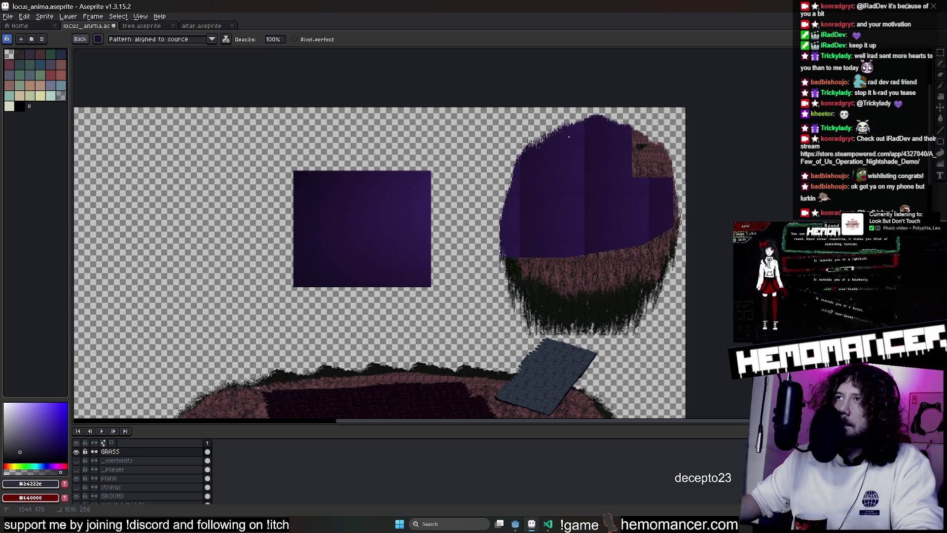
key("ctrl+z")
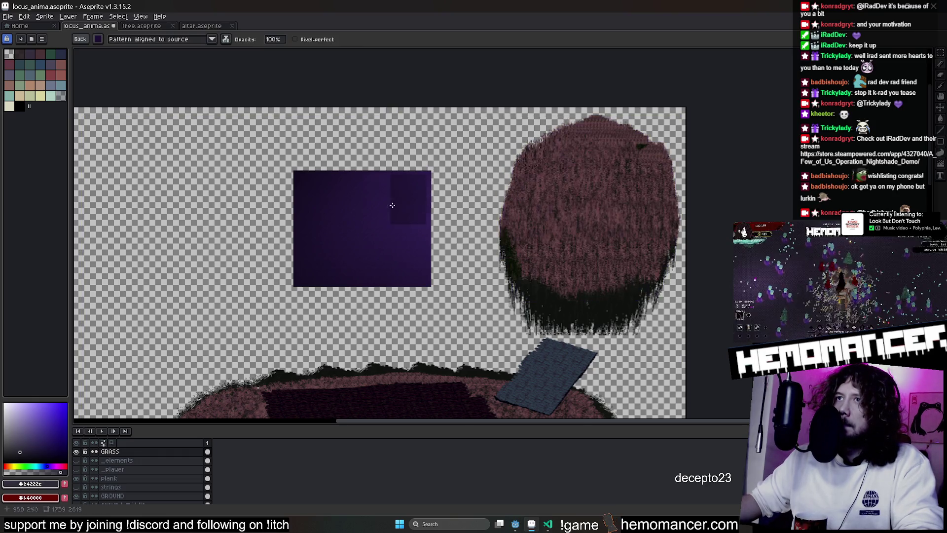
scroll(560, 204, "up", 4)
scroll(560, 204, "down", 2)
key("Escape")
Marquee a patch of the purple block and make it a custom brush (Ctrl+B)
key("m")
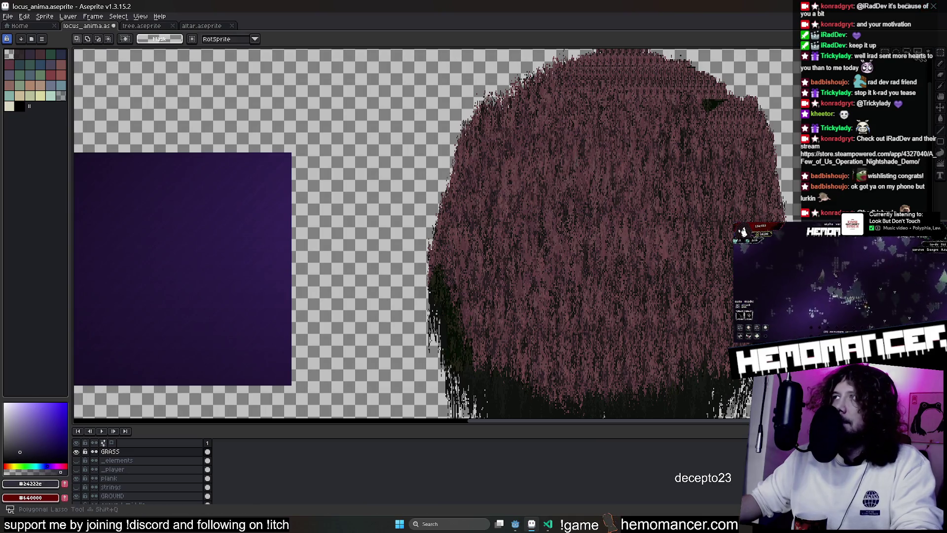
scroll(332, 229, "up", 1)
scroll(331, 229, "up", 1)
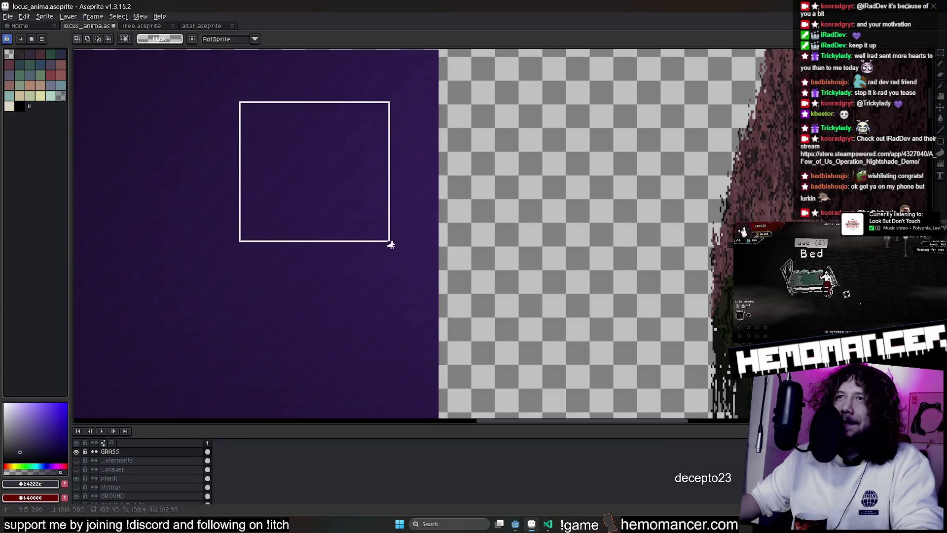
left_click_drag(384, 237, 400, 251)
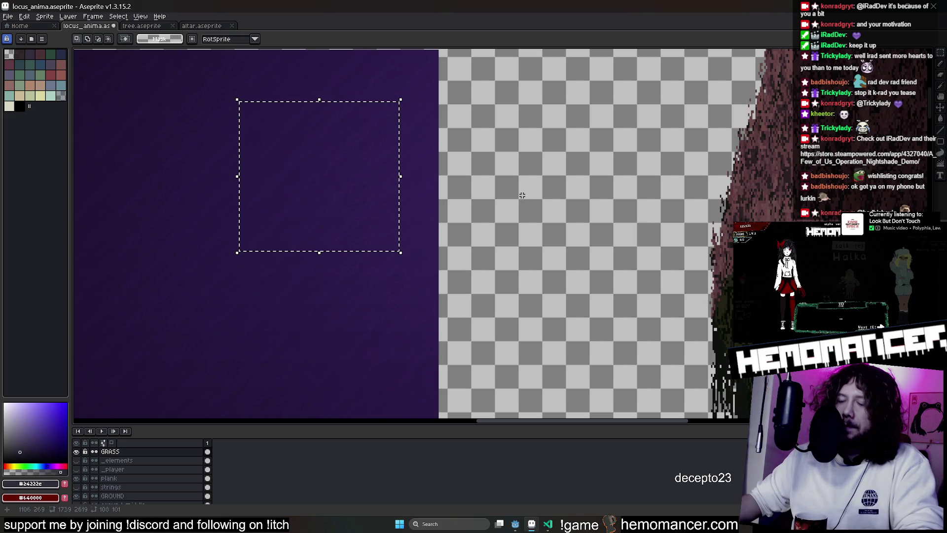
key("ctrl+b")
mouse_move(521, 195)
left_mouse_down()
mouse_move(234, 298)
mouse_move(268, 220)
mouse_move(352, 123)
mouse_move(381, 149)
mouse_move(467, 162)
left_mouse_up()
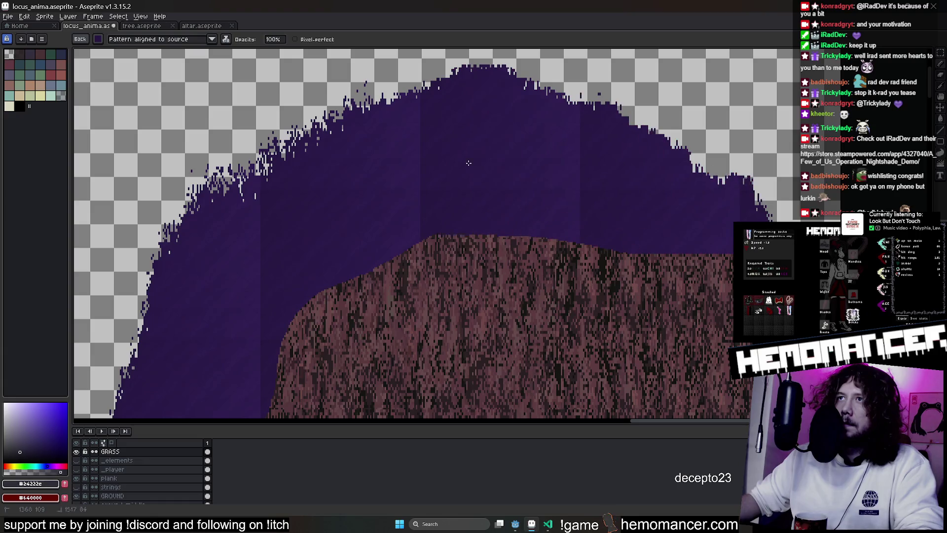
scroll(467, 162, "down", 2)
scroll(703, 267, "down", 2)
scroll(675, 202, "down", 2)
scroll(624, 165, "down", 1)
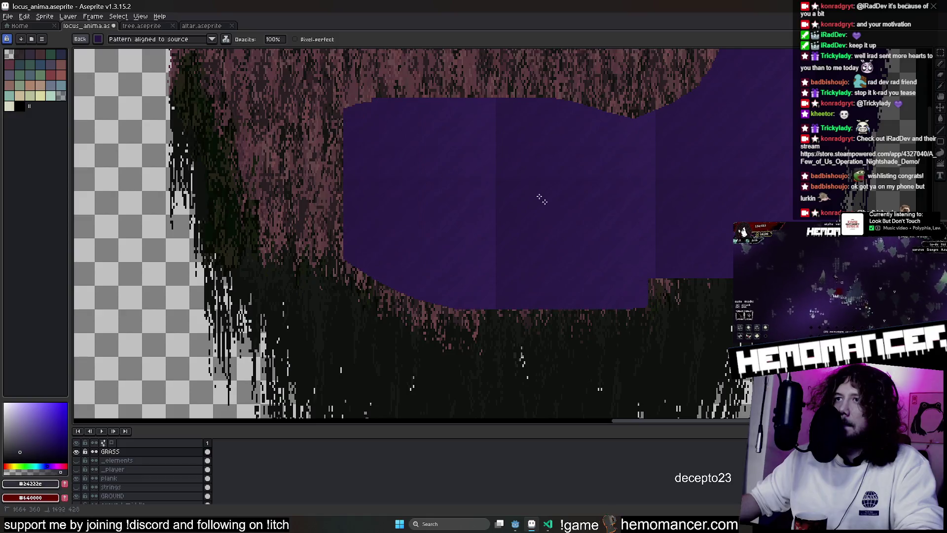
scroll(697, 254, "up", 2)
Paint the purple texture brush across most of the pink grass circle
key("v")
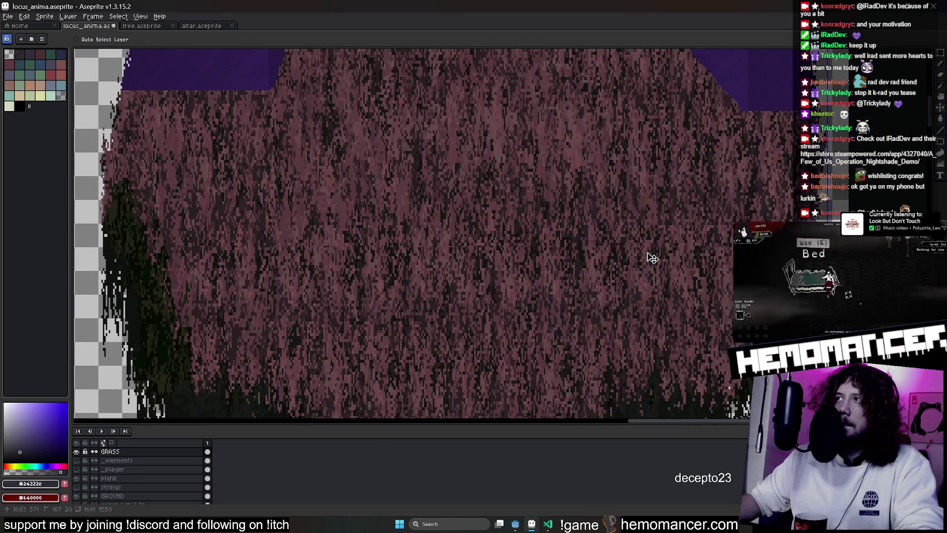
key("b")
scroll(651, 257, "down", 1)
scroll(636, 245, "down", 2)
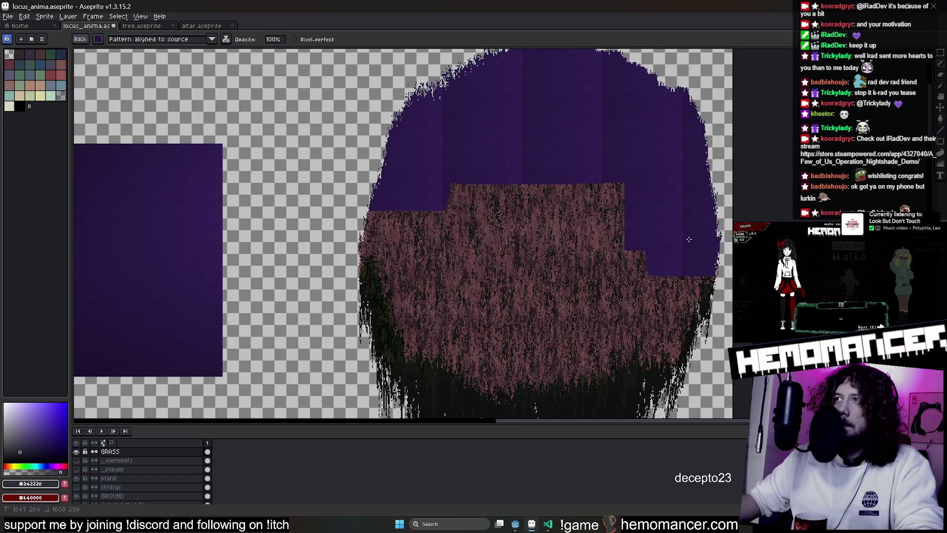
left_click_drag(688, 239, 505, 187)
mouse_move(413, 210)
left_mouse_down()
mouse_move(490, 281)
mouse_move(619, 333)
mouse_move(742, 232)
left_mouse_up()
Jumble the purple and grass pixels along the circle for a mottled look
left_click(941, 165)
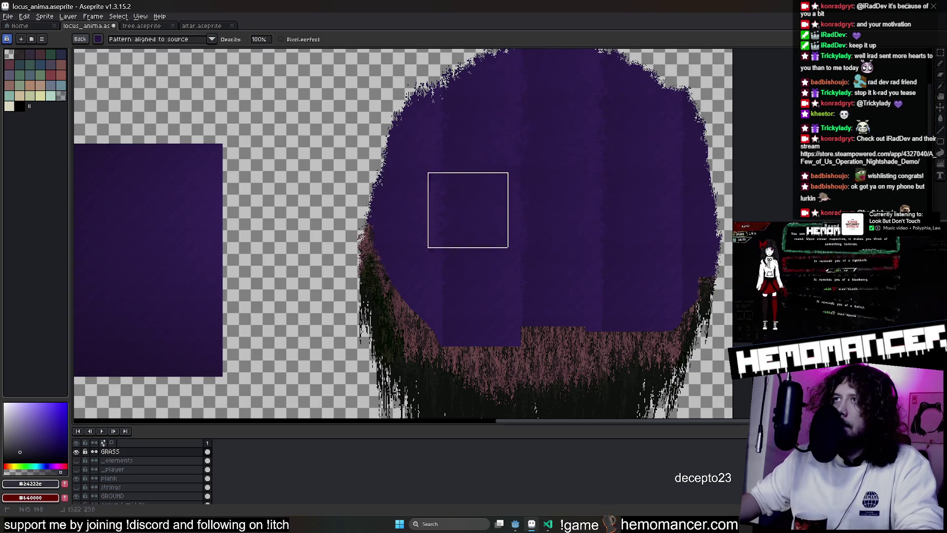
mouse_move(596, 97)
left_mouse_down()
mouse_move(436, 264)
mouse_move(570, 288)
left_mouse_up()
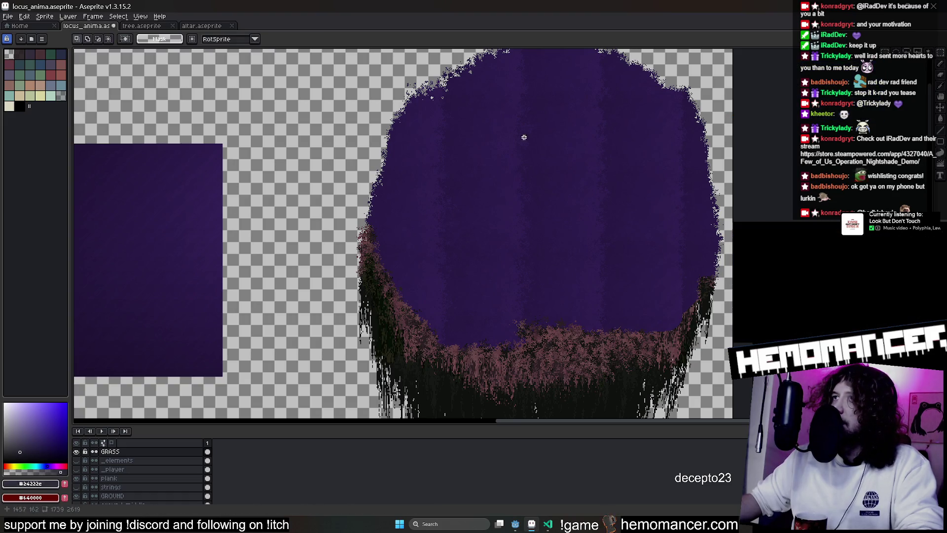
key("ctrl+d")
key("b")
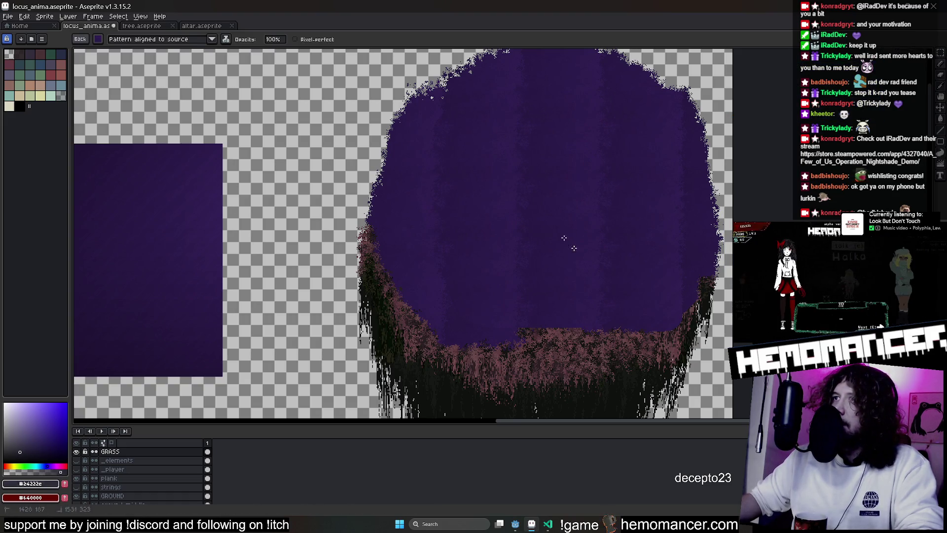
left_click(176, 64)
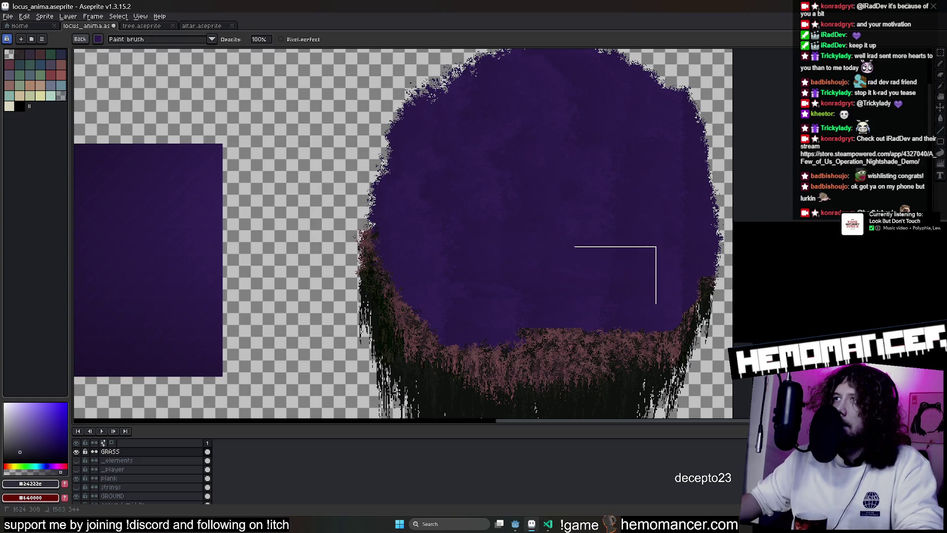
Blend the grass fringe into the purple circle and erase a strip off the purple rectangle
mouse_move(485, 239)
left_mouse_down()
mouse_move(637, 269)
mouse_move(530, 319)
mouse_move(498, 321)
mouse_move(580, 272)
left_mouse_up()
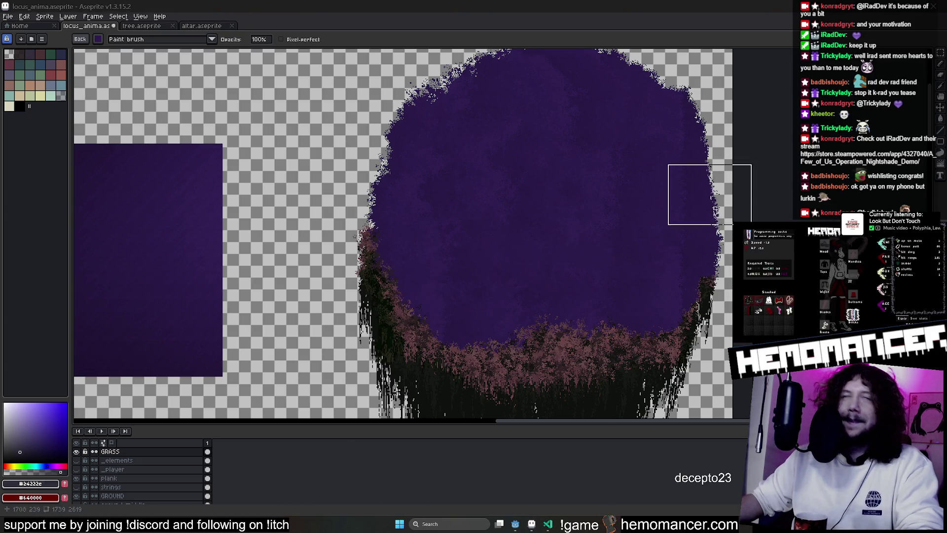
left_click(942, 56)
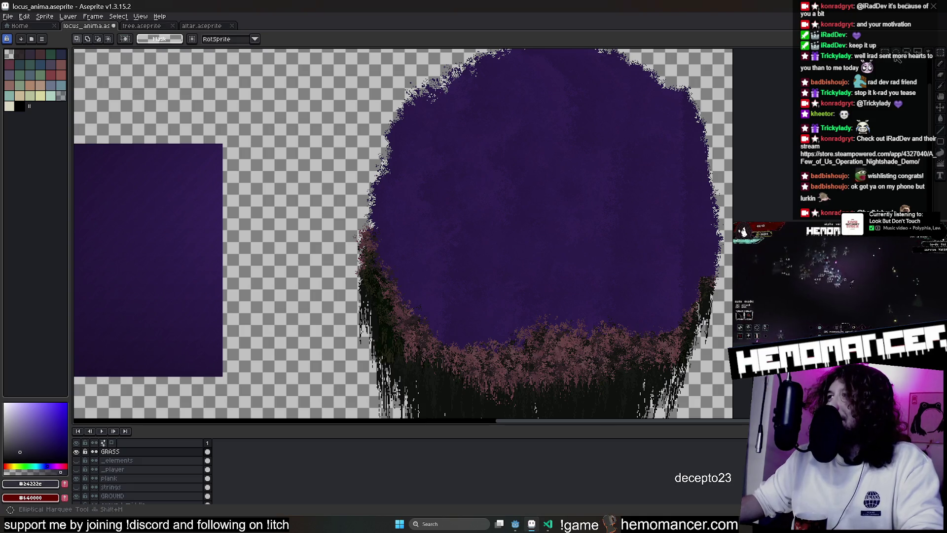
scroll(548, 235, "up", 3)
scroll(219, 114, "down", 3)
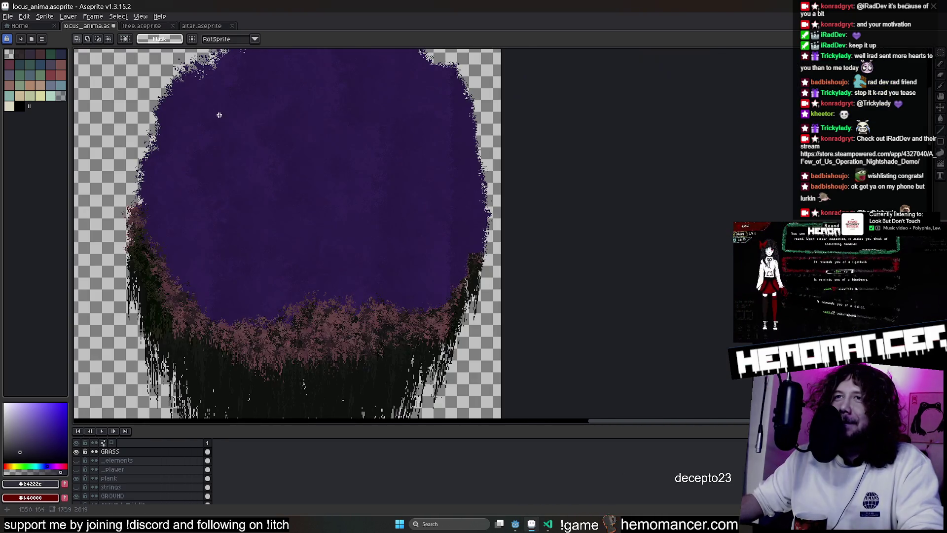
scroll(373, 189, "left", 10)
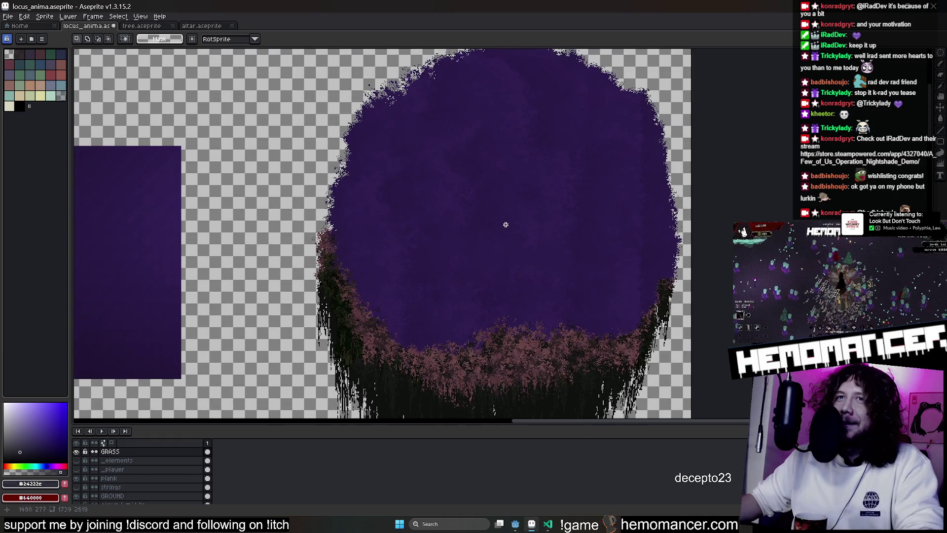
key("e")
left_click_drag(411, 186, 413, 309)
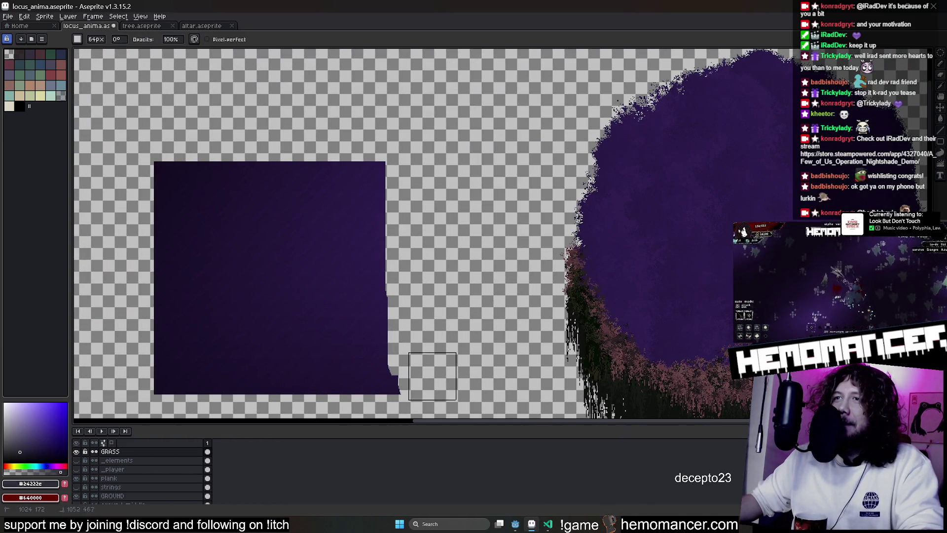
Erase most of the purple rectangle and set brush pattern alignment to destination
mouse_move(408, 374)
left_mouse_down()
mouse_move(380, 200)
mouse_move(215, 163)
left_mouse_up()
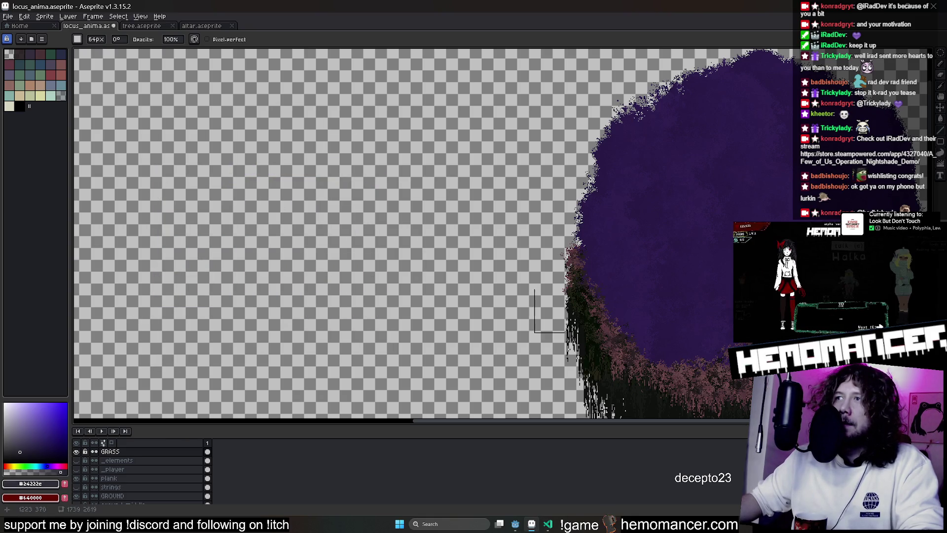
scroll(487, 323, "right", 5)
key("shift+q")
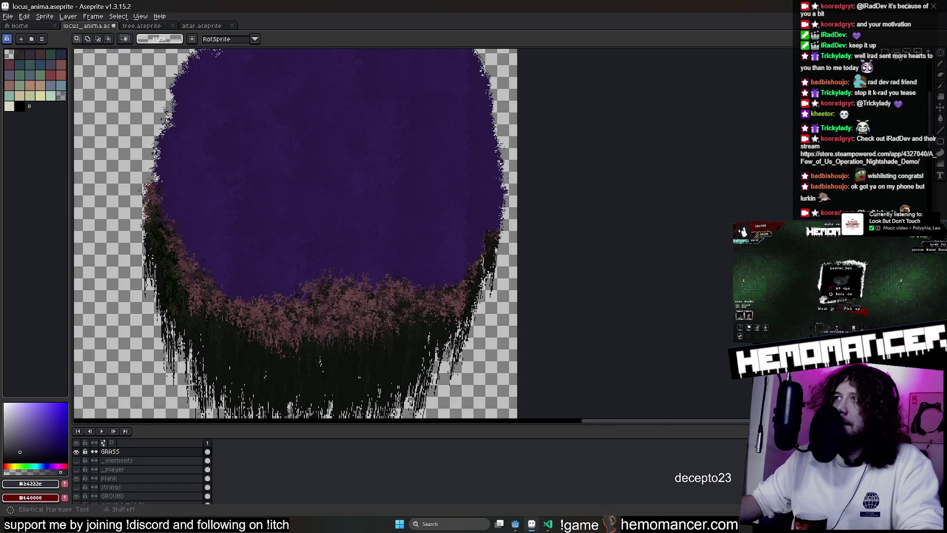
scroll(328, 211, "up", 2)
left_click_drag(266, 152, 367, 216)
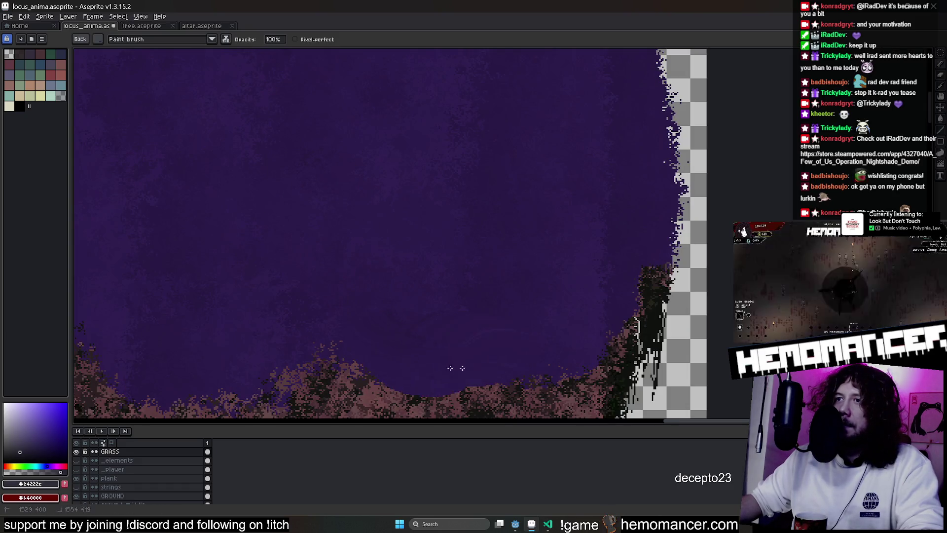
left_click(148, 39)
left_click(149, 57)
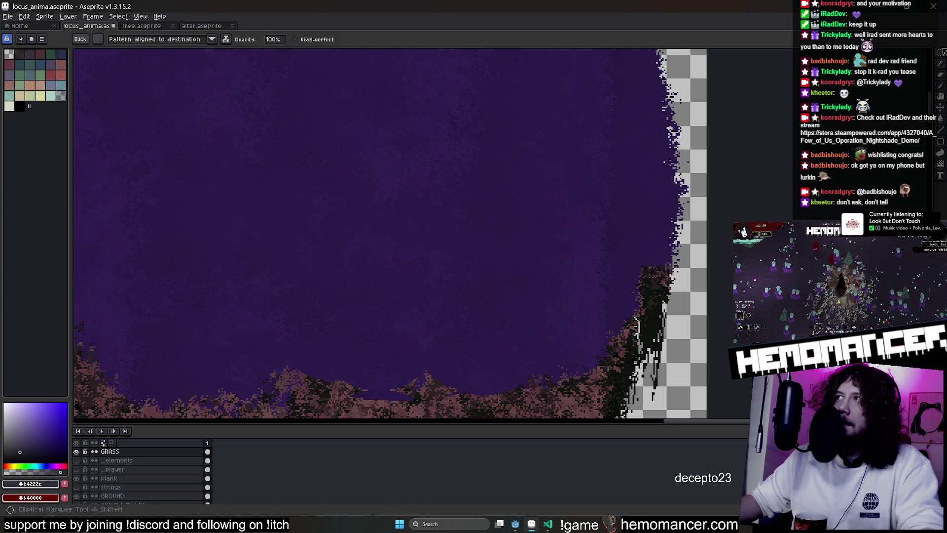
Undo the last edits to the foliage edge below the purple circle
left_click_drag(403, 135, 489, 200)
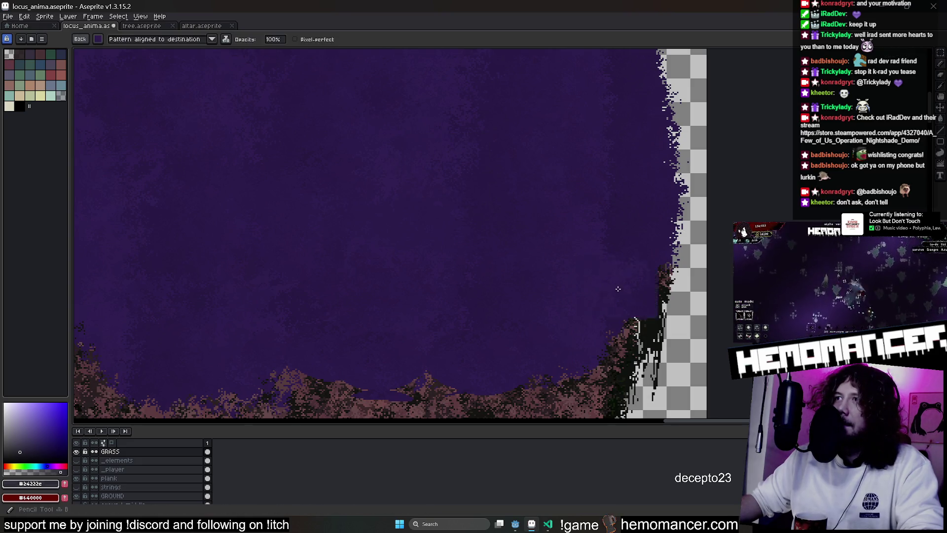
key("ctrl+z")
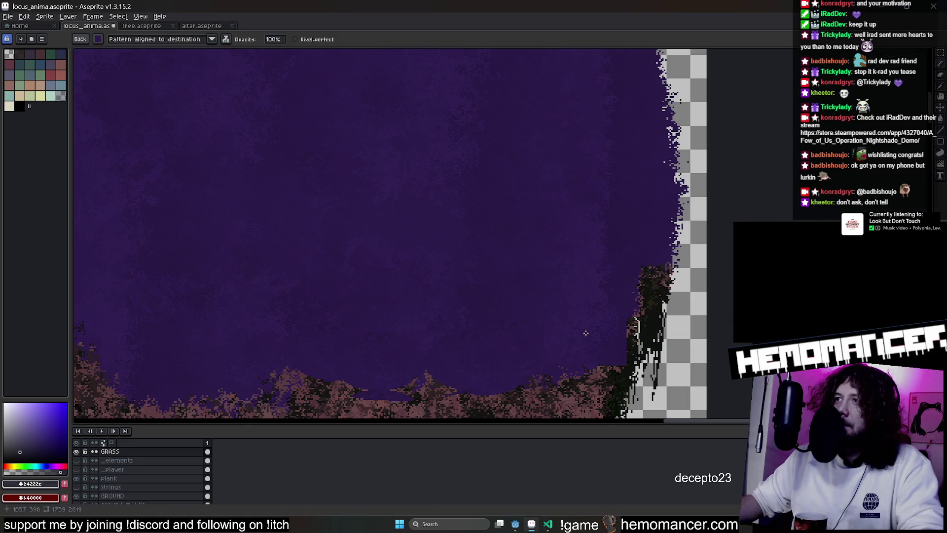
scroll(406, 381, "right", 10)
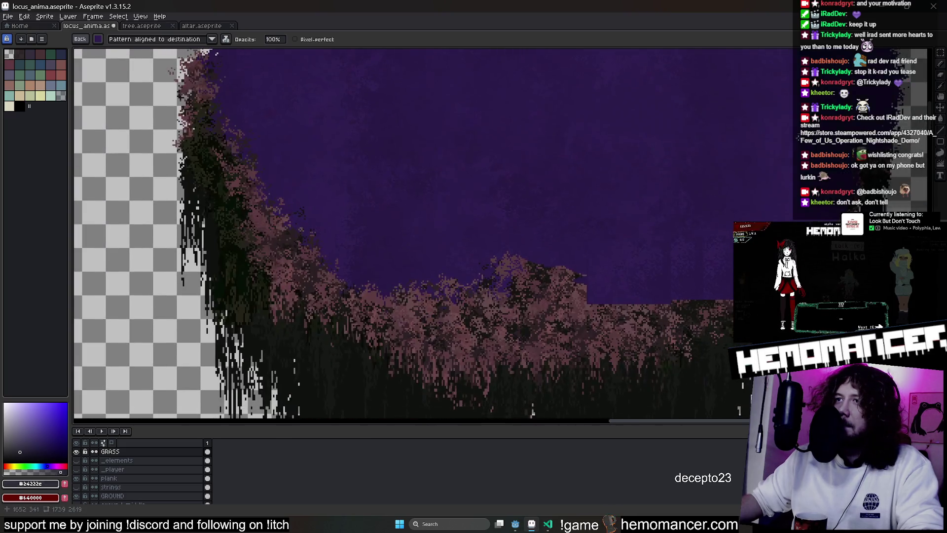
key("ctrl+z")
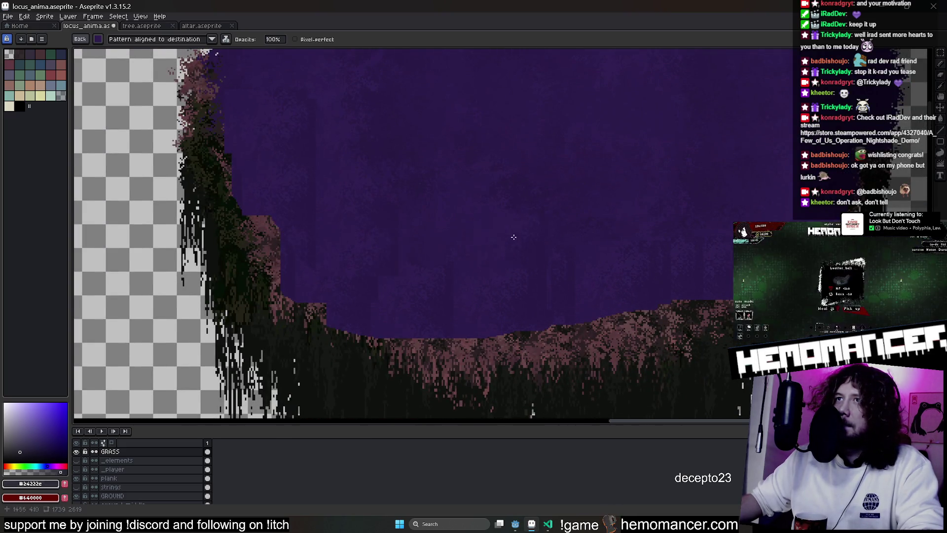
scroll(501, 239, "down", 2)
scroll(400, 246, "up", 1)
key("g")
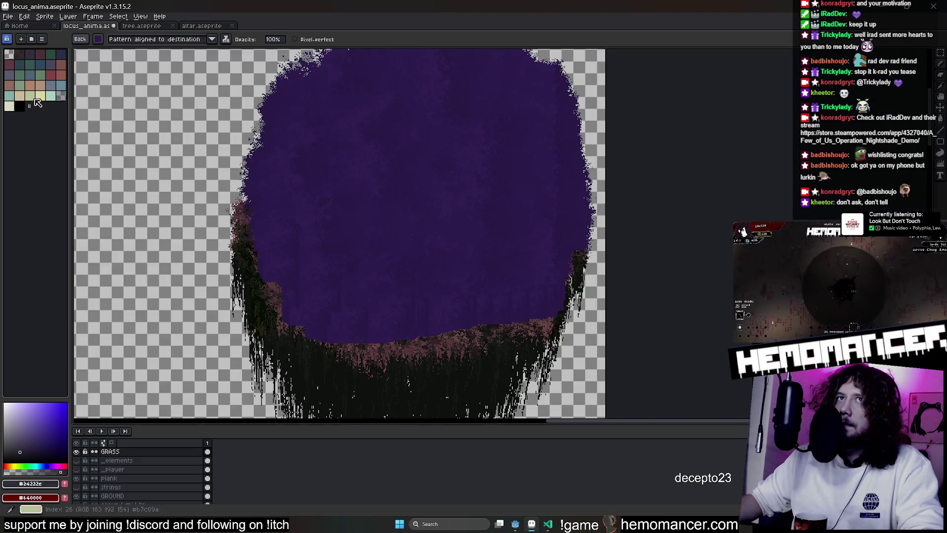
Pick the dark purple #291946 sky colour and pan around the grass edge and trees
left_click(9, 106)
left_click(422, 161)
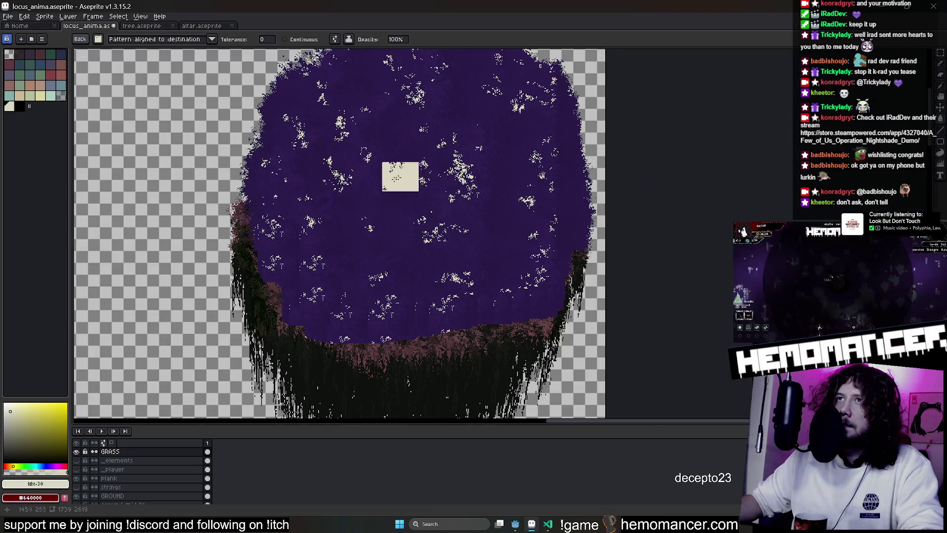
scroll(375, 172, "up", 2)
left_click(380, 214, "alt")
scroll(291, 203, "down", 2)
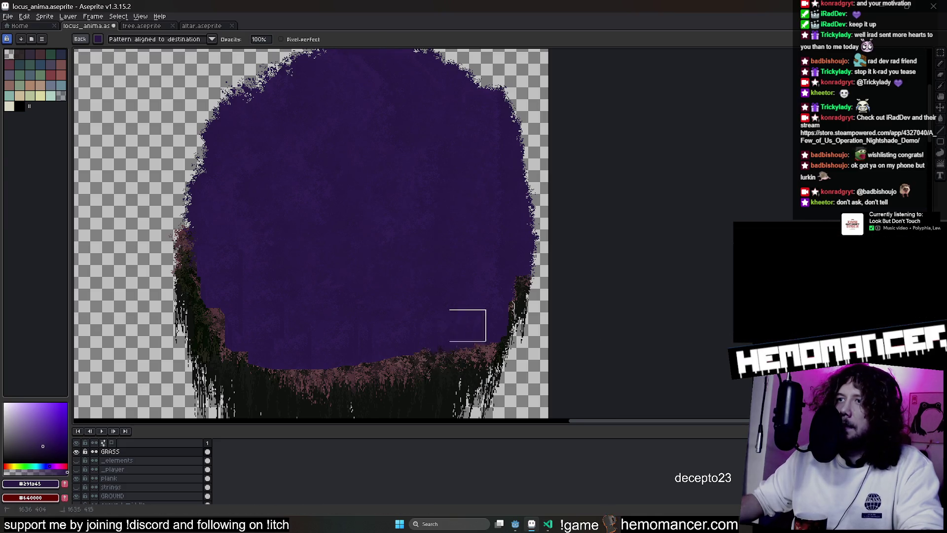
key("b")
scroll(477, 327, "up", 2)
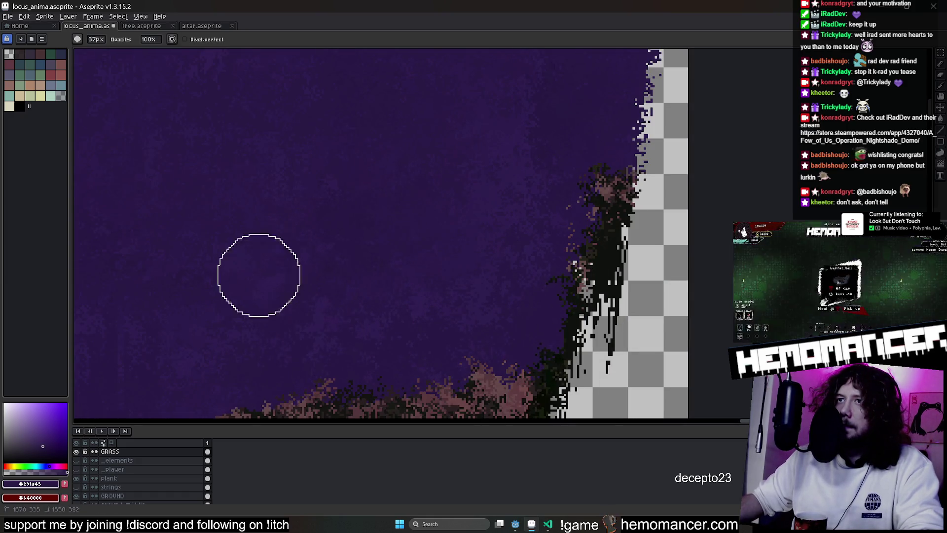
scroll(588, 165, "down", 1)
scroll(562, 244, "down", 1)
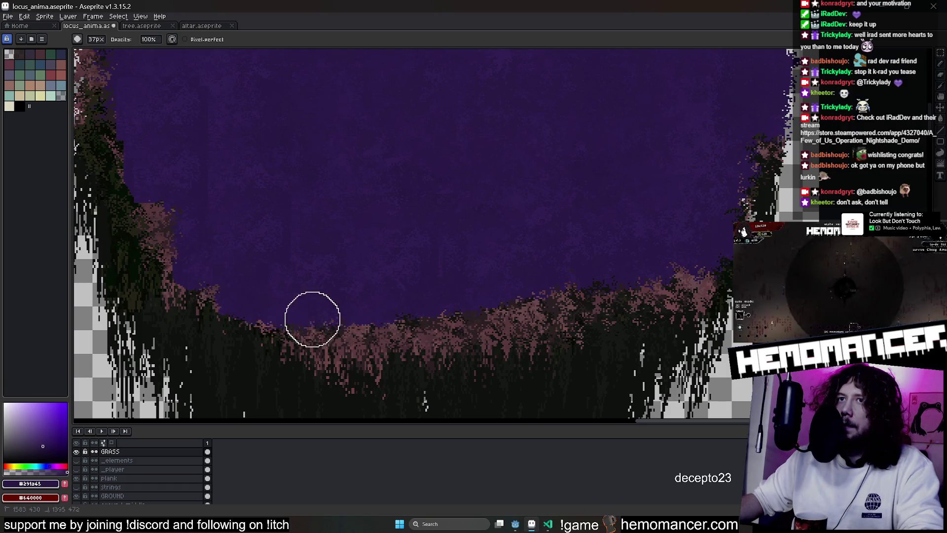
left_click_drag(138, 143, 256, 263)
left_click_drag(288, 328, 173, 121)
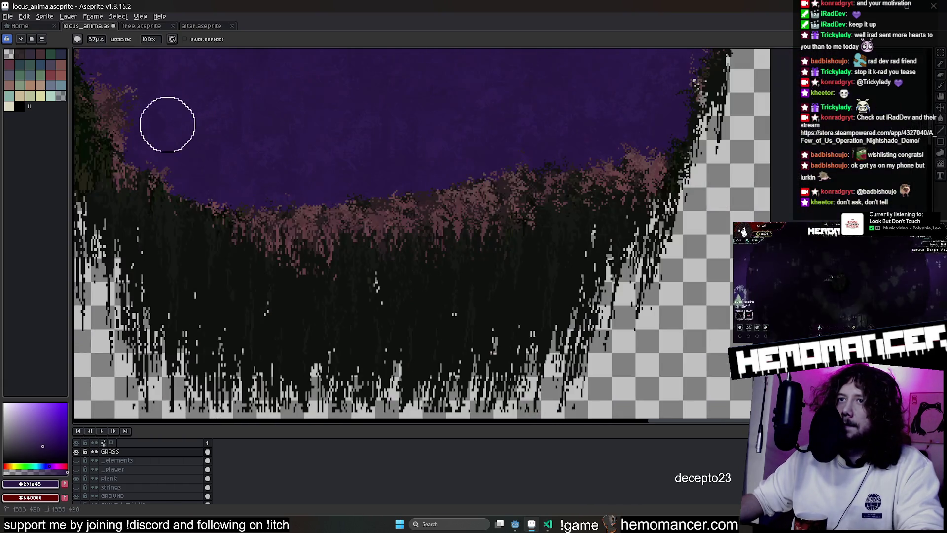
left_click_drag(670, 89, 671, 222)
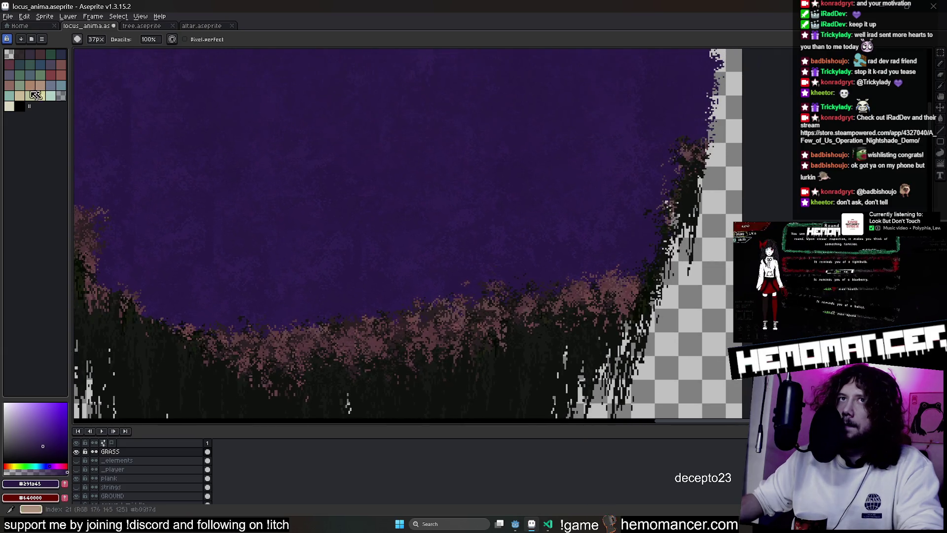
Paint dark purple over the white speckle clusters inside the circle
key("g")
scroll(450, 216, "up", 1)
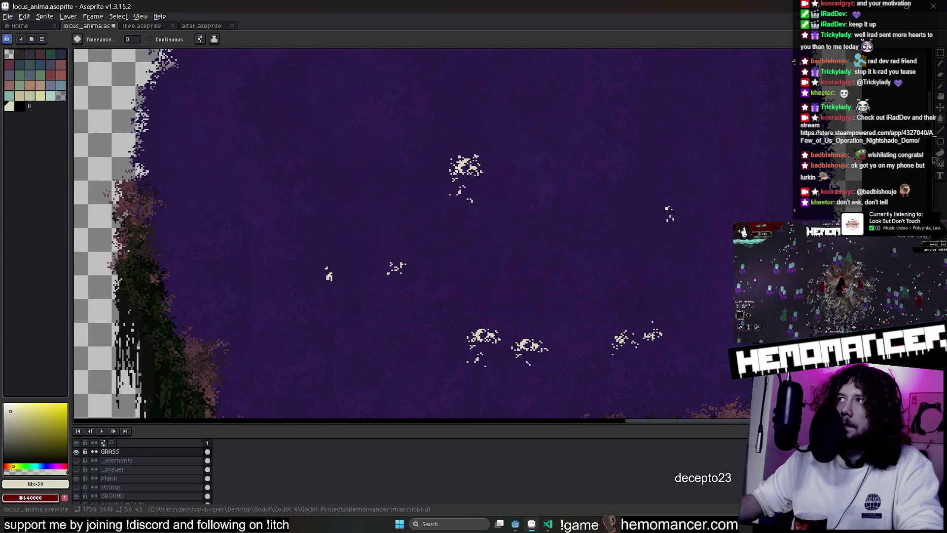
left_click(462, 173)
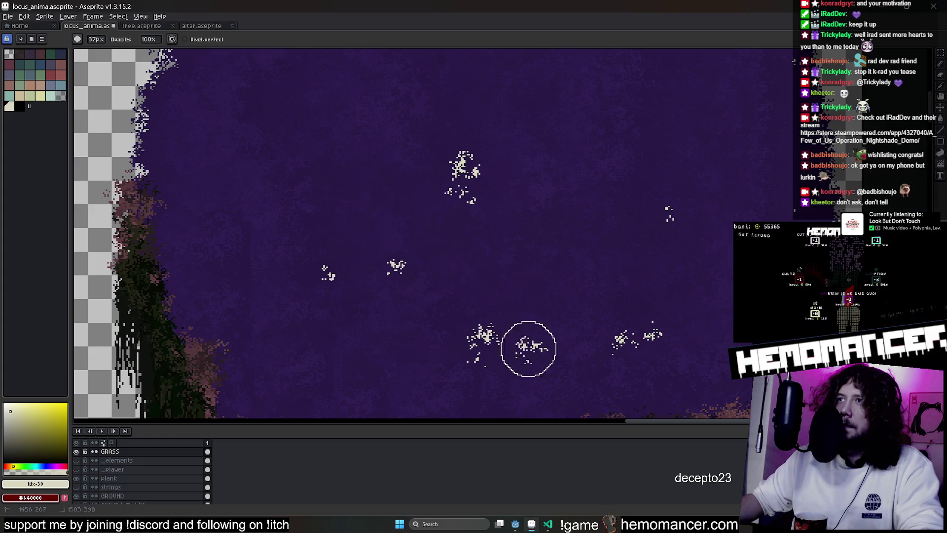
key("b")
left_click(643, 303, "alt")
left_click_drag(644, 333, 621, 358)
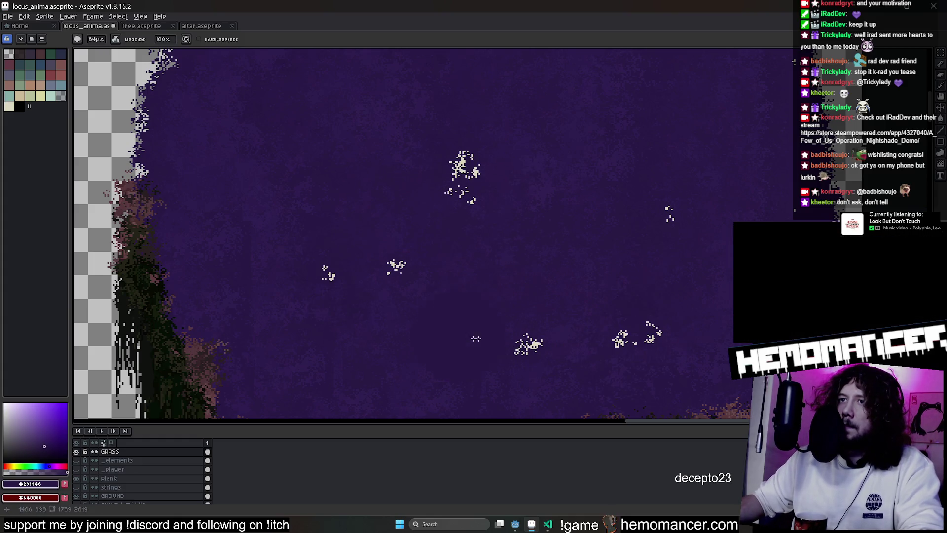
scroll(514, 290, "down", 2)
scroll(484, 184, "down", 1)
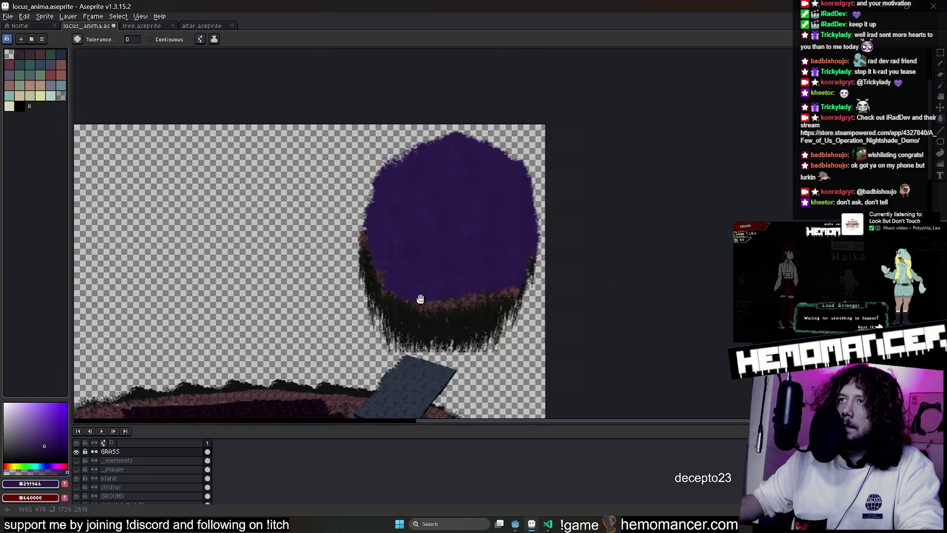
scroll(459, 193, "down", 1)
left_click_drag(458, 194, 450, 226)
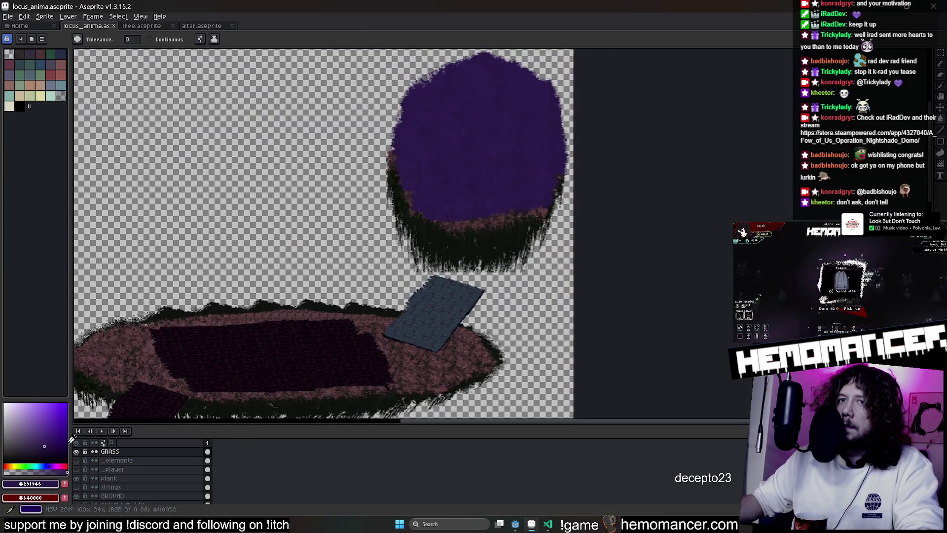
scroll(154, 492, "up", 1)
scroll(153, 477, "up", 1)
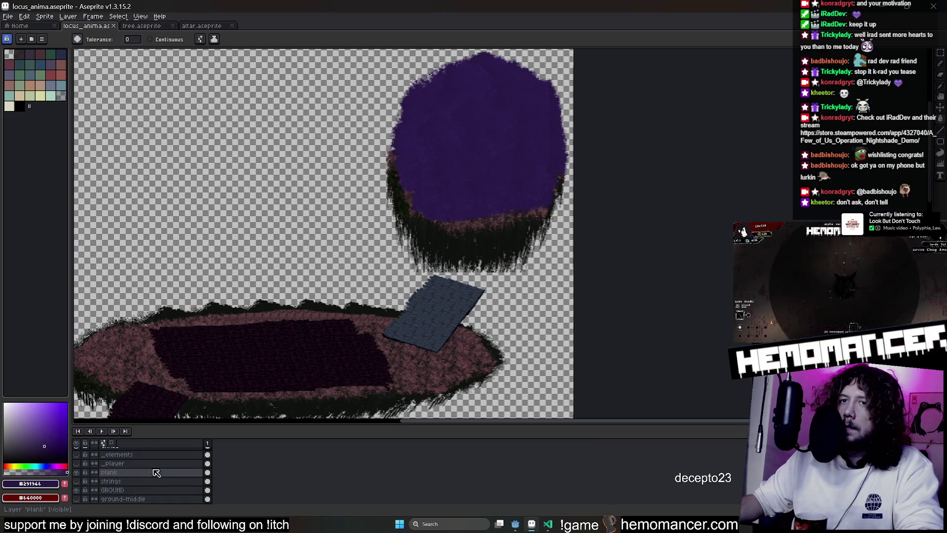
scroll(151, 470, "up", 1)
scroll(153, 465, "up", 1)
scroll(153, 465, "up", 1)
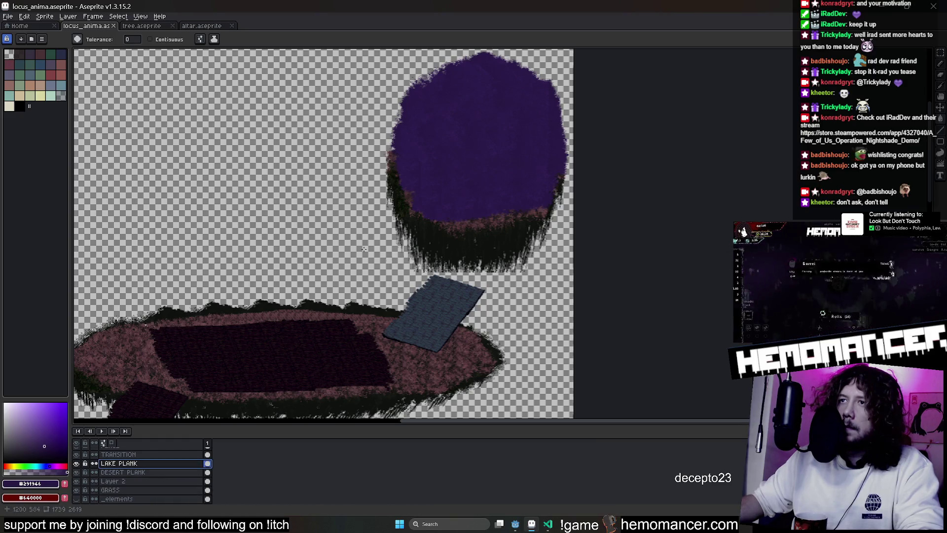
On the LAKE PLANK layer, marquee the plank and trial-move a copy upward, then discard it
left_click(373, 259)
key("ctrl+z")
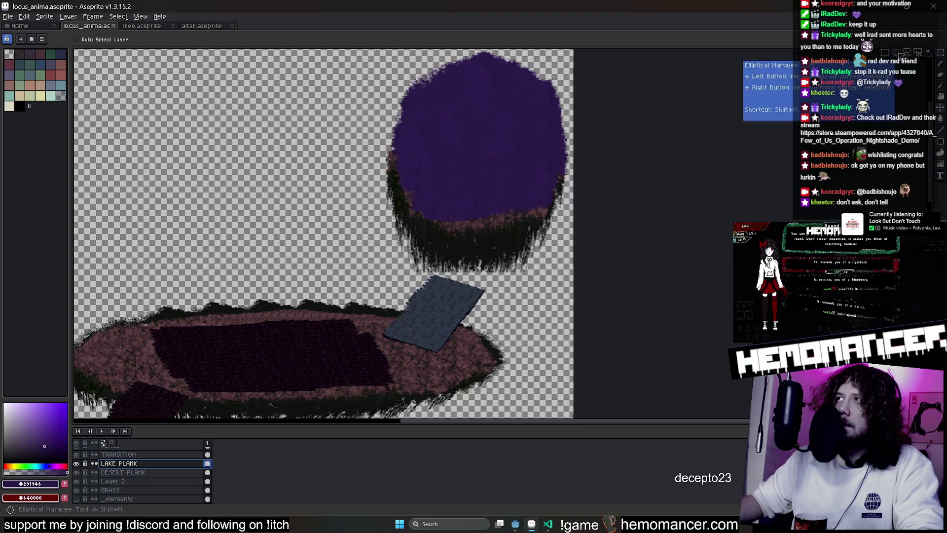
key("m")
left_click_drag(372, 211, 533, 392)
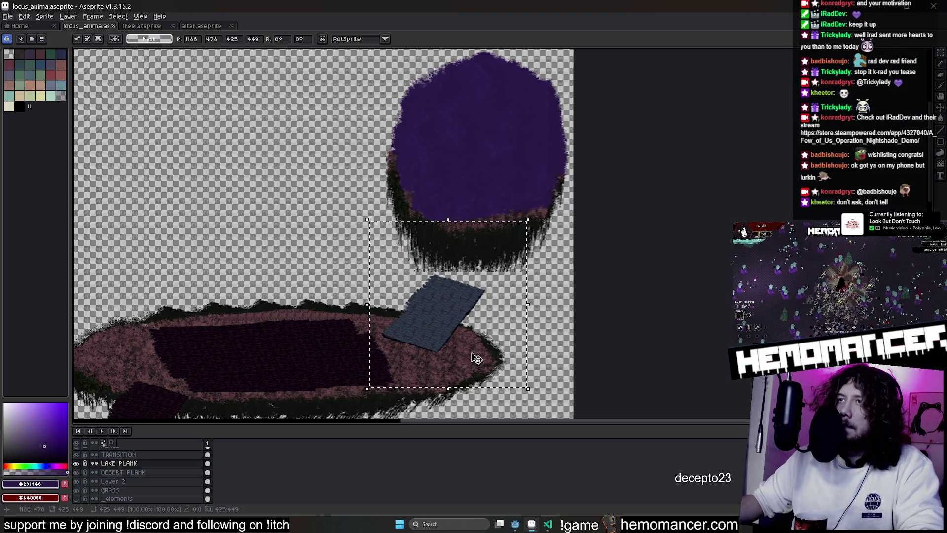
left_click_drag(510, 326, 509, 269)
scroll(501, 267, "up", 2)
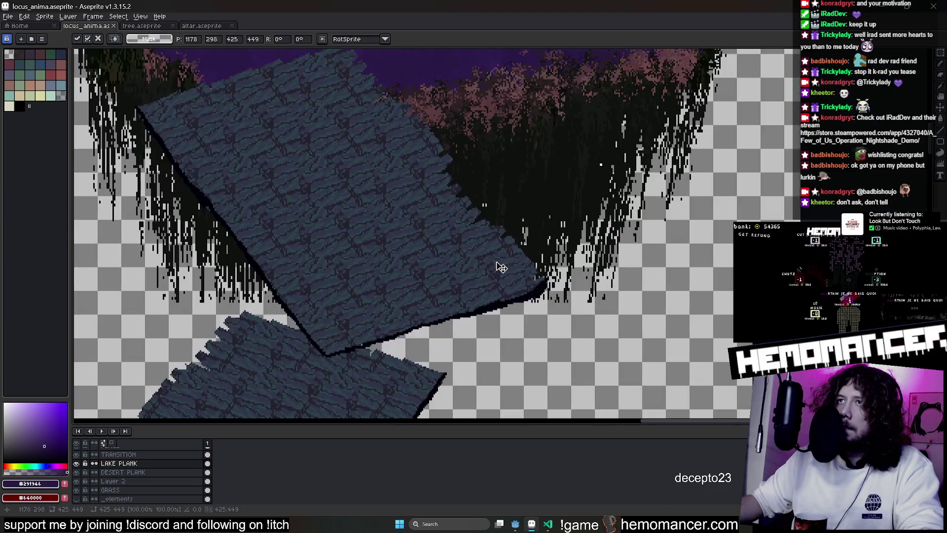
scroll(499, 268, "down", 1)
mouse_move(497, 269)
left_mouse_down()
mouse_move(394, 237)
mouse_move(497, 248)
left_mouse_up()
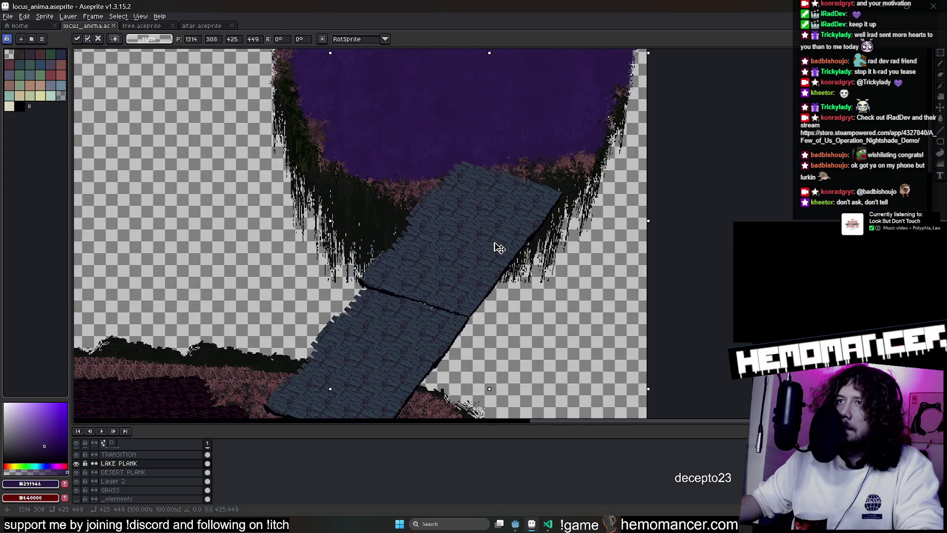
key("Escape")
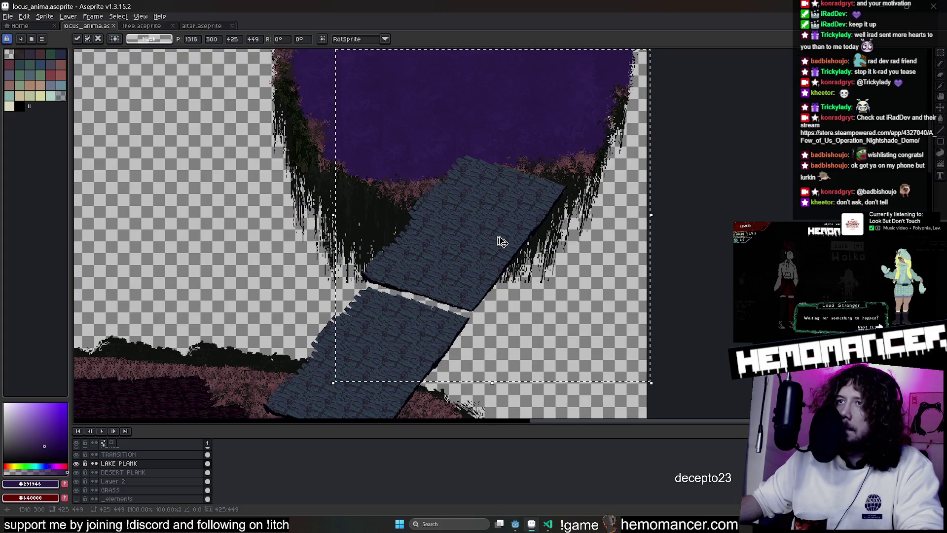
Place plank copies toward the upper left, then undo the misplaced ones
left_click_drag(554, 179, 235, 410)
scroll(518, 247, "down", 3)
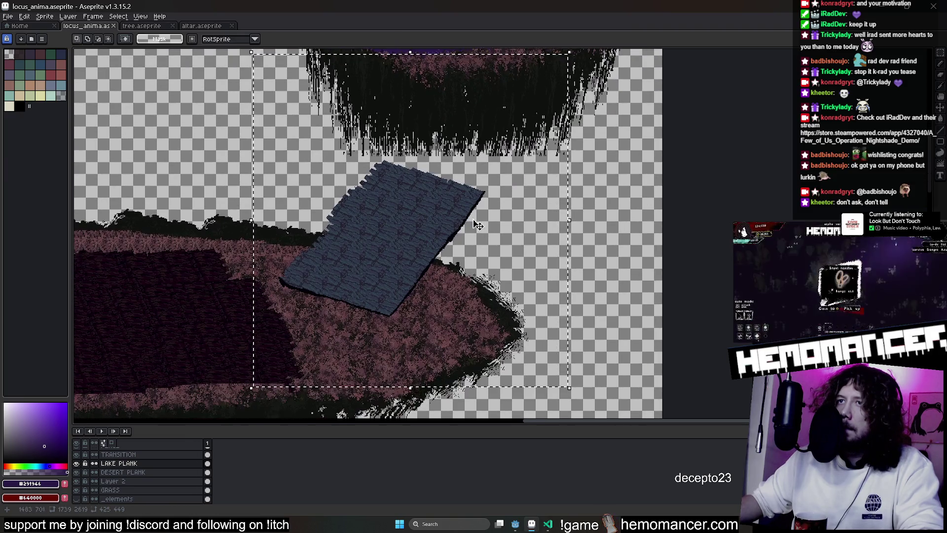
left_click(517, 244)
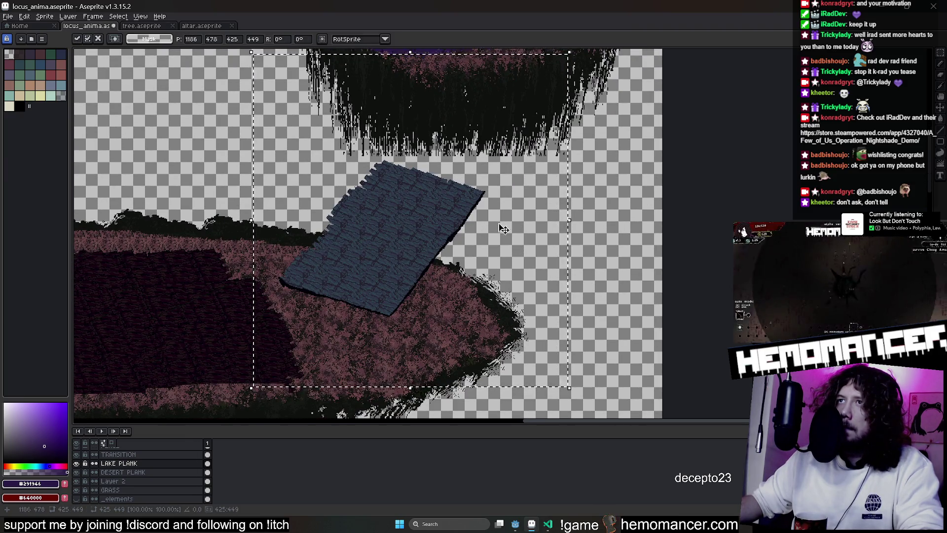
left_click_drag(515, 225, 329, 169)
key("ctrl+d")
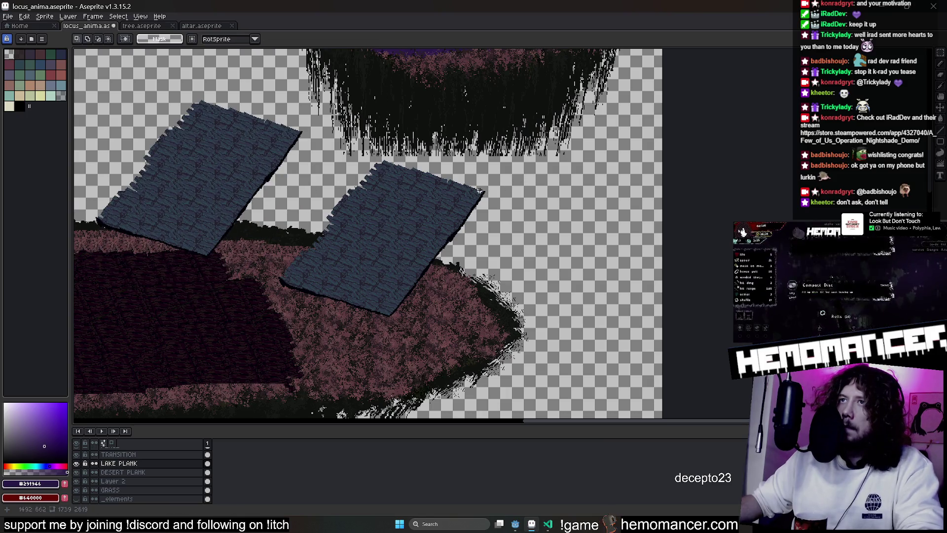
key("ctrl+shift+d")
mouse_move(419, 237)
left_mouse_down()
mouse_move(348, 143)
mouse_move(311, 71)
left_mouse_up()
key("ctrl+z")
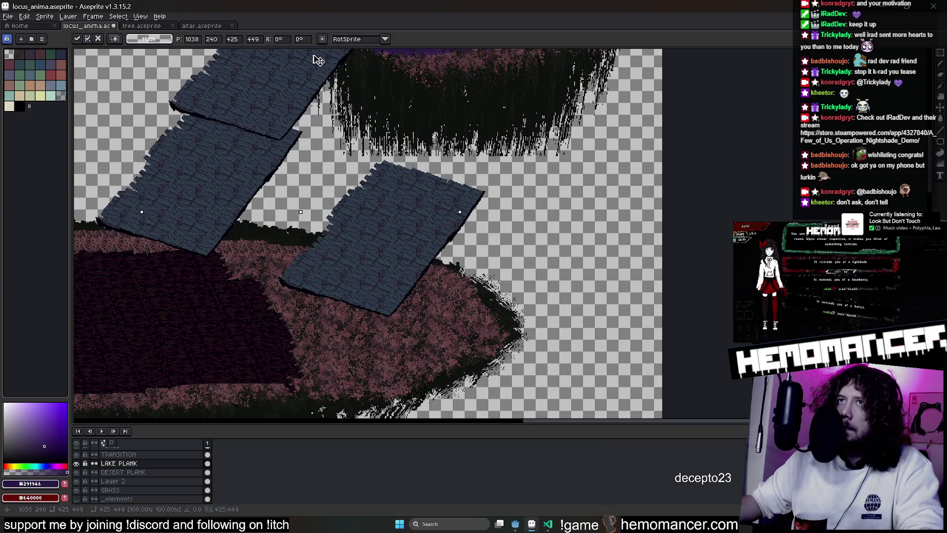
key("ctrl+z")
key("ctrl+z")
key("ctrl+z")
Chain plank copies above the original, stepping up into the purple circle
left_click_drag(474, 139, 566, 96)
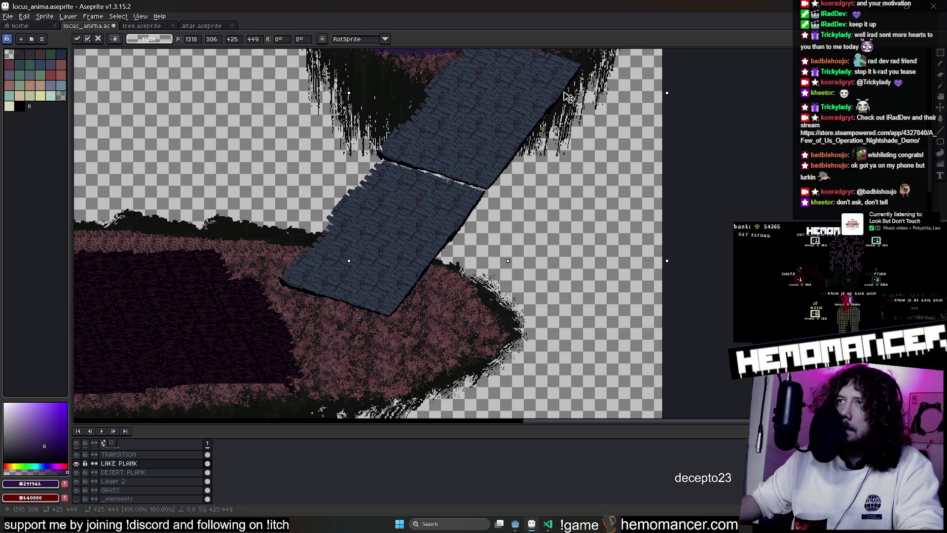
left_click_drag(566, 96, 557, 306)
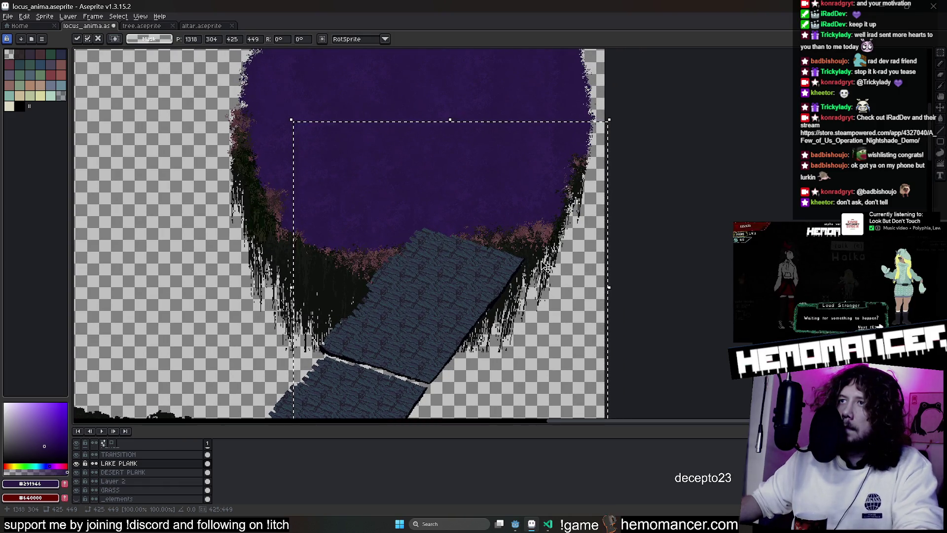
left_click_drag(474, 270, 478, 186)
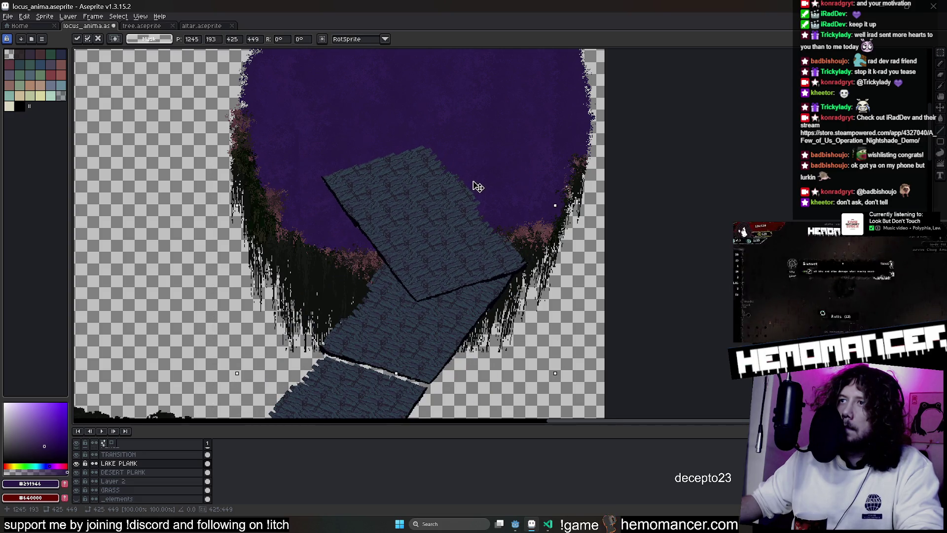
Commit the plank placement and capture a clean plank patch as a brush for the crease lines
key("Return")
scroll(442, 260, "up", 3)
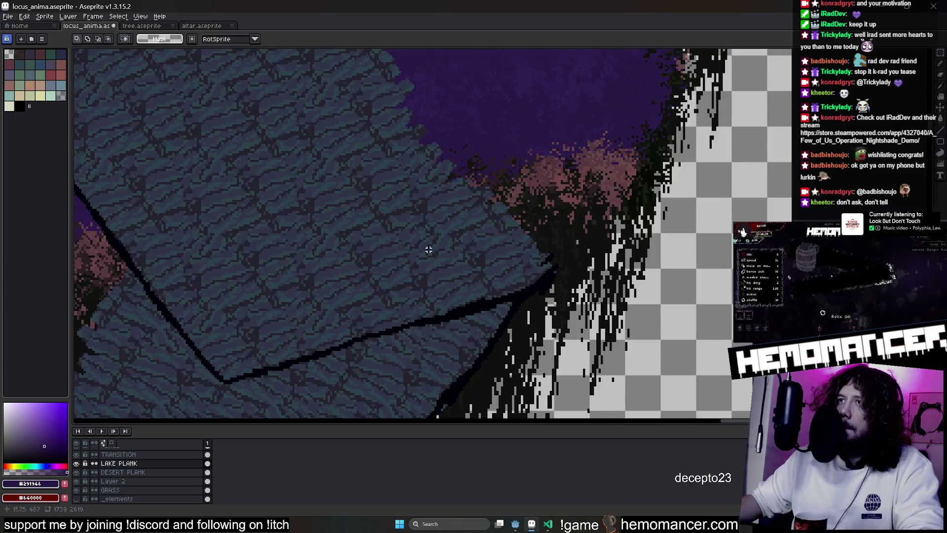
scroll(442, 261, "down", 3)
key("u")
key("e")
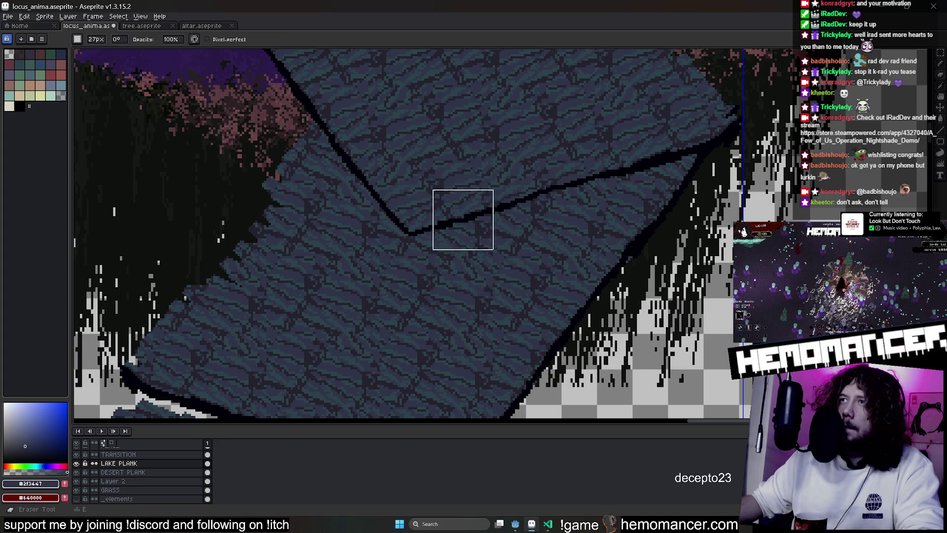
key("m")
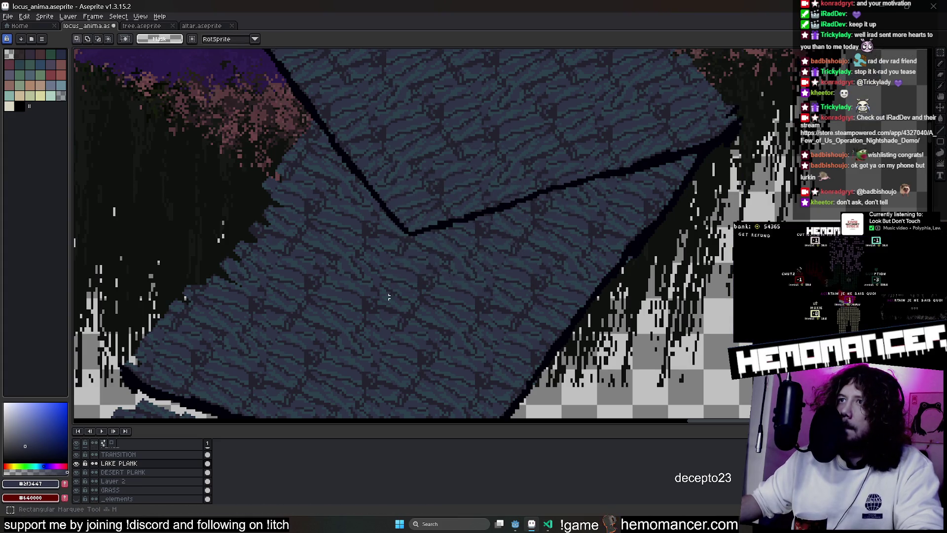
key("ctrl+b")
left_click_drag(414, 238, 550, 181)
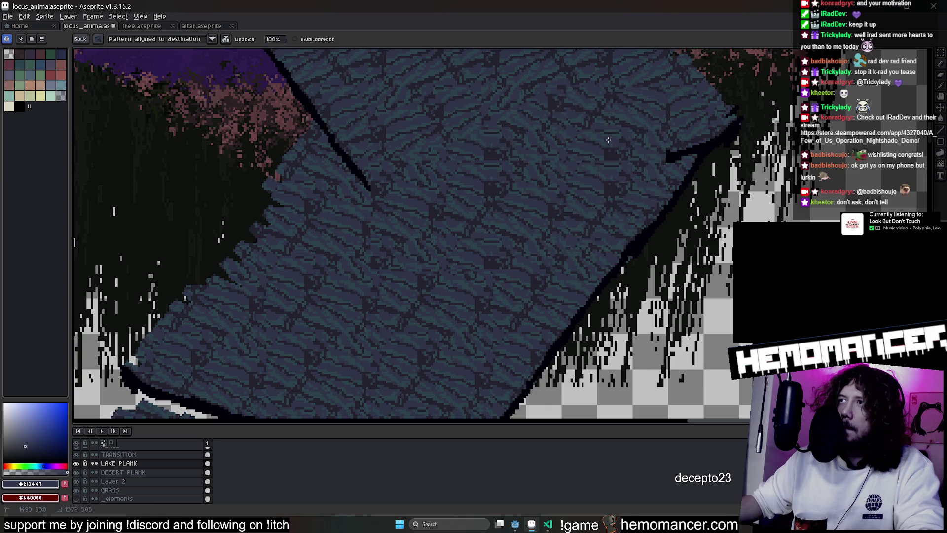
scroll(382, 144, "down", 1)
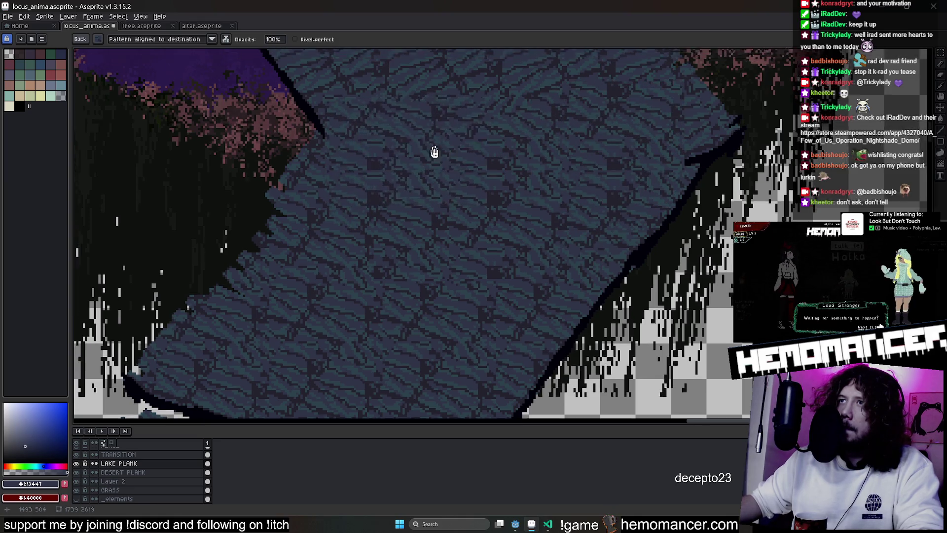
scroll(433, 148, "down", 1)
scroll(444, 171, "down", 1)
scroll(457, 198, "down", 1)
scroll(457, 198, "up", 1)
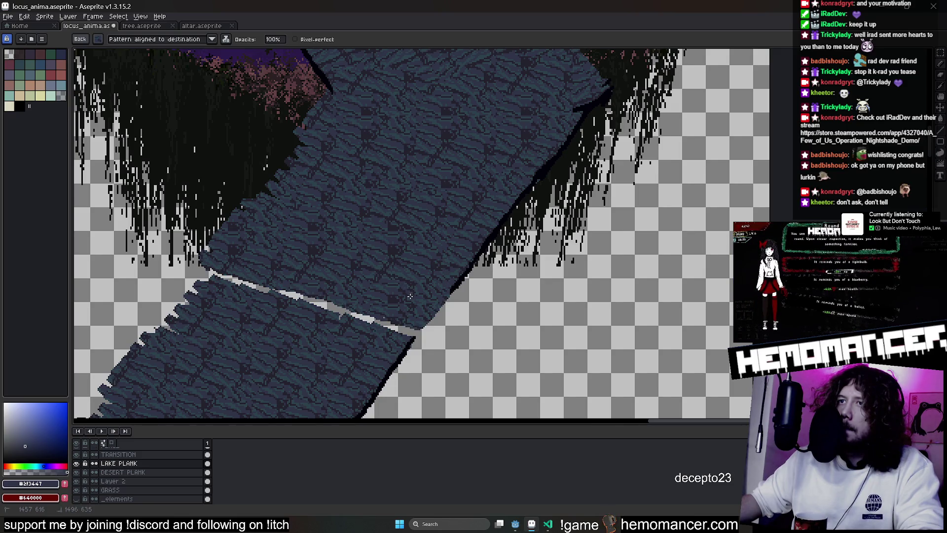
scroll(409, 296, "down", 3)
scroll(458, 193, "up", 4)
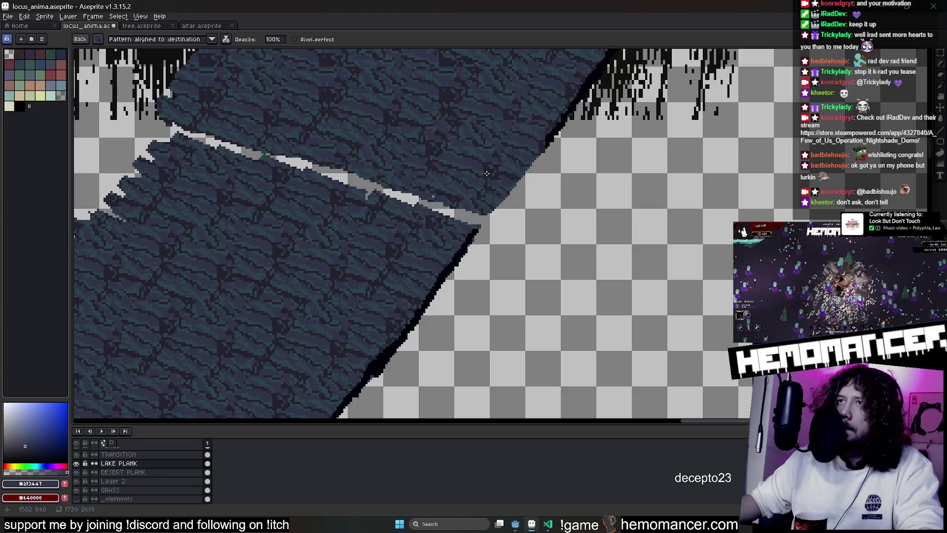
scroll(429, 185, "down", 2)
scroll(429, 185, "down", 2)
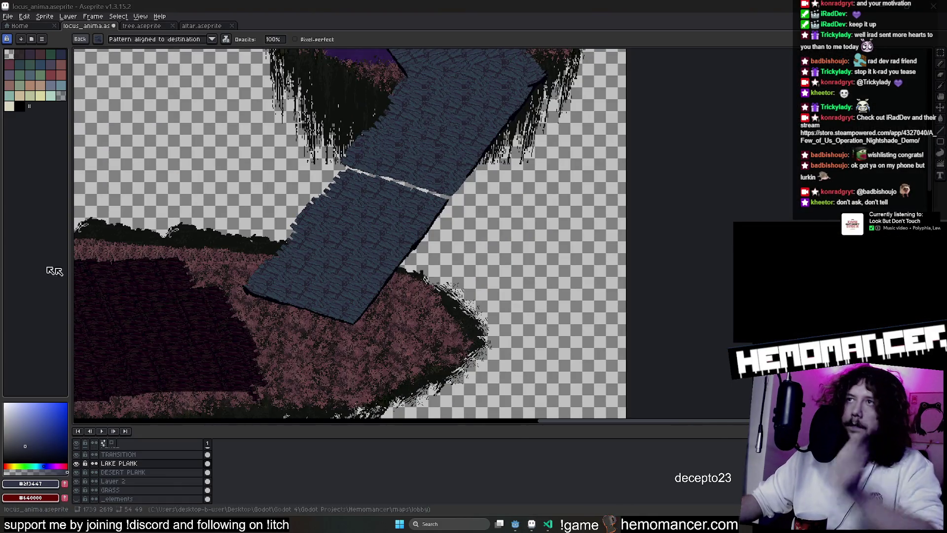
scroll(685, 390, "down", 1)
scroll(684, 391, "down", 1)
scroll(355, 409, "down", 1)
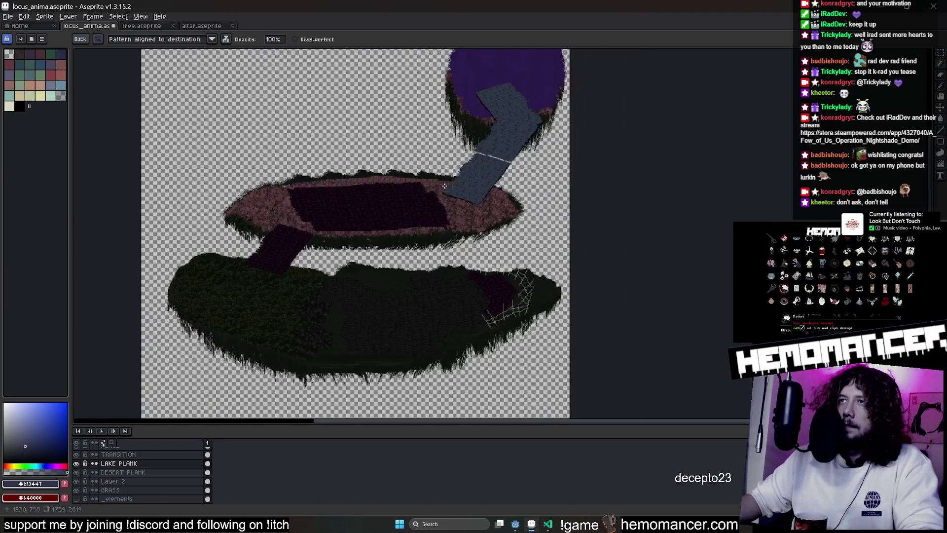
Save locus_anima, bring Hemomancer forward and quit the paused run to the title
key("ctrl+s")
scroll(420, 119, "down", 1)
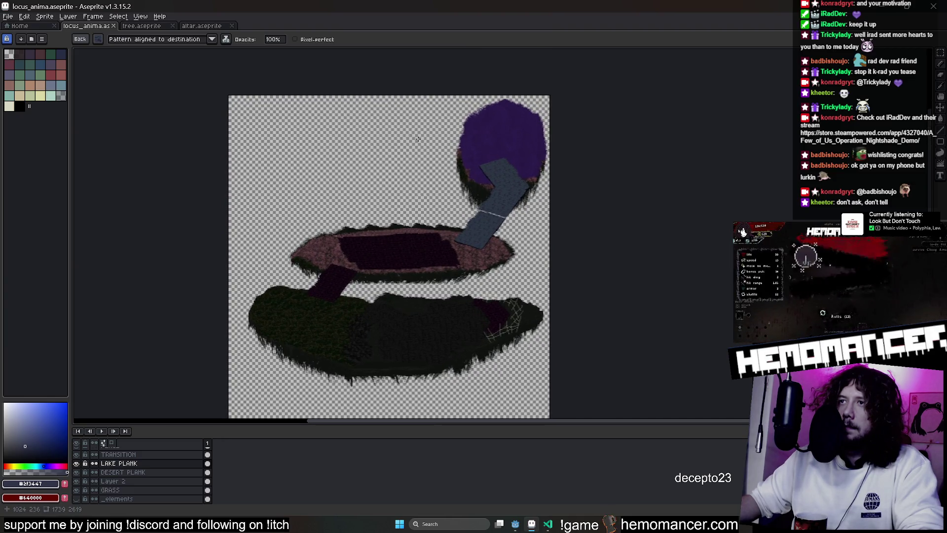
scroll(448, 138, "up", 1)
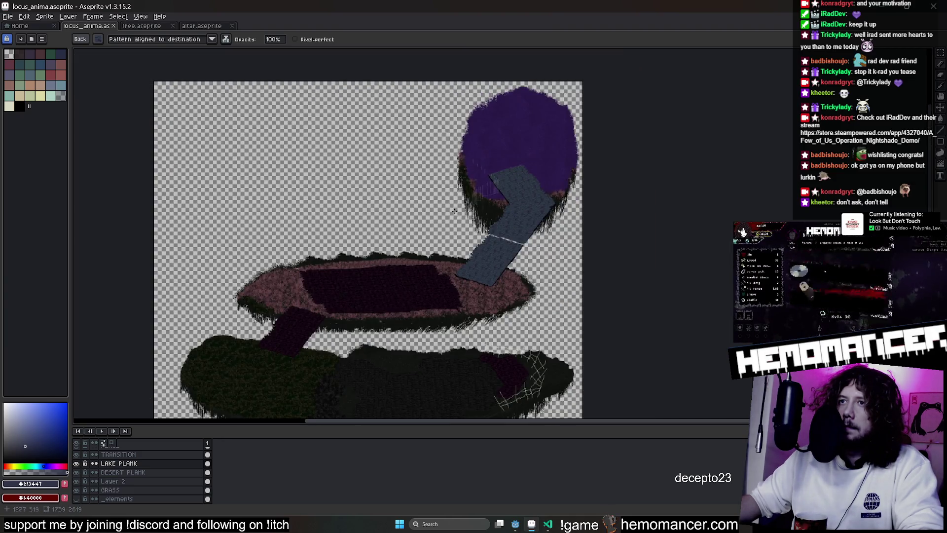
scroll(388, 295, "up", 1)
scroll(383, 264, "up", 1)
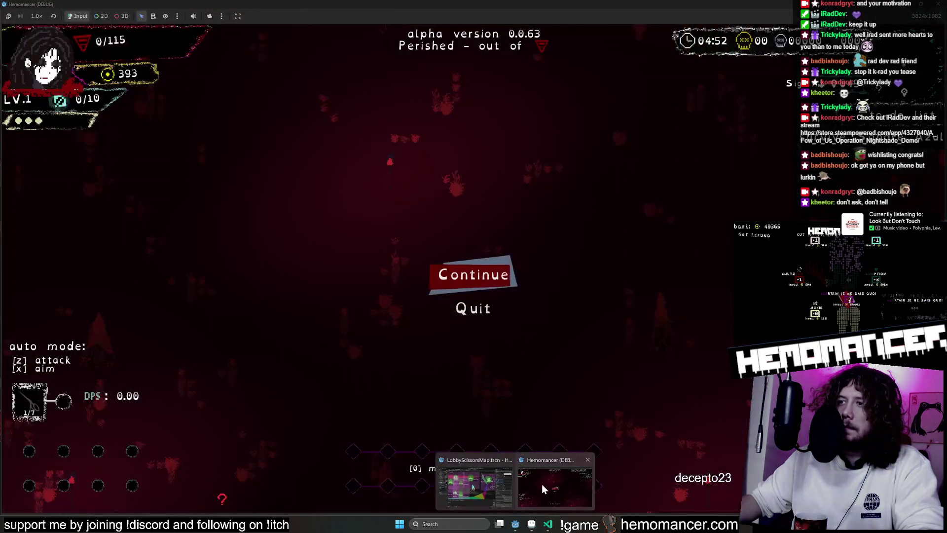
mouse_move(531, 525)
left_click(542, 484)
left_click(465, 310)
Restart into the lobby, walk past the Wardrobe and Metronome to inspect the island, then Alt+Tab to Aseprite
key("Return")
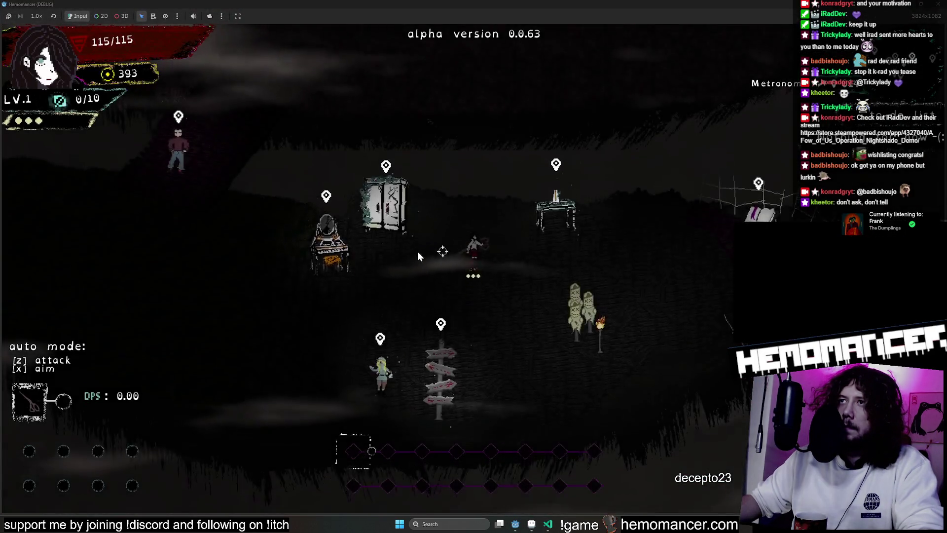
key("s")
key("a")
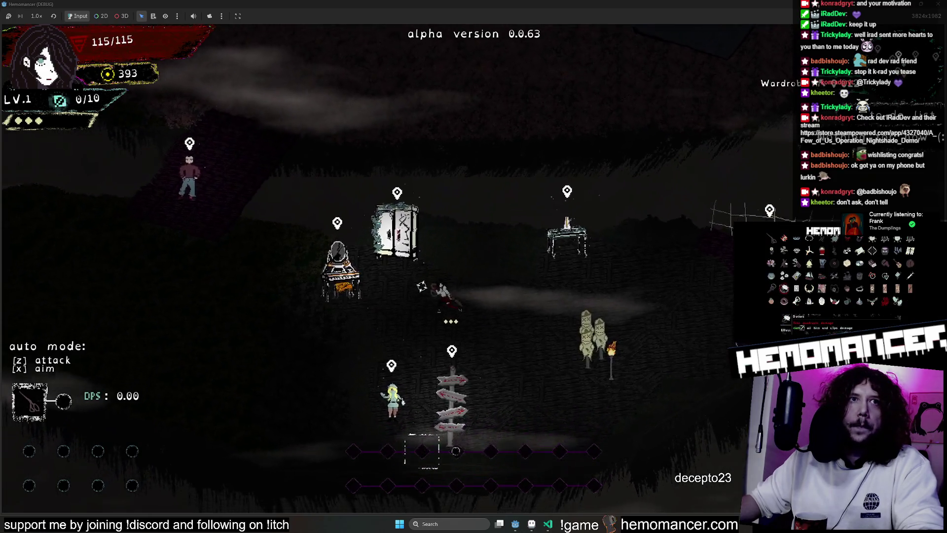
key("a")
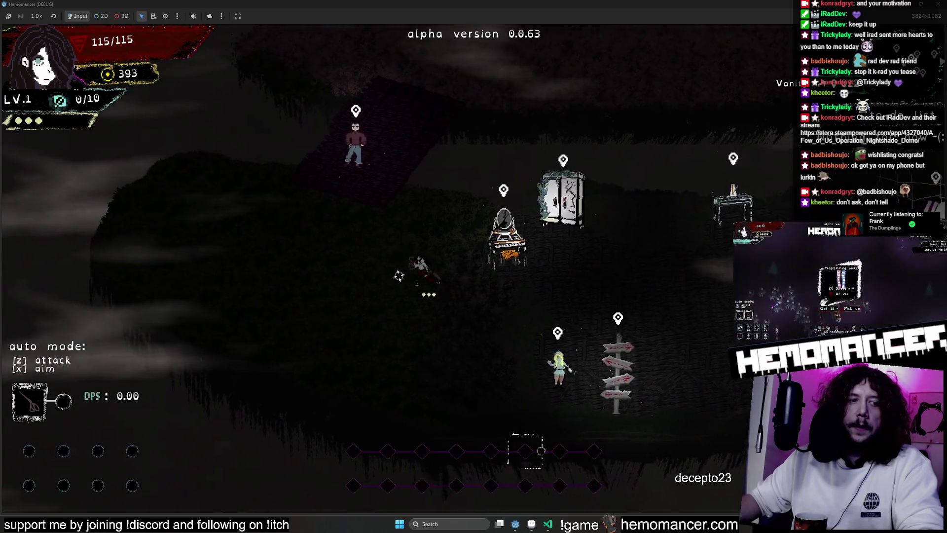
key("d")
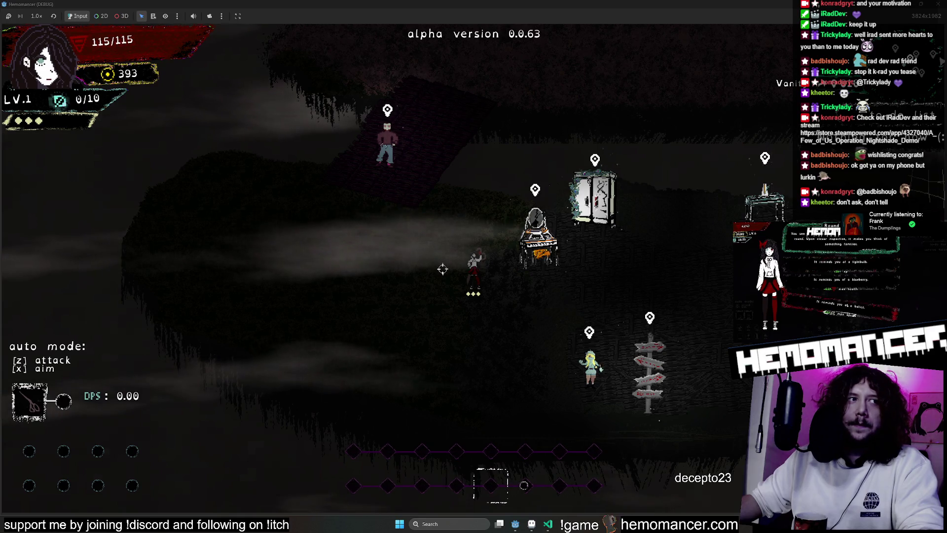
key("w")
key("a")
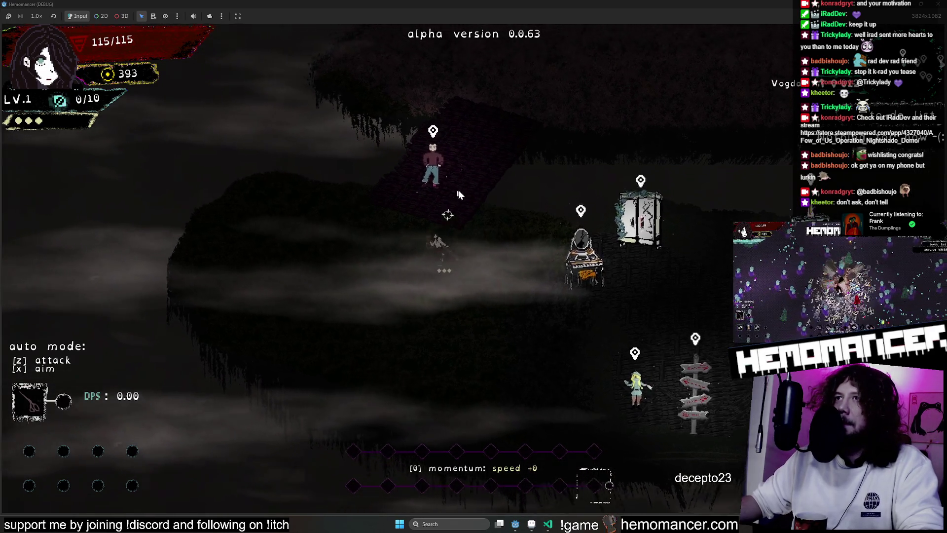
key("d")
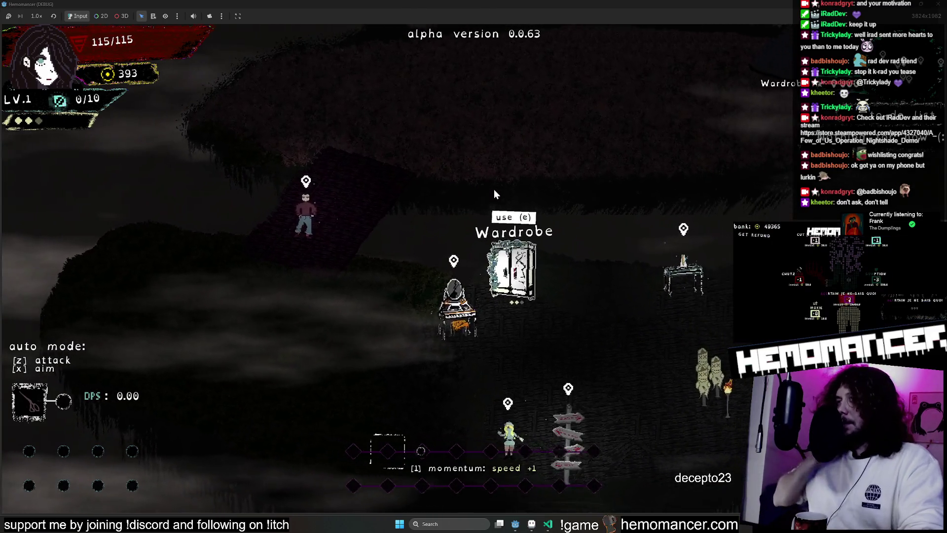
key("d")
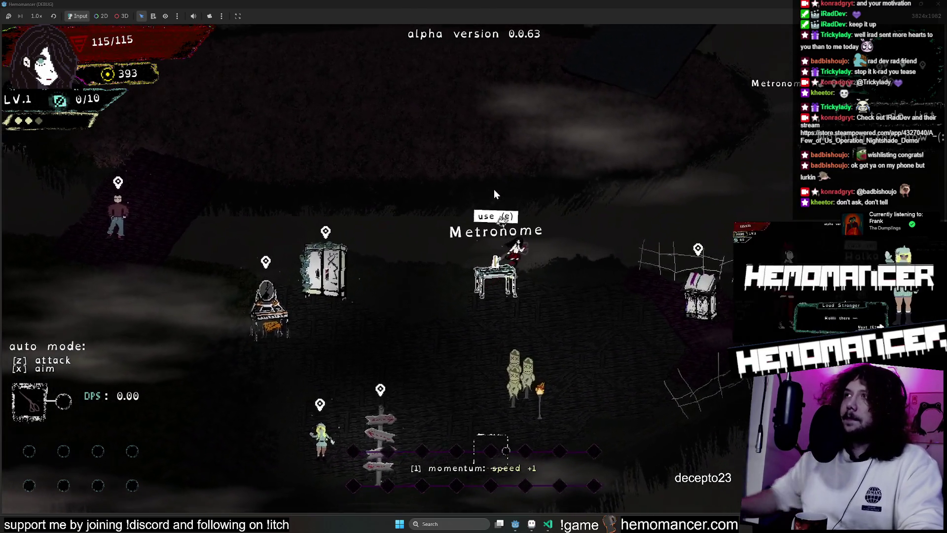
scroll(494, 189, "down", 2)
scroll(617, 173, "down", 3)
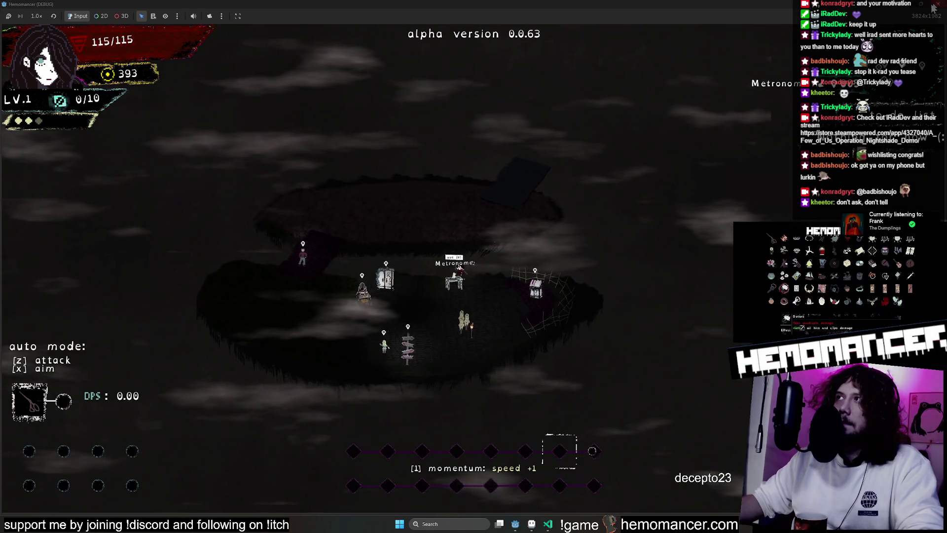
key("alt+Tab")
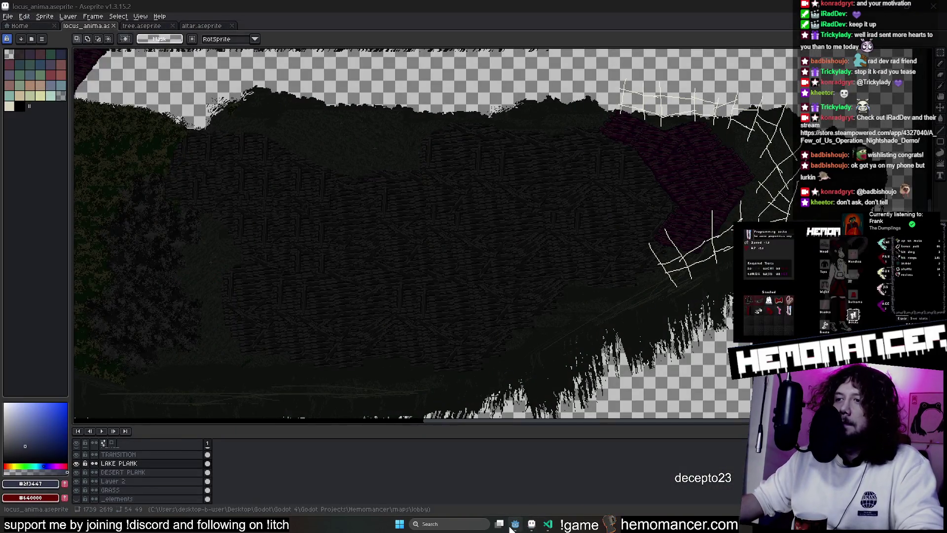
left_click(514, 526)
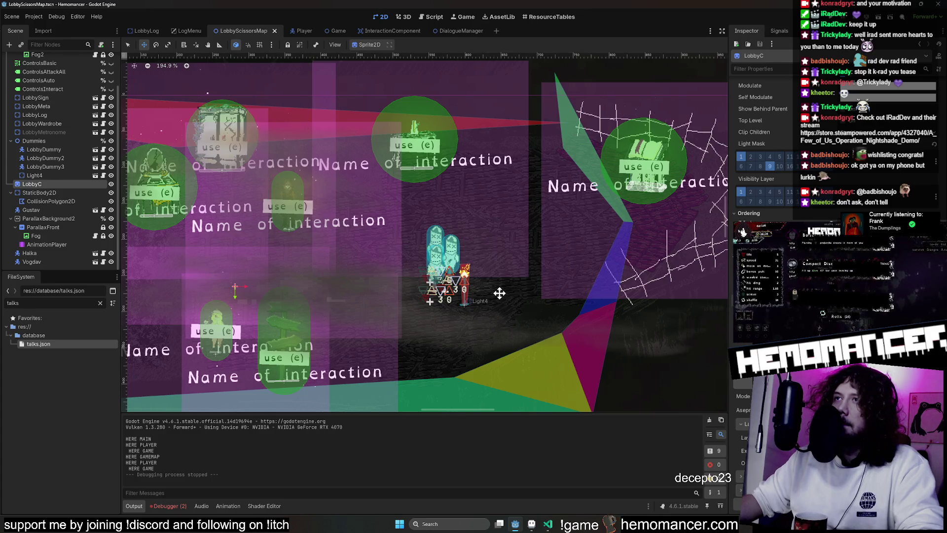
scroll(497, 292, "down", 8)
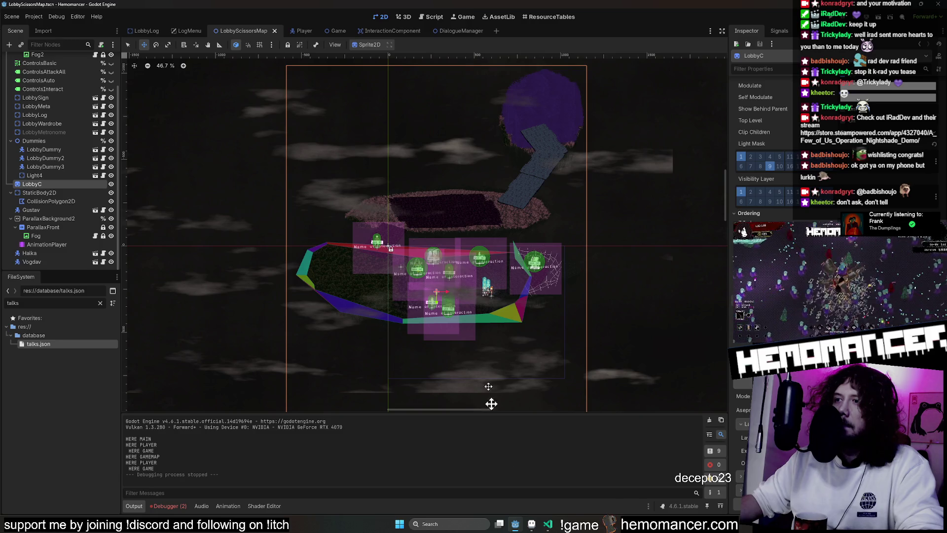
left_click(515, 526)
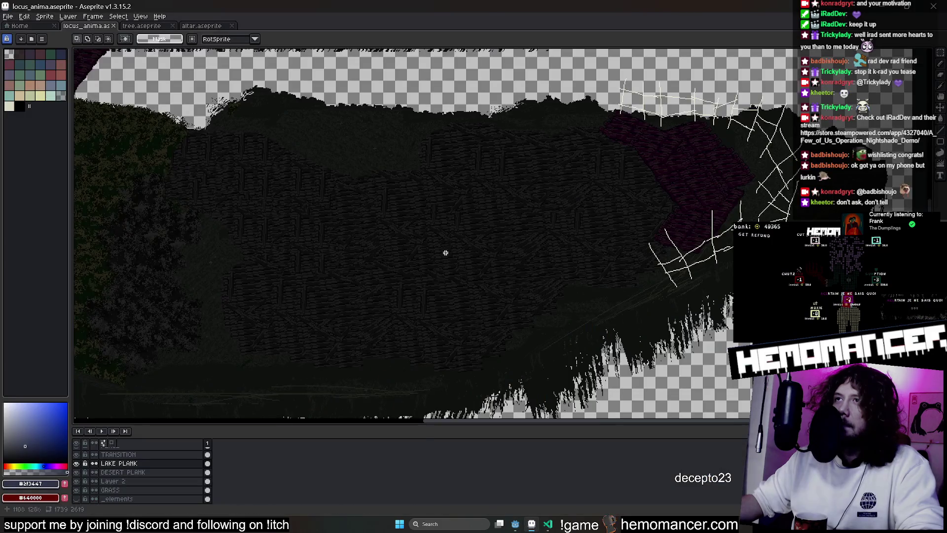
scroll(516, 149, "down", 2)
scroll(521, 185, "down", 1)
scroll(531, 214, "down", 1)
scroll(664, 221, "down", 1)
scroll(664, 221, "up", 2)
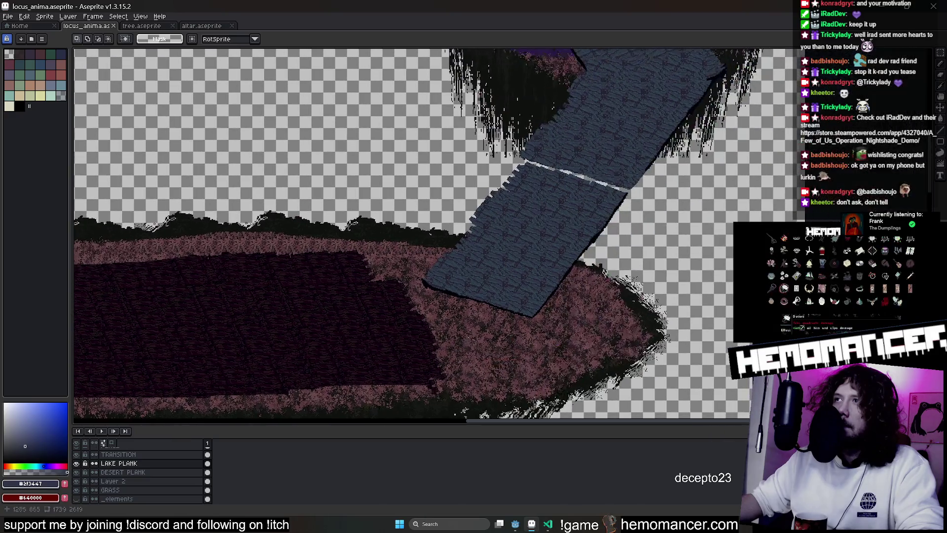
scroll(467, 339, "down", 1)
scroll(508, 271, "up", 1)
Cancel a stray paste, then add a new empty Layer 3 above the TRANSITION layer
key("ctrl+v")
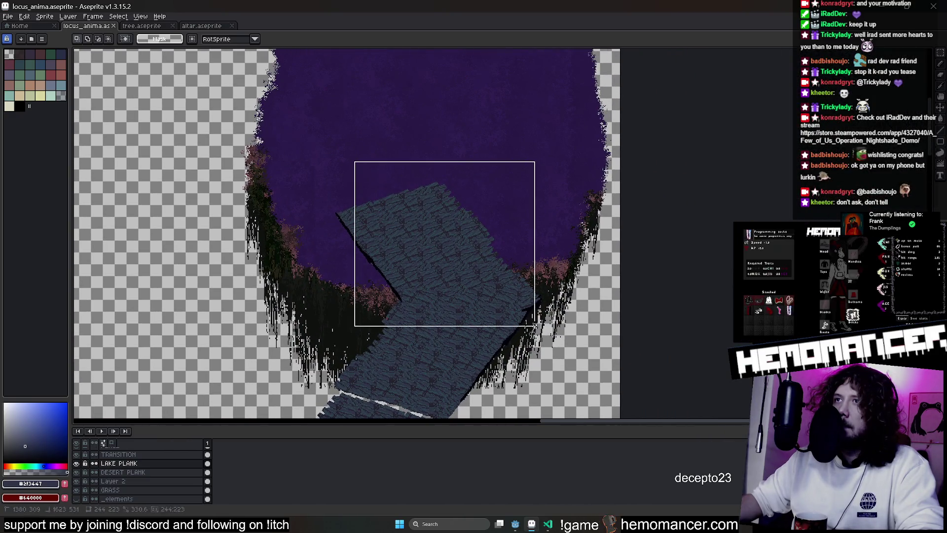
key("Escape")
scroll(164, 468, "up", 1)
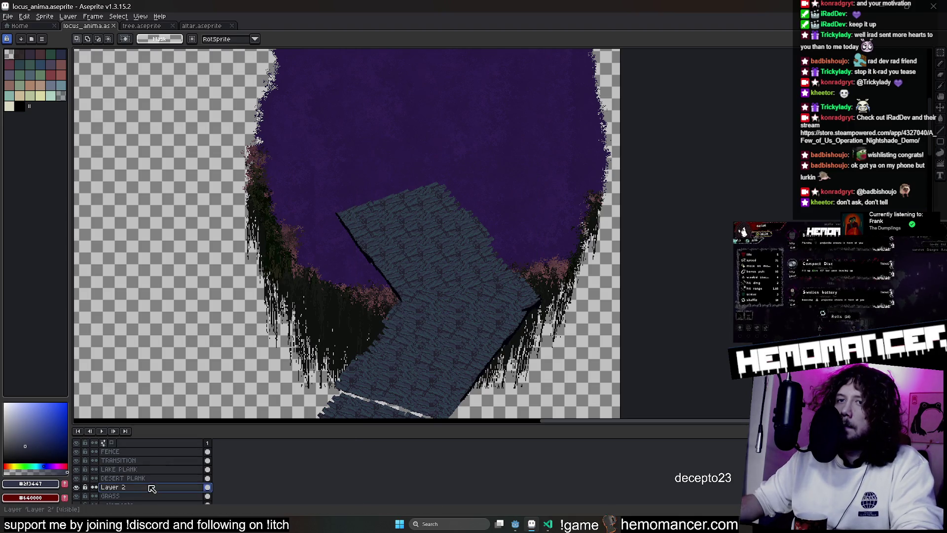
left_click(148, 463)
left_click(213, 456)
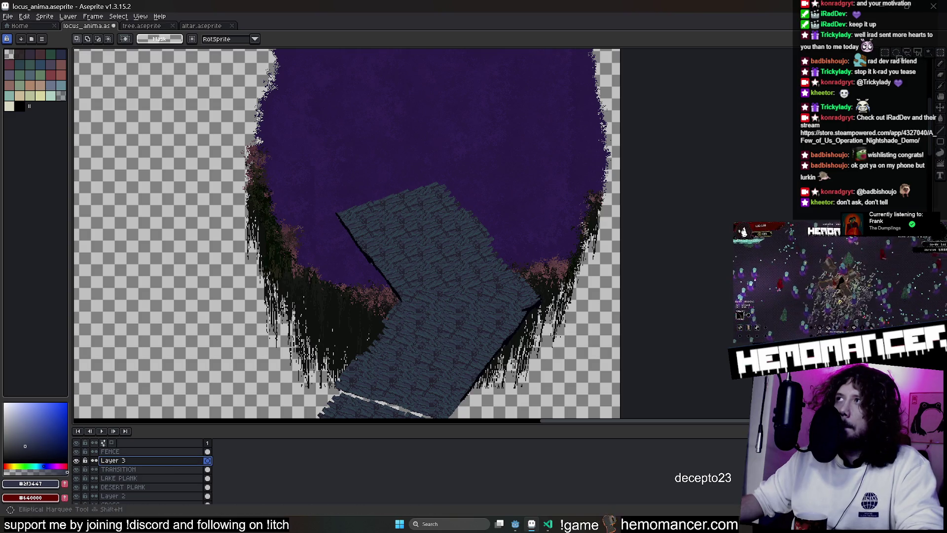
scroll(402, 338, "down", 1)
scroll(401, 339, "up", 2)
scroll(425, 133, "down", 1)
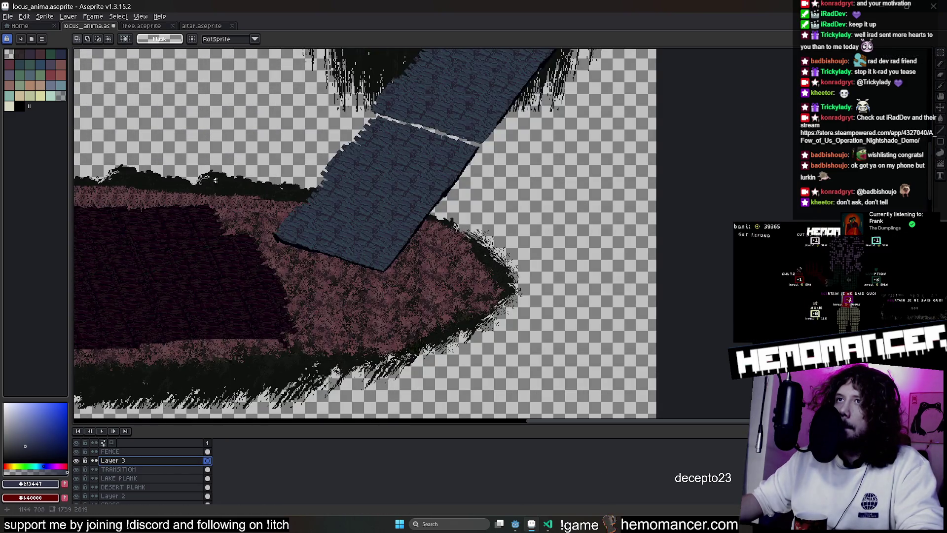
On the LAKE PLANK layer, move the plank end up onto the purple lake area
left_click_drag(234, 148, 502, 276)
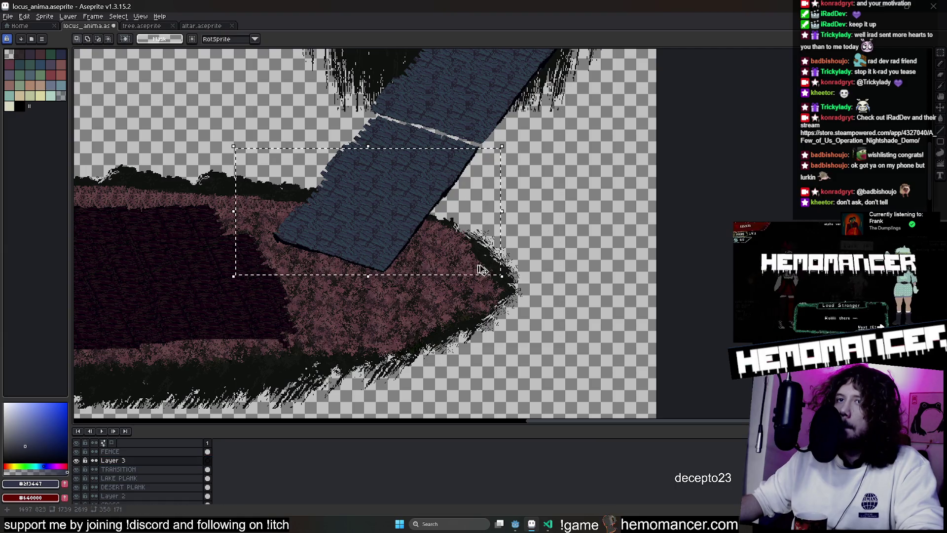
key("ctrl+d")
left_click(303, 231, "ctrl")
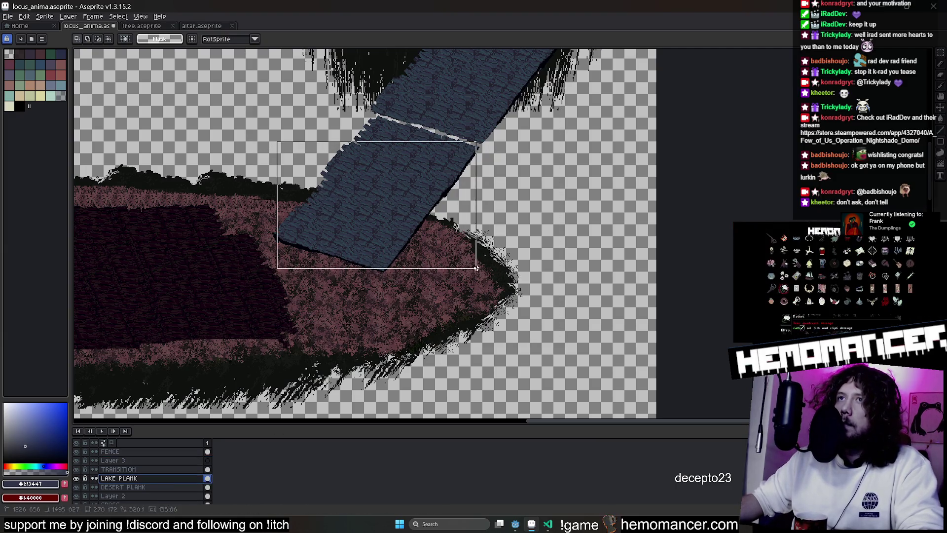
left_click_drag(437, 255, 518, 108)
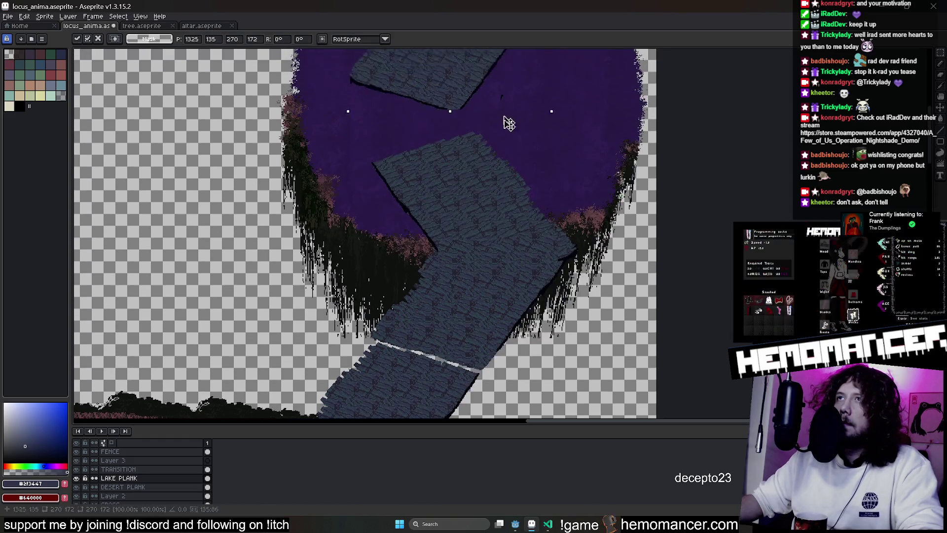
scroll(517, 110, "up", 3)
scroll(636, 215, "down", 1)
scroll(673, 408, "down", 1)
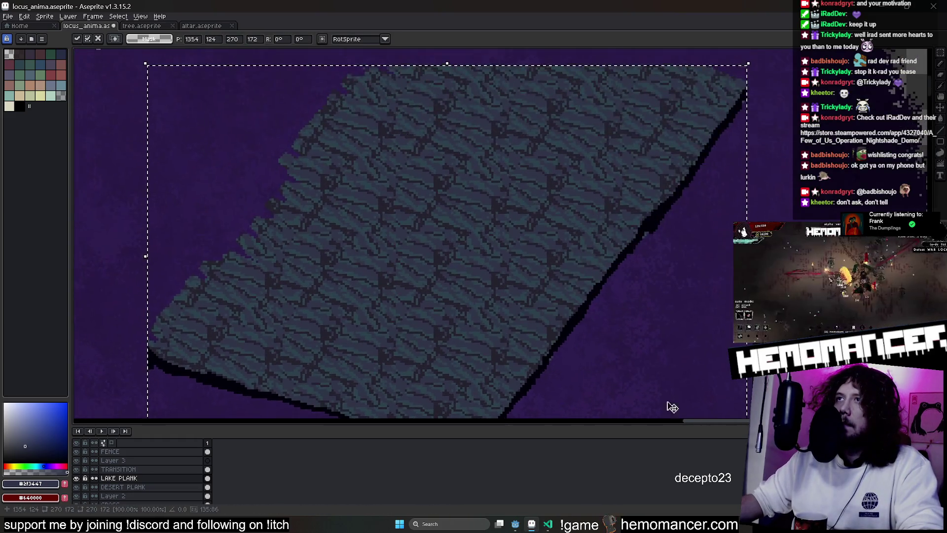
scroll(706, 321, "down", 1)
scroll(707, 321, "up", 1)
Clear the plank's lower shadow strip and shift the plank piece up-left onto the canopy
key("b")
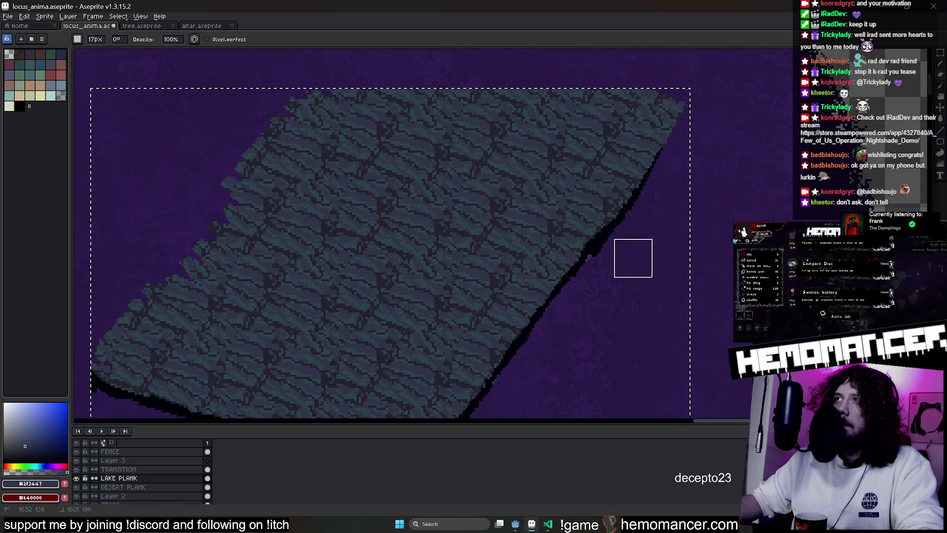
scroll(646, 234, "down", 1)
scroll(614, 296, "down", 1)
mouse_move(669, 181)
left_mouse_down()
mouse_move(508, 408)
mouse_move(422, 402)
mouse_move(266, 348)
mouse_move(264, 338)
left_mouse_up()
key("v")
mouse_move(551, 298)
left_mouse_down()
mouse_move(461, 259)
mouse_move(410, 254)
mouse_move(400, 269)
mouse_move(571, 321)
mouse_move(631, 241)
mouse_move(626, 271)
mouse_move(642, 271)
mouse_move(683, 312)
mouse_move(599, 343)
left_mouse_up()
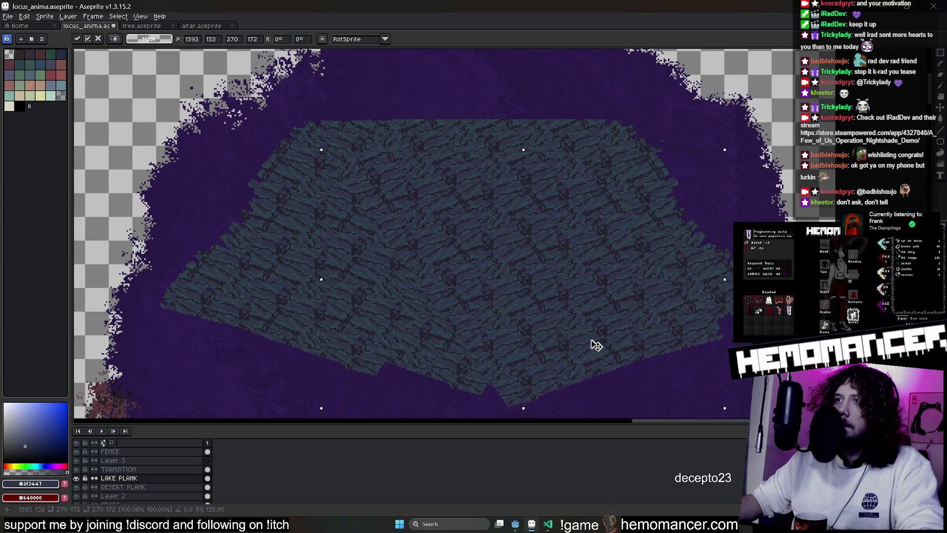
scroll(598, 344, "down", 1)
scroll(550, 360, "down", 2)
scroll(619, 200, "down", 2)
mouse_move(584, 187)
left_mouse_down()
mouse_move(540, 203)
mouse_move(560, 191)
left_mouse_up()
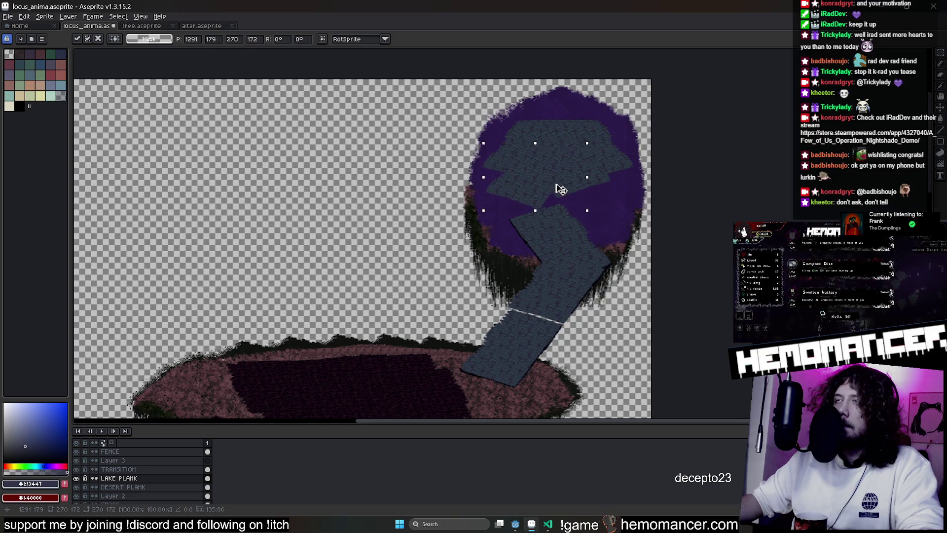
key("Return")
left_click_drag(704, 244, 633, 210)
scroll(480, 152, "up", 3)
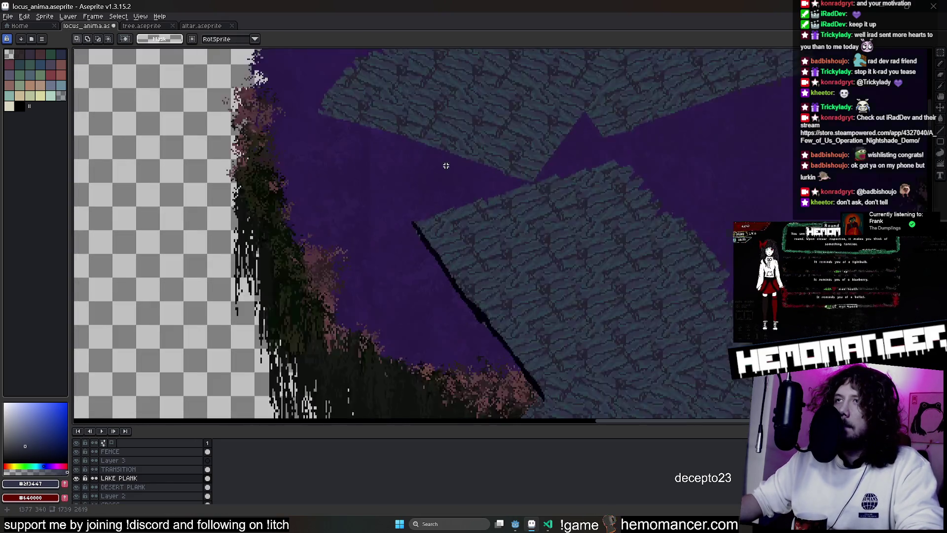
scroll(442, 170, "up", 2)
Try a blue-grey bucket fill on the area and undo it
left_click(43, 77)
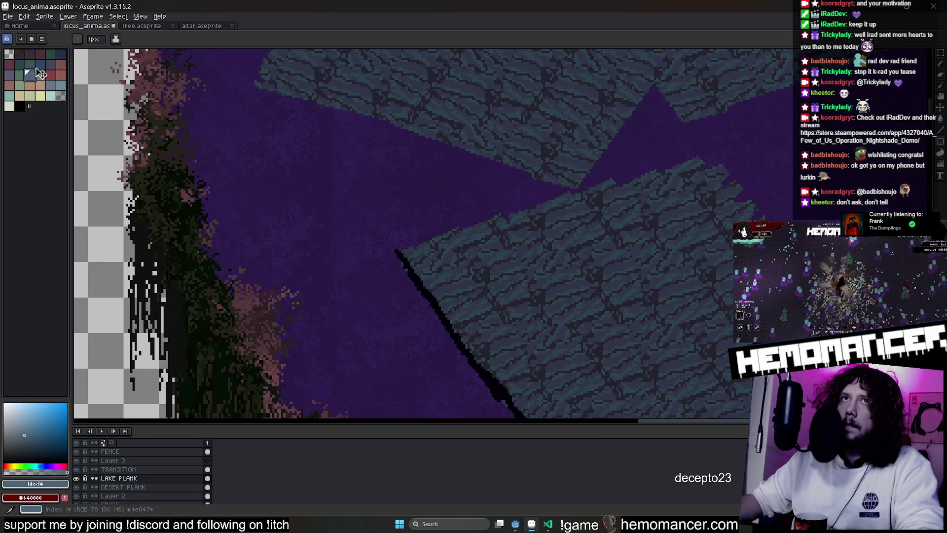
key("g")
left_click(264, 178)
key("ctrl+z")
scroll(133, 476, "down", 1)
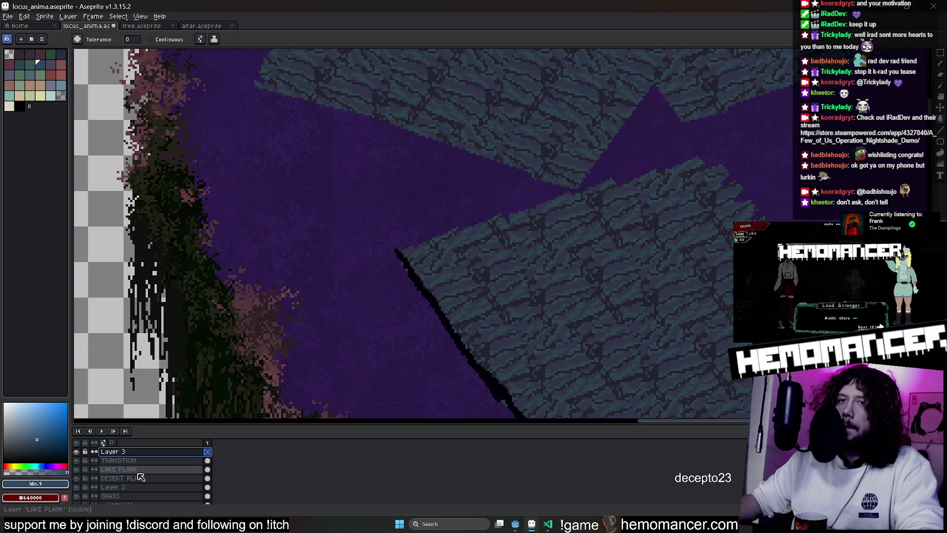
Step through LAKE PLANK, Layer 3 and GRASS, then make LAKE PLANK visible and active
left_click(141, 473)
left_click(133, 454)
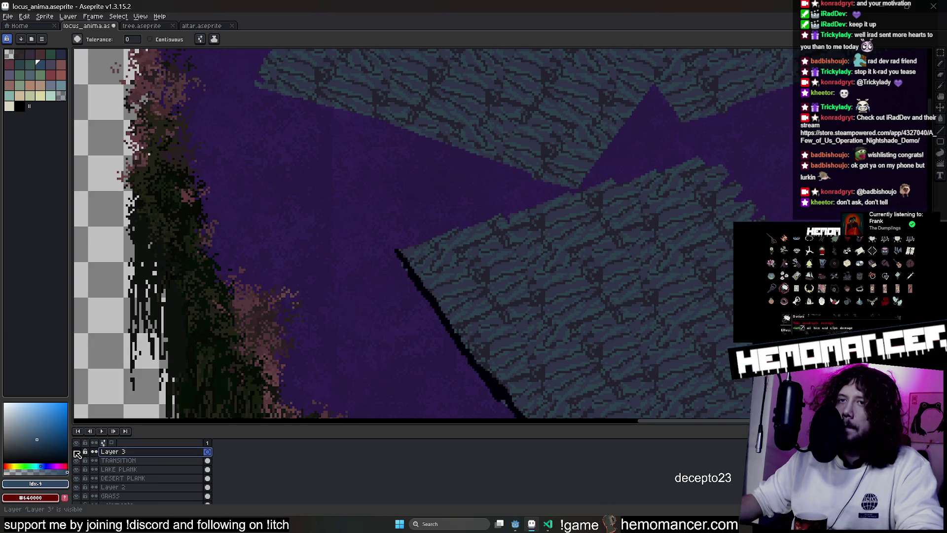
scroll(89, 473, "down", 1)
left_click(93, 489)
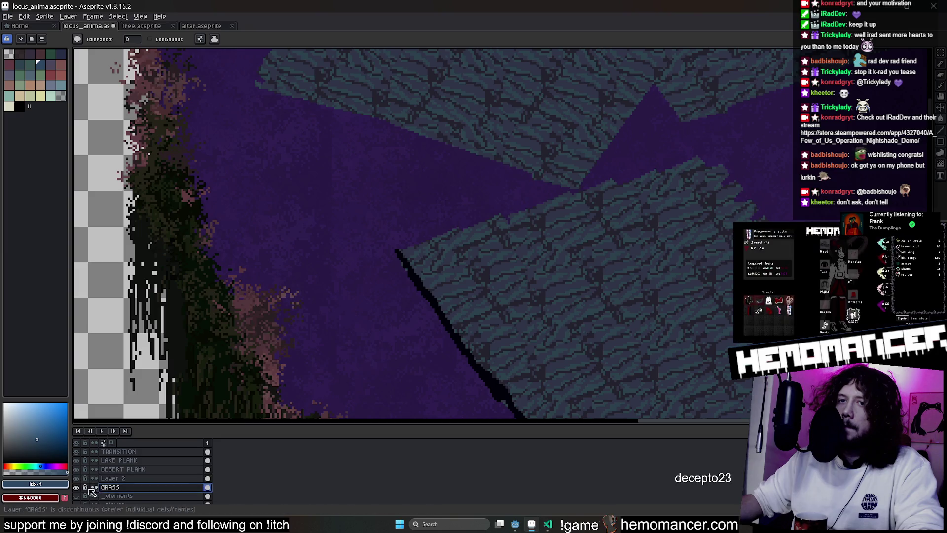
scroll(378, 237, "down", 3)
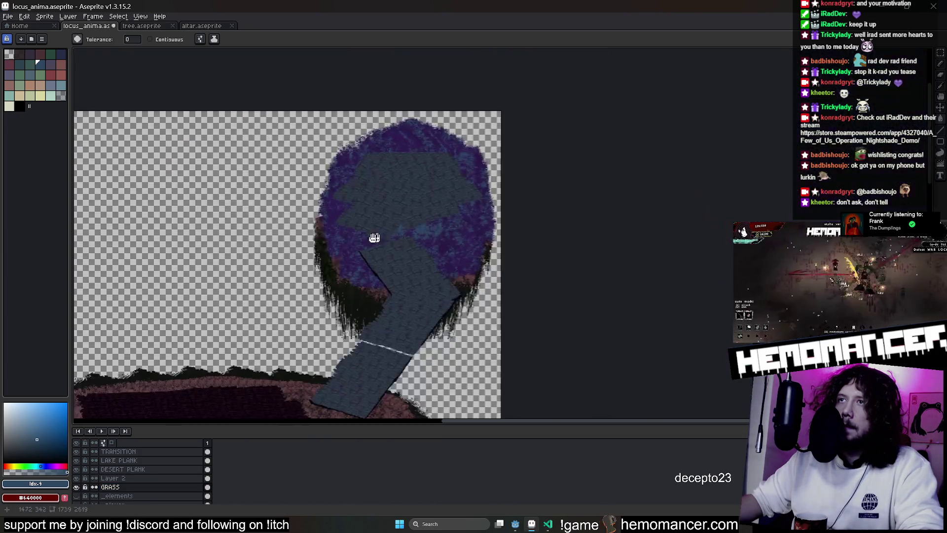
scroll(378, 237, "up", 3)
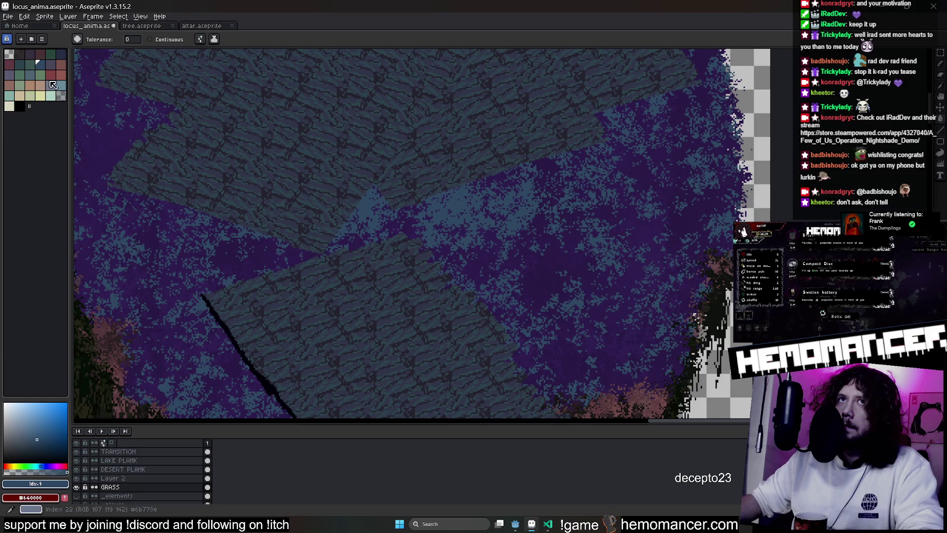
scroll(252, 172, "down", 2)
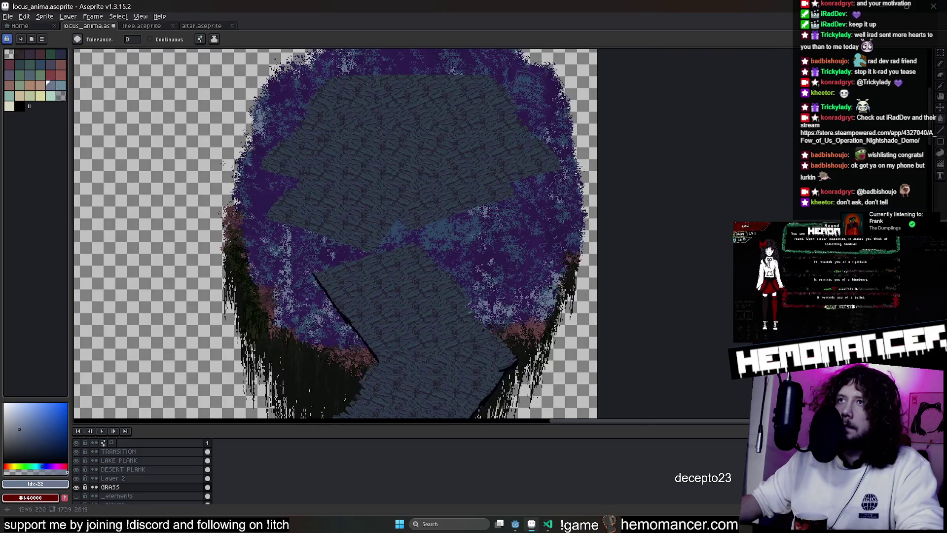
scroll(219, 155, "up", 3)
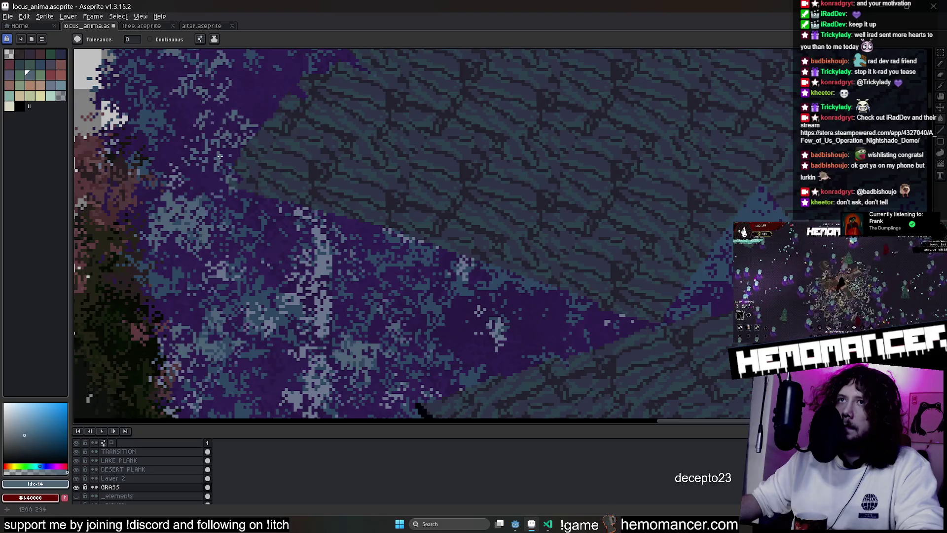
scroll(219, 156, "down", 2)
scroll(296, 222, "down", 2)
scroll(382, 297, "down", 1)
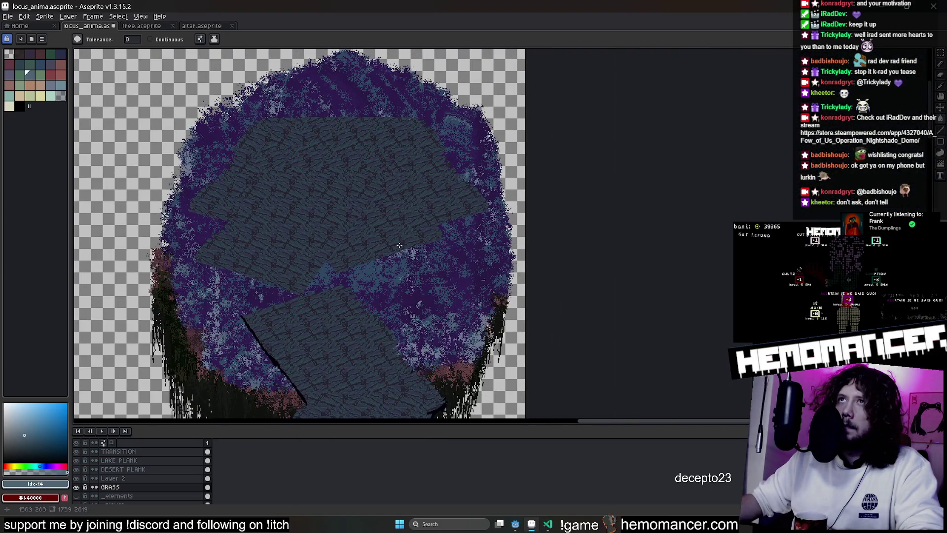
scroll(304, 85, "up", 3)
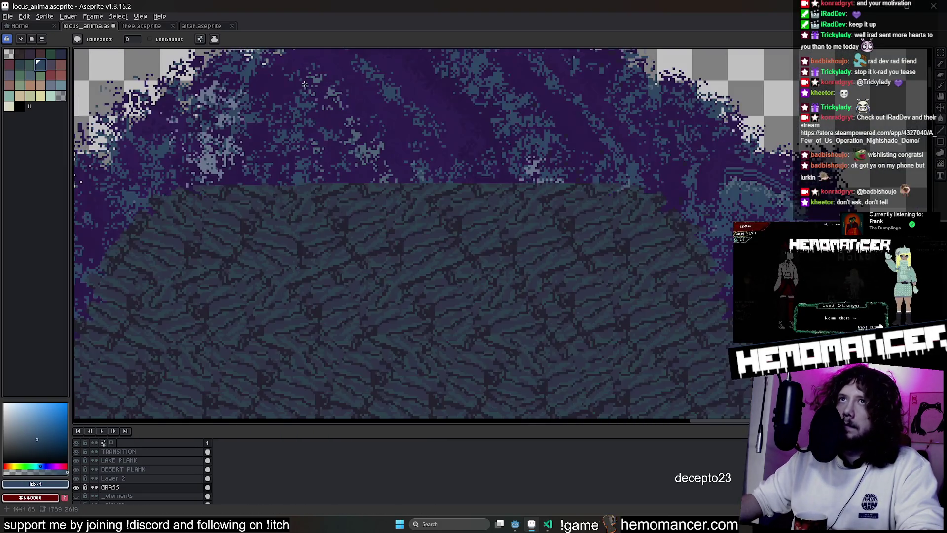
scroll(285, 89, "down", 3)
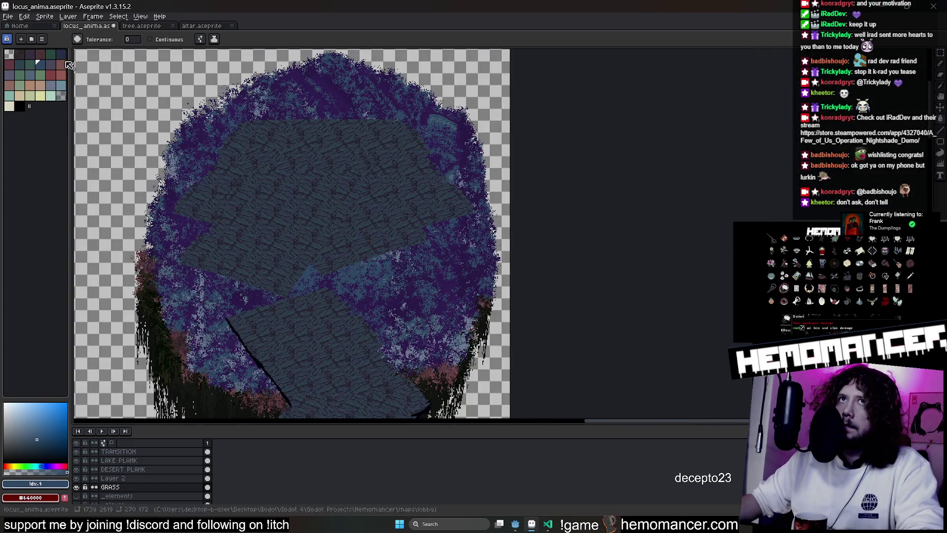
scroll(348, 244, "up", 3)
scroll(348, 245, "down", 3)
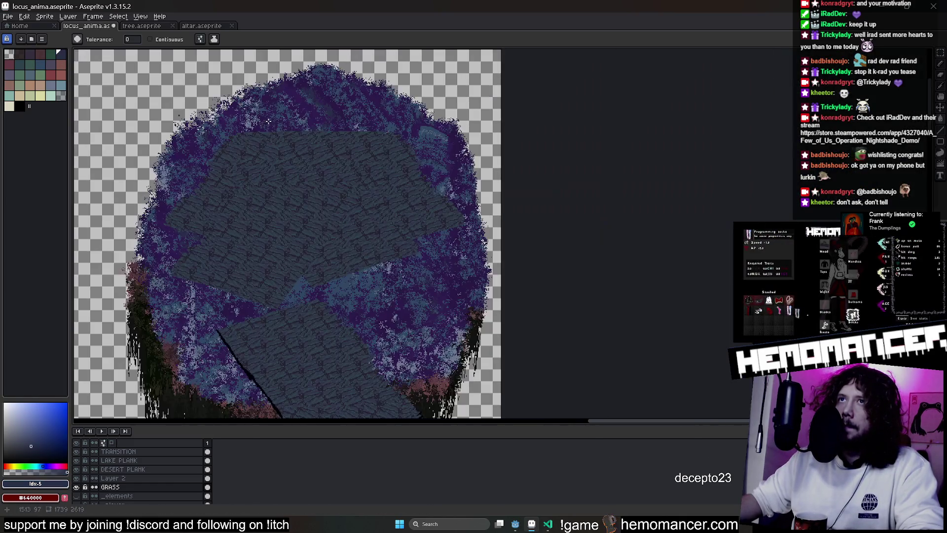
scroll(459, 297, "up", 2)
scroll(489, 273, "up", 1)
scroll(493, 272, "down", 4)
scroll(493, 272, "down", 2)
scroll(512, 158, "up", 4)
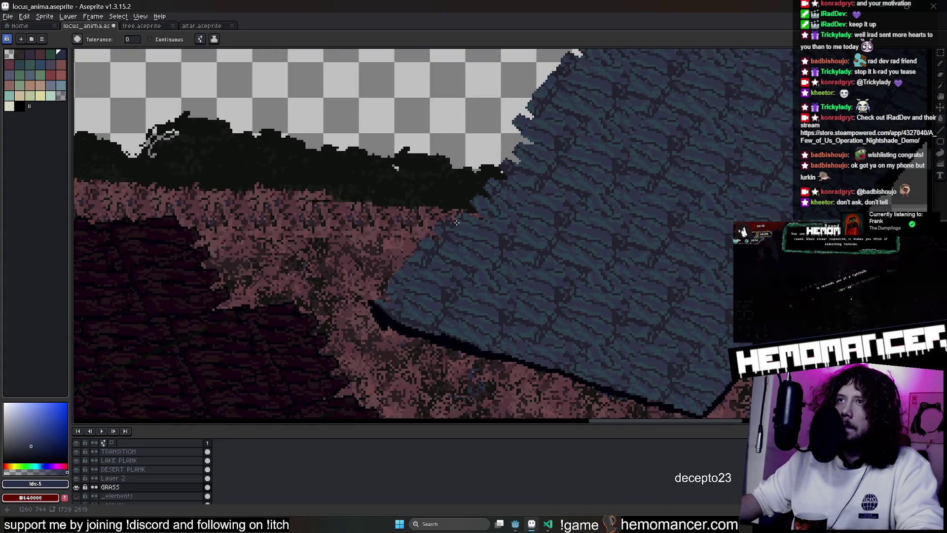
scroll(513, 158, "down", 2)
left_click_drag(512, 159, 322, 256)
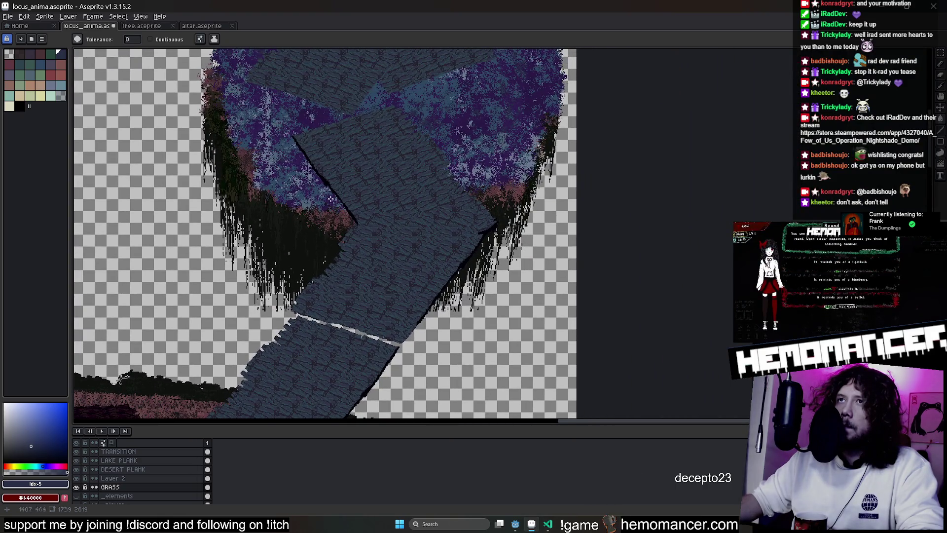
left_click_drag(330, 200, 323, 251)
scroll(147, 460, "down", 1)
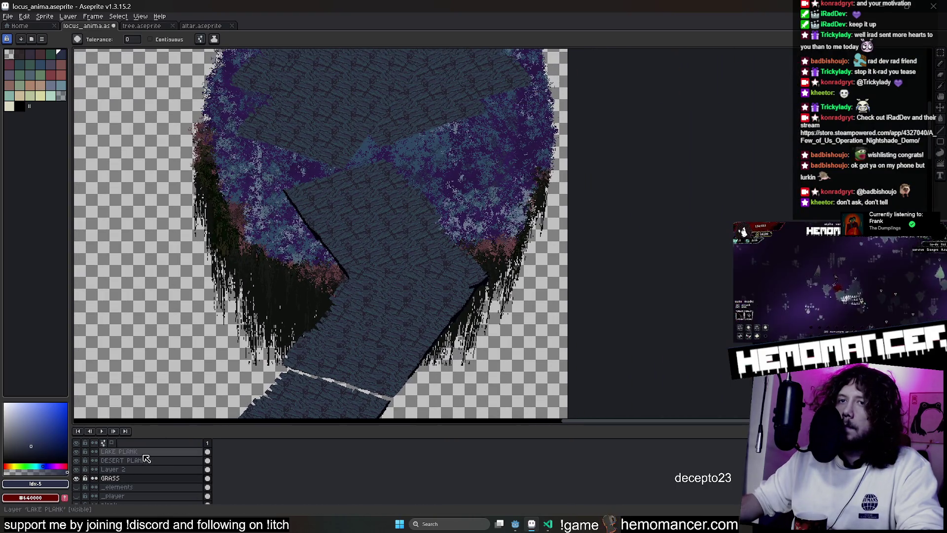
left_click(76, 452)
scroll(400, 196, "up", 2)
scroll(399, 197, "down", 3)
scroll(400, 196, "up", 1)
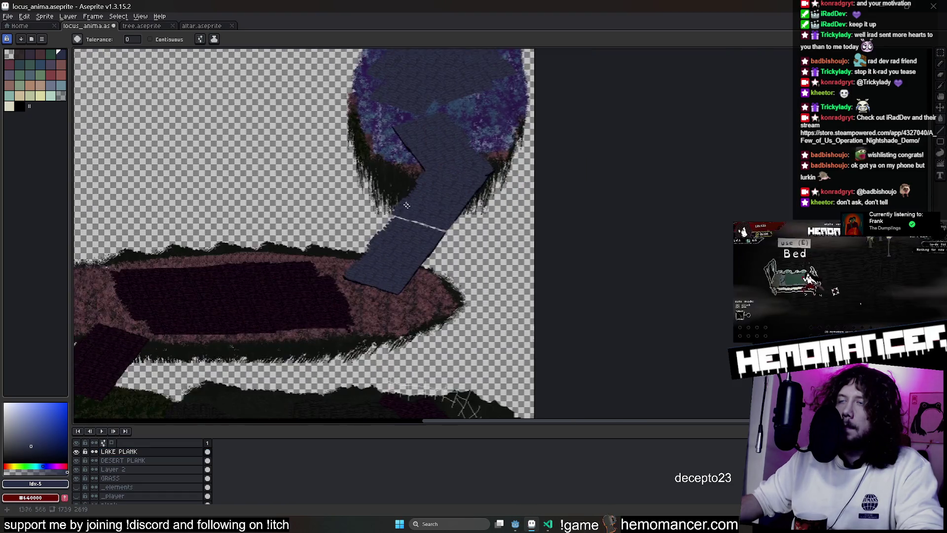
scroll(399, 196, "up", 3)
Trial-fill the left planks with a sampled purple, undo it, and sample the plank blue-grey
key("b")
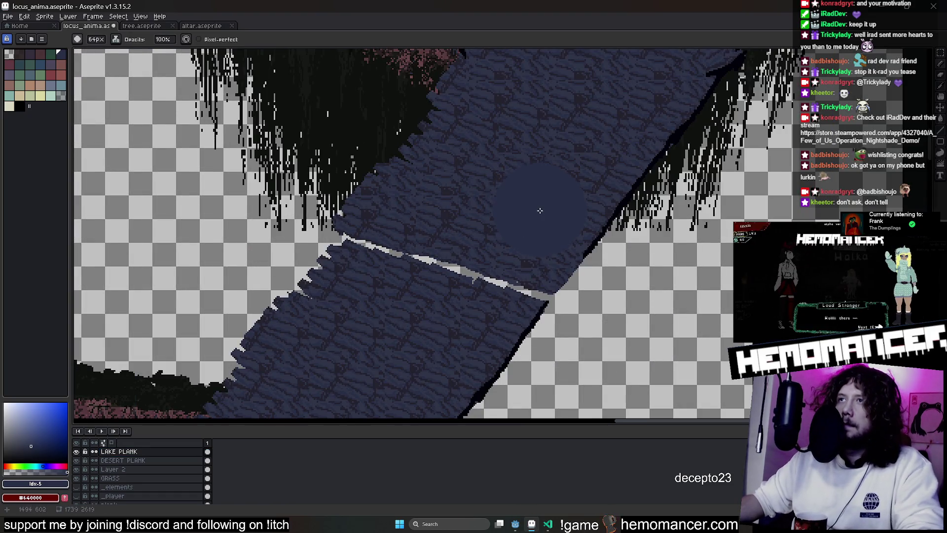
scroll(499, 185, "down", 2)
scroll(474, 180, "down", 1)
key("i")
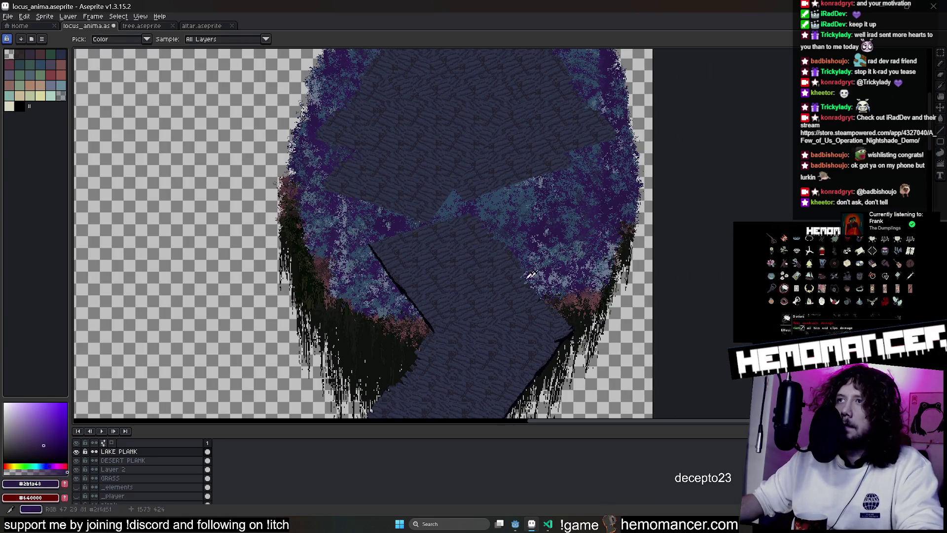
scroll(607, 256, "up", 2)
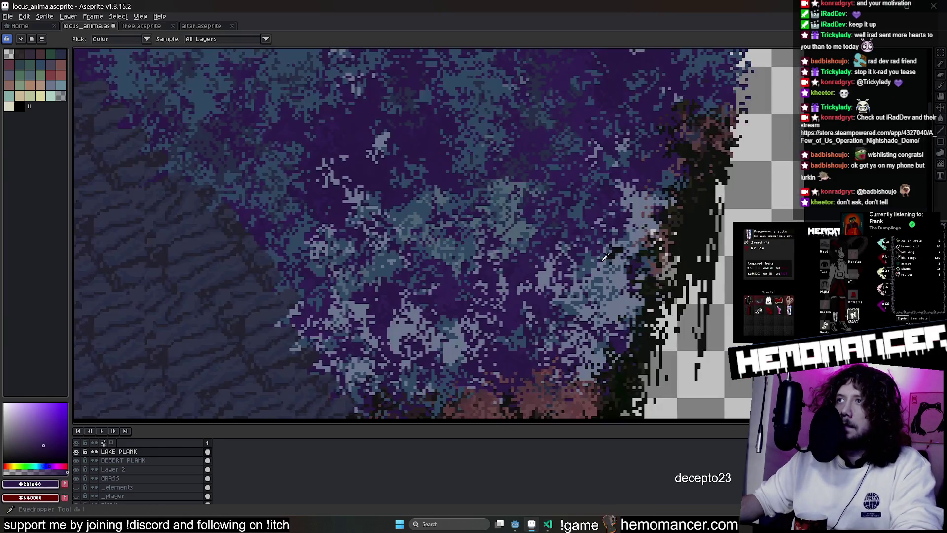
left_click(607, 255)
key("g")
left_click(255, 312)
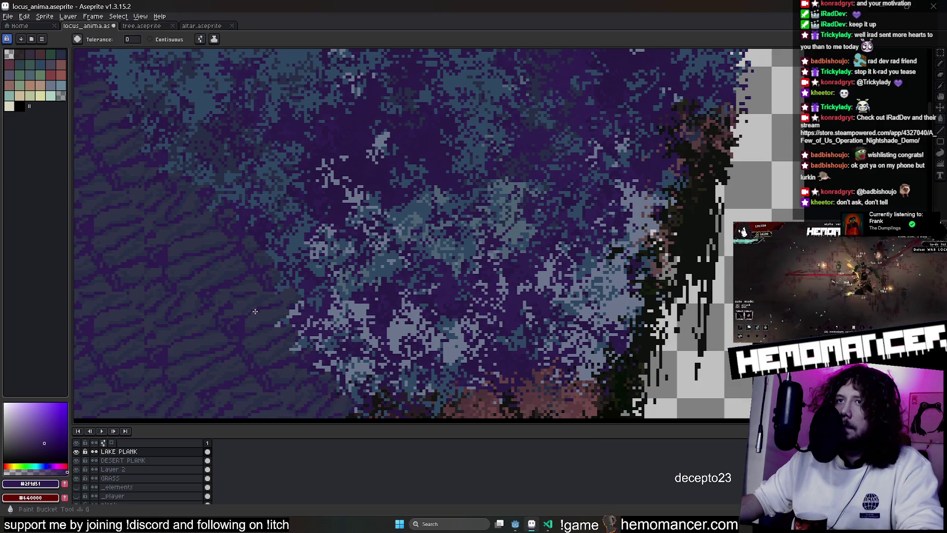
scroll(254, 312, "down", 1)
key("ctrl+z")
scroll(187, 306, "up", 1)
key("i")
left_click(187, 306)
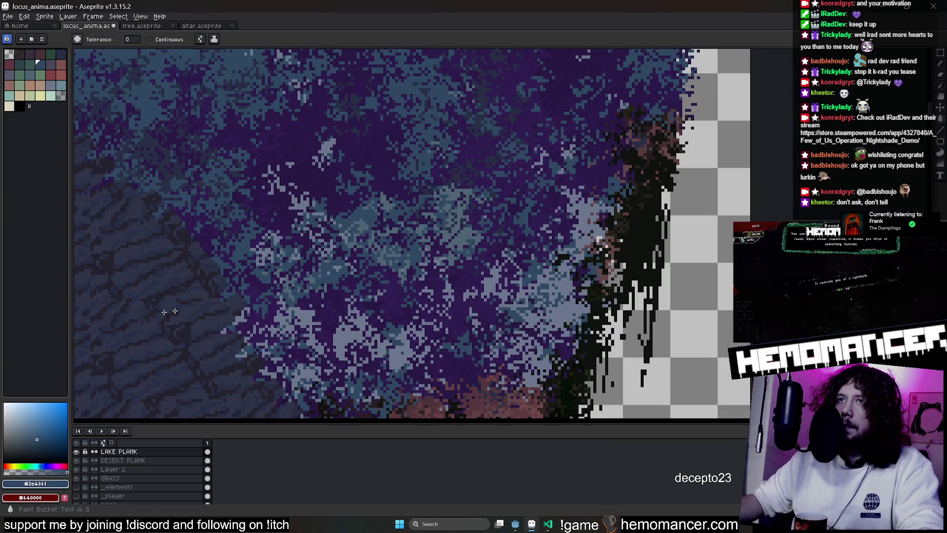
key("v")
scroll(432, 152, "up", 2)
scroll(306, 219, "down", 1)
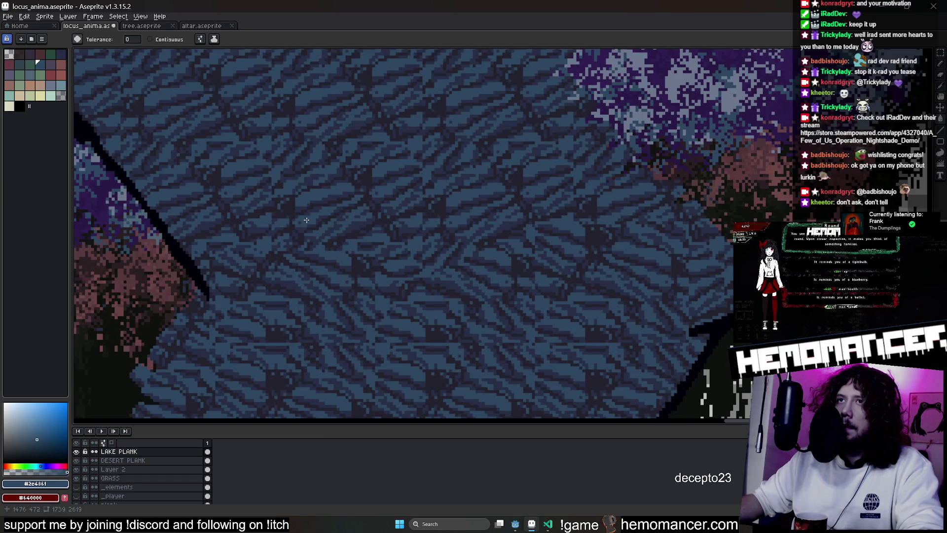
scroll(305, 215, "down", 1)
left_click_drag(305, 216, 342, 171)
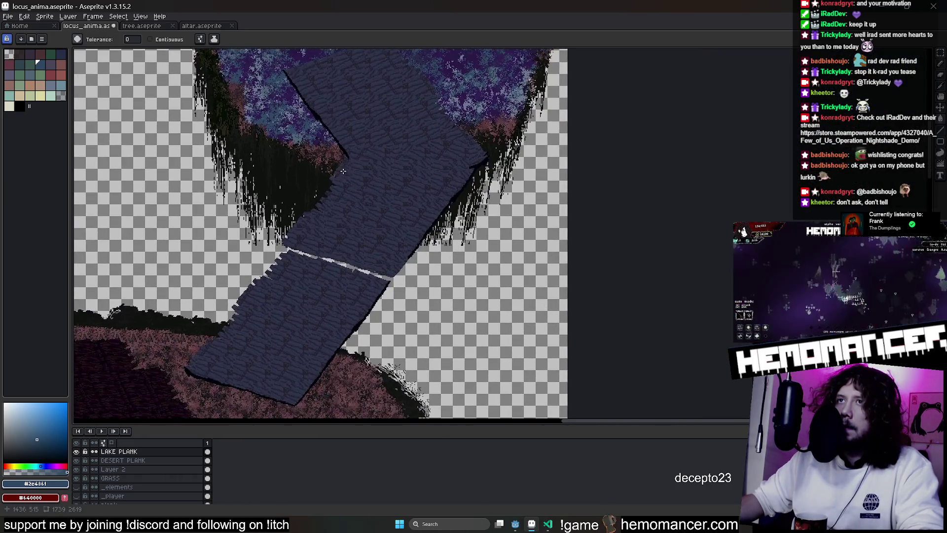
scroll(194, 173, "up", 1)
scroll(382, 160, "up", 2)
After another undone purple fill, fill the left plank area with the dark blue-grey plank colour
key("i")
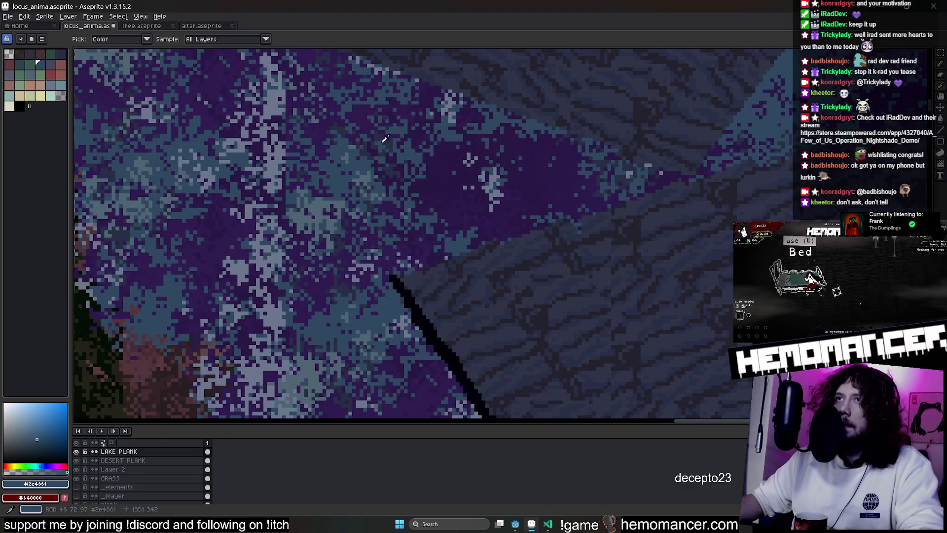
left_click(514, 274)
key("g")
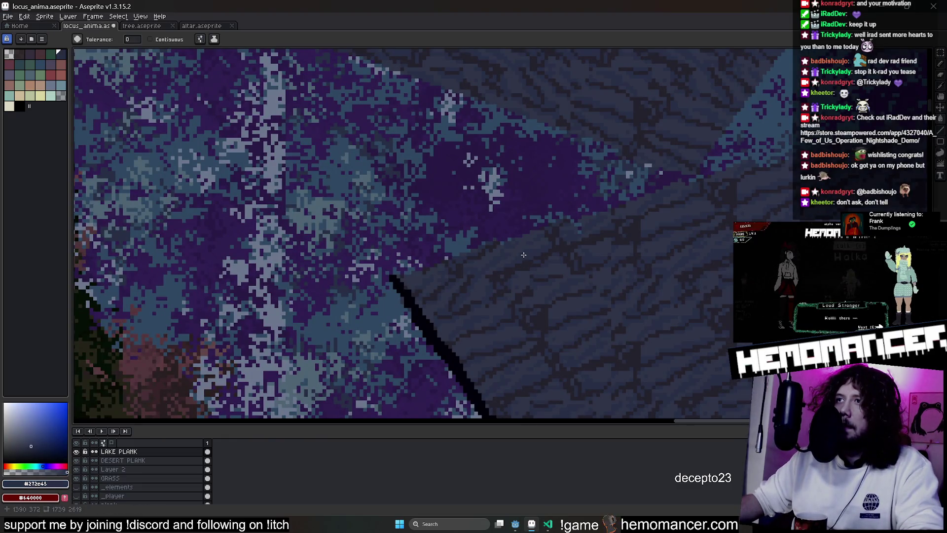
scroll(525, 249, "down", 2)
scroll(413, 185, "up", 3)
key("i")
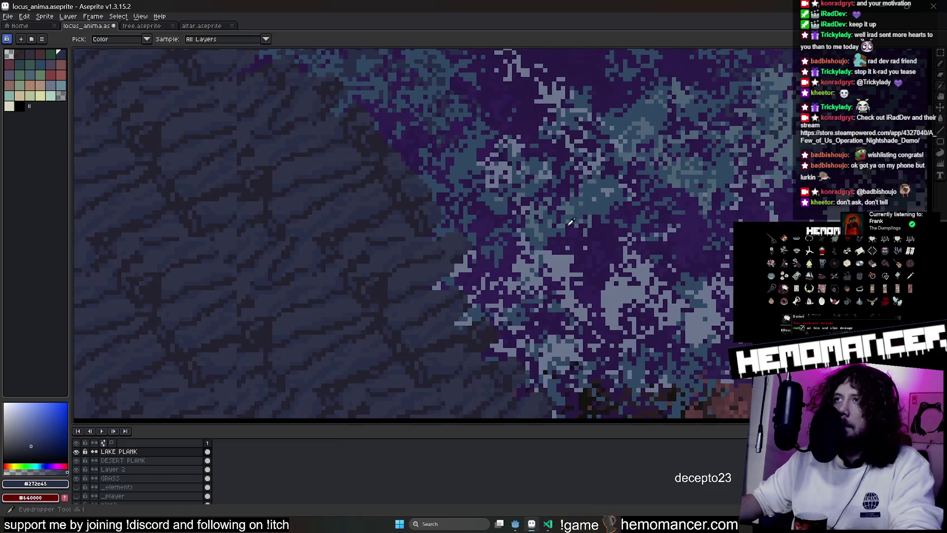
left_click(602, 236)
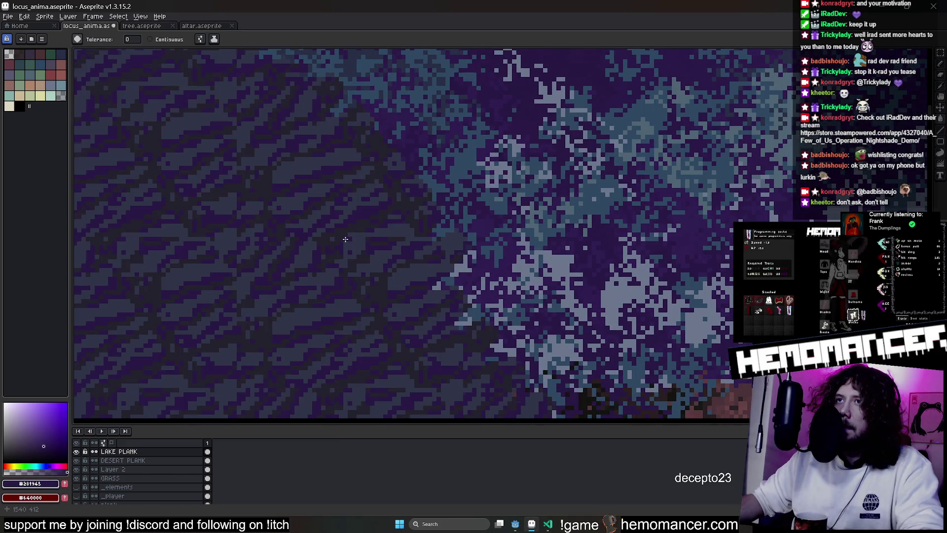
key("ctrl+z")
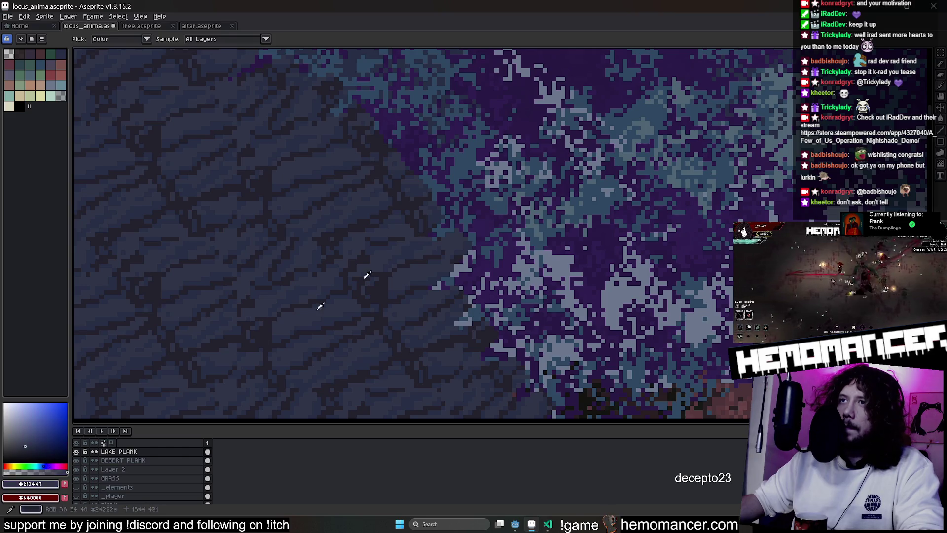
left_click(392, 266)
key("g")
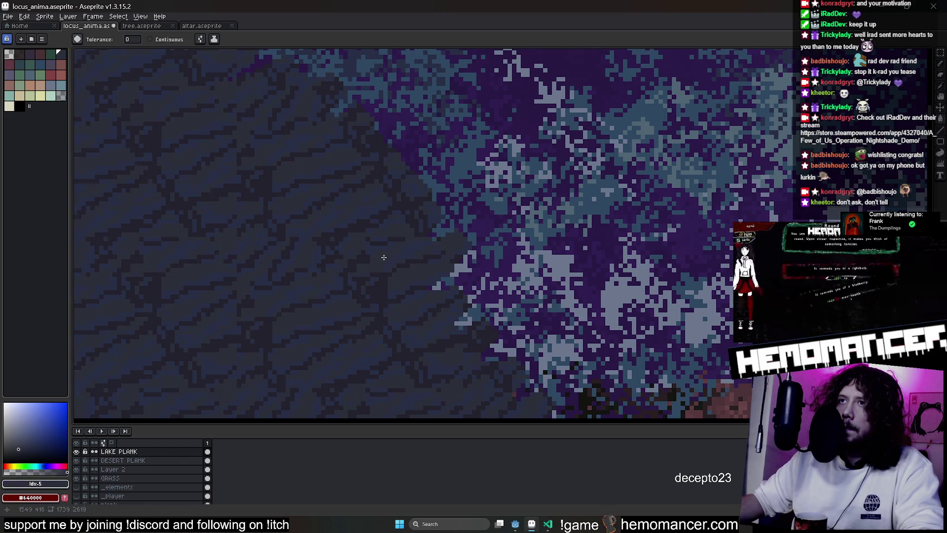
key("i")
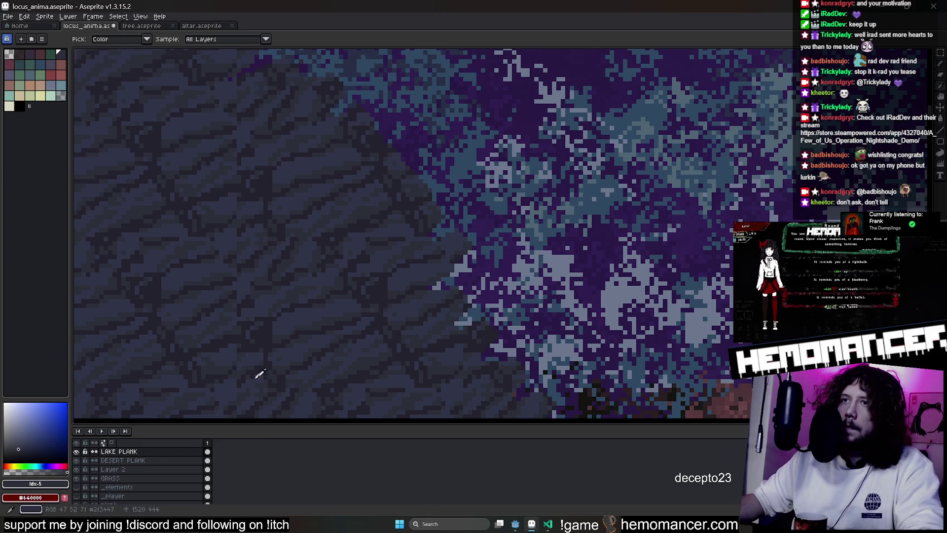
left_click(347, 302)
key("g")
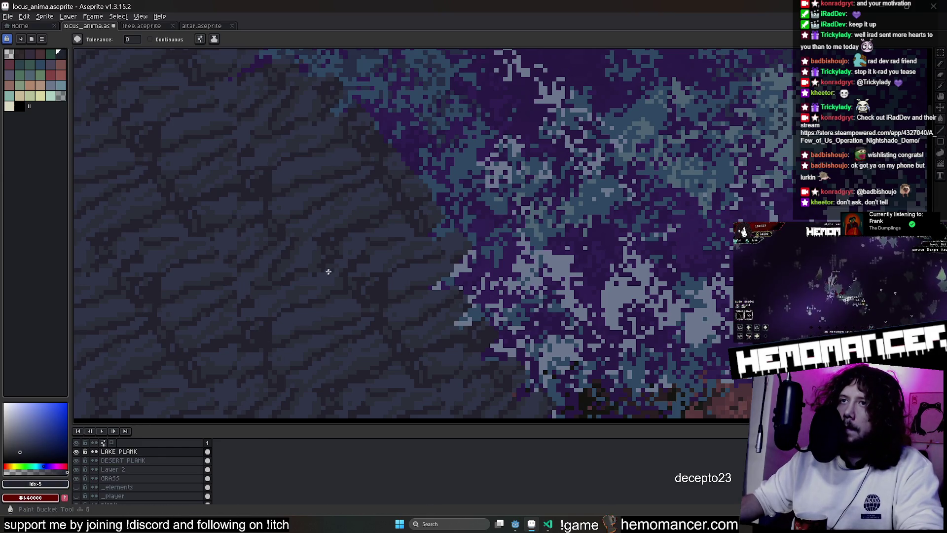
left_click(303, 335)
scroll(303, 335, "down", 2)
Lasso a plank section on LAKE PLANK and shift it up-right to close the white gap
key("v")
scroll(303, 335, "down", 3)
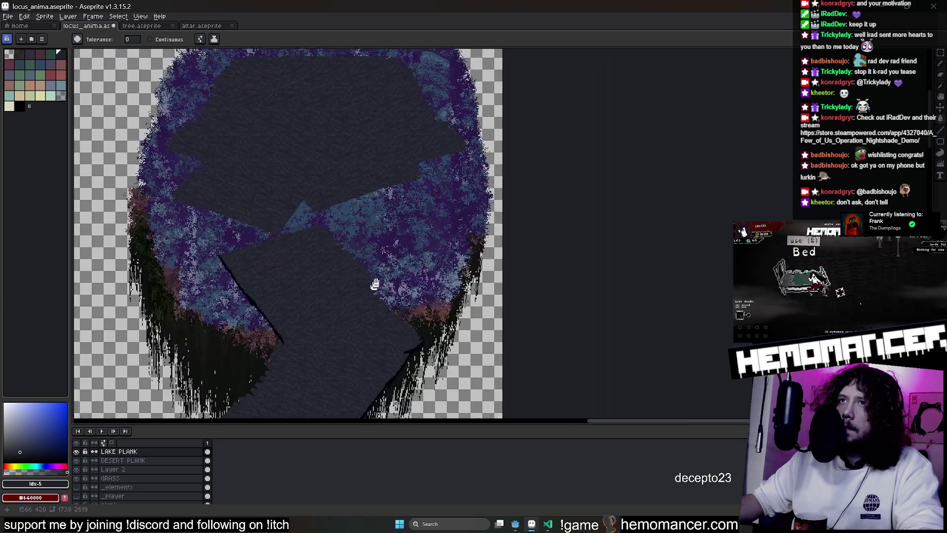
scroll(427, 245, "up", 2)
scroll(427, 256, "up", 2)
scroll(430, 257, "up", 1)
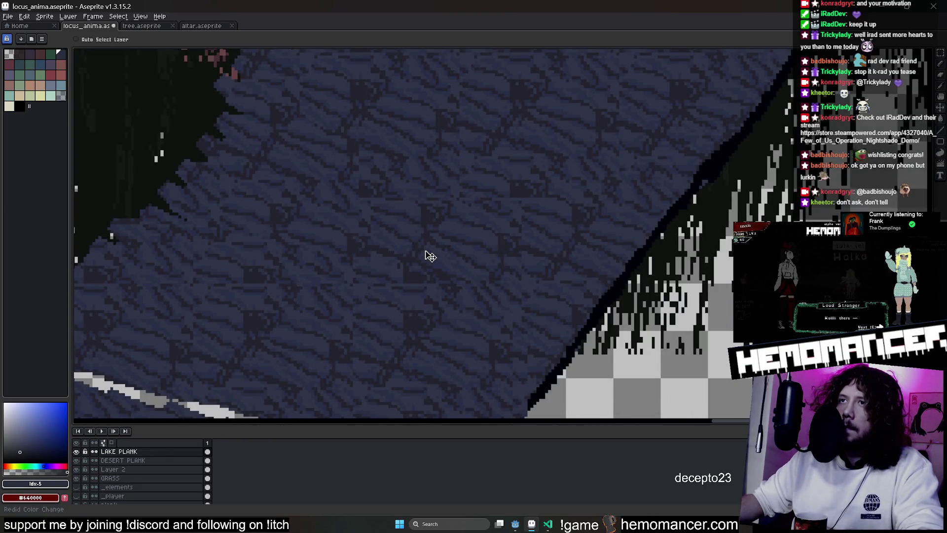
scroll(425, 249, "down", 3)
scroll(426, 249, "up", 1)
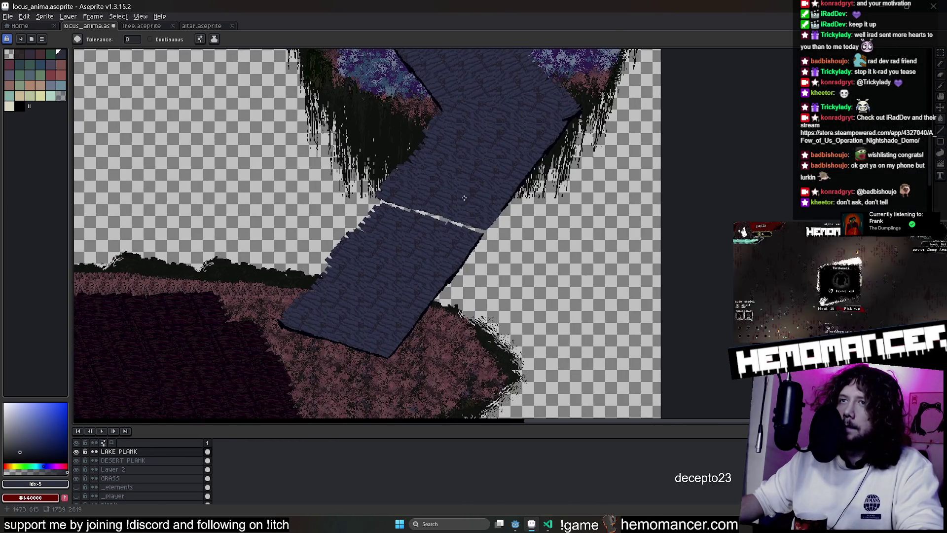
left_click(207, 451)
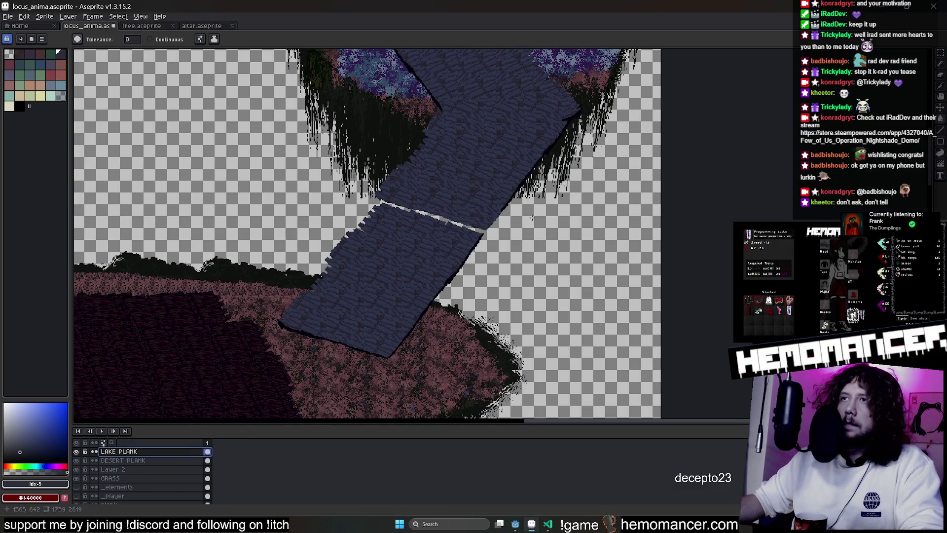
key("m")
scroll(432, 224, "up", 2)
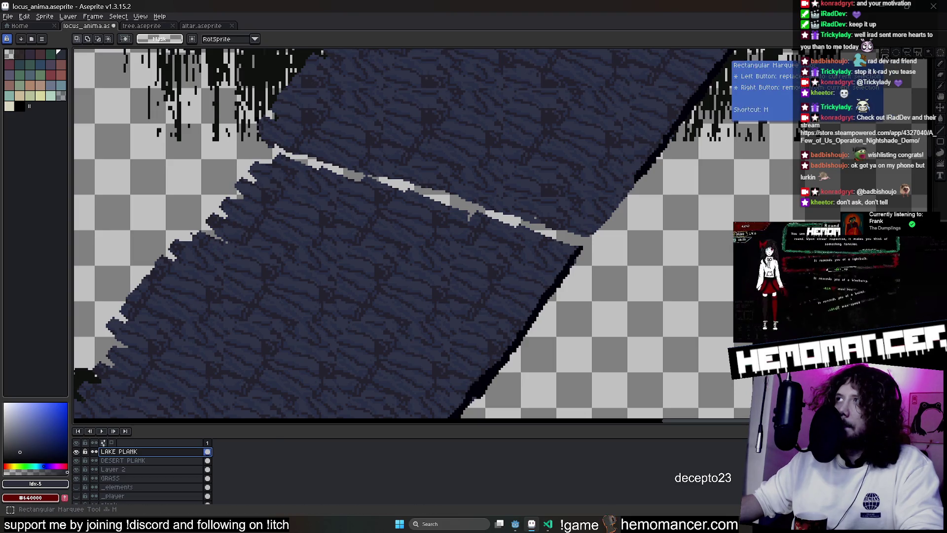
scroll(321, 170, "down", 2)
scroll(246, 155, "down", 1)
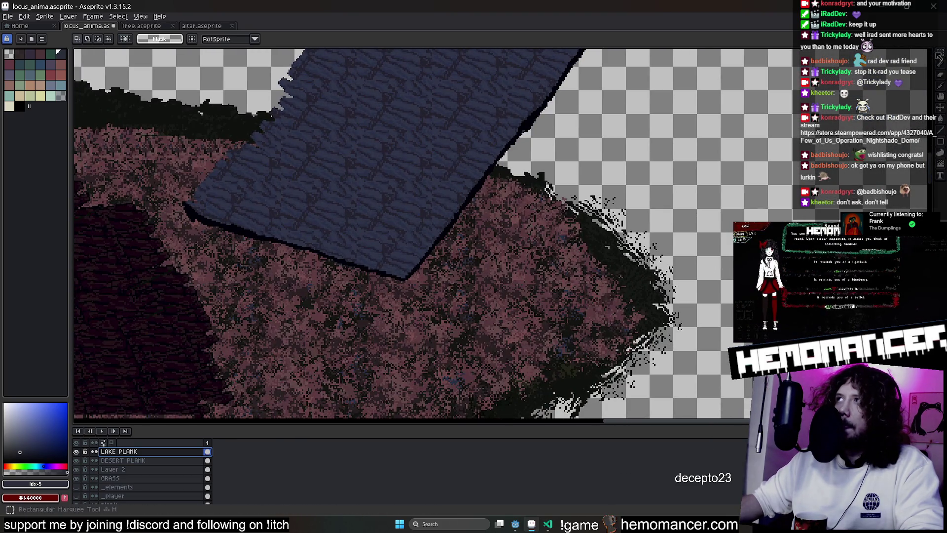
key("q")
left_click_drag(289, 215, 403, 201)
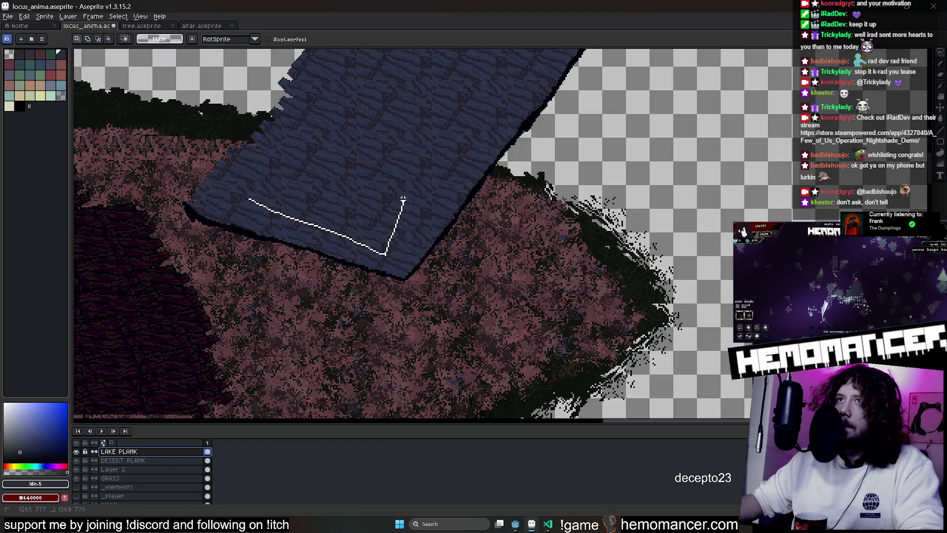
left_click(338, 206)
scroll(444, 214, "up", 3)
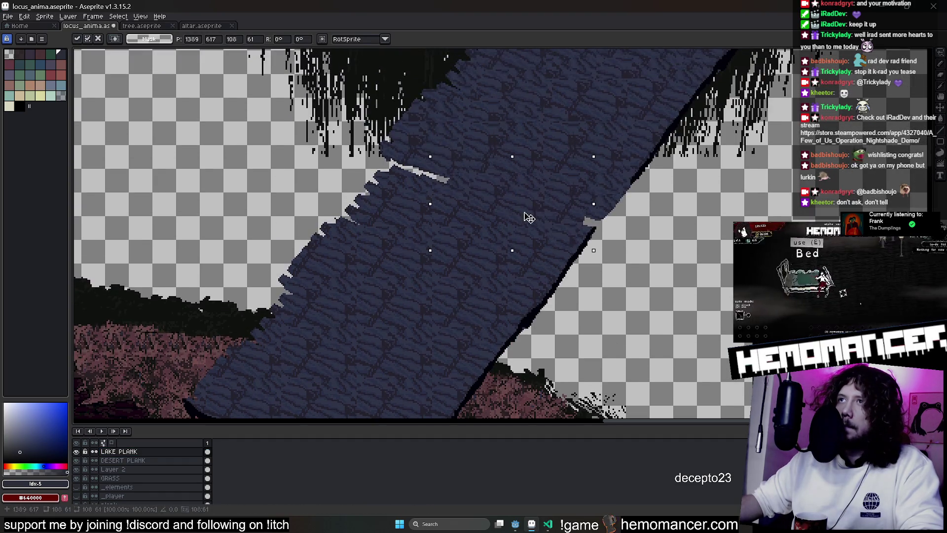
mouse_move(537, 216)
left_mouse_down()
mouse_move(547, 213)
mouse_move(482, 188)
left_mouse_up()
key("Return")
scroll(333, 170, "down", 3)
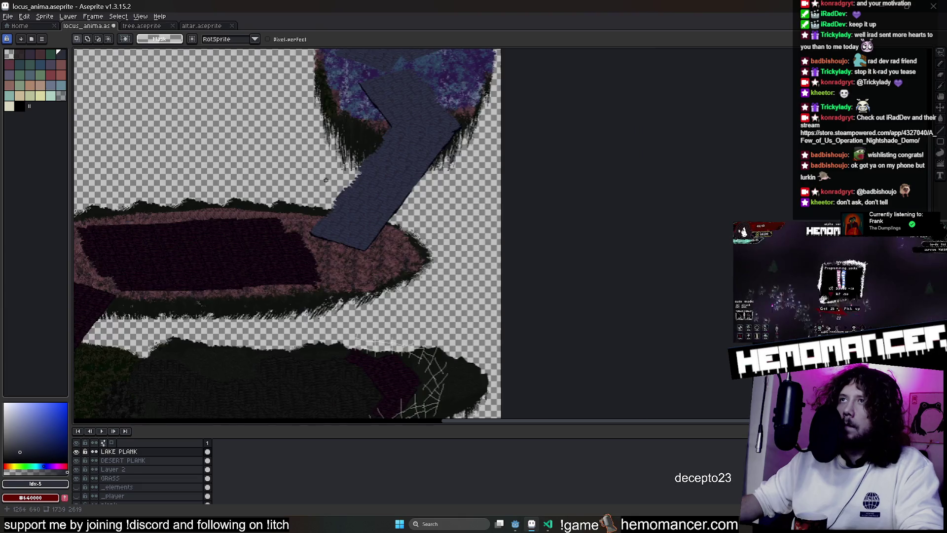
scroll(332, 170, "down", 2)
mouse_move(256, 178)
left_mouse_down()
mouse_move(364, 178)
mouse_move(286, 282)
left_mouse_up()
scroll(514, 162, "up", 1)
scroll(514, 161, "up", 2)
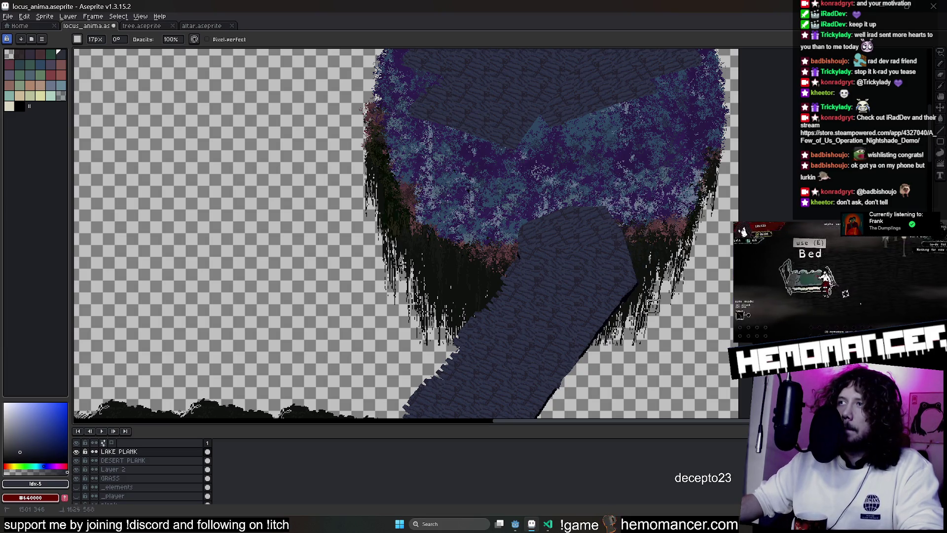
scroll(616, 180, "down", 2)
scroll(592, 215, "down", 2)
scroll(558, 262, "down", 1)
scroll(557, 262, "down", 3)
scroll(344, 184, "up", 1)
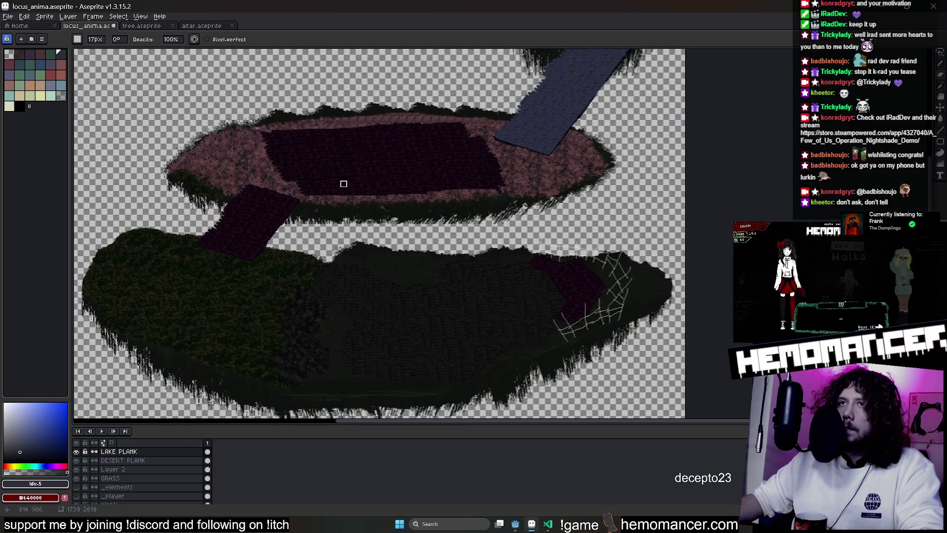
Add a layer beneath DESERT PLANK and rename it UNDER DESERT PLANK
left_click(136, 469)
key("shift+n")
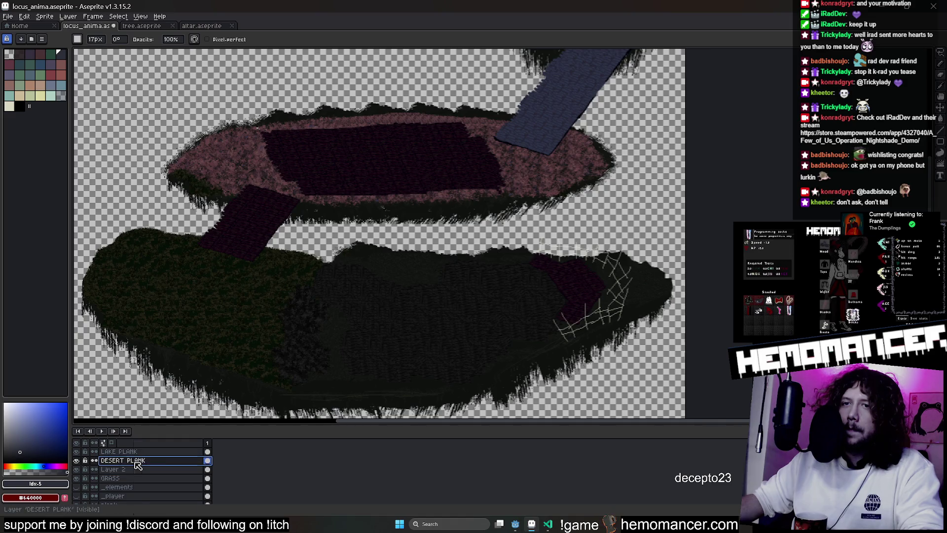
left_click_drag(136, 470, 137, 460)
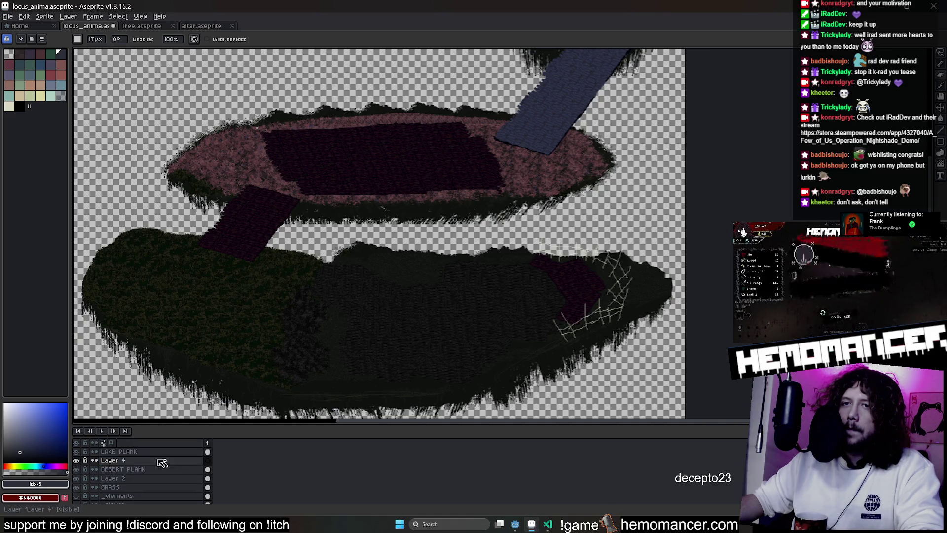
left_click(104, 472)
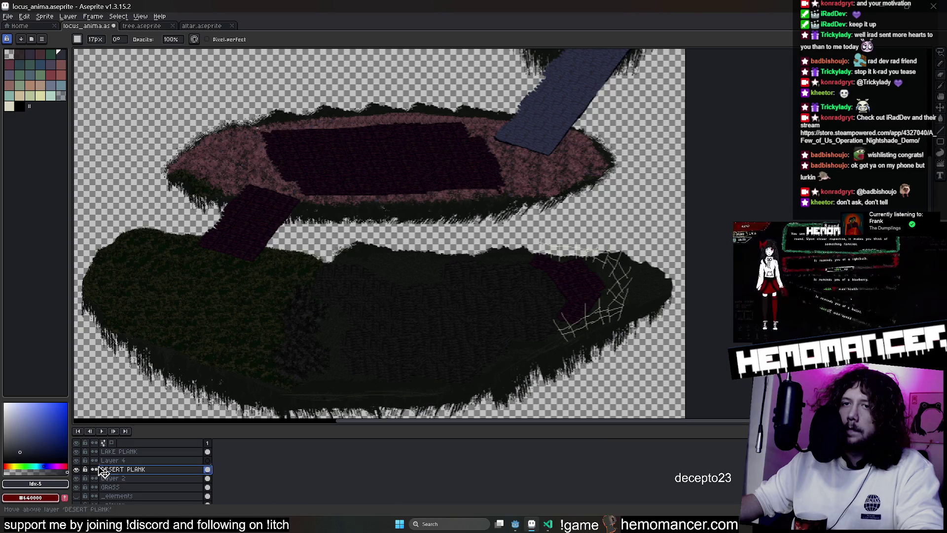
left_click_drag(103, 472, 107, 460)
double_click(122, 471)
type("UNDER DESERT PLAN")
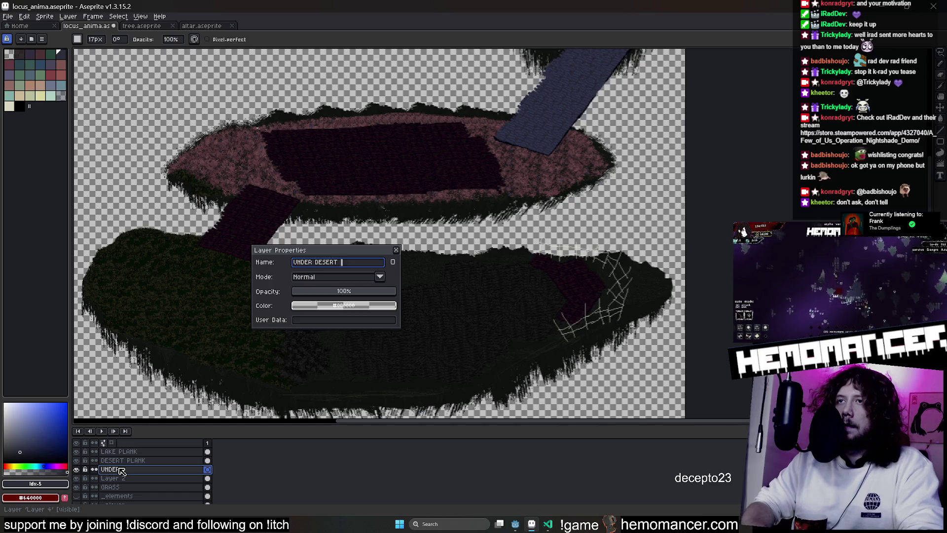
type("K")
key("Return")
scroll(307, 211, "up", 2)
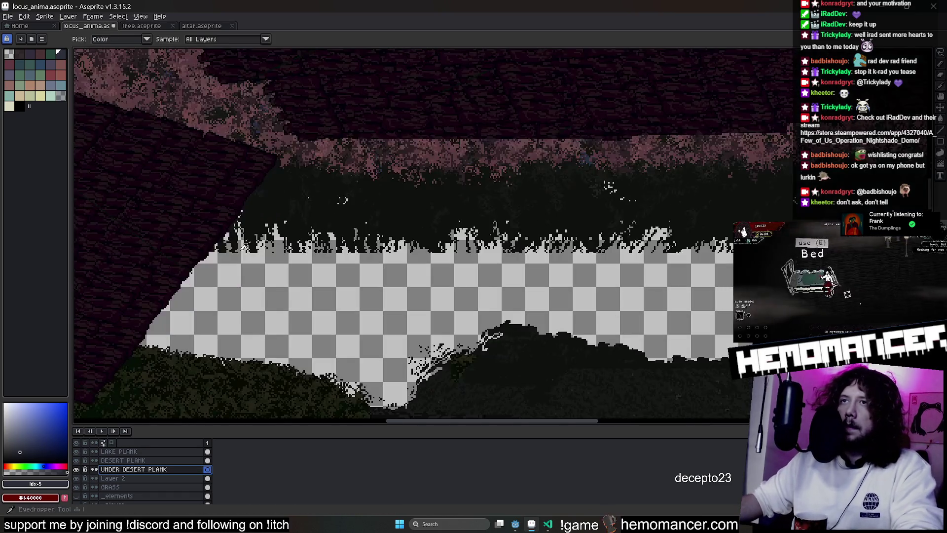
scroll(564, 148, "up", 2)
left_click_drag(592, 194, 464, 278)
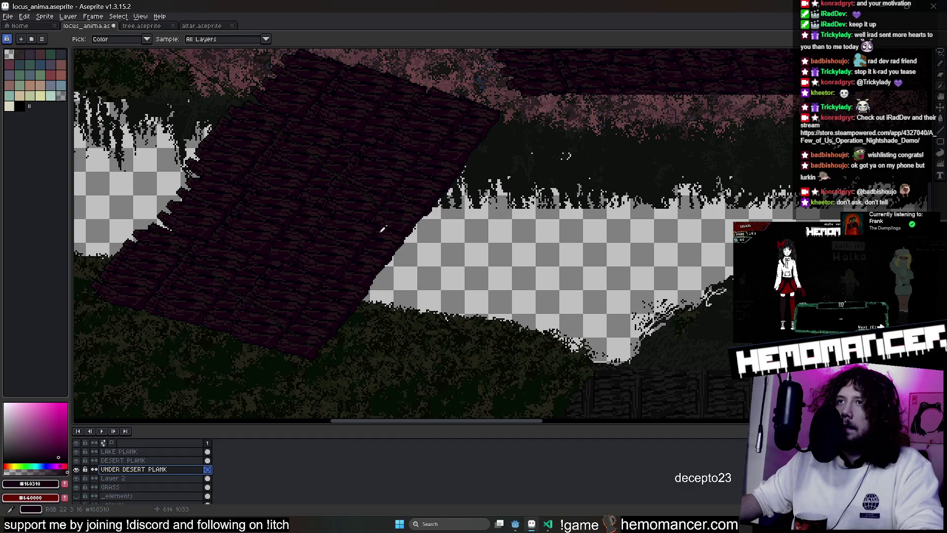
With a 1-px dark red brush, paint over the white grass edge and erase part of the plank edge
key("b")
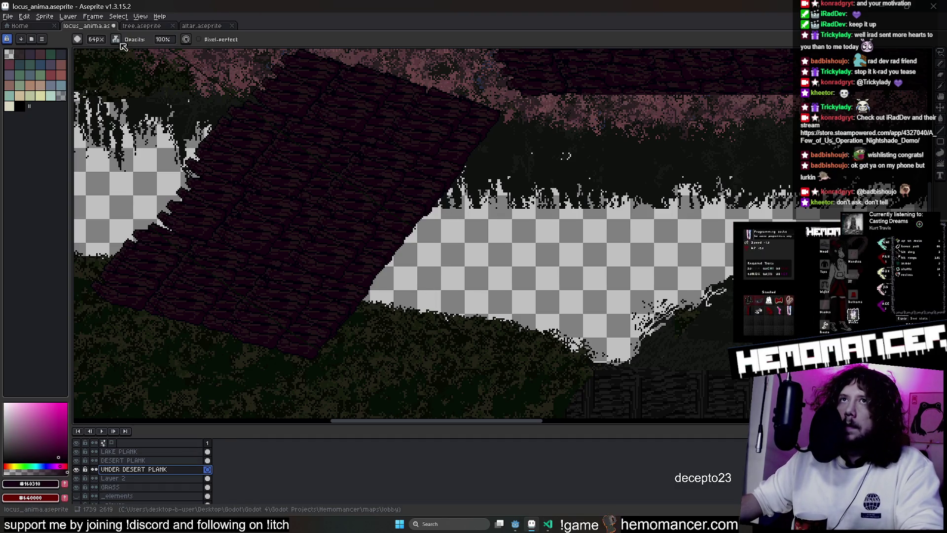
left_click(116, 39)
left_click(148, 88)
scroll(395, 273, "down", 5)
left_click(10, 107)
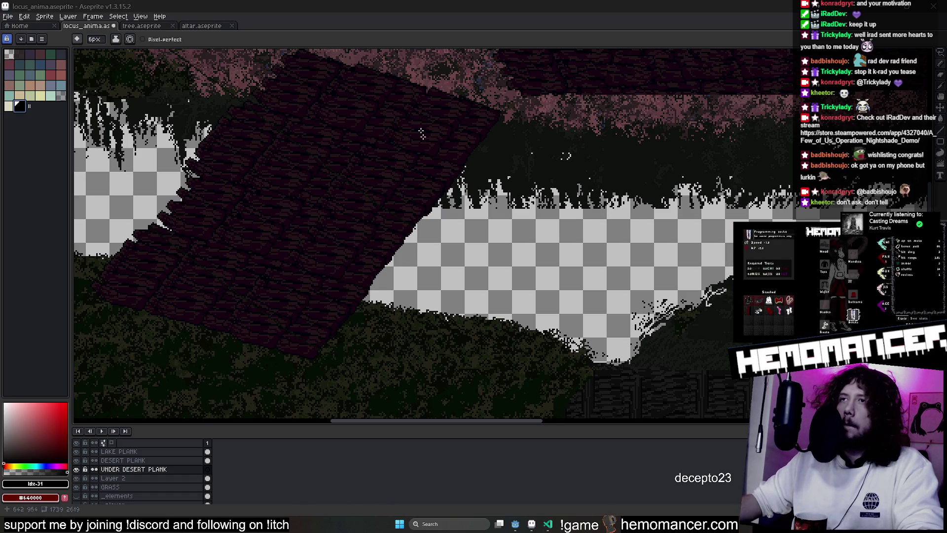
key("minus")
key("minus")
key("minus")
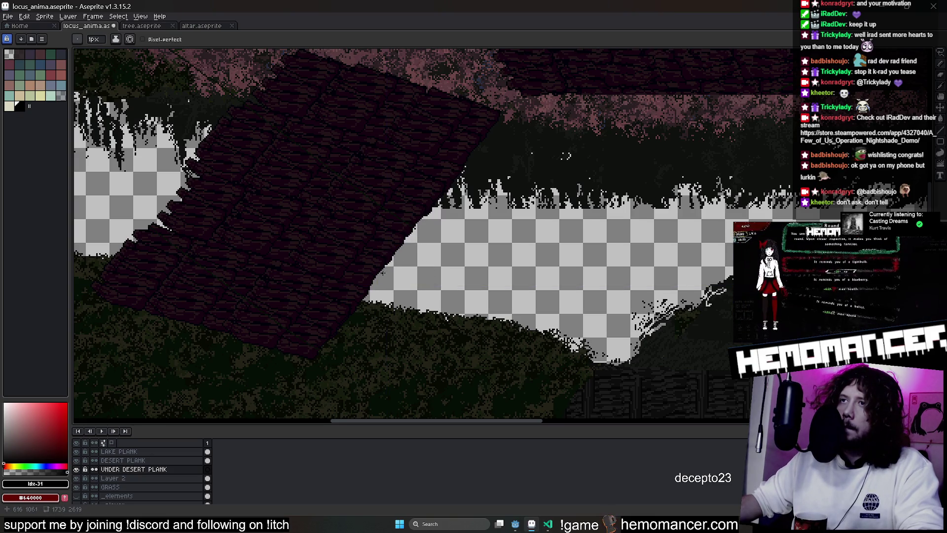
scroll(370, 204, "up", 2)
scroll(371, 177, "down", 1)
scroll(373, 145, "down", 1)
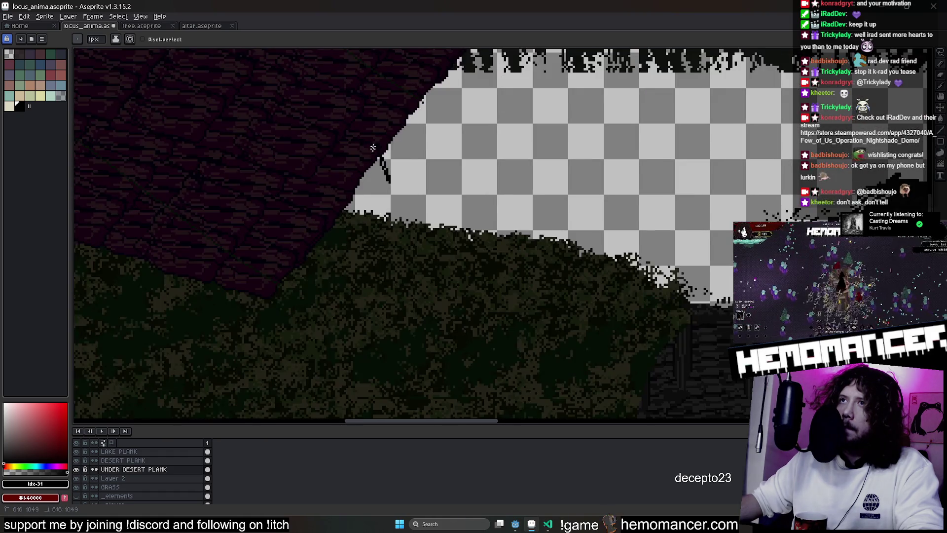
left_click_drag(408, 113, 407, 280)
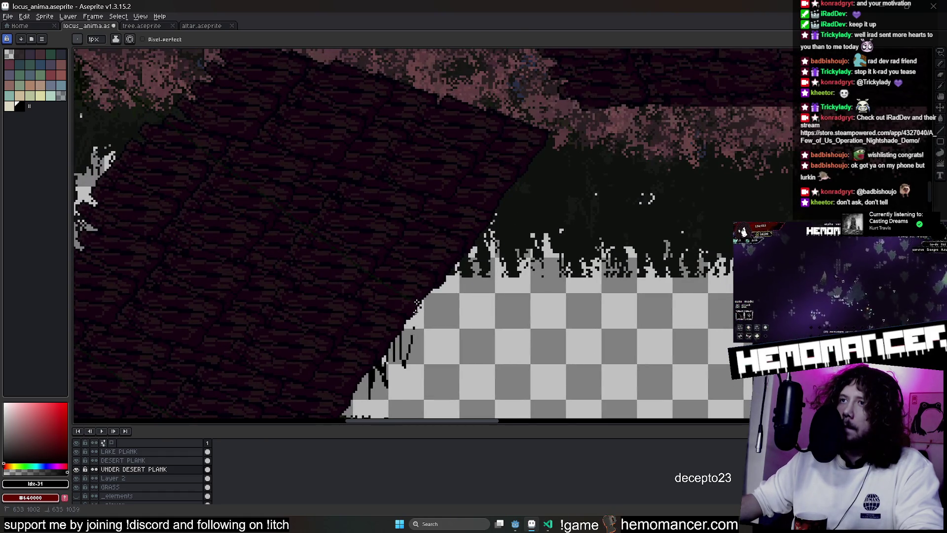
left_click_drag(411, 338, 415, 314)
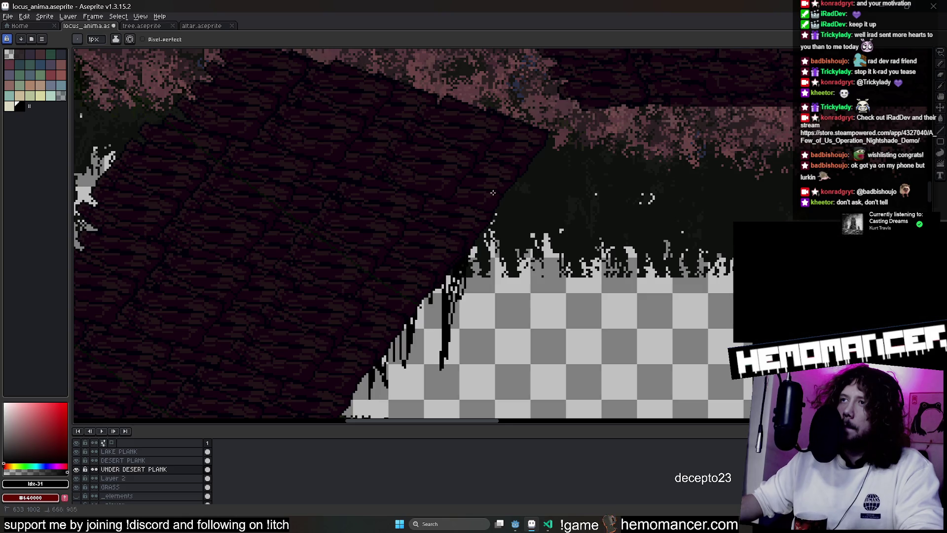
left_click_drag(647, 199, 643, 80)
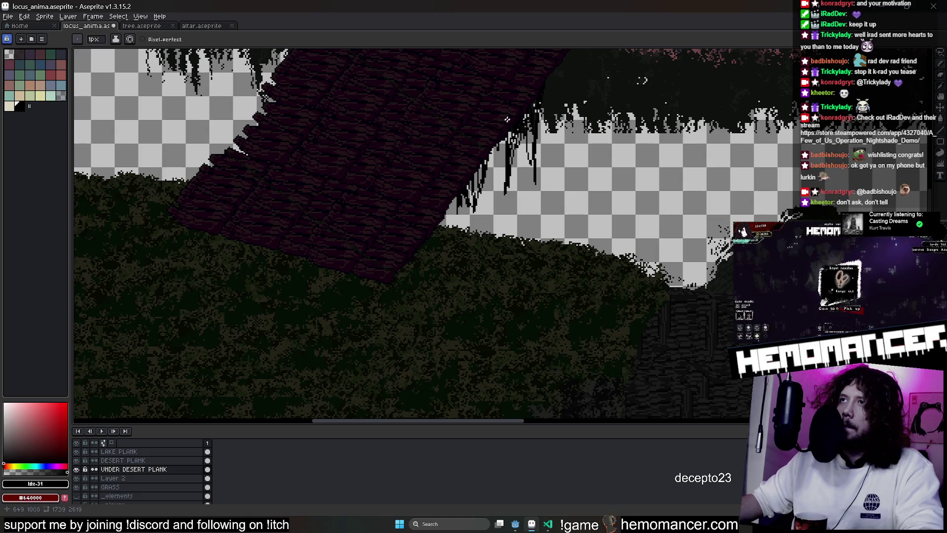
left_click_drag(473, 209, 420, 239)
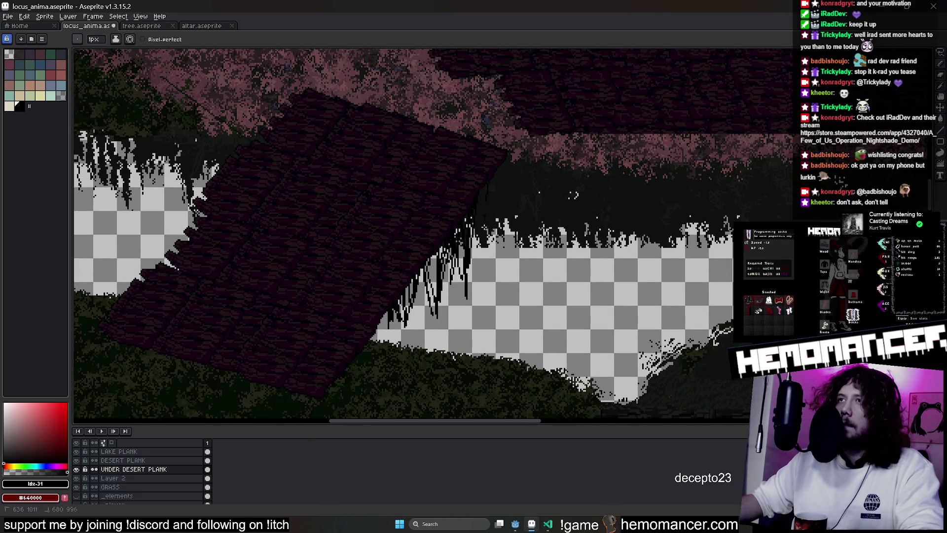
left_click_drag(487, 193, 427, 256)
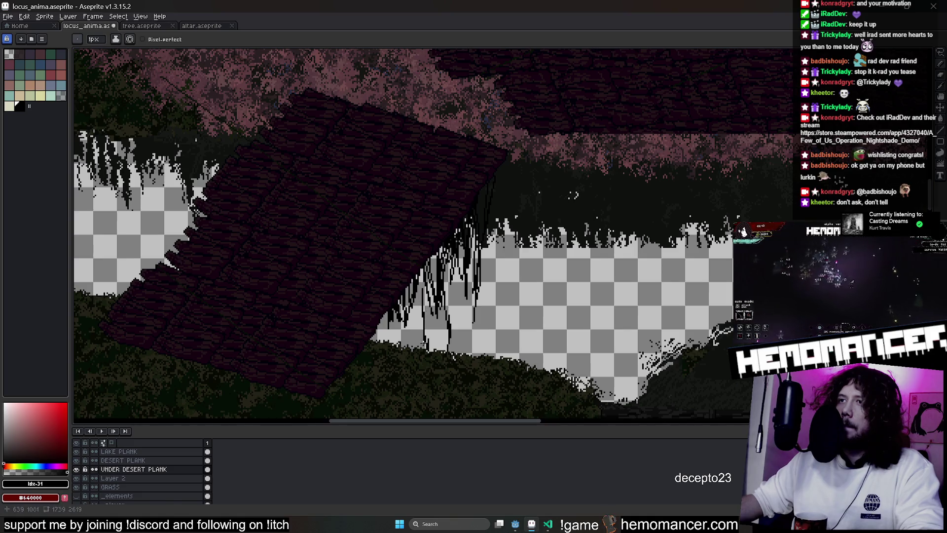
scroll(328, 169, "up", 2)
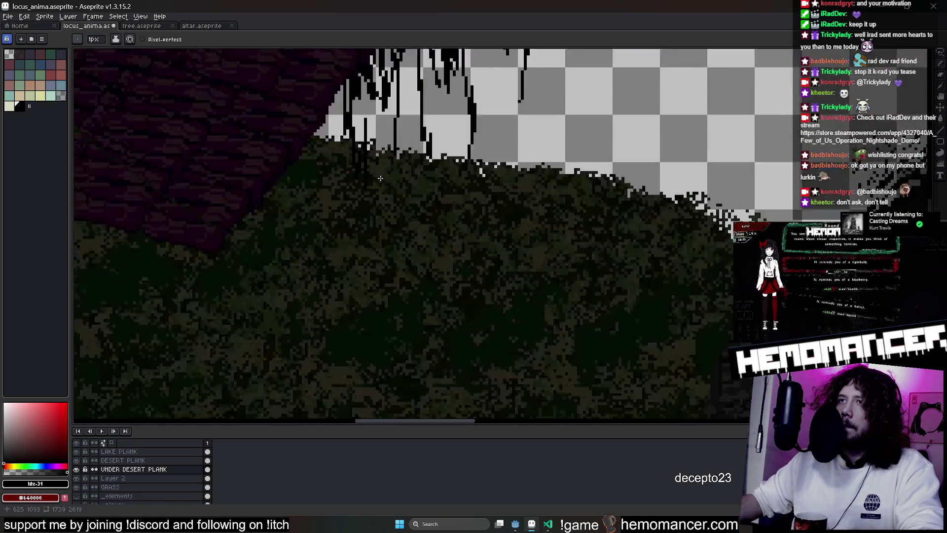
scroll(329, 319, "down", 1)
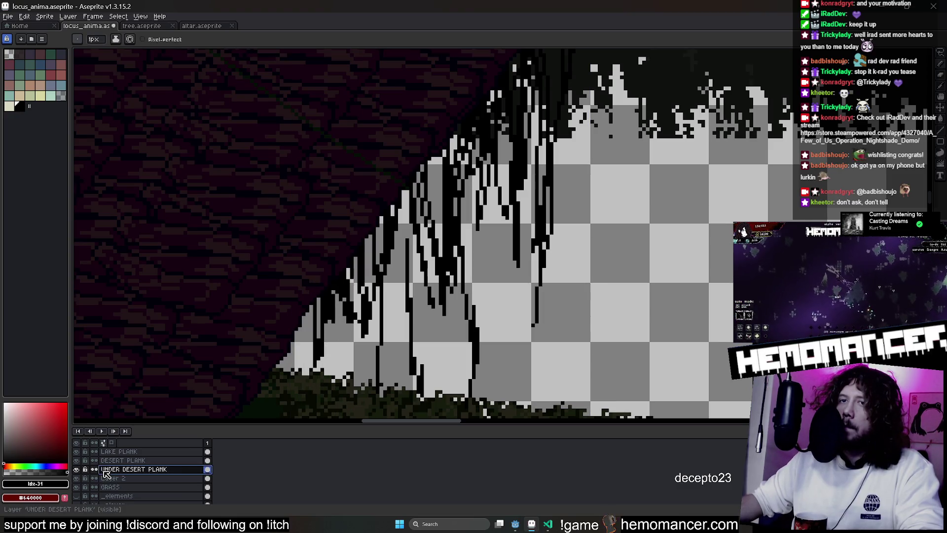
Move the UNDER DESERT PLANK layer below GRASS so grass overlaps the bridge edge
left_click_drag(106, 474, 109, 497)
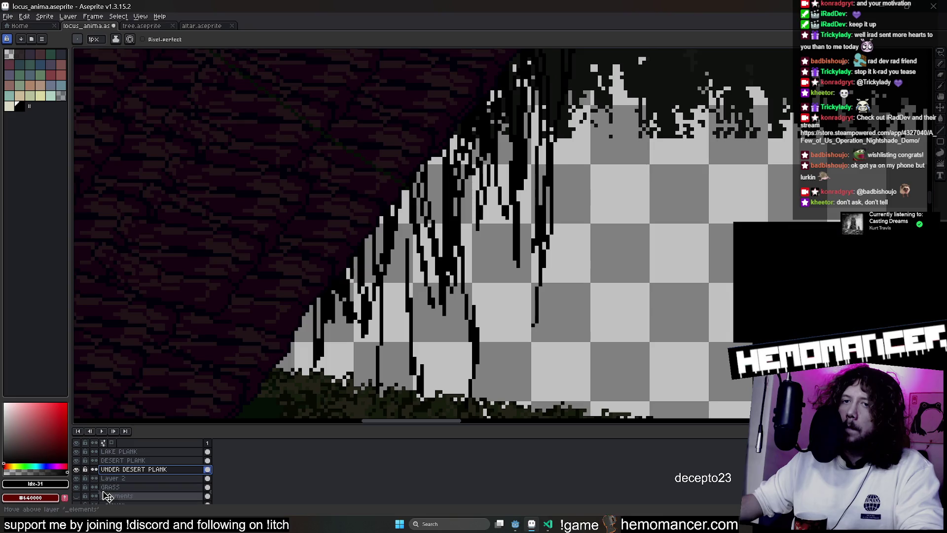
scroll(387, 317, "down", 3)
scroll(298, 302, "down", 1)
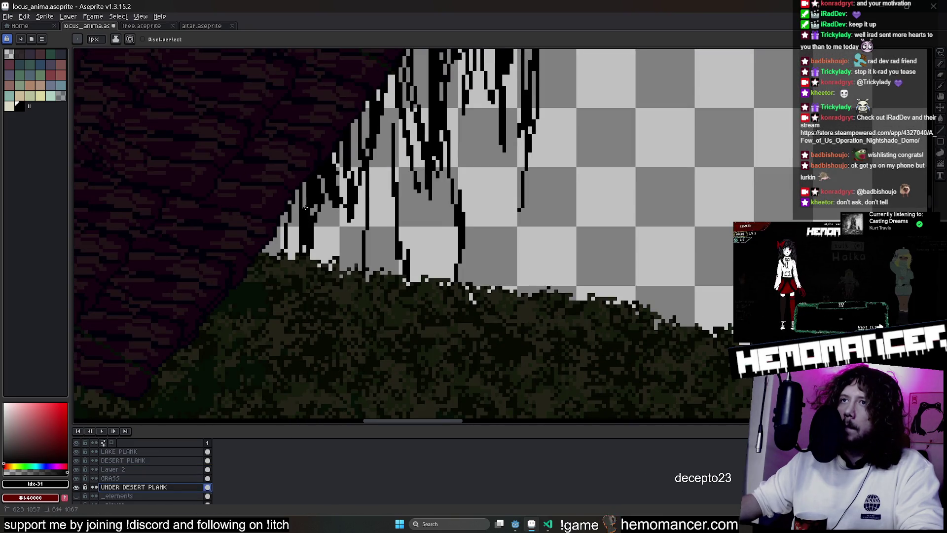
scroll(369, 289, "up", 2)
scroll(421, 252, "up", 2)
scroll(481, 215, "up", 3)
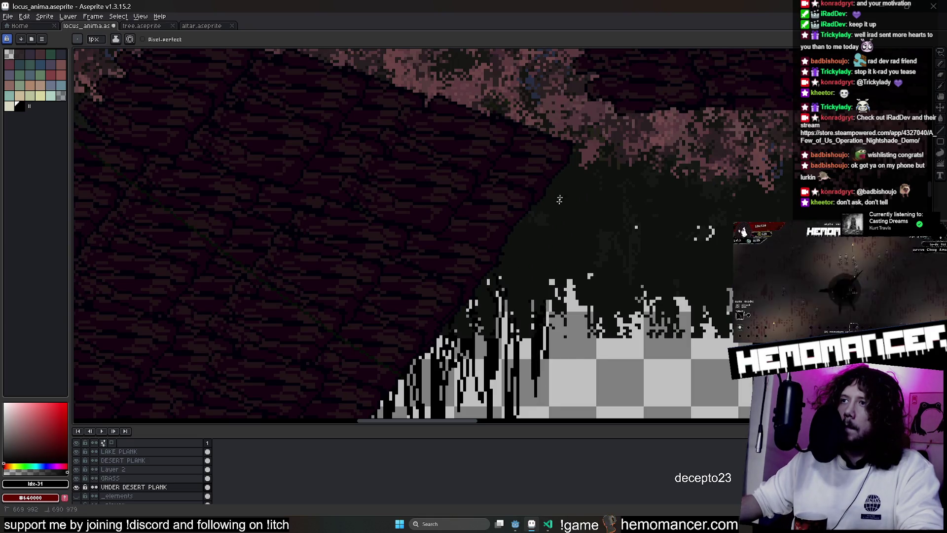
scroll(558, 214, "down", 3)
scroll(481, 244, "up", 2)
scroll(415, 273, "up", 1)
scroll(361, 302, "up", 1)
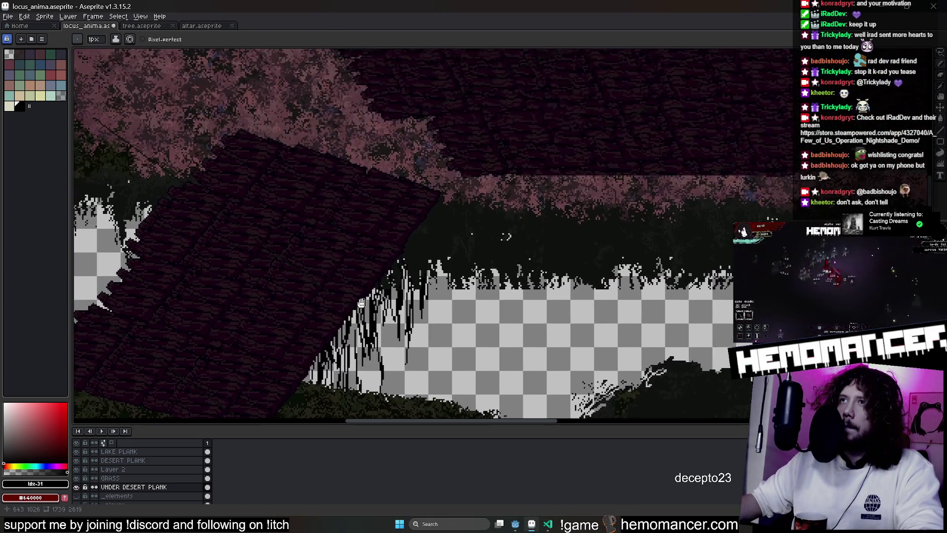
left_click_drag(361, 301, 360, 304)
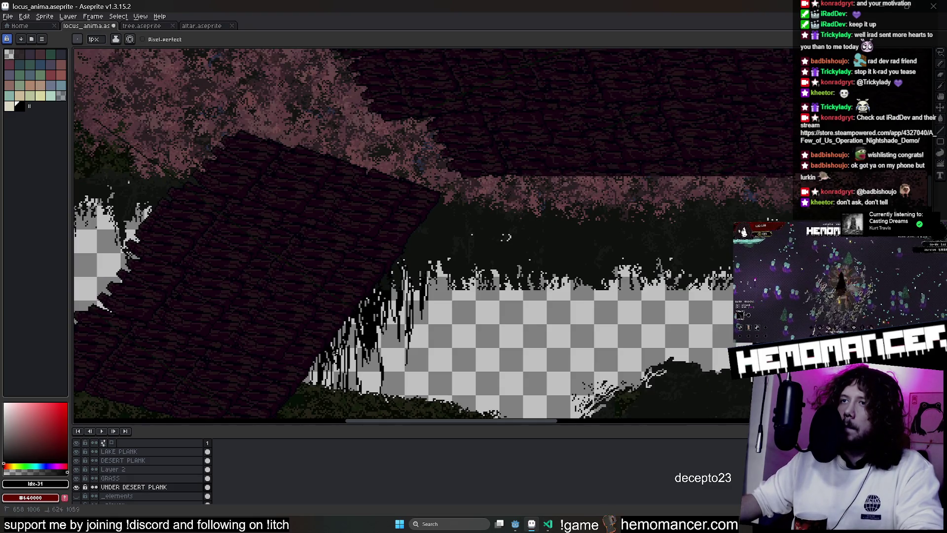
scroll(404, 210, "down", 3)
scroll(396, 186, "up", 1)
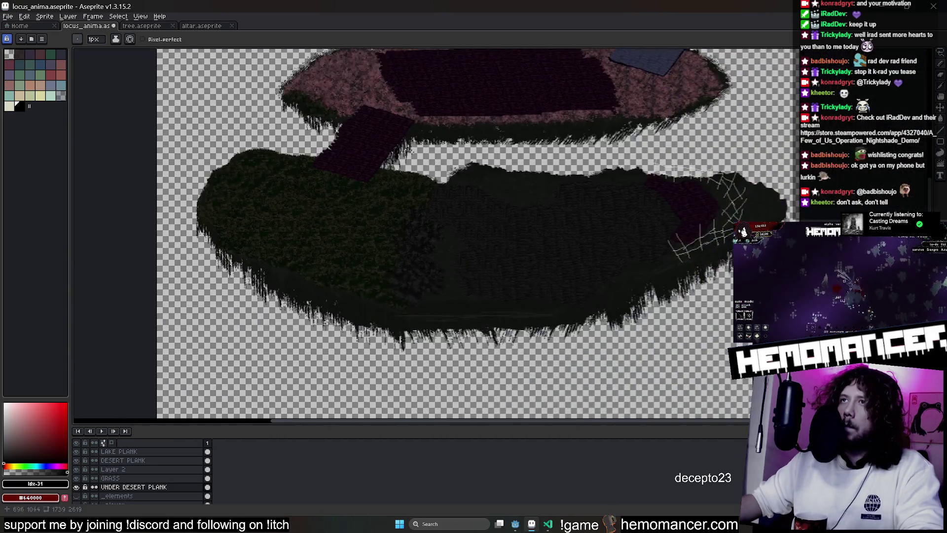
scroll(390, 160, "up", 1)
scroll(444, 197, "down", 2)
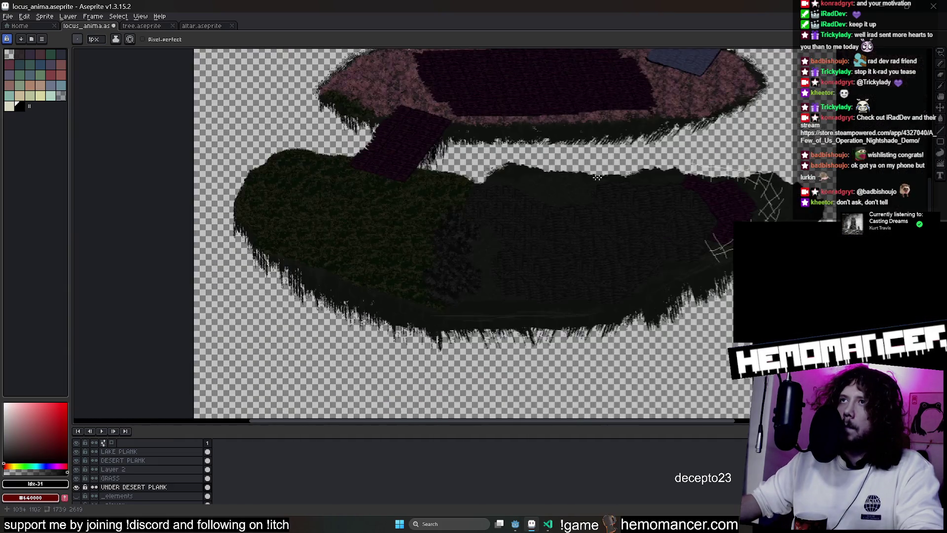
scroll(409, 201, "up", 1)
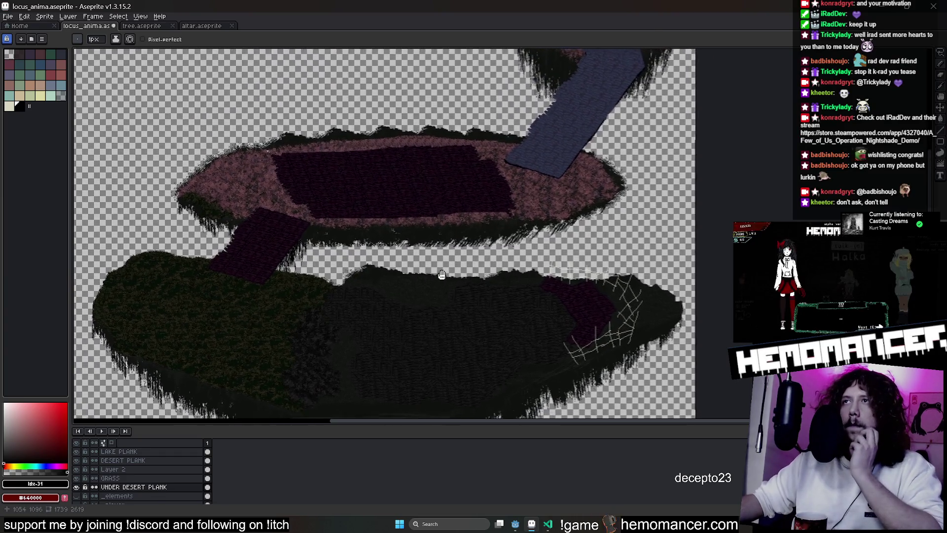
scroll(437, 261, "down", 1)
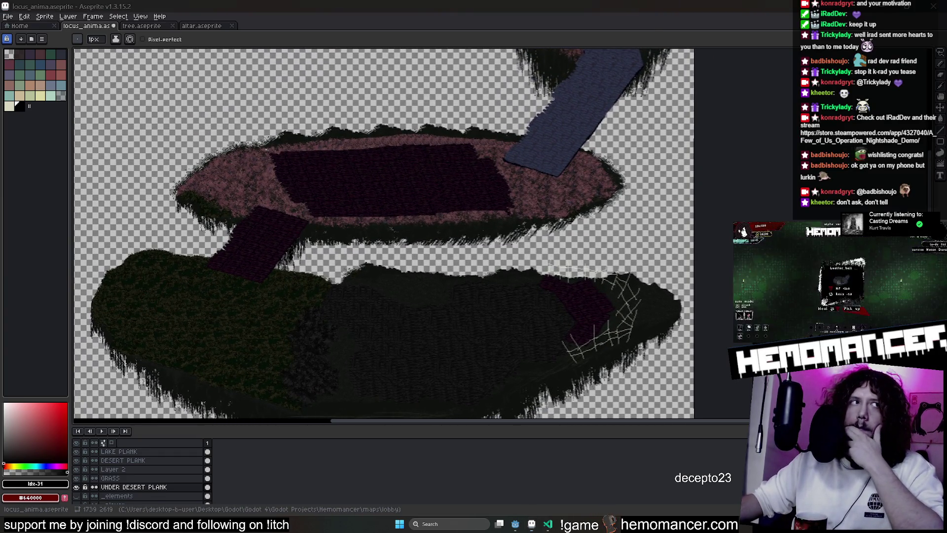
Review the map top and save locus_anima.aseprite with the reworked bridge
mouse_move(494, 187)
left_mouse_down()
mouse_move(321, 295)
mouse_move(444, 191)
left_mouse_up()
key("ctrl+s")
Switch to Godot, let the map reimport, and run the project with F5
left_click(516, 524)
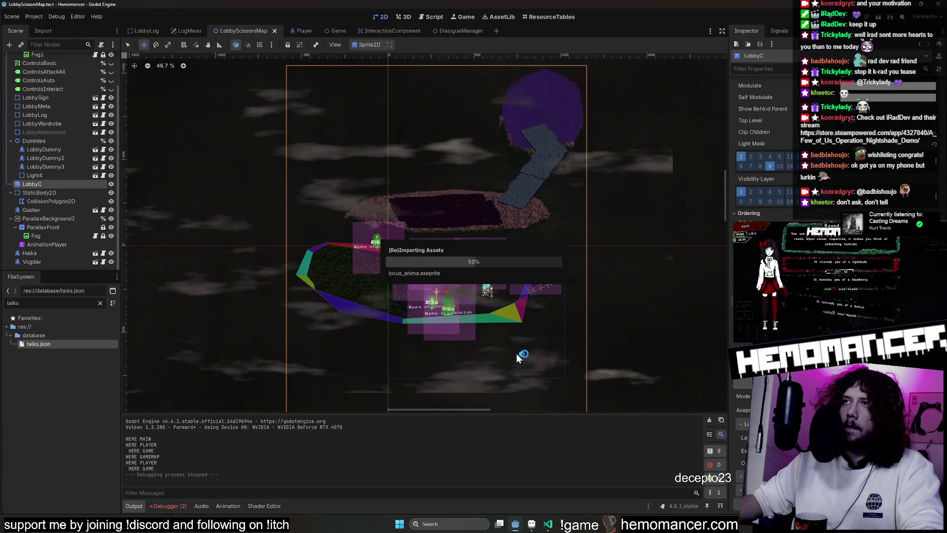
scroll(414, 351, "up", 1)
scroll(400, 338, "up", 1)
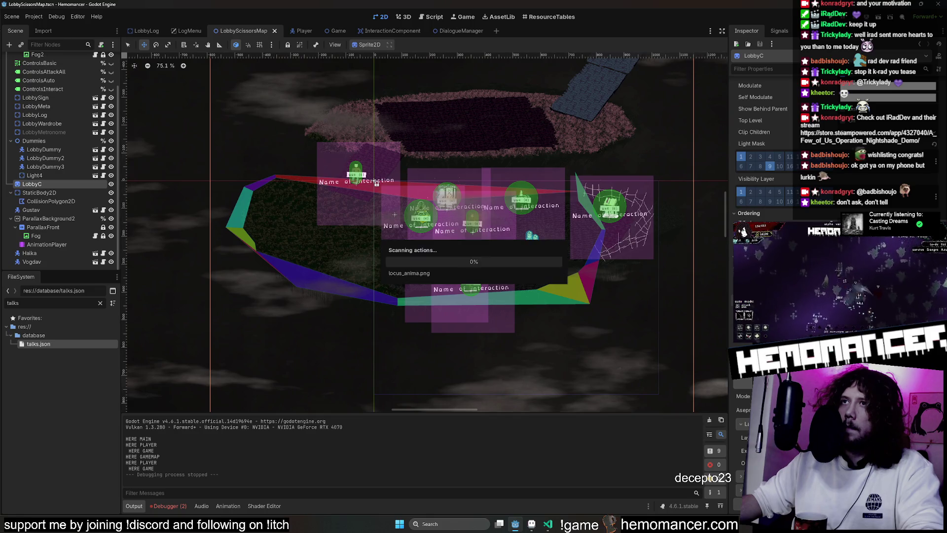
scroll(572, 313, "up", 1)
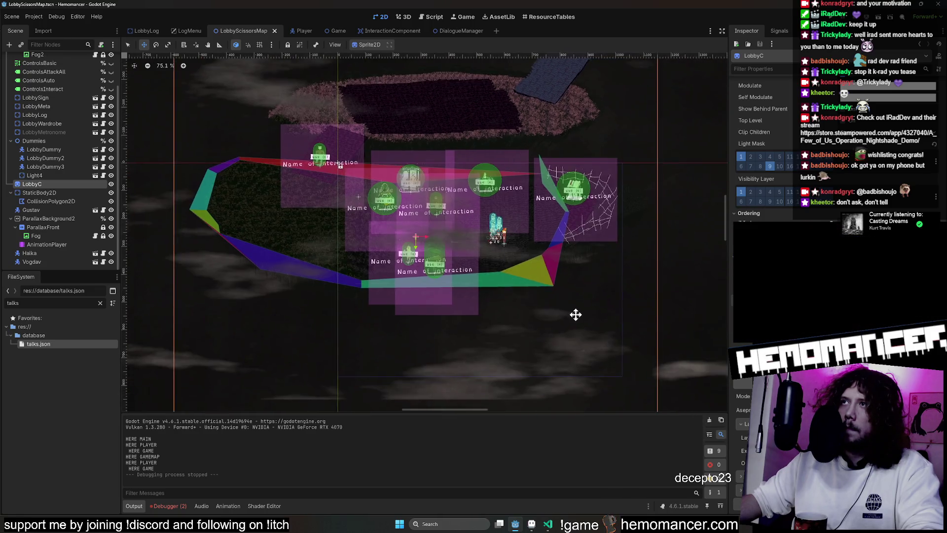
scroll(383, 281, "up", 1)
scroll(429, 289, "down", 1)
scroll(433, 290, "up", 1)
scroll(399, 300, "up", 1)
scroll(372, 313, "up", 1)
key("F5")
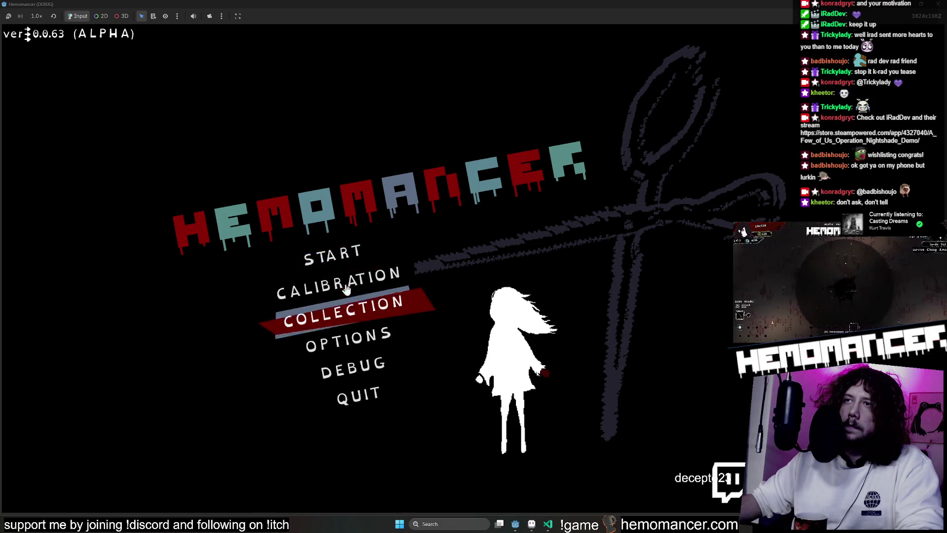
Start Hemomancer, walk the lobby to check the bridge, stop the game and return to Aseprite
left_click(361, 258)
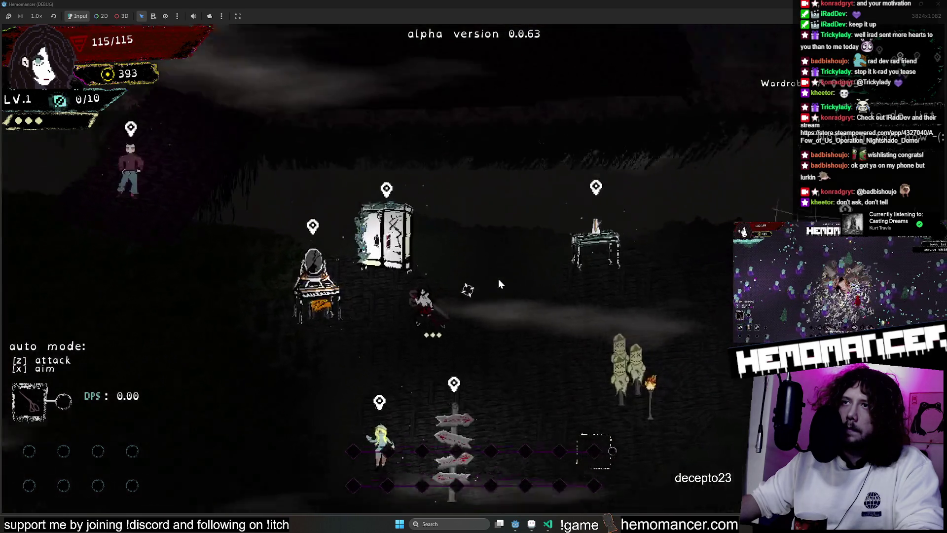
key("Left")
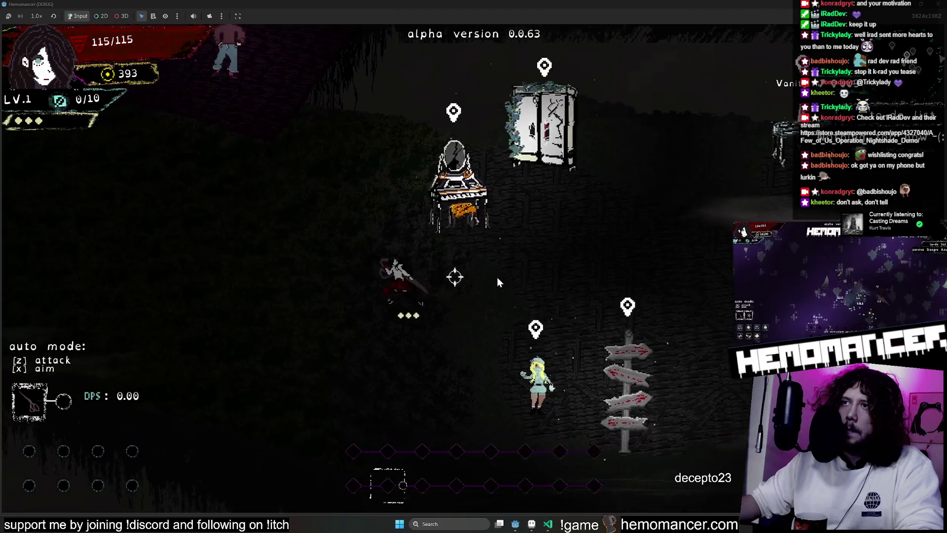
key("F8")
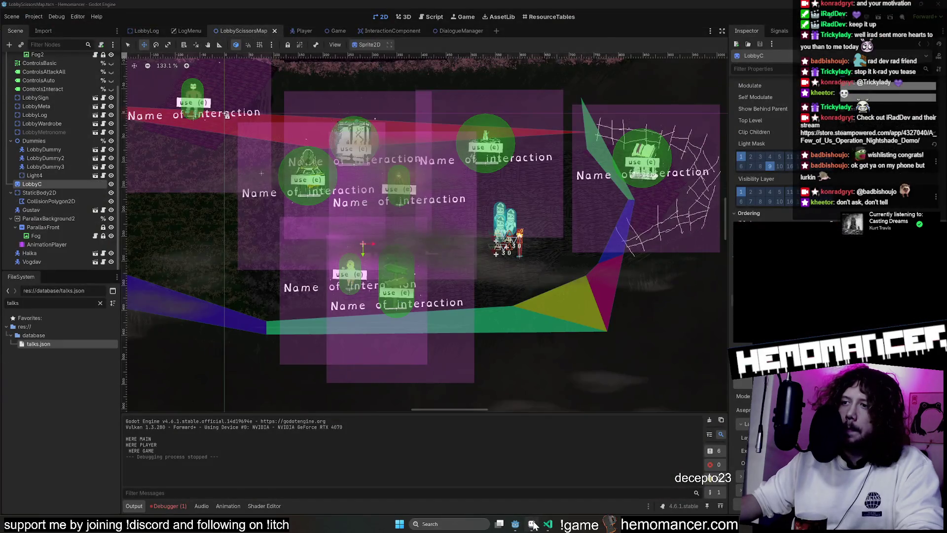
left_click(532, 524)
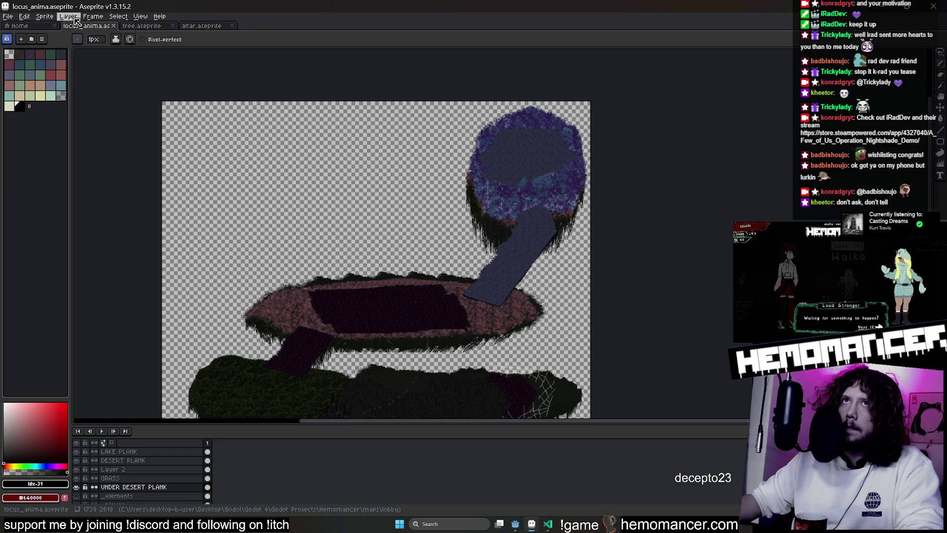
Via Sprite > Canvas Size, add 1000 px left and right, making the canvas 3739 px wide
left_click(68, 16)
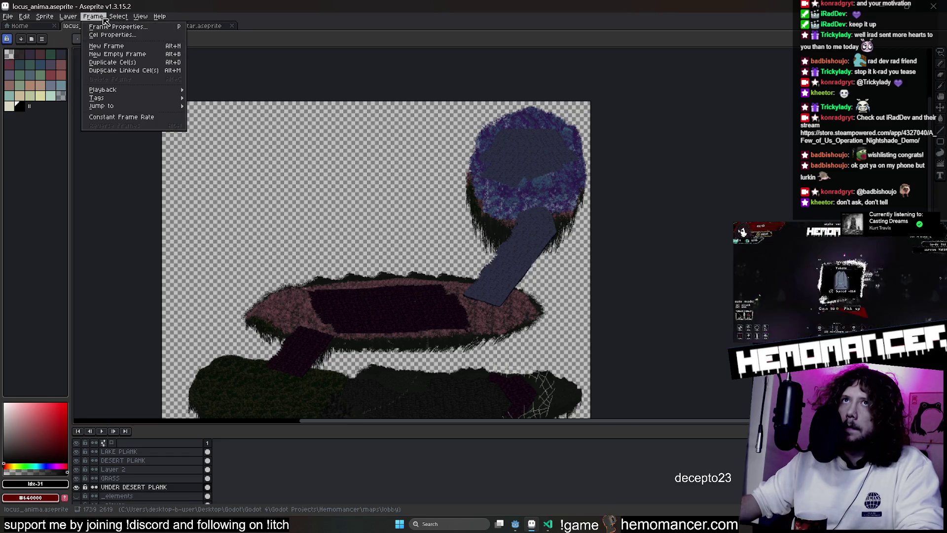
left_click(74, 79)
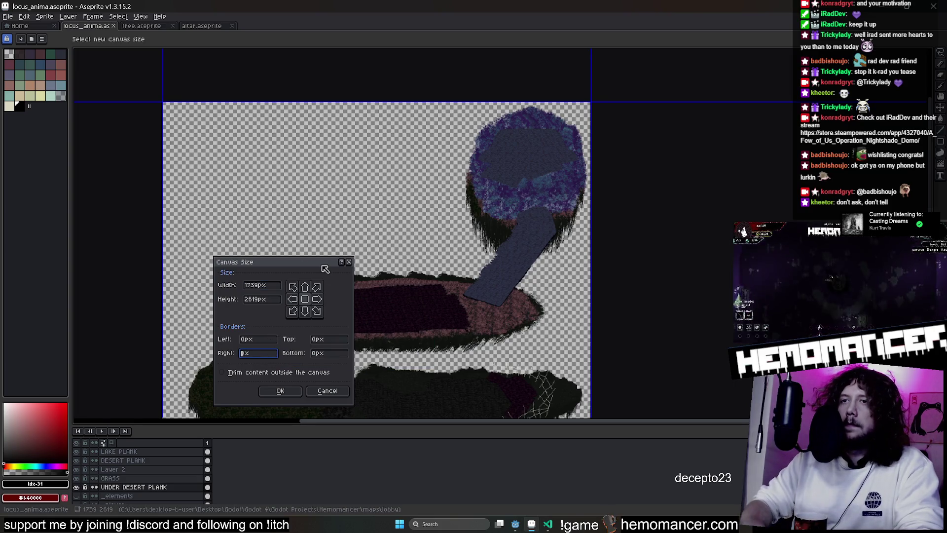
type("1000")
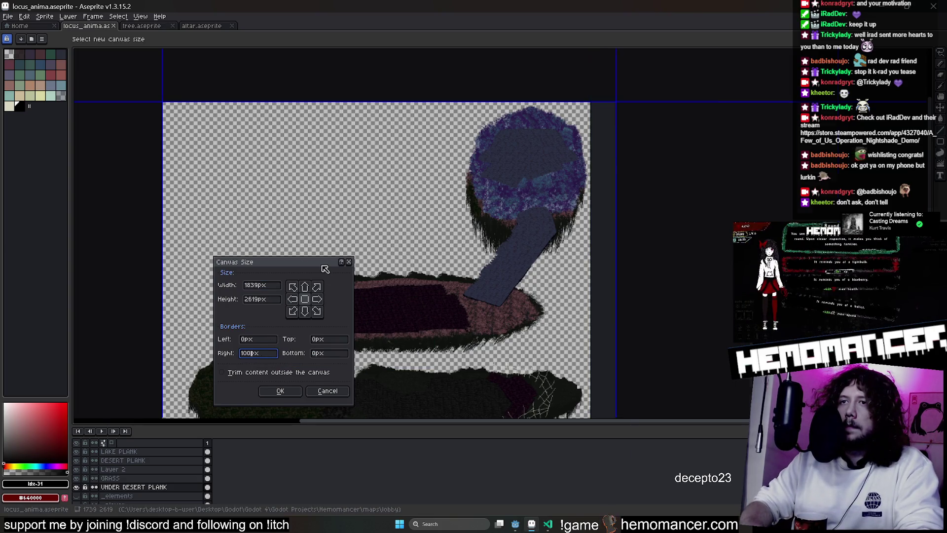
key("Tab")
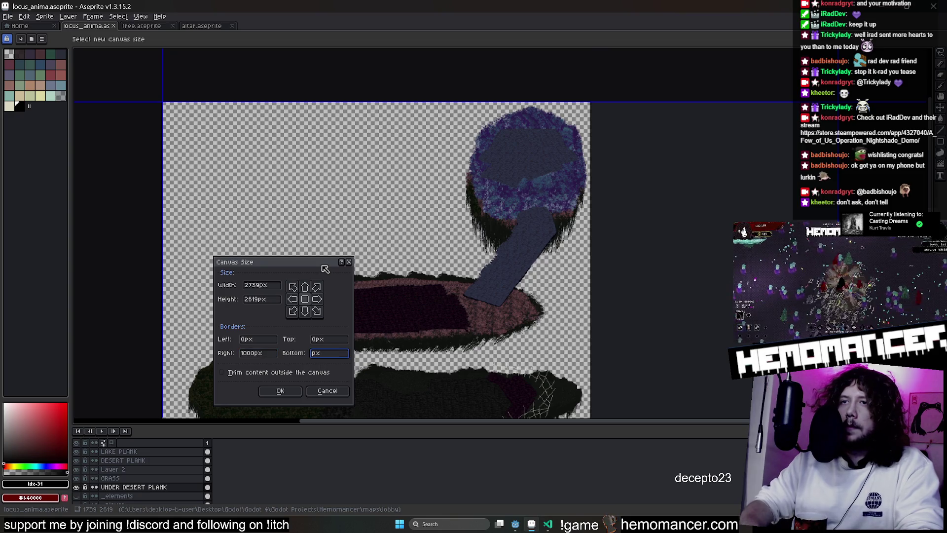
type("000")
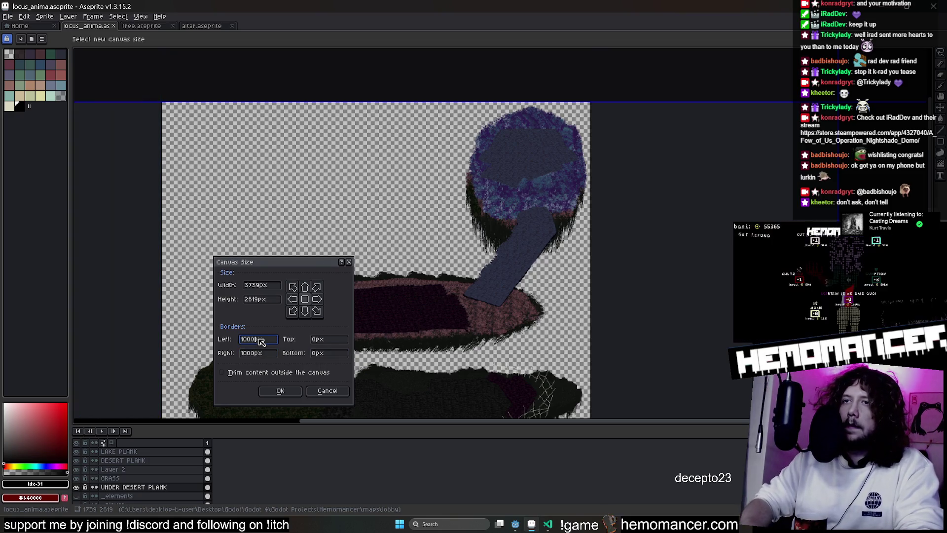
key("Return")
left_click_drag(664, 293, 444, 179)
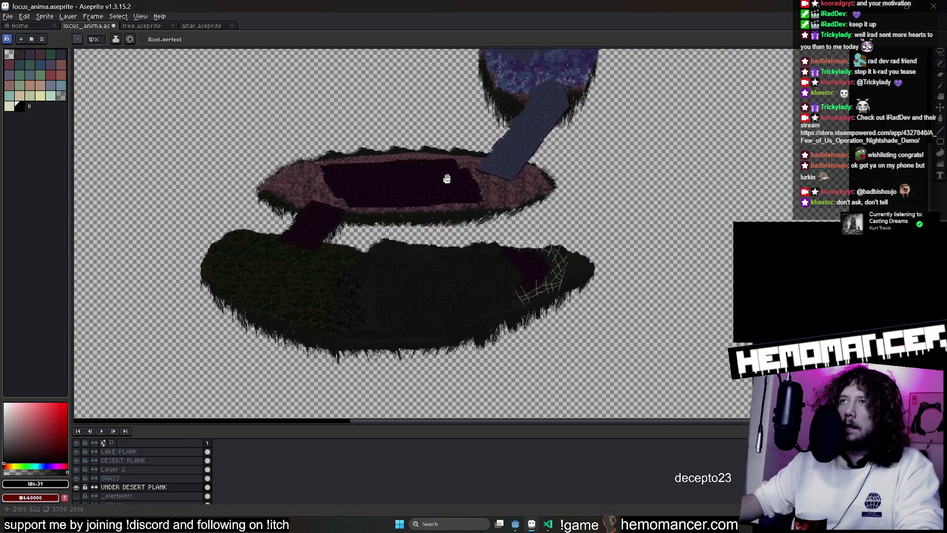
scroll(423, 280, "up", 3)
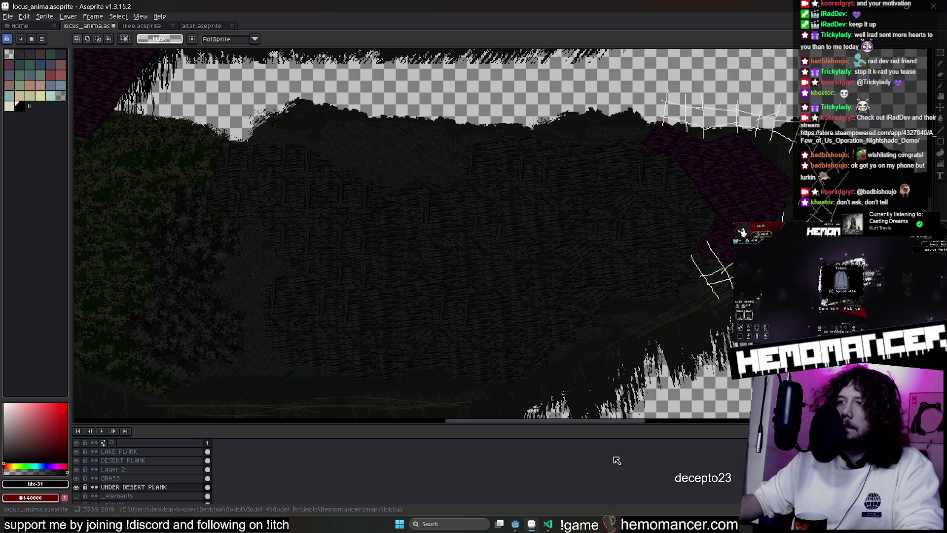
Switch back to Godot and run the game again
left_click(518, 524)
key("F5")
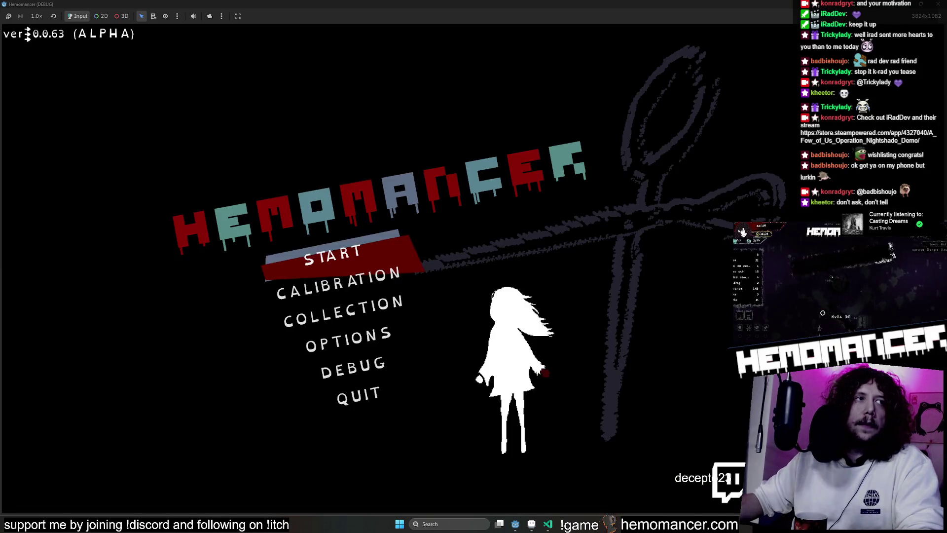
Start the game, walk to the Signpole, travel to the next level and pause there
left_click(359, 253)
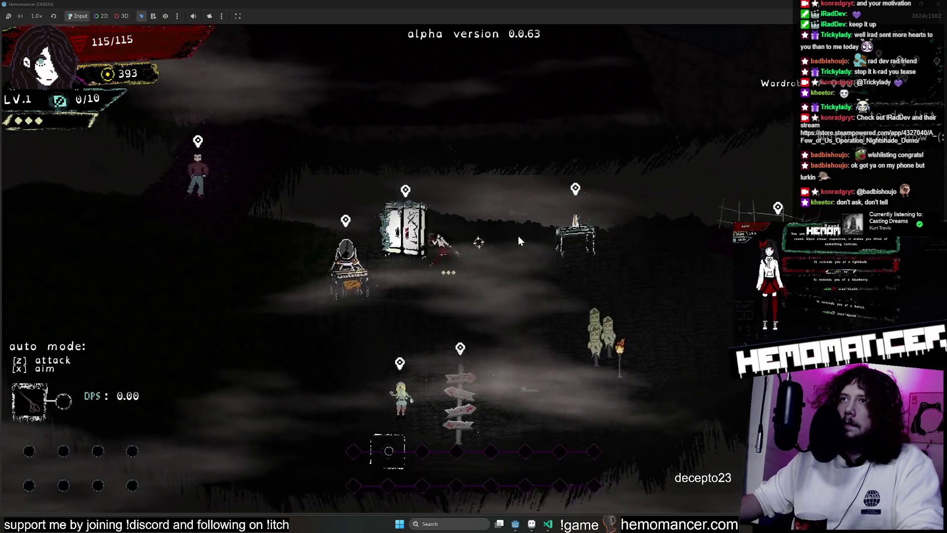
key("d")
key("s")
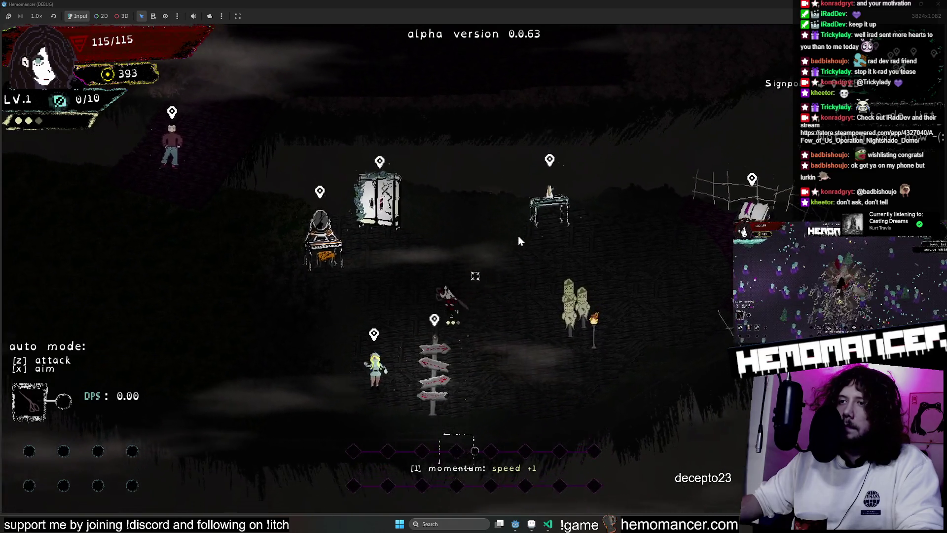
key("e")
key("e")
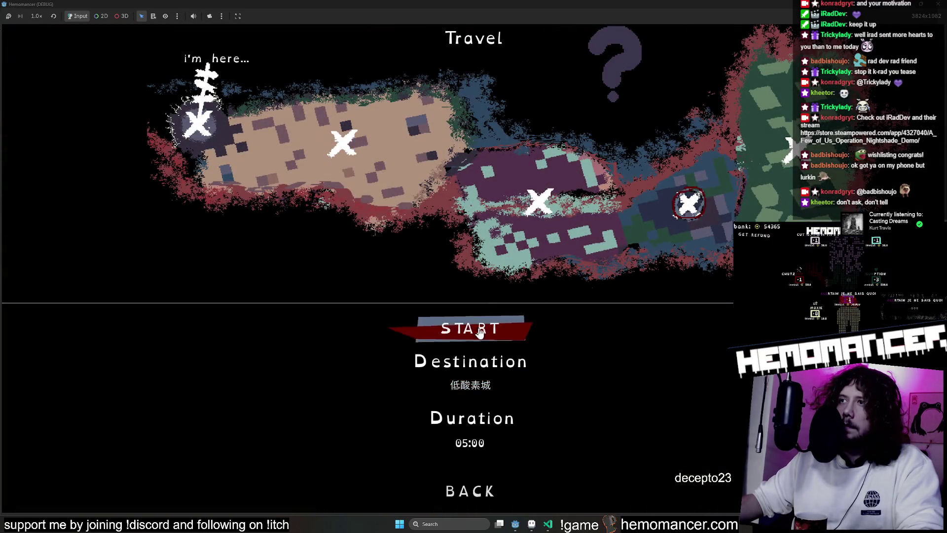
key("d")
key("w")
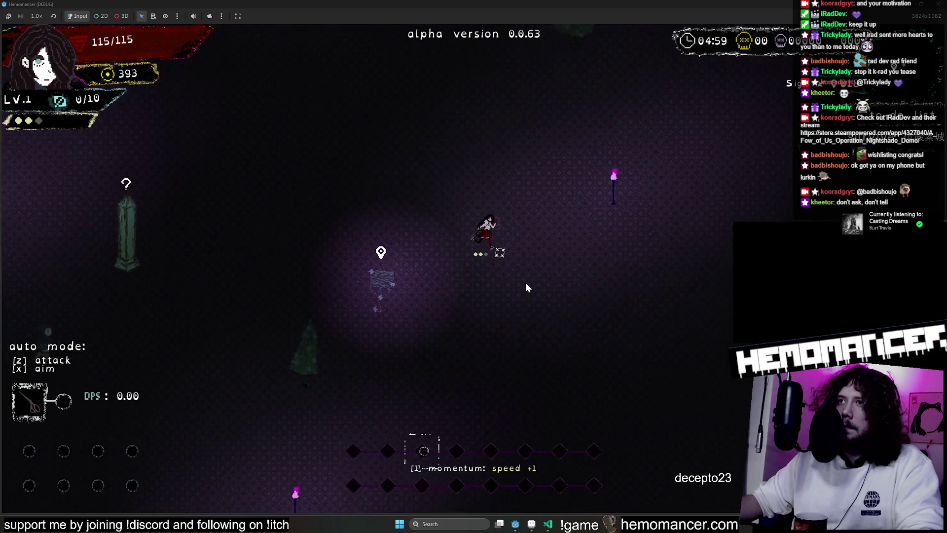
key("Escape")
key("w")
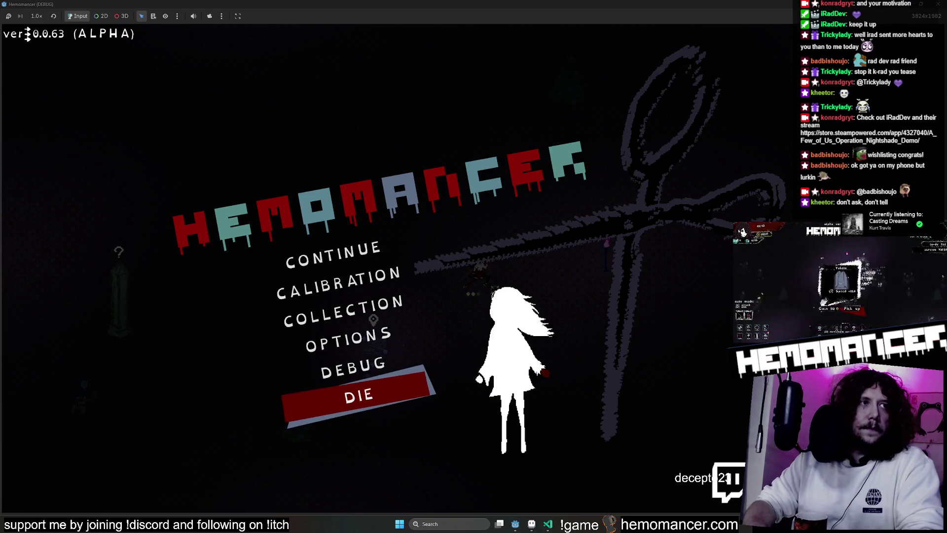
Snip the upper-left part of the game screen with Snipping Tool and copy it
key("super+shift+s")
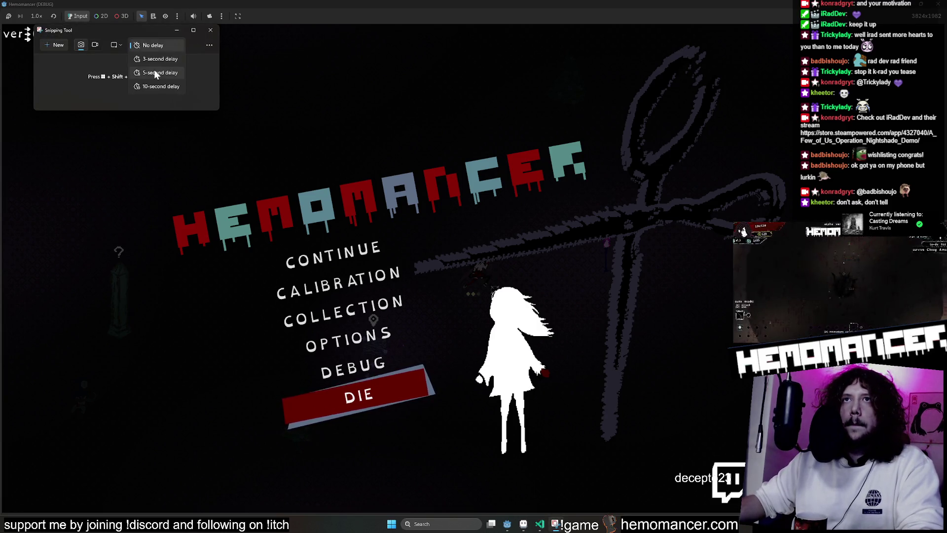
left_click(275, 225)
left_click(311, 248)
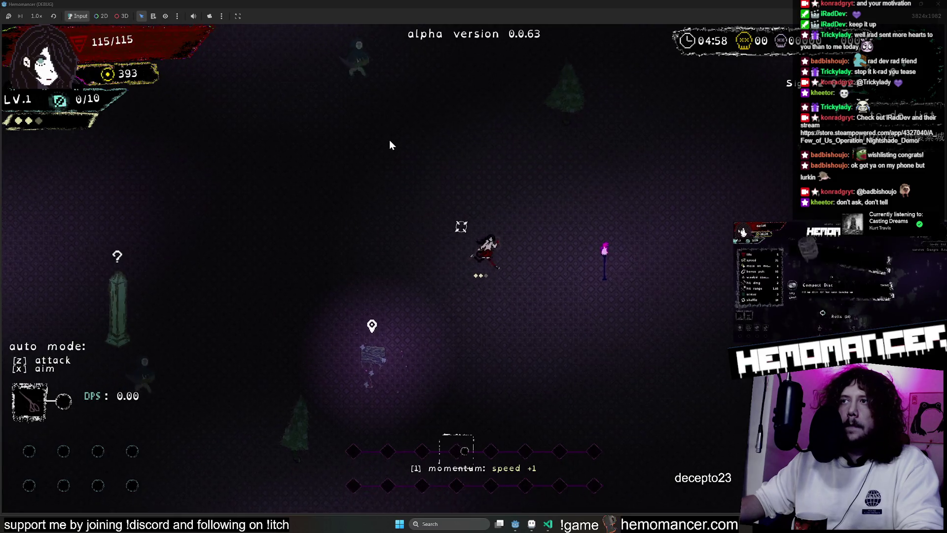
key("w+d")
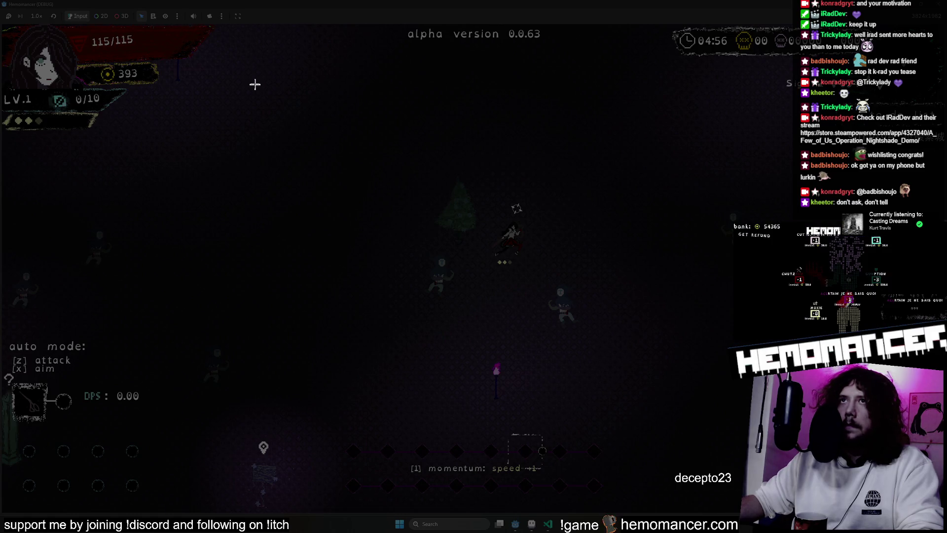
left_click_drag(368, 59, 191, 198)
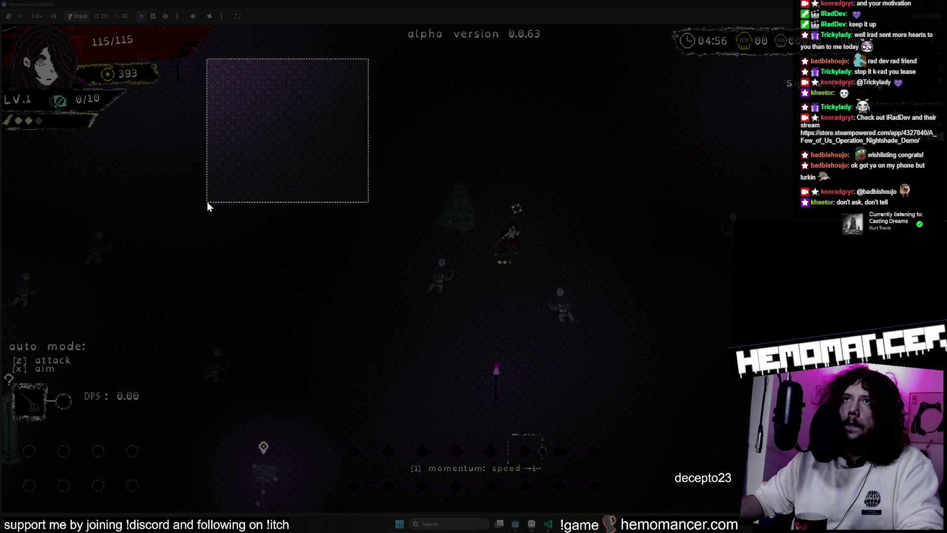
left_click(306, 179)
left_click(460, 19)
Stop the running game, switch back to Aseprite and select the FENCE layer
key("alt+F4")
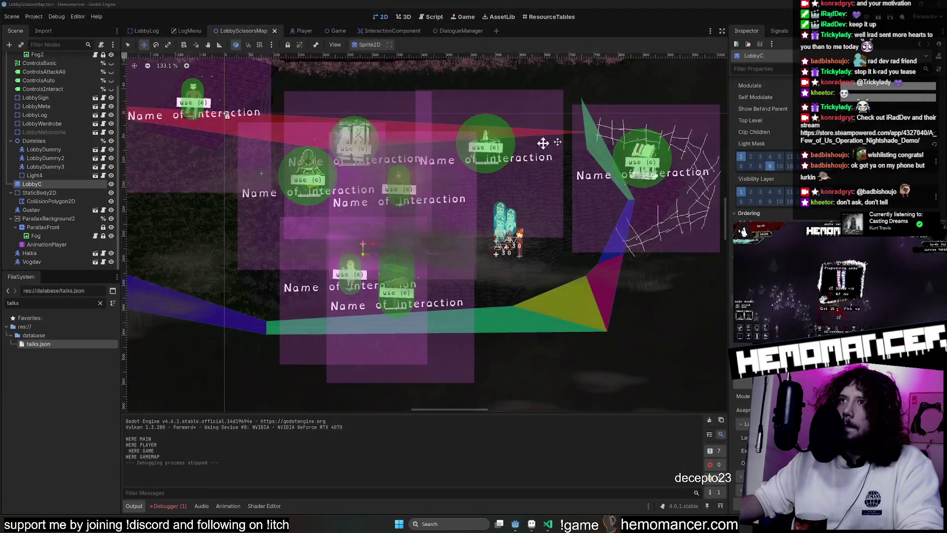
key("alt+Tab")
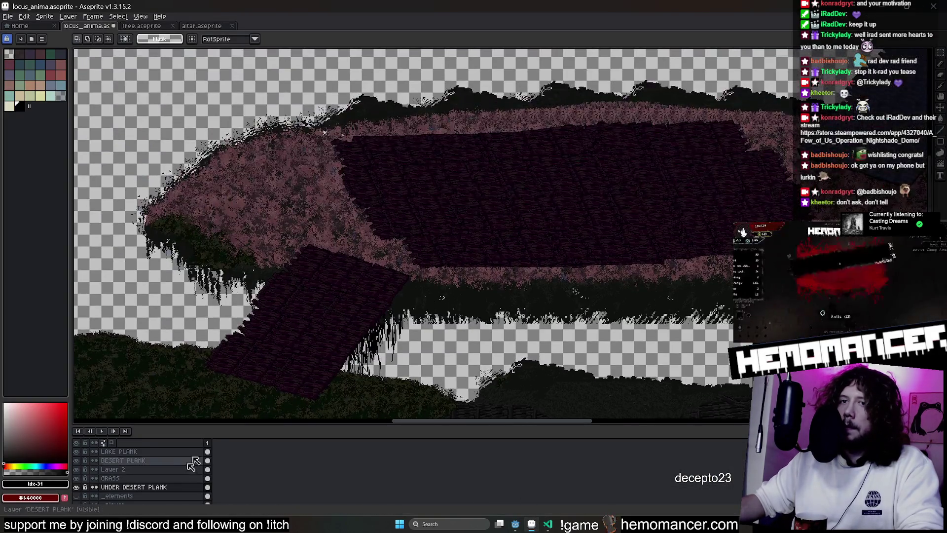
left_click(155, 451)
Add a new layer above FENCE and name it COURT BRIDGE
right_click(160, 449)
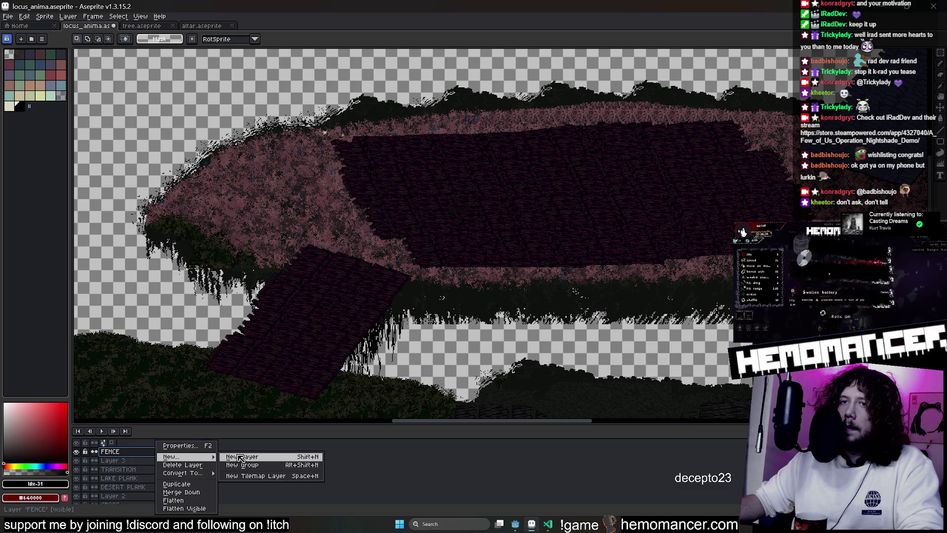
left_click(240, 457)
double_click(147, 453)
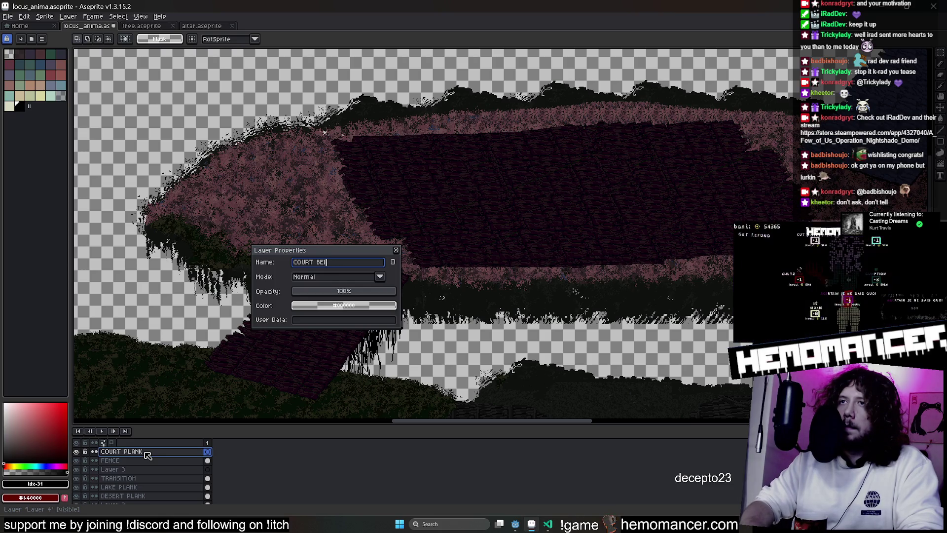
type("DGE")
key("Return")
left_click_drag(356, 131, 133, 131)
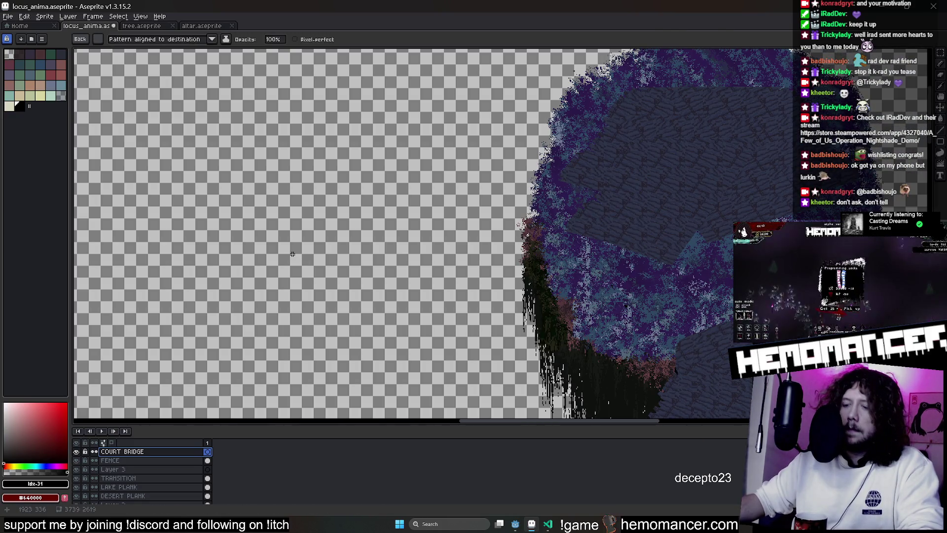
Paste the copied dark purple texture, shrink it, stamp a copy beside it and drop it
key("v")
key("ctrl+v")
left_click_drag(436, 231, 187, 195)
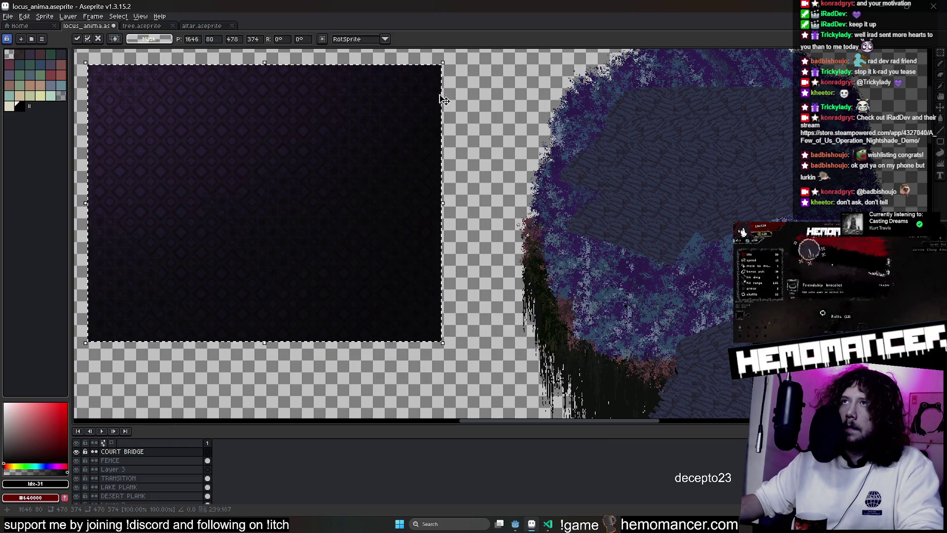
mouse_move(447, 62)
left_mouse_down()
mouse_move(459, 249)
mouse_move(360, 214)
mouse_move(251, 242)
mouse_move(238, 274)
left_mouse_up()
mouse_move(200, 303)
left_mouse_down()
mouse_move(298, 292)
mouse_move(272, 324)
left_mouse_up()
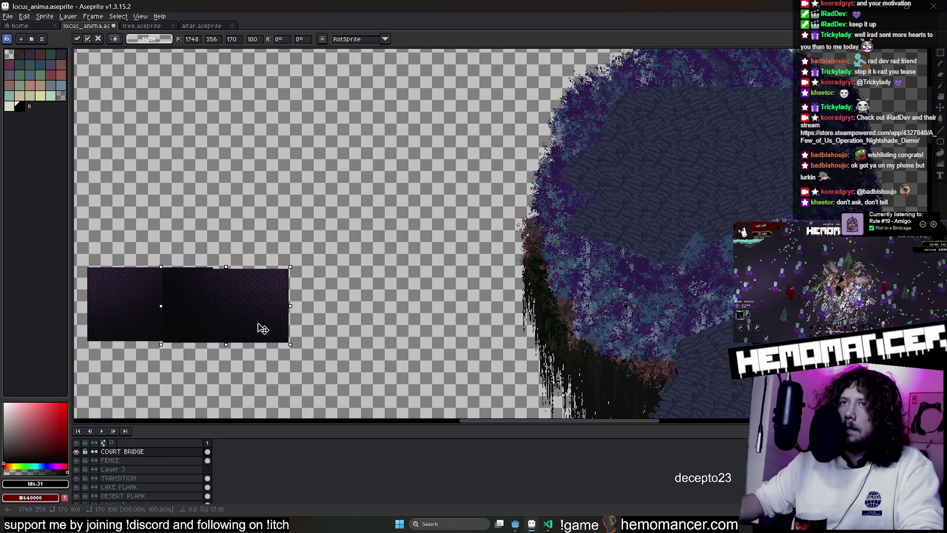
key("Return")
scroll(257, 327, "left", 3)
scroll(257, 327, "down", 1)
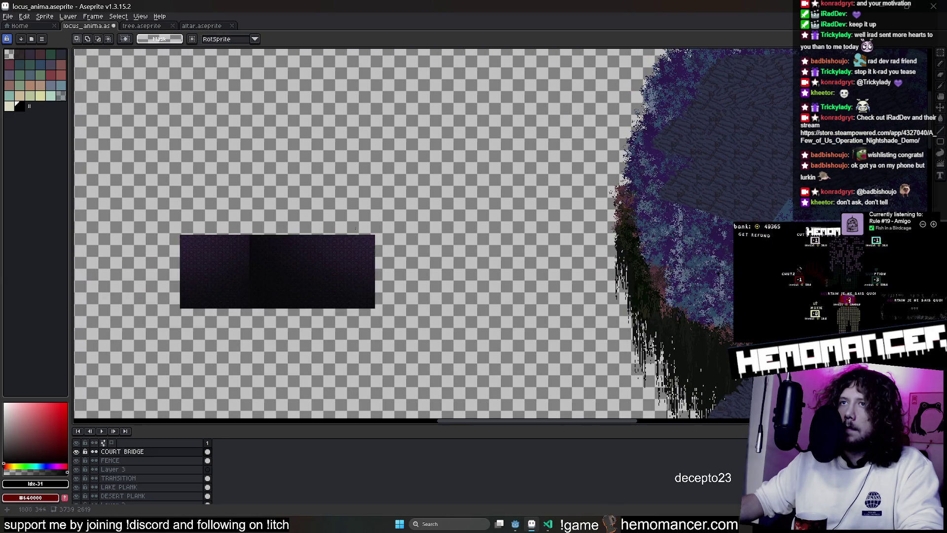
scroll(327, 212, "up", 3)
scroll(240, 214, "up", 1)
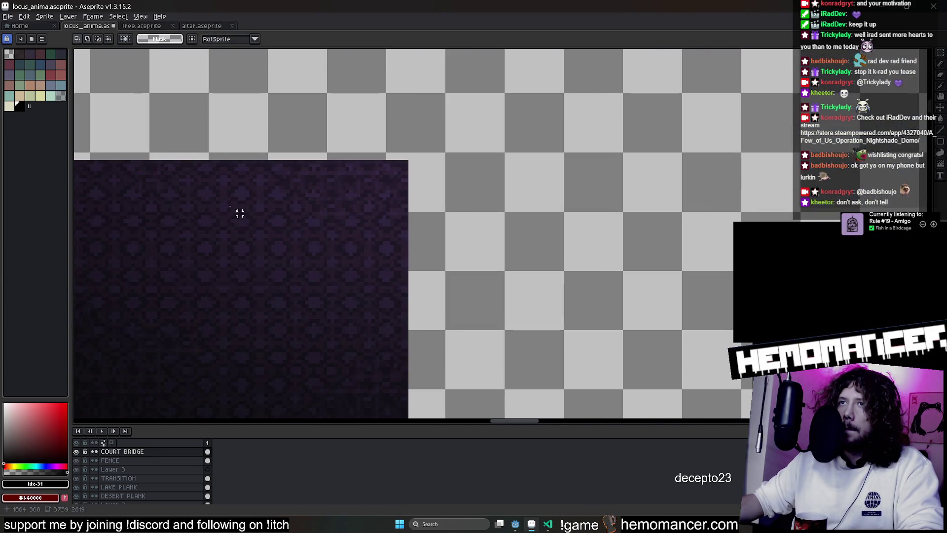
left_click_drag(318, 289, 372, 220)
key("Escape")
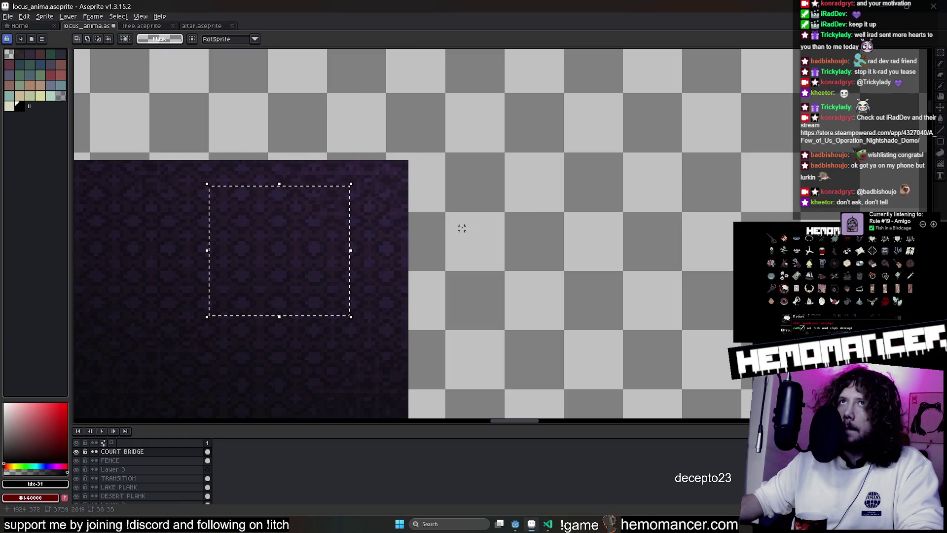
scroll(602, 218, "down", 2)
scroll(442, 137, "left", 3)
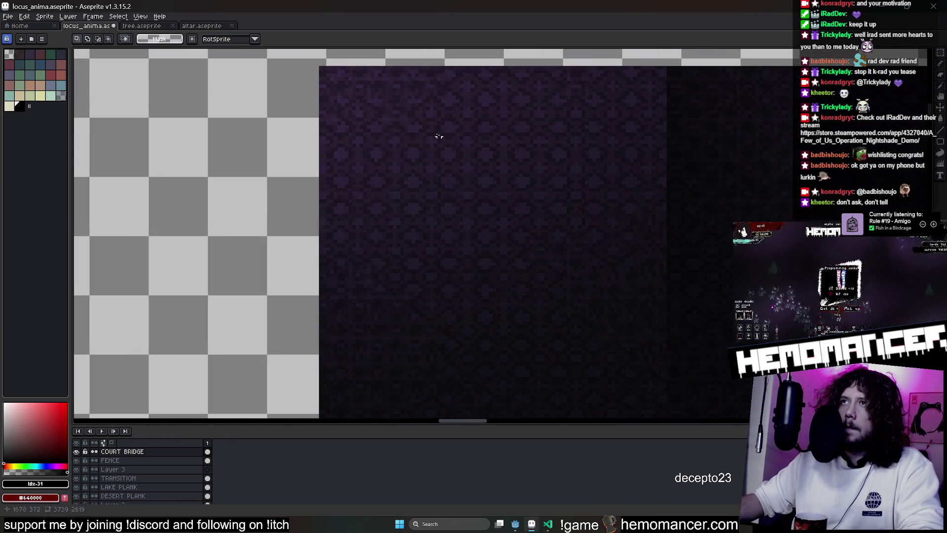
key("ctrl+d")
Brush patterned texture over and around the slab's edges into a ragged bridge shape
key("b")
left_click_drag(563, 222, 755, 267)
scroll(503, 266, "down", 1)
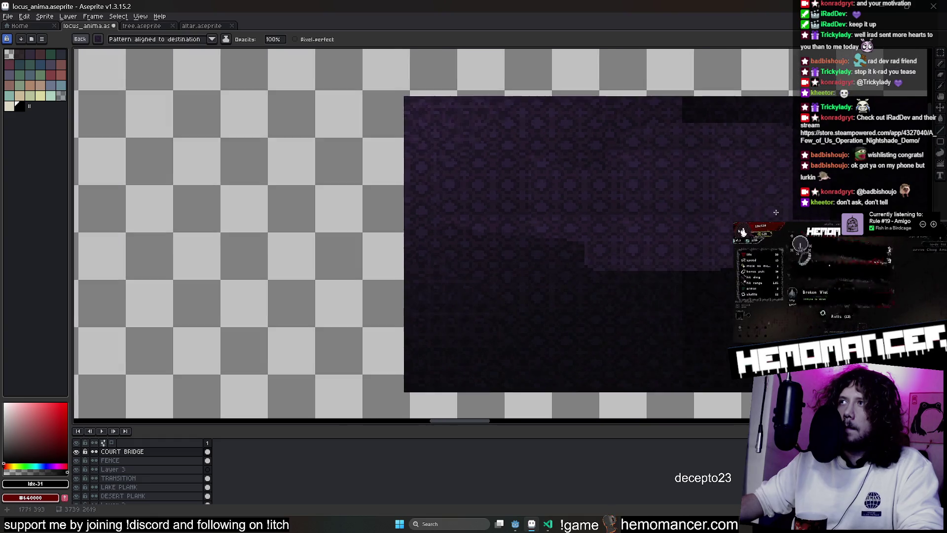
scroll(503, 265, "up", 1)
left_click_drag(504, 266, 490, 175)
scroll(491, 212, "down", 1)
mouse_move(602, 256)
left_mouse_down()
mouse_move(425, 344)
mouse_move(596, 355)
mouse_move(166, 307)
left_mouse_up()
mouse_move(635, 258)
left_mouse_down()
mouse_move(310, 152)
mouse_move(149, 263)
left_mouse_up()
left_click_drag(698, 349, 197, 317)
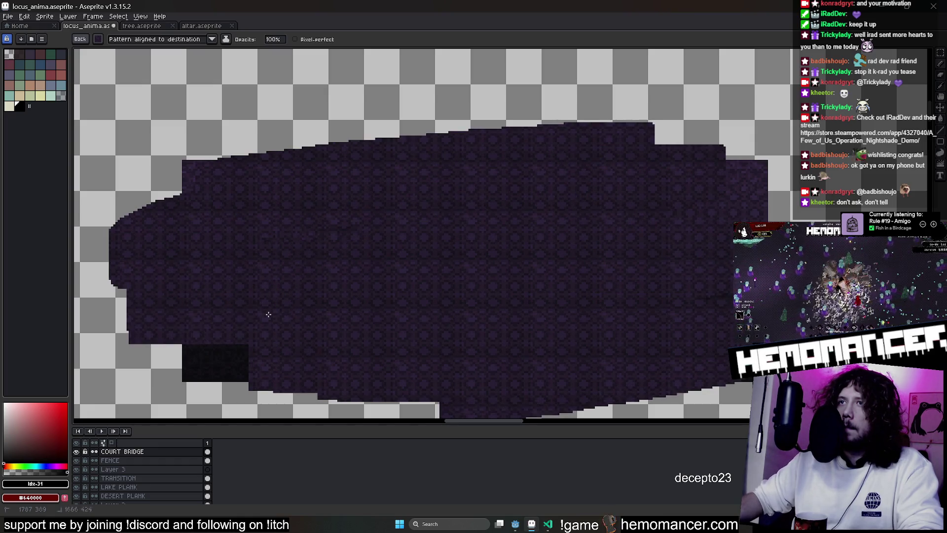
left_click_drag(306, 161, 620, 337)
scroll(718, 386, "down", 5)
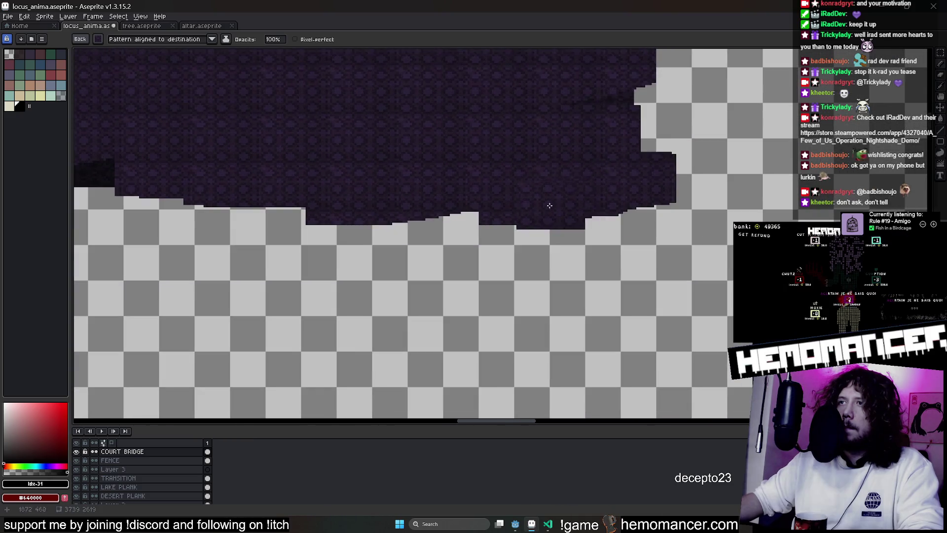
scroll(440, 195, "left", 2)
left_click_drag(264, 175, 404, 207)
scroll(405, 206, "down", 3)
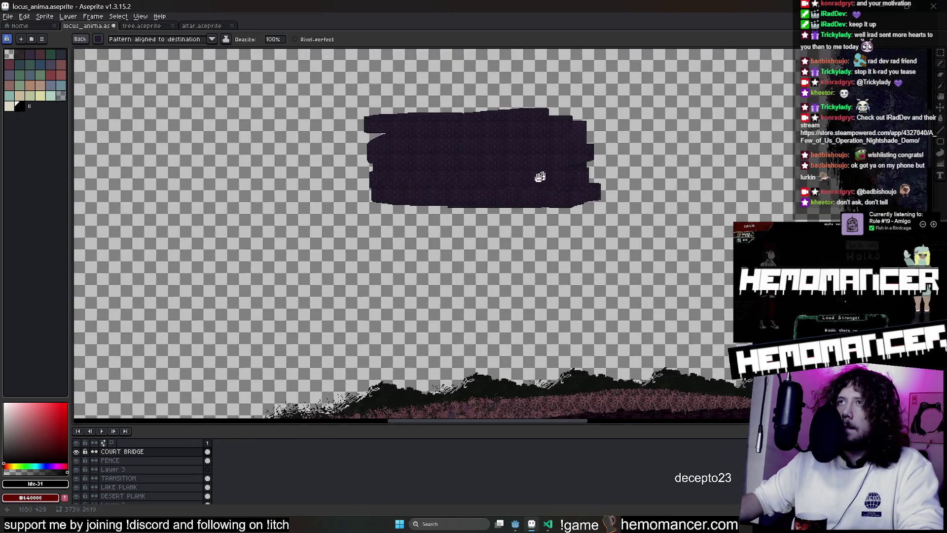
scroll(405, 207, "down", 2)
key("shift+m")
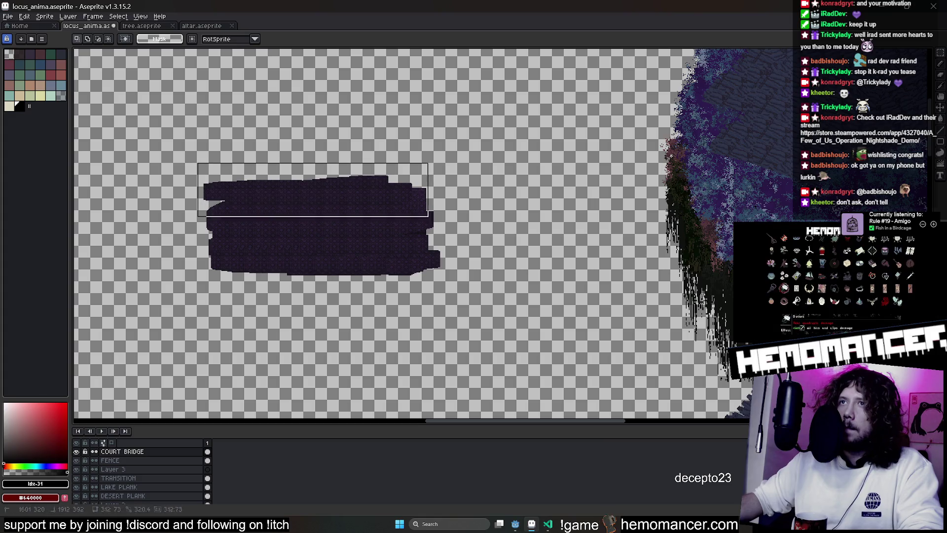
Erase the slab's top strip and Ctrl-drag copies leftward to lengthen it into a thin band
left_click_drag(402, 211, 436, 216)
key("Delete")
key("ctrl+d")
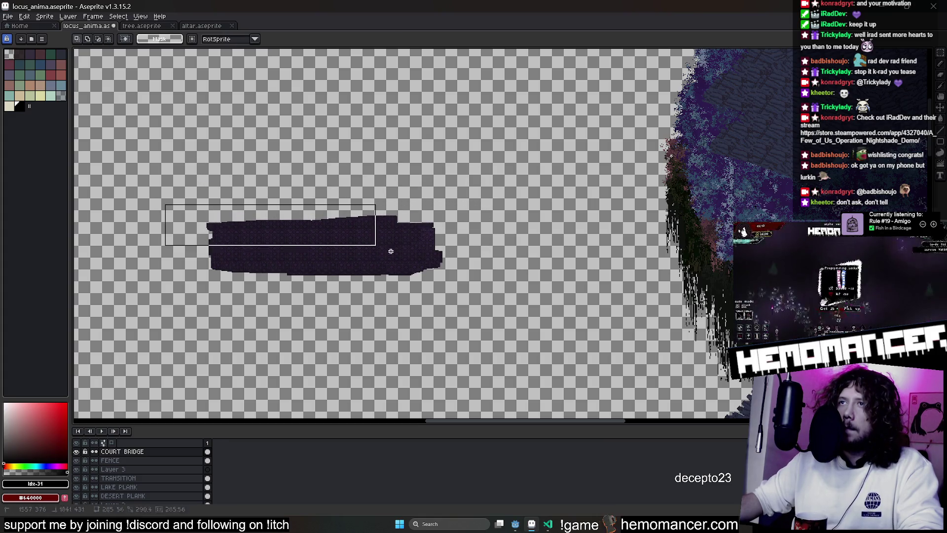
left_click_drag(479, 292, 316, 254)
scroll(316, 254, "left", 4)
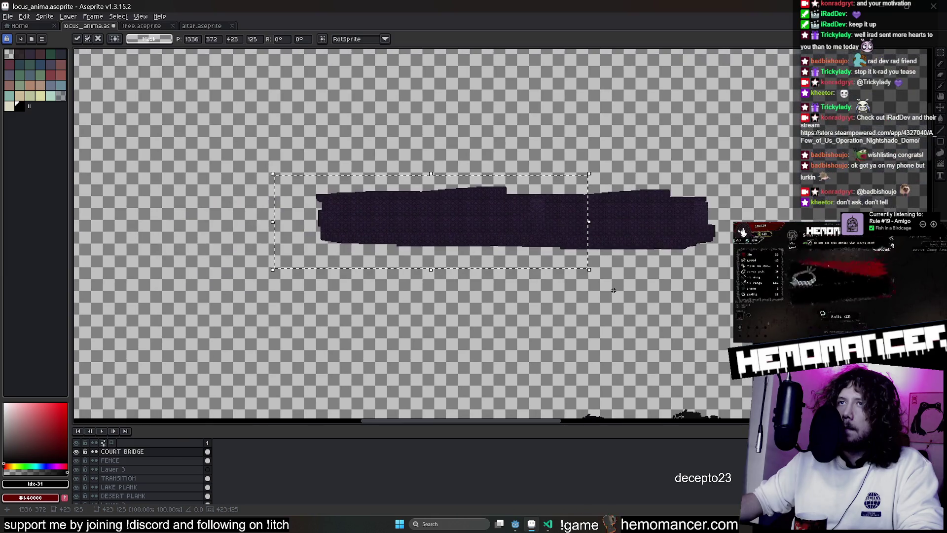
mouse_move(452, 235)
left_mouse_down()
mouse_move(352, 241)
mouse_move(632, 242)
left_mouse_up()
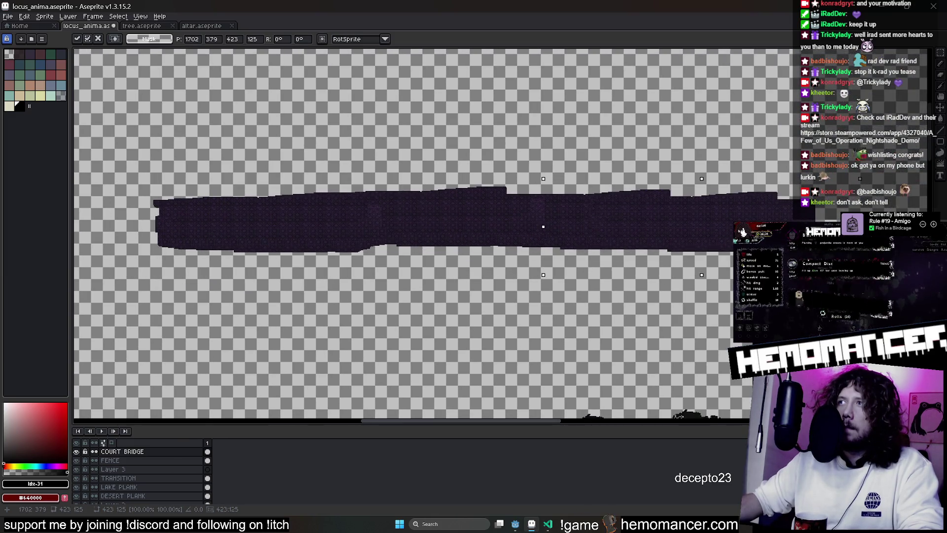
key("ctrl+d")
scroll(598, 294, "down", 2)
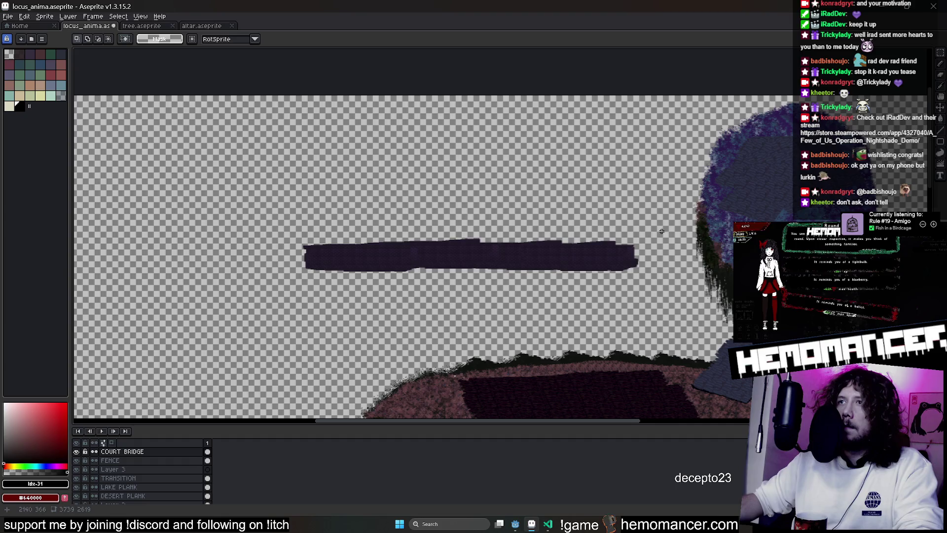
Move the long strip up and left so it reaches the upper purple circle, then drop it
left_click_drag(617, 298, 714, 229)
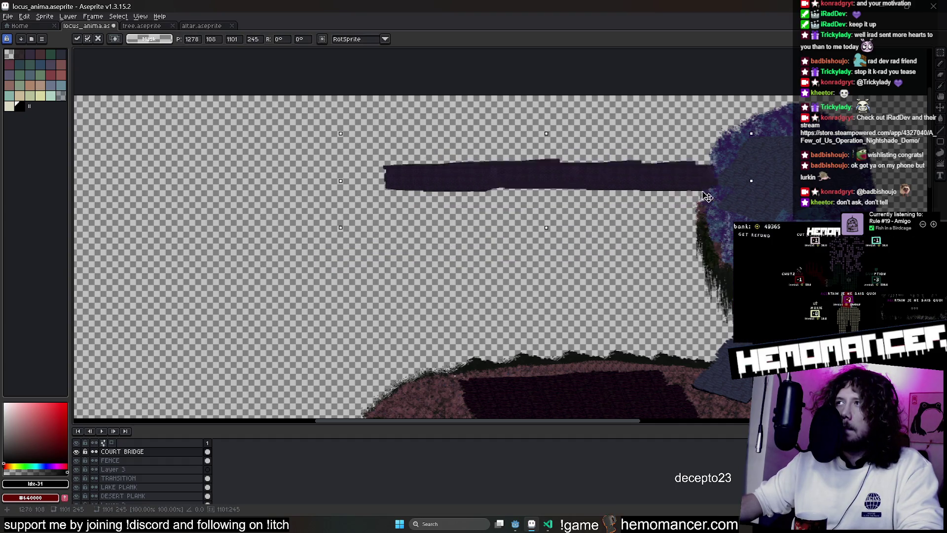
left_click_drag(697, 233, 693, 241)
mouse_move(604, 227)
left_mouse_down()
mouse_move(507, 176)
mouse_move(158, 175)
mouse_move(463, 163)
left_mouse_up()
key("Return")
scroll(457, 229, "down", 2)
scroll(456, 229, "down", 2)
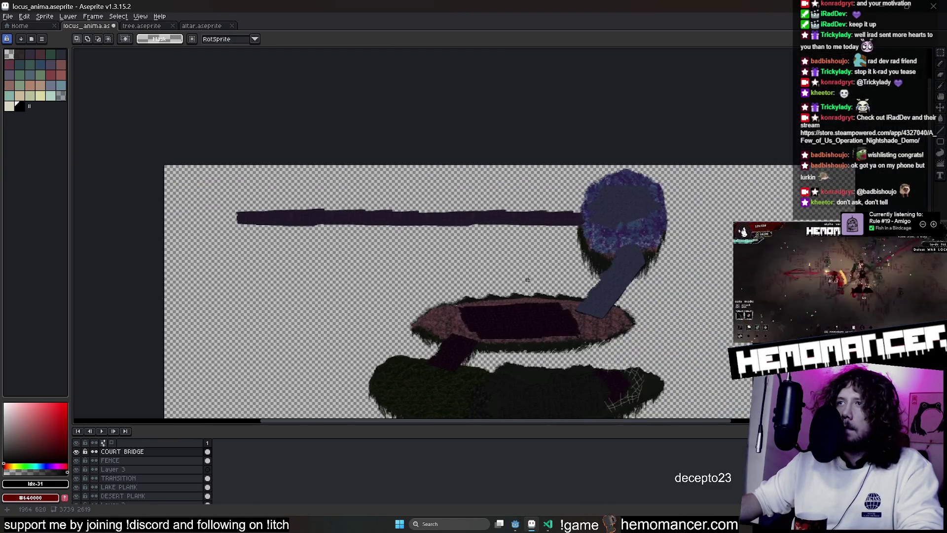
scroll(457, 229, "up", 3)
scroll(568, 276, "up", 2)
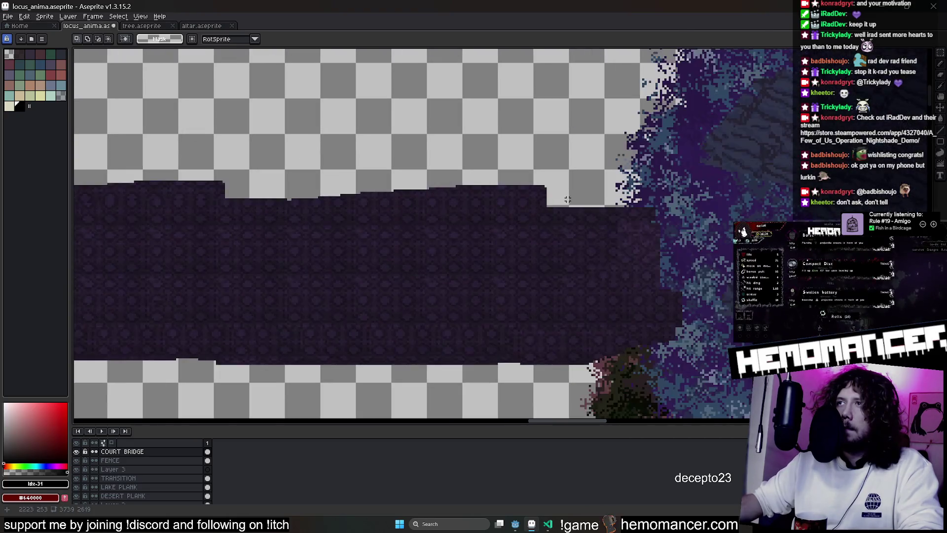
scroll(568, 276, "down", 1)
scroll(116, 312, "left", 5)
scroll(85, 313, "left", 5)
scroll(146, 321, "left", 3)
Trim the bridge's bottom rows and sample its dark purple for drawing the diagonal end
left_click_drag(145, 321, 140, 297)
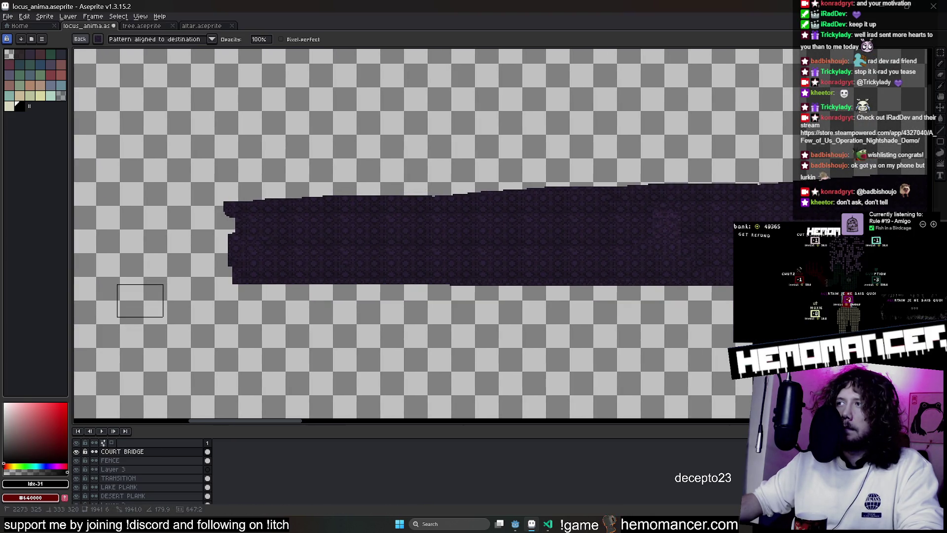
scroll(147, 301, "down", 2)
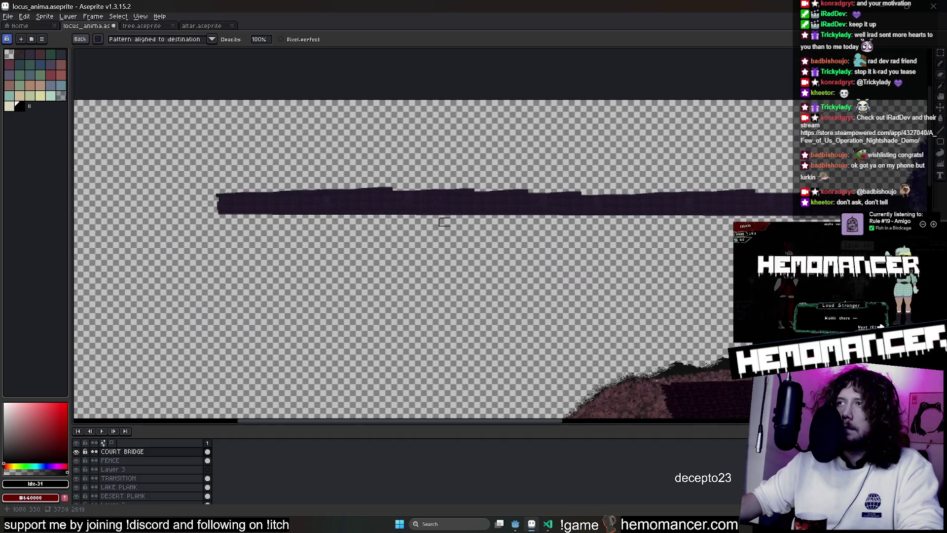
scroll(222, 244, "up", 2)
scroll(285, 196, "up", 1)
scroll(284, 196, "down", 2)
scroll(450, 226, "up", 2)
scroll(447, 241, "up", 1)
key("i")
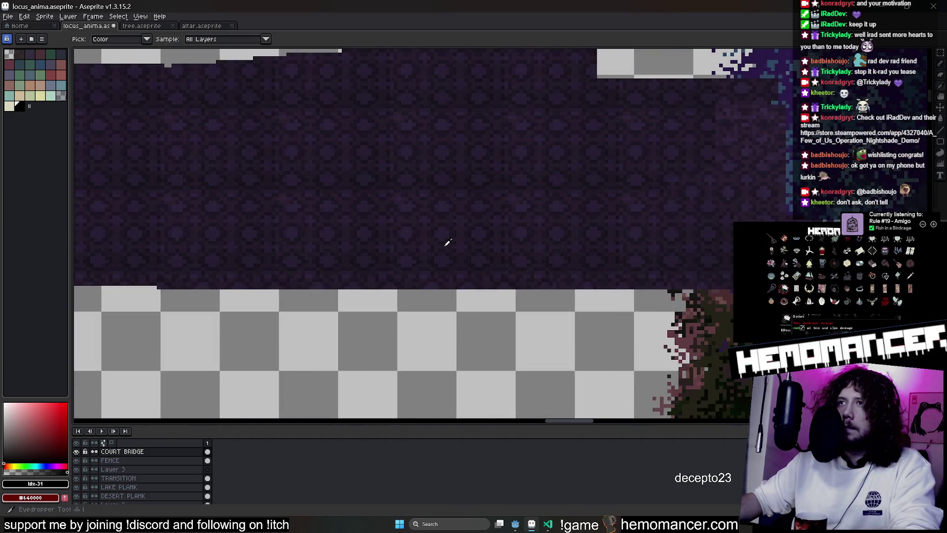
left_click(433, 234, "alt")
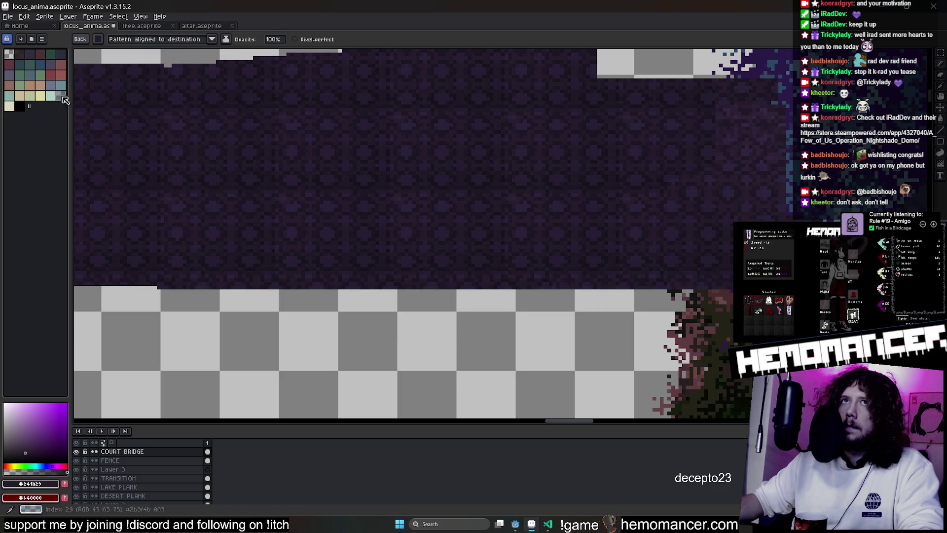
key("b")
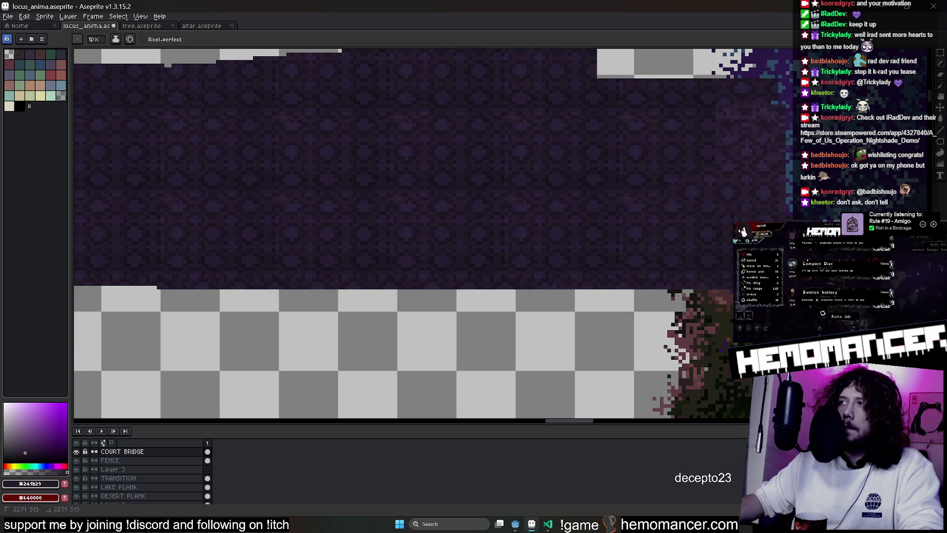
Flood-fill the wedge right of the diagonal line with dark purple, undoing misplaced fills
key("g")
left_click(691, 308)
key("ctrl+z")
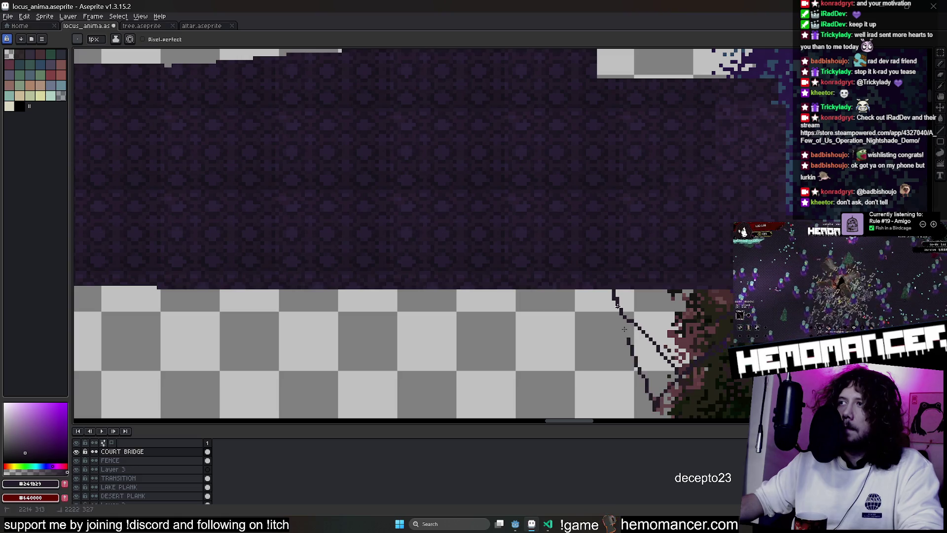
key("g")
left_click(628, 339)
key("ctrl+z")
left_click(666, 301)
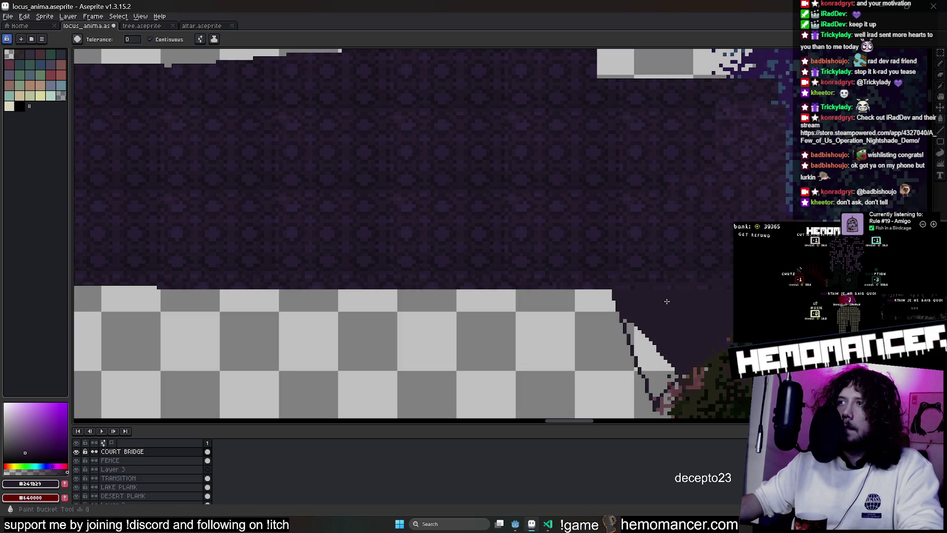
Select the leftover dark purple area beside the slope and delete it
left_click_drag(659, 353, 647, 293)
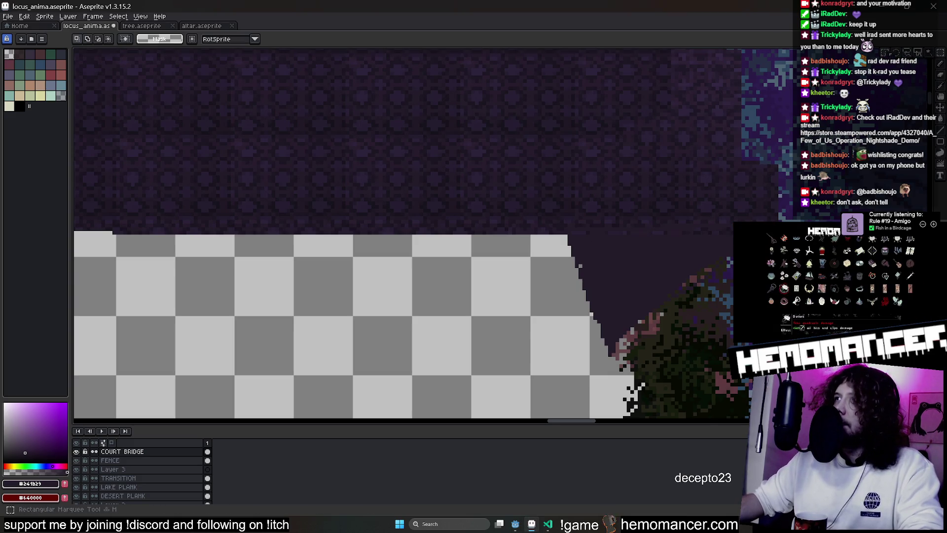
left_click(643, 280)
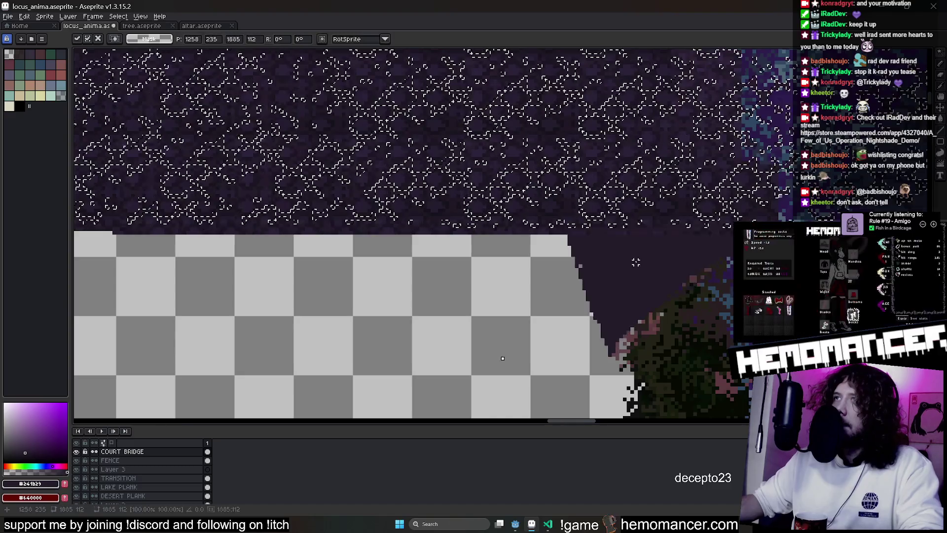
key("Delete")
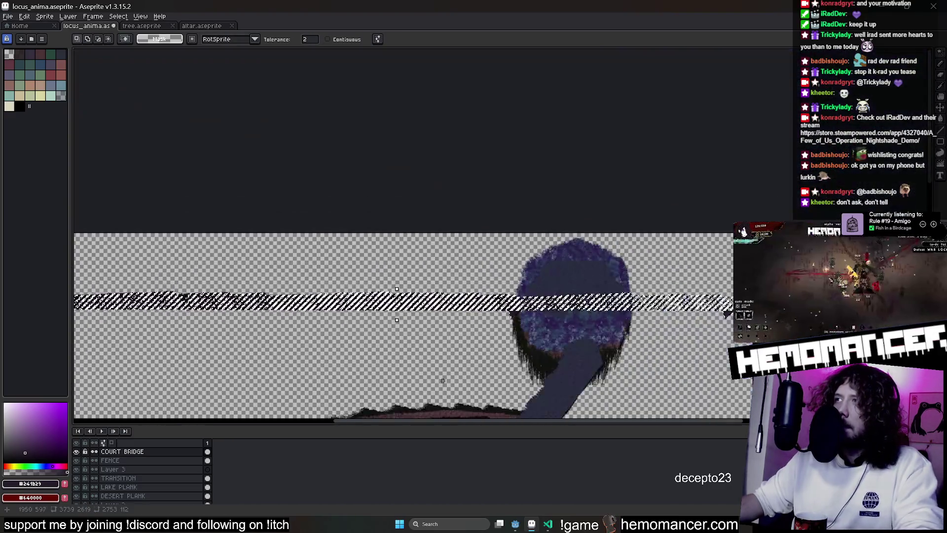
scroll(446, 380, "down", 3)
scroll(518, 199, "up", 4)
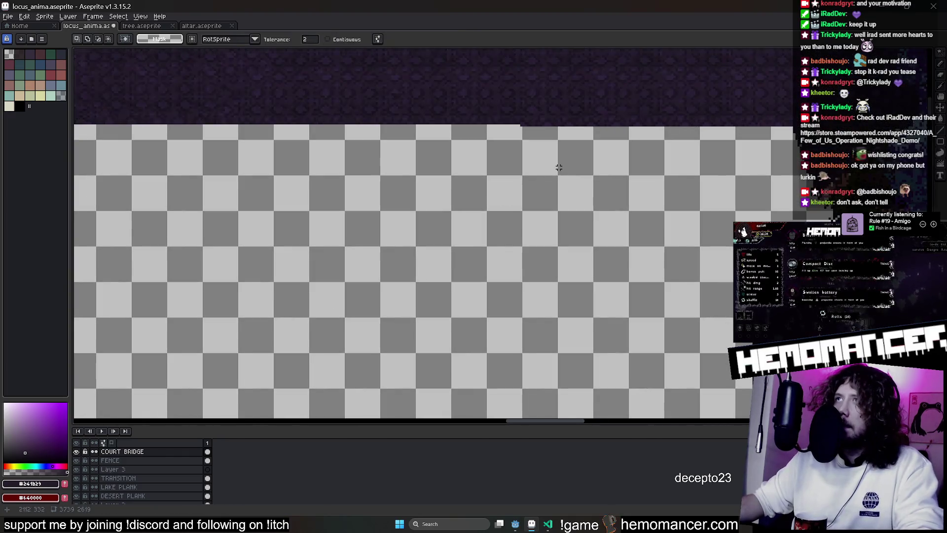
scroll(550, 181, "down", 1)
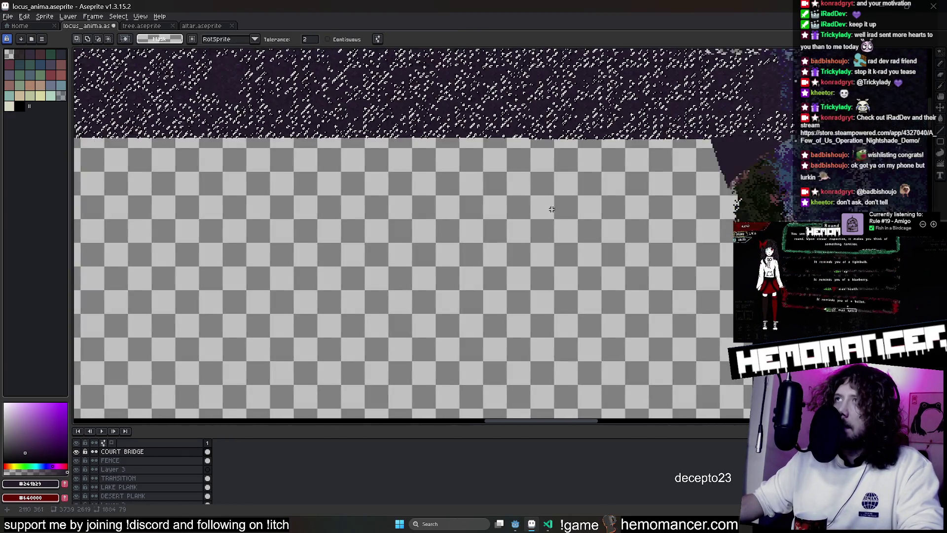
scroll(510, 269, "down", 2)
scroll(510, 268, "down", 1)
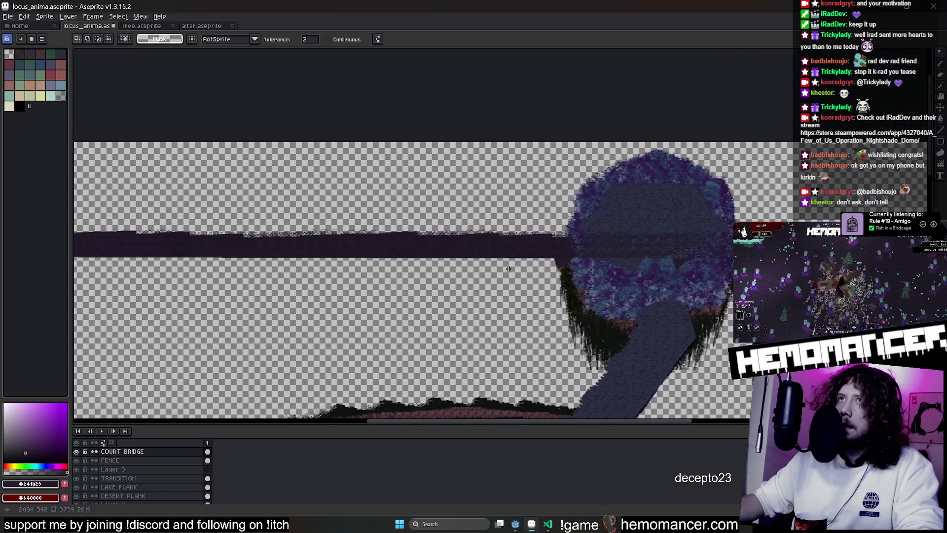
scroll(490, 273, "right", 5)
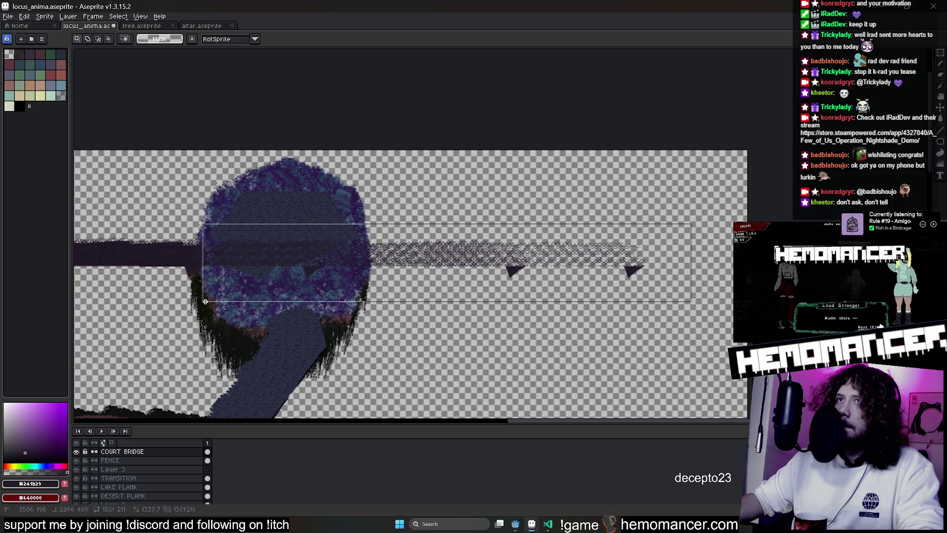
scroll(539, 188, "up", 2)
scroll(540, 188, "up", 1)
scroll(539, 188, "up", 2)
Drag the floating dark bridge strip down along the bridge
mouse_move(539, 188)
left_mouse_down()
mouse_move(655, 230)
mouse_move(647, 247)
mouse_move(789, 201)
mouse_move(415, 288)
left_mouse_up()
scroll(647, 247, "down", 3)
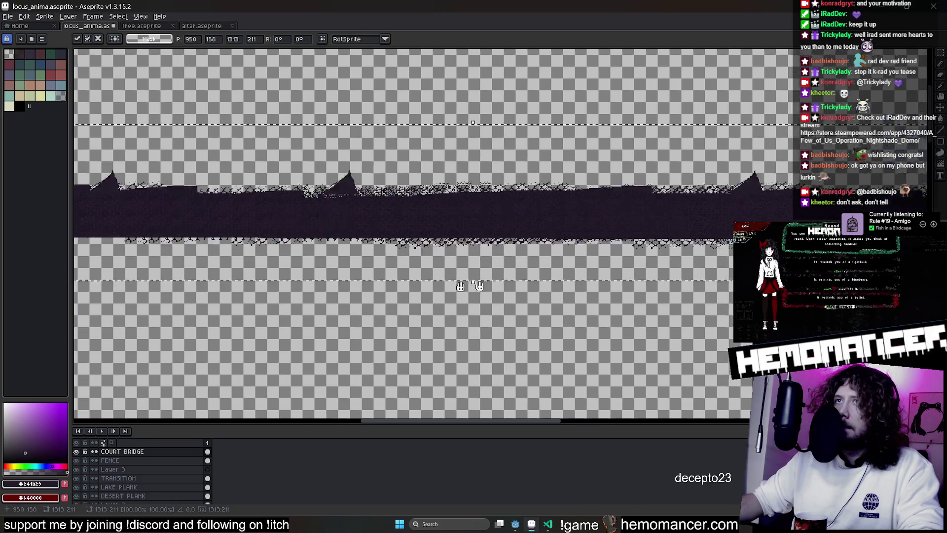
Nudge the strip horizontally, try erasing a top spike and undo it
mouse_move(485, 225)
left_mouse_down()
mouse_move(79, 239)
mouse_move(448, 211)
mouse_move(651, 212)
mouse_move(459, 349)
mouse_move(121, 332)
mouse_move(591, 230)
left_mouse_up()
left_click_drag(654, 206, 498, 221)
scroll(614, 146, "up", 2)
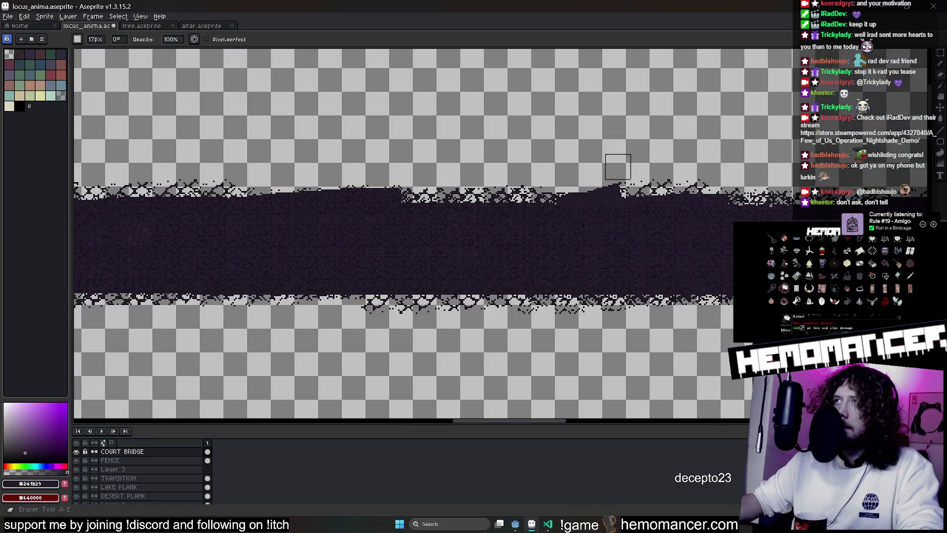
left_click_drag(577, 185, 615, 163)
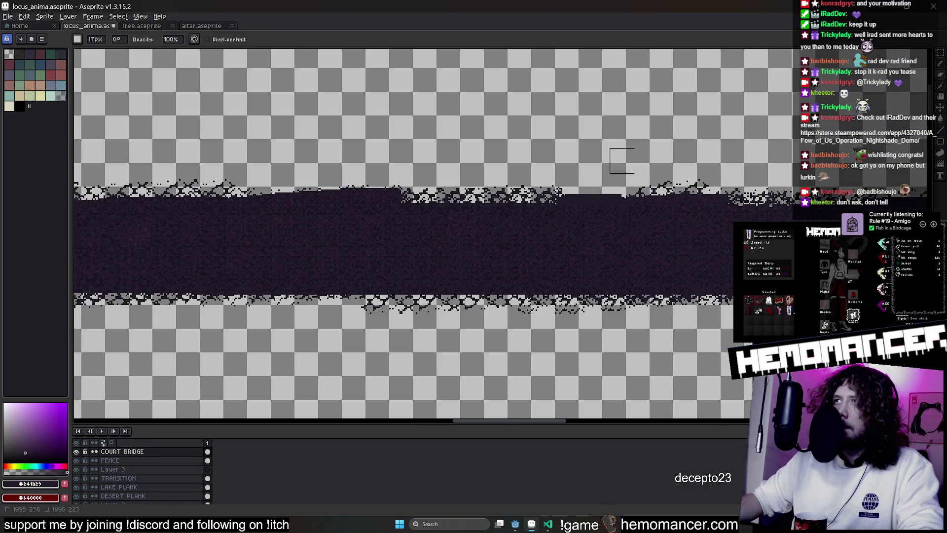
key("ctrl+z")
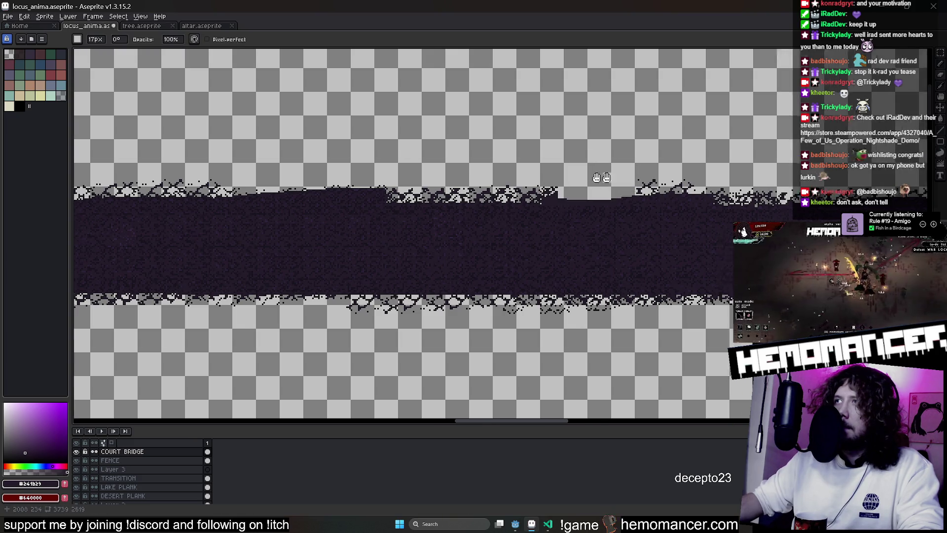
scroll(589, 180, "right", 5)
key("m")
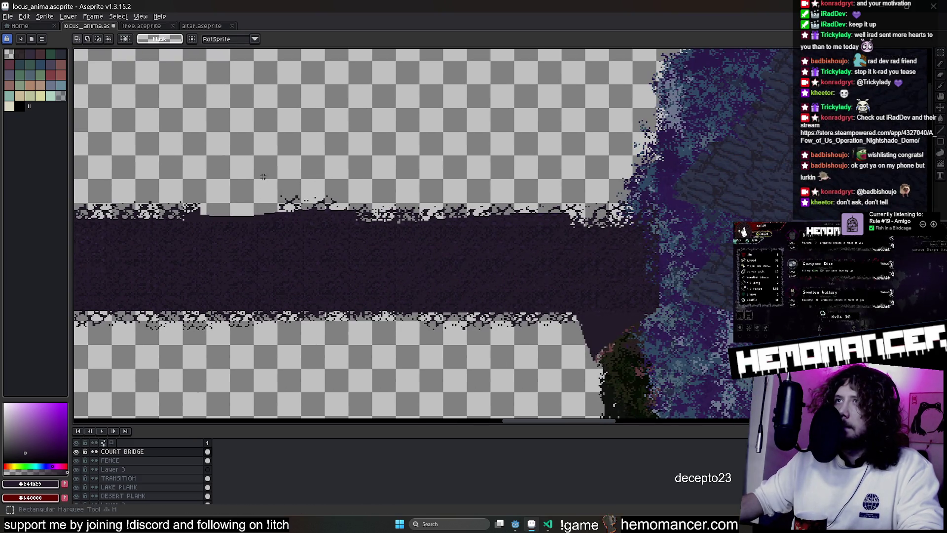
Select grass strips on the bridge top and slide them left, undoing a misplaced move
left_click_drag(515, 219, 341, 211)
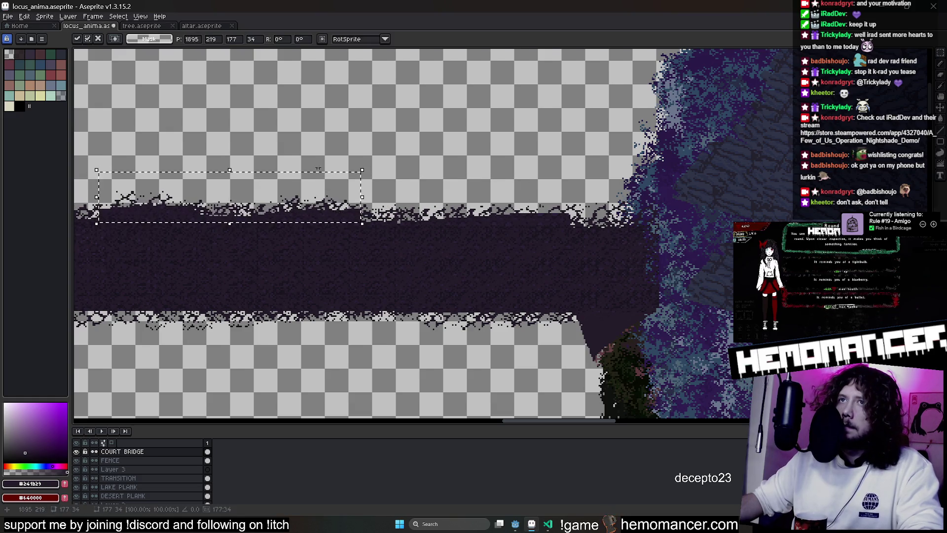
scroll(323, 180, "left", 3)
left_click_drag(687, 232, 401, 240)
left_click_drag(629, 190, 717, 248)
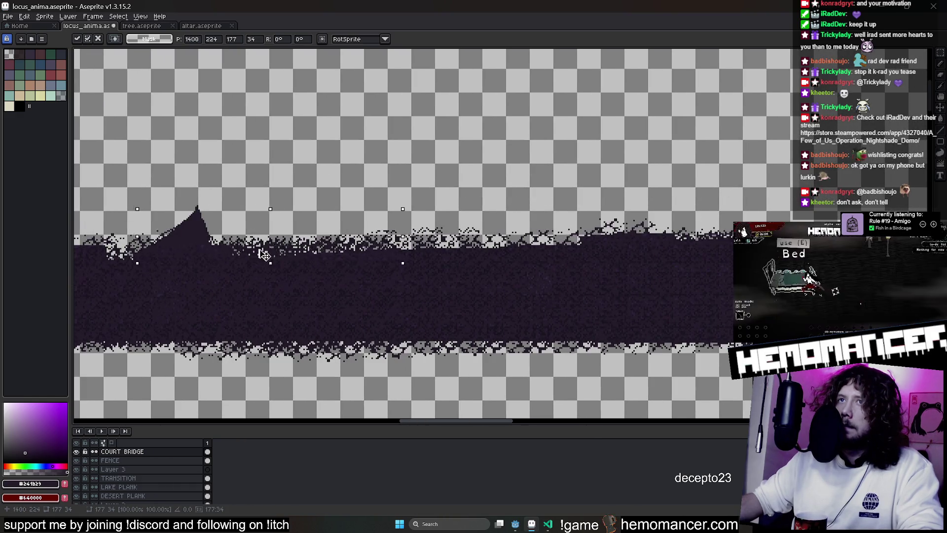
scroll(280, 188, "up", 2)
key("e")
key("ctrl+z")
left_click_drag(592, 257, 213, 263)
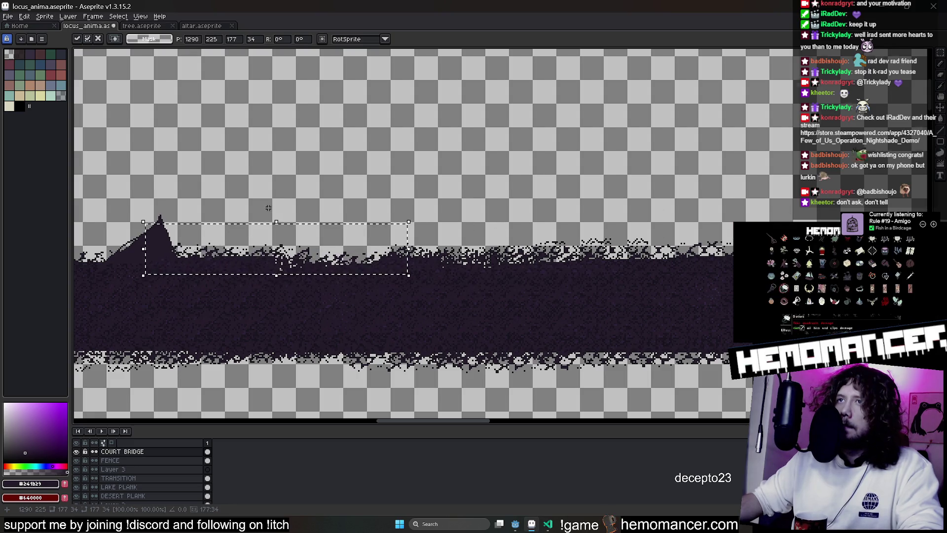
key("ctrl+z")
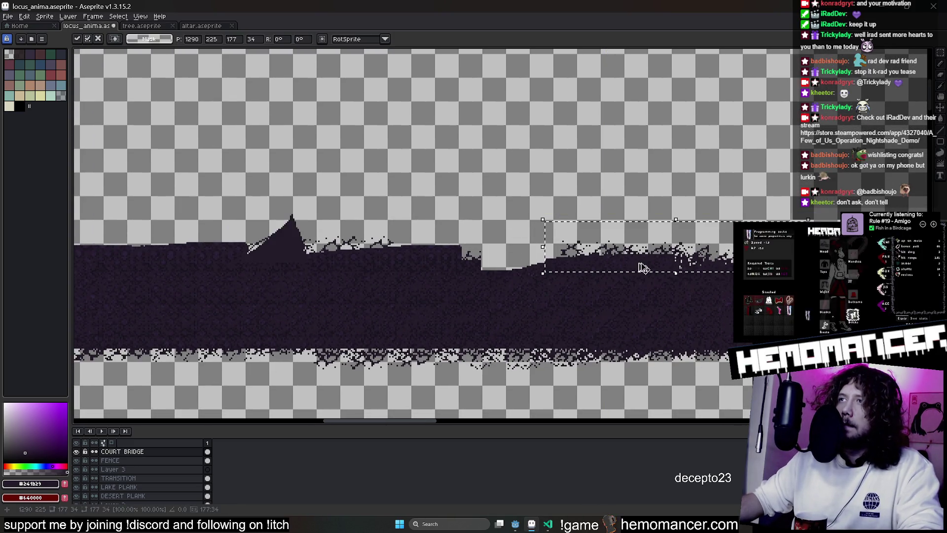
Reposition the grass chunks along the top edge and erase a stray spike
left_click_drag(475, 261, 258, 259)
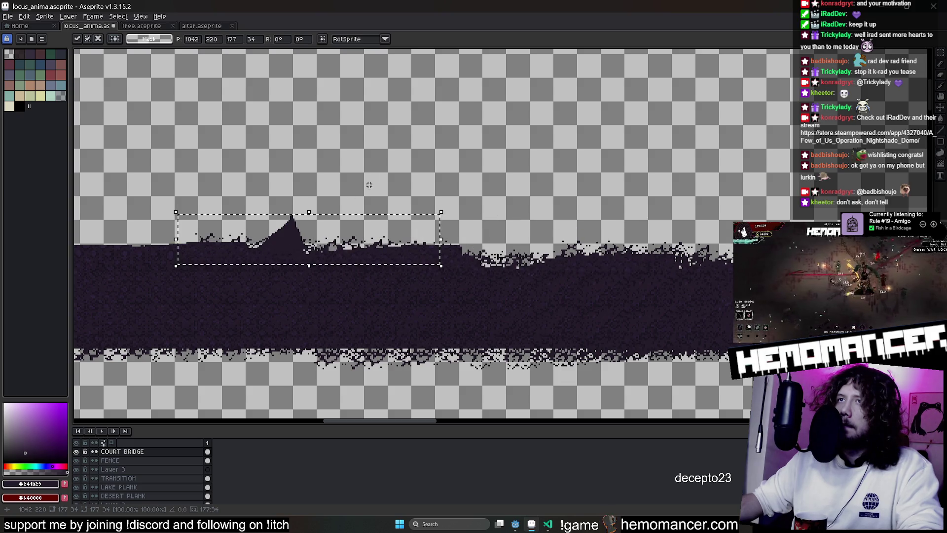
key("ctrl+z")
key("ctrl+z")
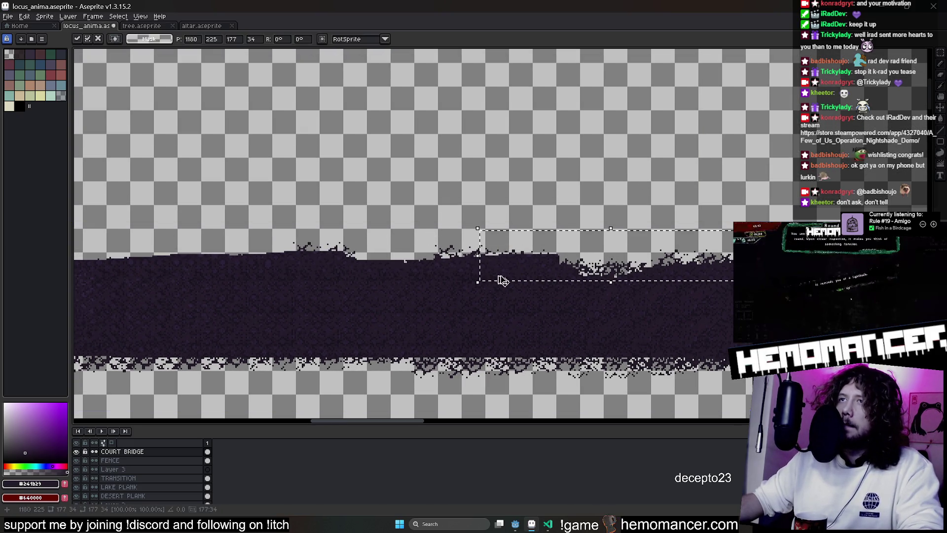
left_click_drag(501, 281, 228, 264)
key("ctrl+z")
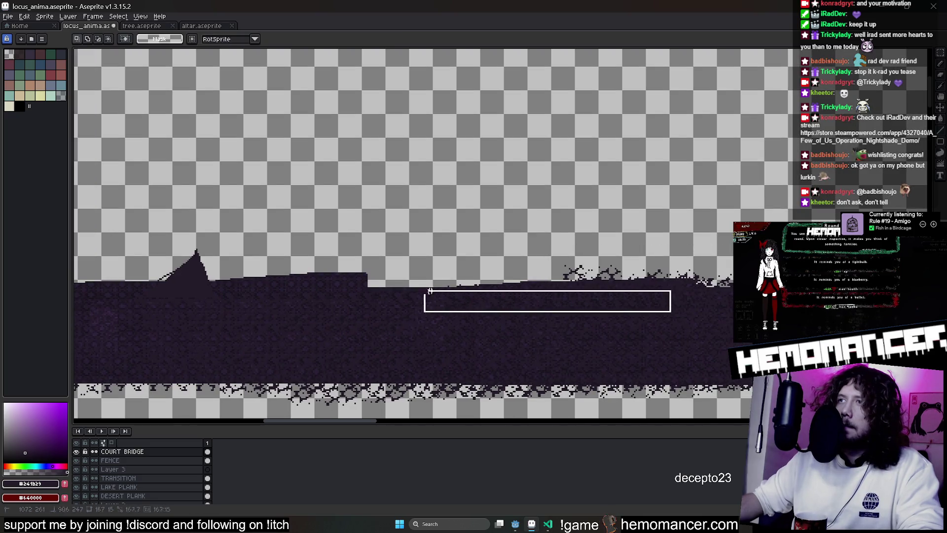
left_click_drag(688, 267, 470, 268)
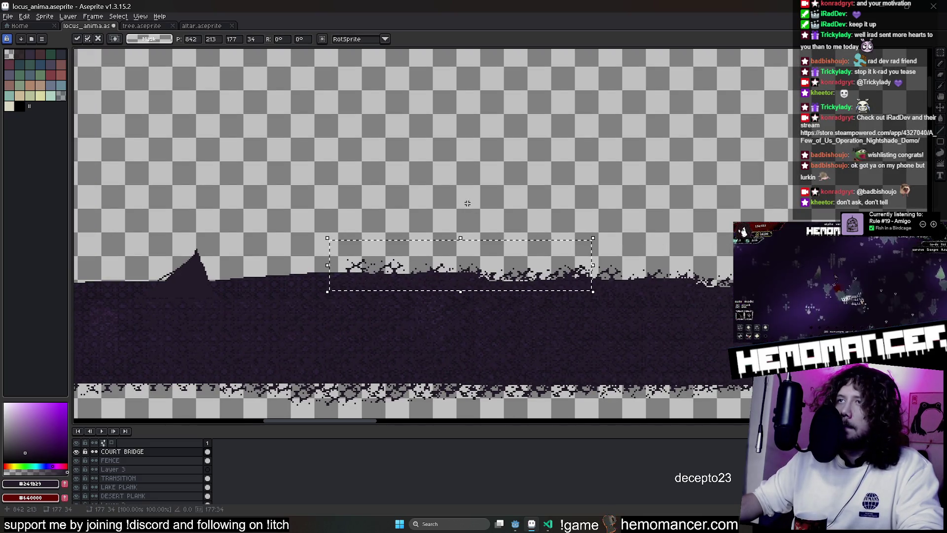
left_click_drag(467, 202, 665, 209)
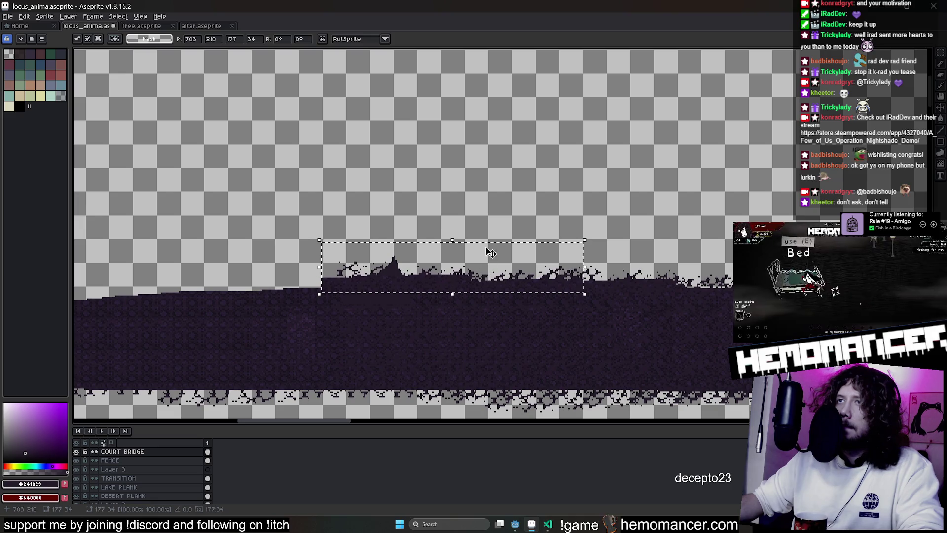
key("e")
mouse_move(402, 259)
left_mouse_down()
mouse_move(348, 264)
mouse_move(315, 152)
left_mouse_up()
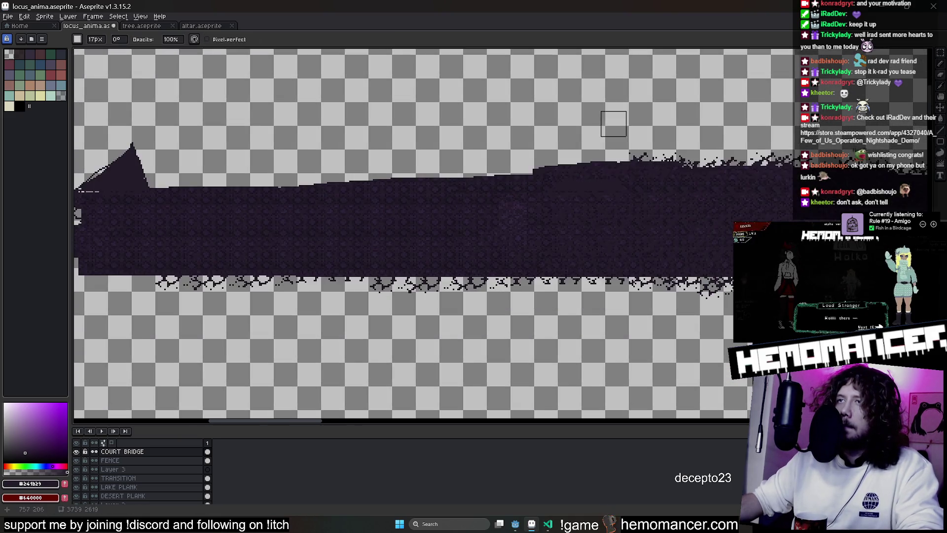
Move a last grass chunk left, then erase the left-end spike into a smooth diagonal slope
key("ctrl+v")
left_click_drag(703, 170, 459, 170)
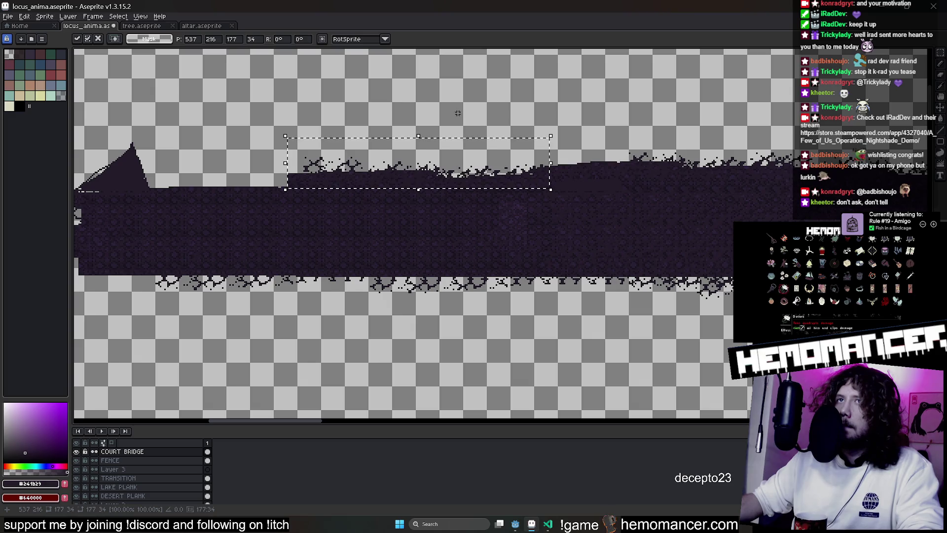
key("e")
left_click_drag(457, 113, 588, 128)
left_click_drag(244, 181, 277, 236)
left_click_drag(222, 277, 330, 194)
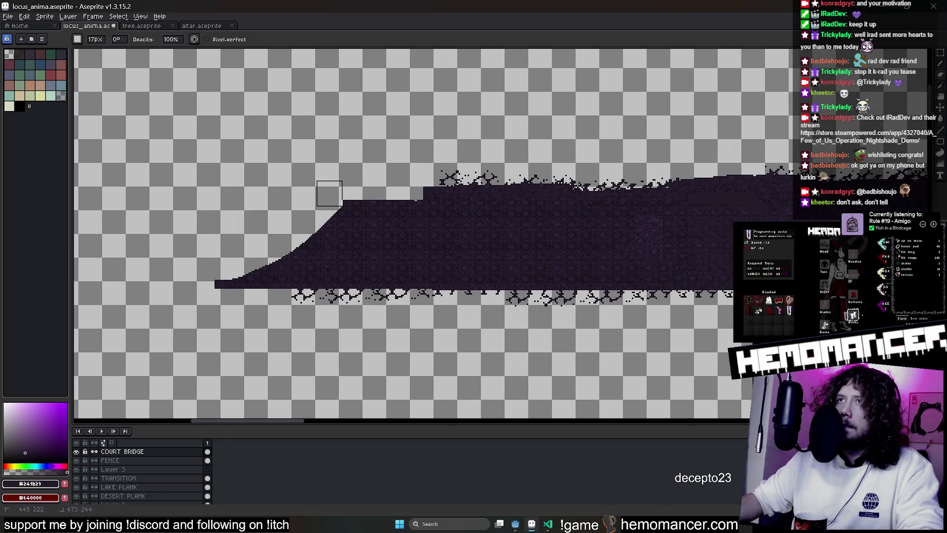
left_click_drag(317, 225, 255, 293)
scroll(441, 193, "down", 3)
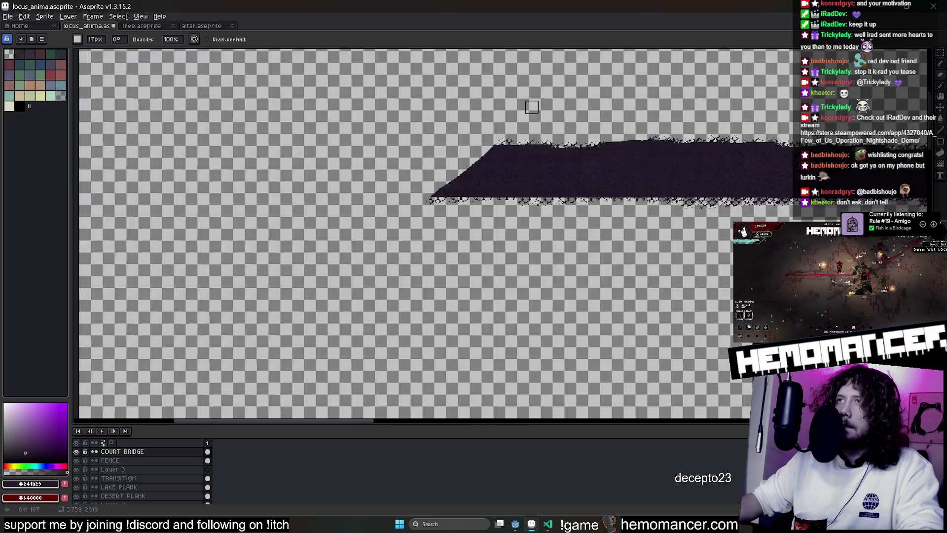
scroll(441, 193, "down", 1)
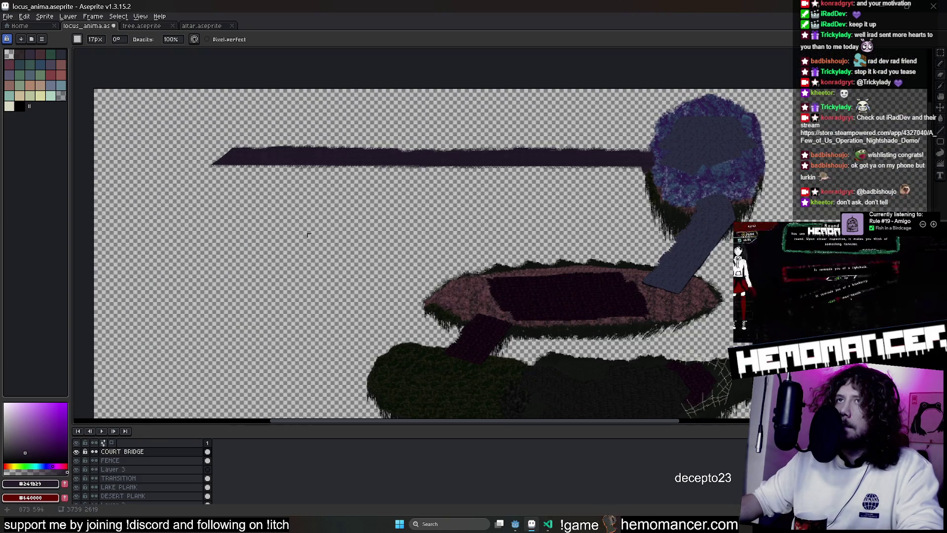
Save the map, switch to Godot for reimport and run the project with F5
key("ctrl+s")
key("alt+Tab")
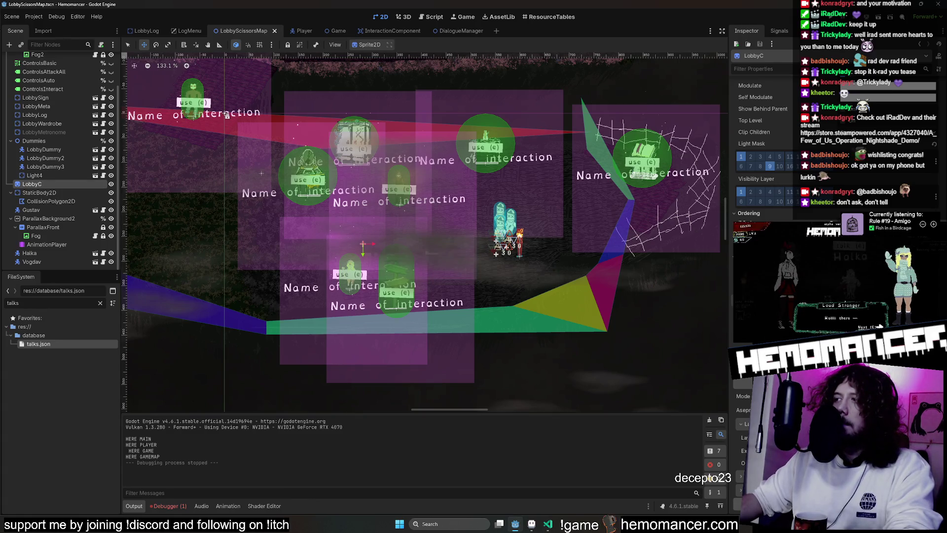
scroll(419, 320, "down", 5)
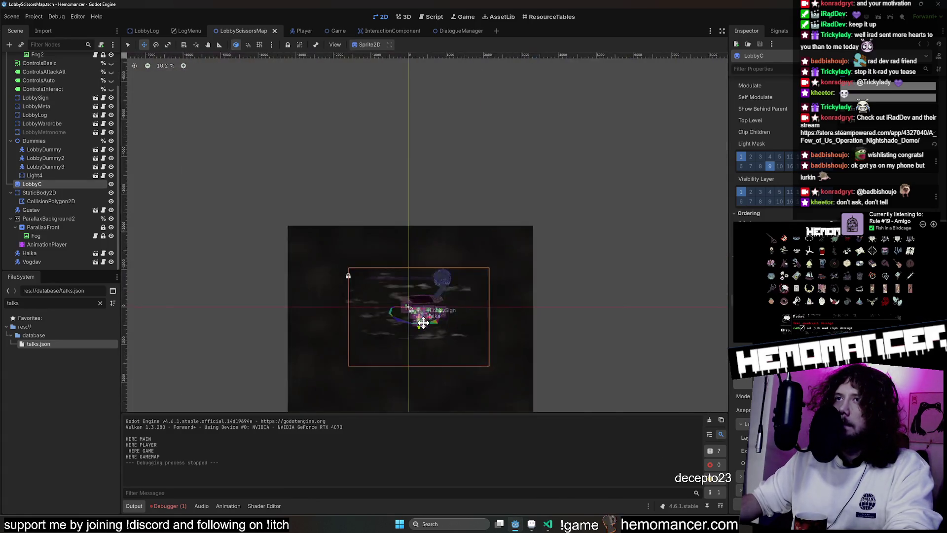
scroll(419, 319, "up", 3)
key("F5")
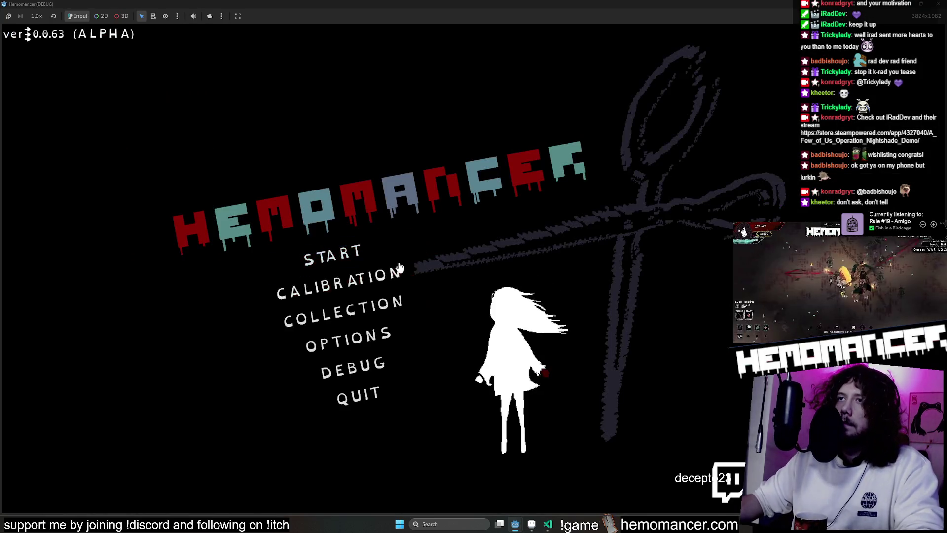
Playtest the Hemomancer lobby to check the bridge, stop the run, and return to Aseprite
left_click(388, 237)
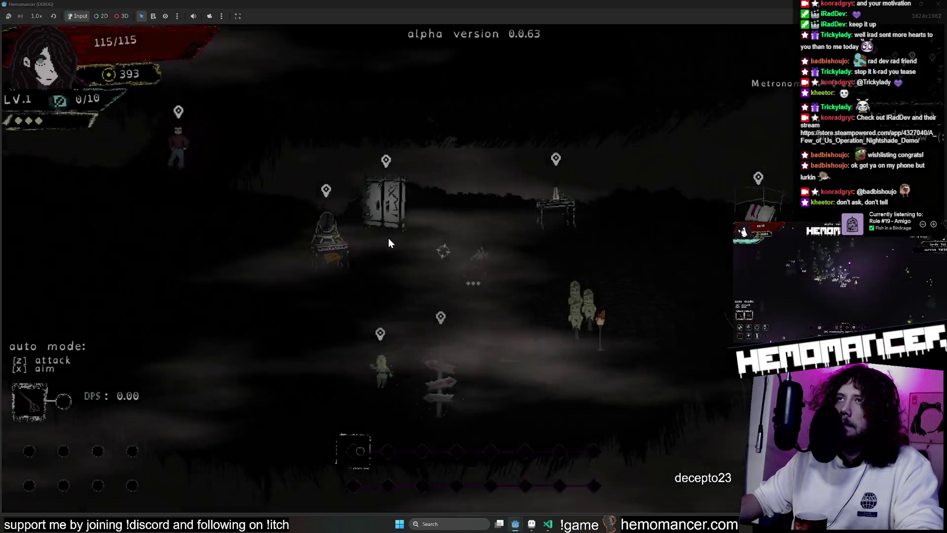
scroll(388, 238, "down", 1)
scroll(389, 237, "down", 1)
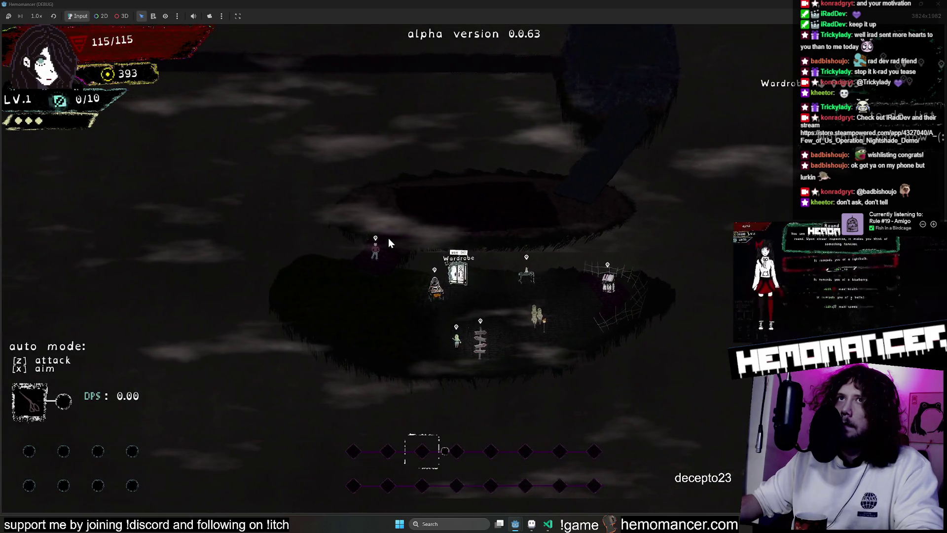
scroll(388, 238, "down", 1)
scroll(388, 238, "down", 1)
scroll(388, 237, "down", 1)
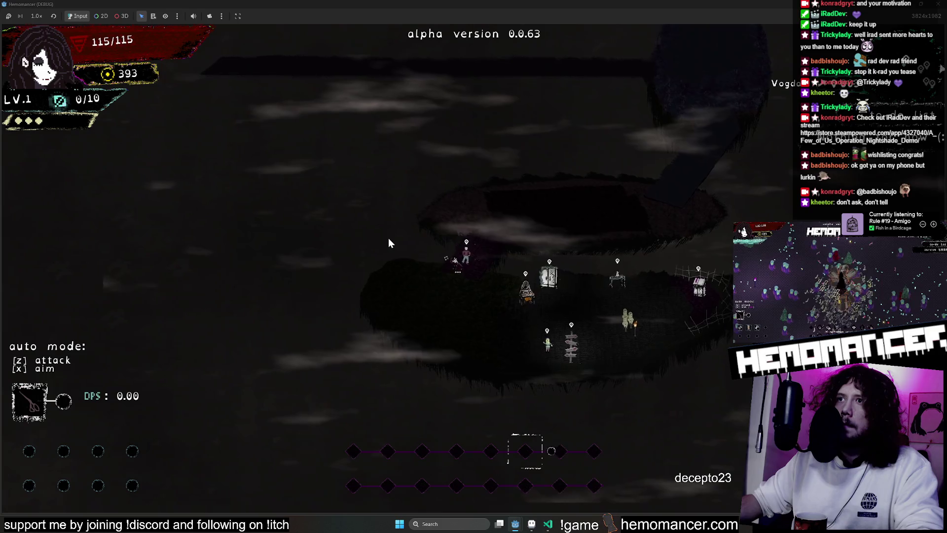
scroll(388, 238, "down", 1)
scroll(389, 237, "down", 1)
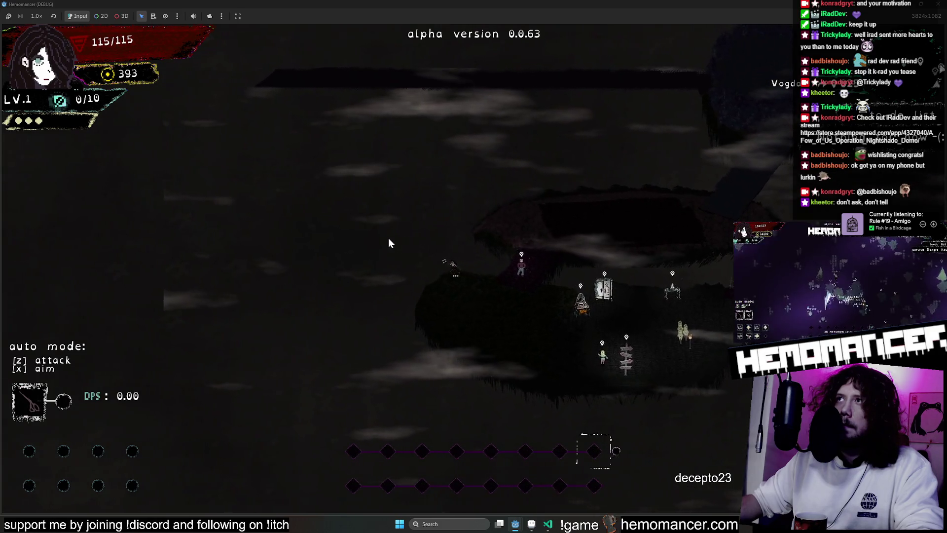
scroll(389, 237, "down", 1)
scroll(388, 242, "down", 1)
scroll(388, 242, "down", 1)
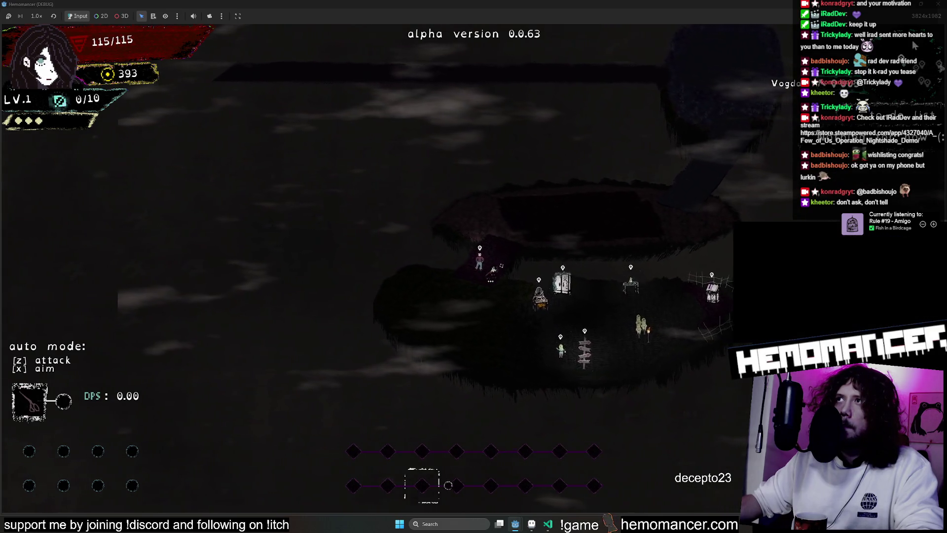
scroll(651, 152, "down", 1)
scroll(651, 152, "down", 1)
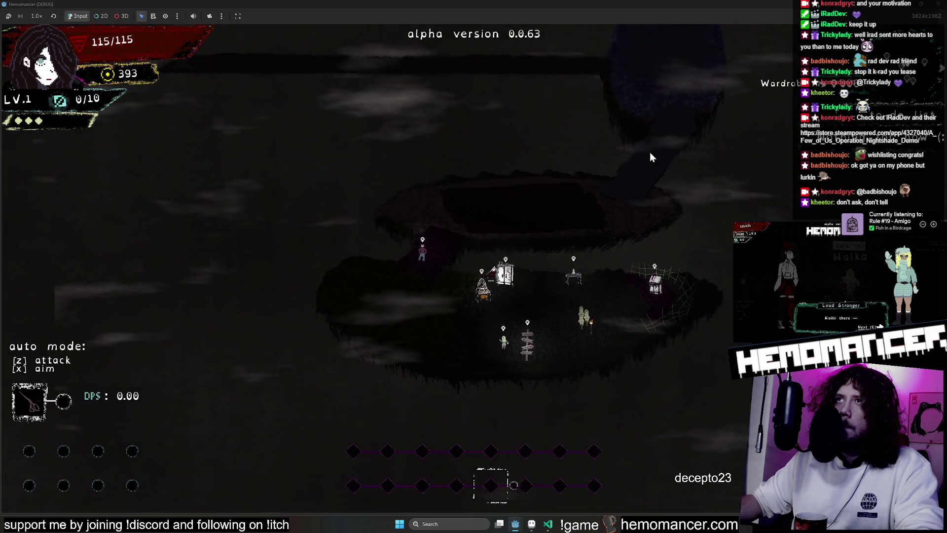
scroll(648, 152, "down", 1)
scroll(647, 151, "down", 1)
scroll(646, 152, "down", 1)
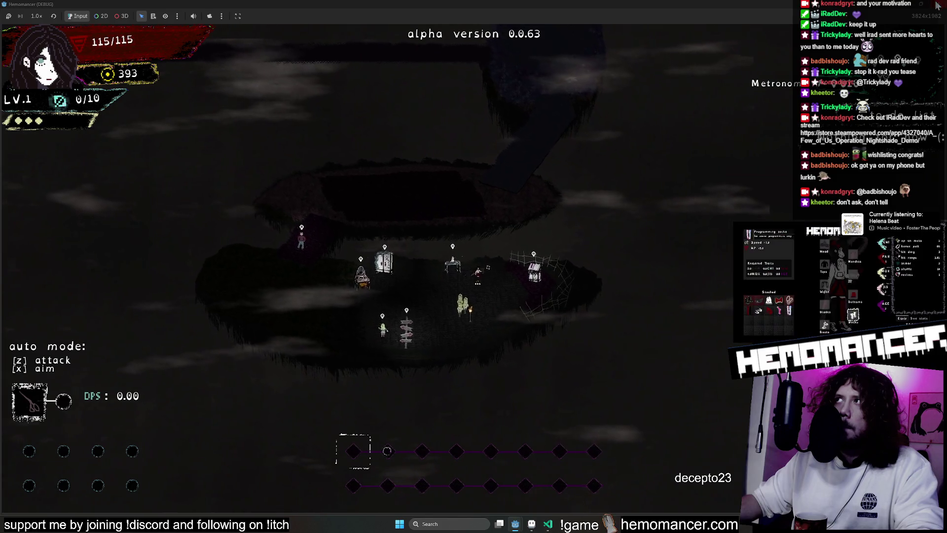
key("F8")
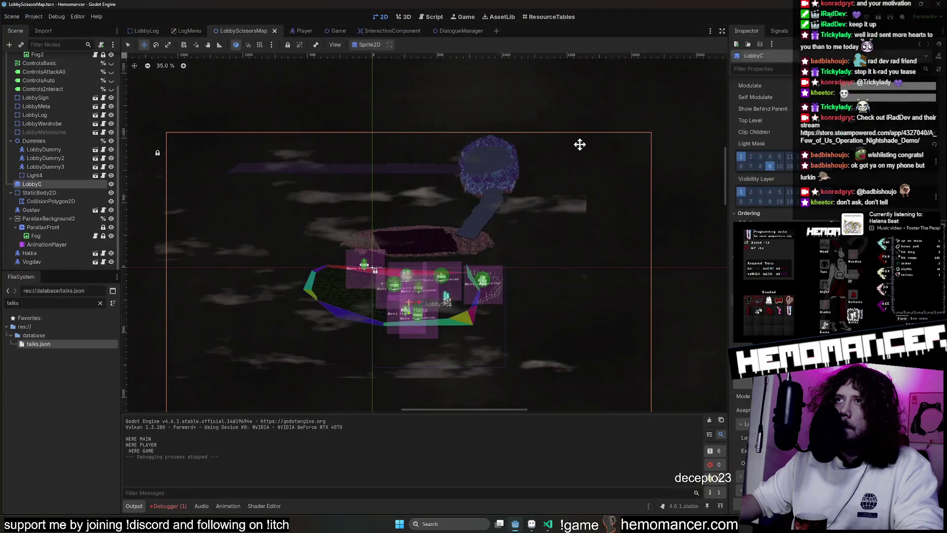
left_click(533, 524)
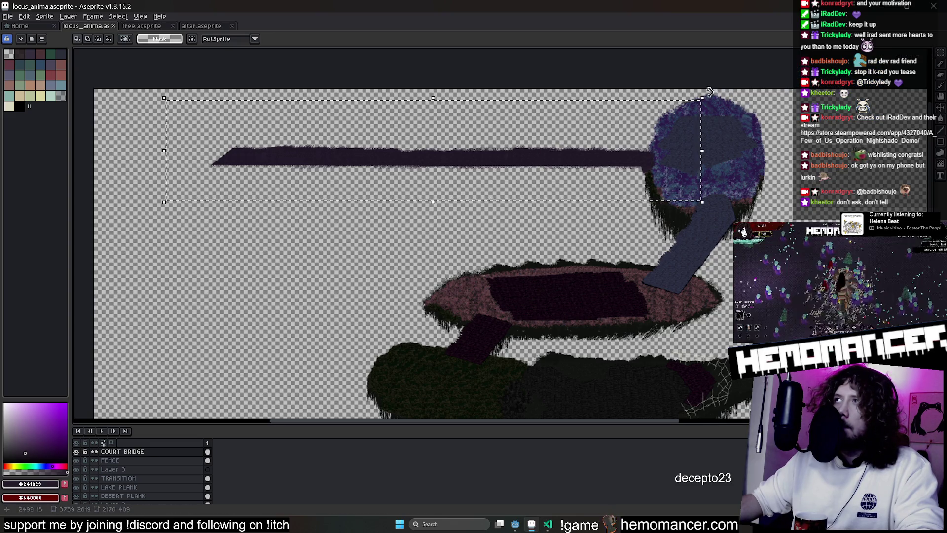
Rotate the dark bridge plank about 6° and move it down and further left, then commit it
left_click(707, 97)
left_click_drag(664, 84, 663, 83)
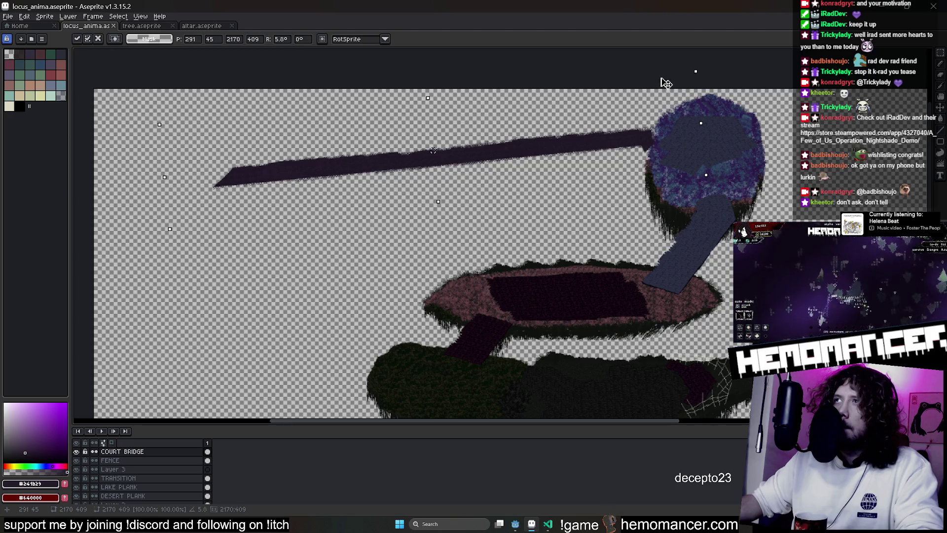
left_click_drag(645, 157, 644, 156)
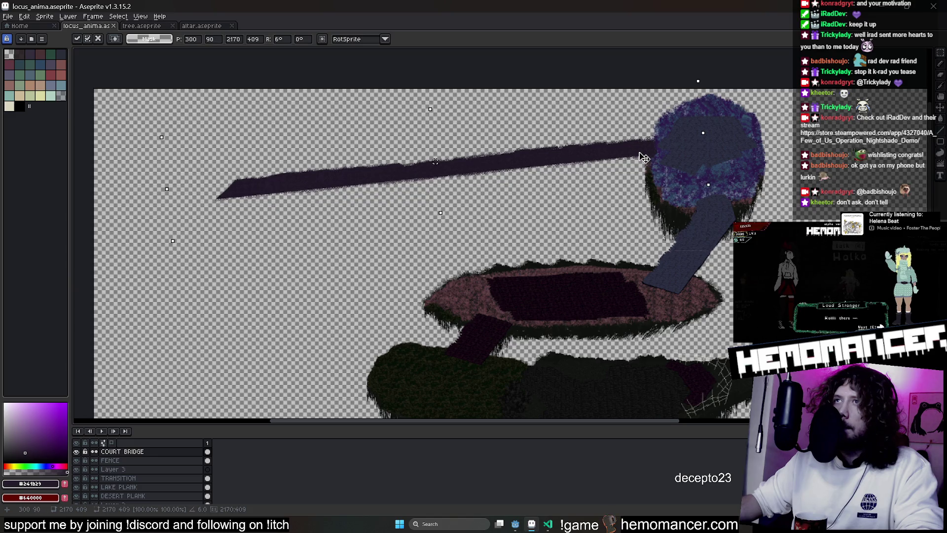
left_click_drag(544, 172, 544, 173)
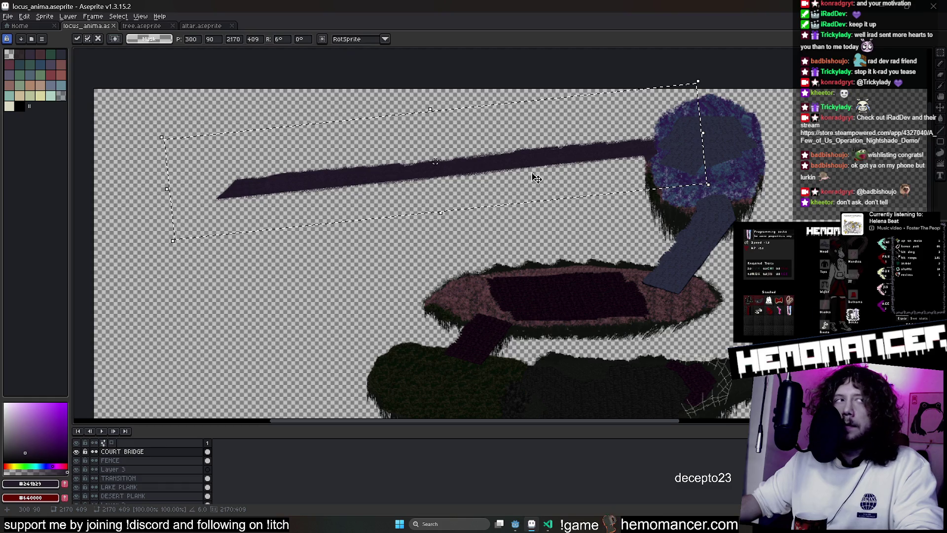
scroll(536, 179, "up", 4)
scroll(533, 178, "down", 2)
mouse_move(532, 177)
left_mouse_down()
mouse_move(528, 165)
mouse_move(491, 182)
mouse_move(429, 189)
left_mouse_up()
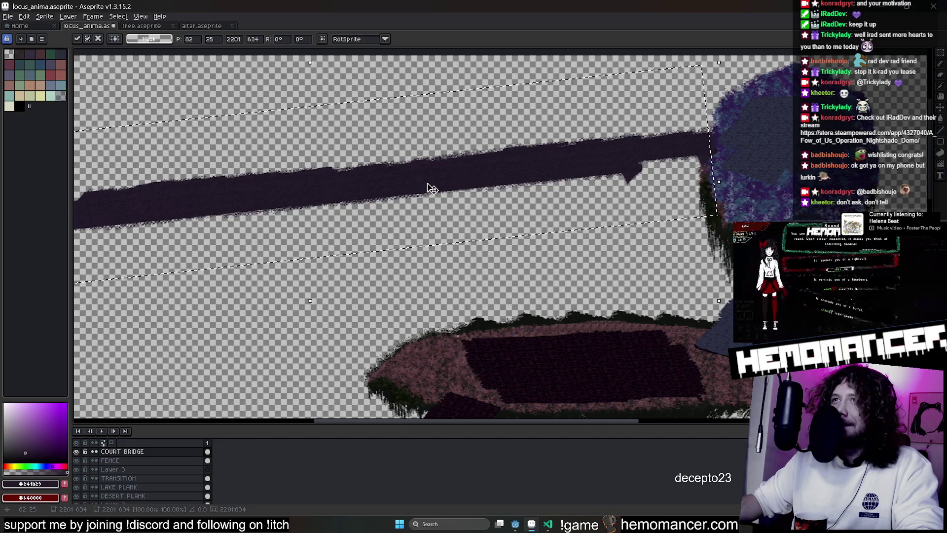
scroll(429, 189, "up", 2)
left_click_drag(617, 194, 447, 221)
key("ctrl+d")
scroll(699, 239, "up", 3)
Bring the plank's left section into view, ready for rectangular selection
key("b")
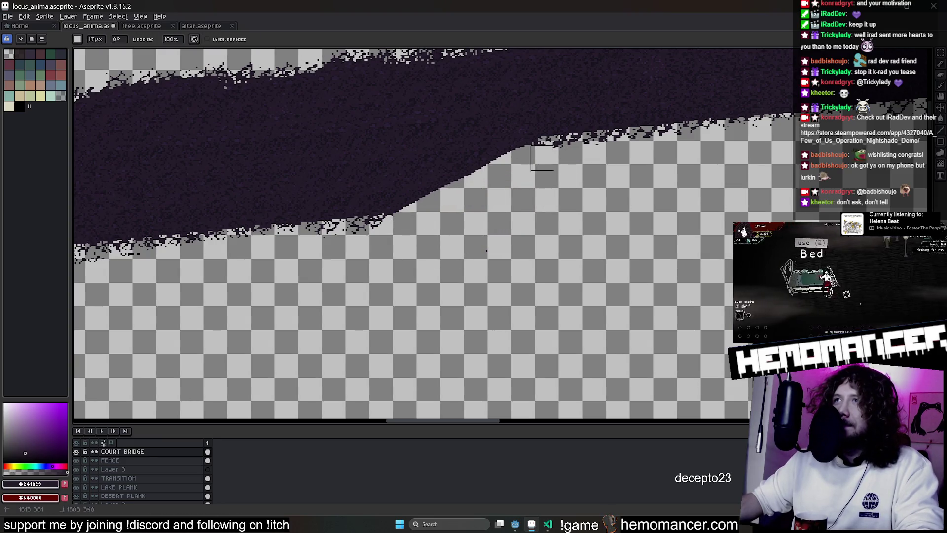
scroll(438, 200, "down", 3)
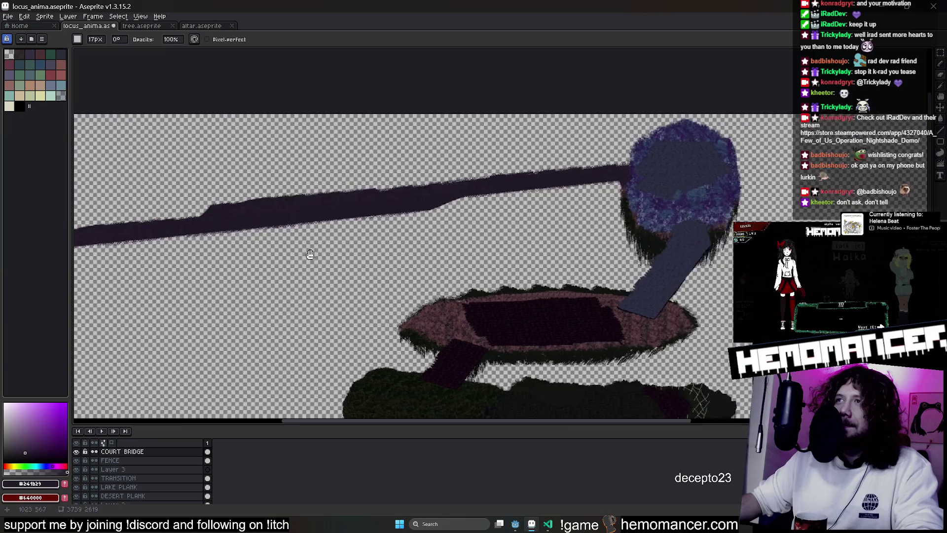
scroll(508, 217, "right", 1)
left_click_drag(463, 211, 619, 141)
key("m")
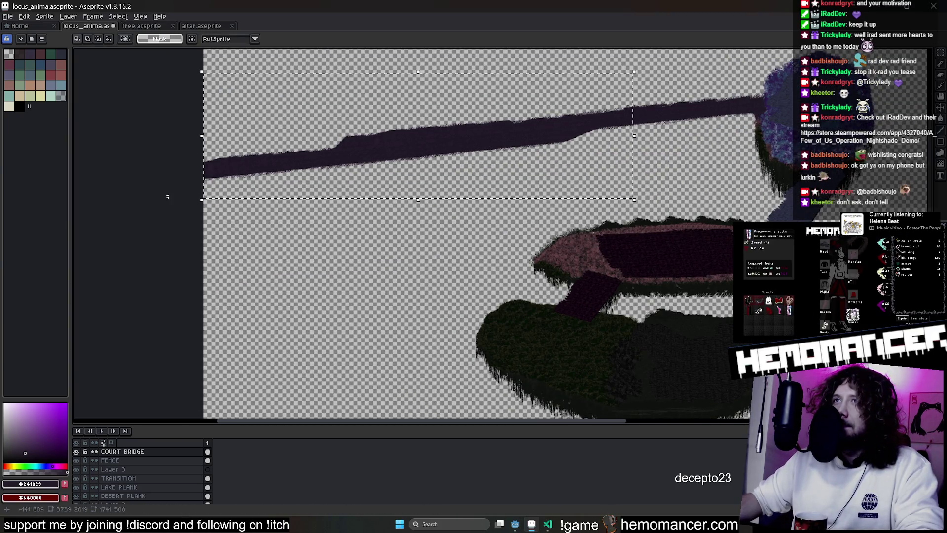
Copy the plank's left section, angle the copy about 10° below the original, and commit it
mouse_move(162, 198)
left_mouse_down()
mouse_move(639, 66)
mouse_move(564, 83)
left_mouse_up()
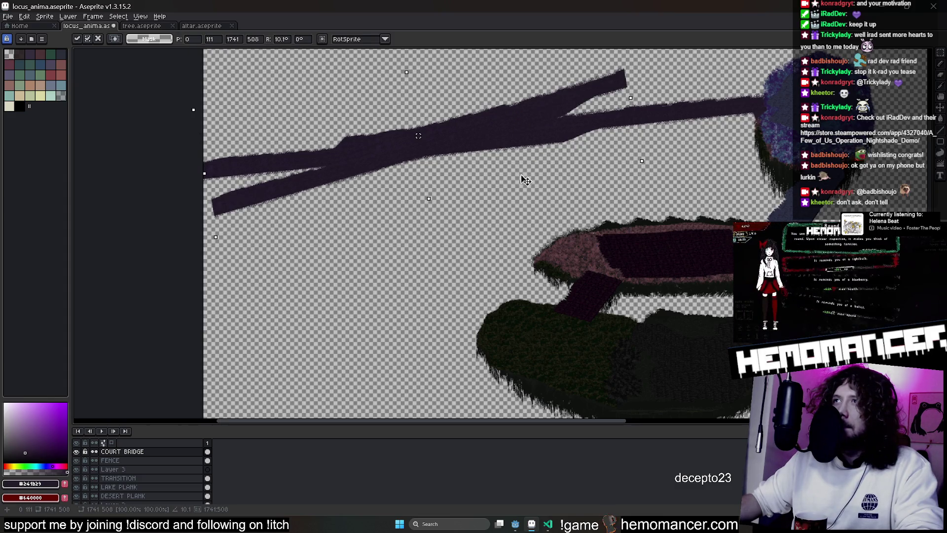
mouse_move(527, 183)
left_mouse_down()
mouse_move(501, 186)
mouse_move(478, 169)
mouse_move(477, 178)
mouse_move(480, 169)
left_mouse_up()
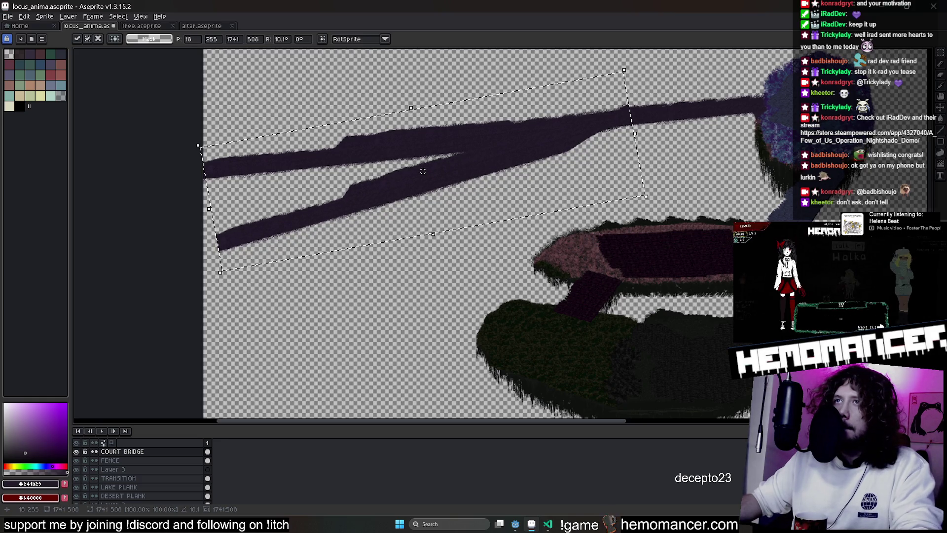
left_click(439, 241)
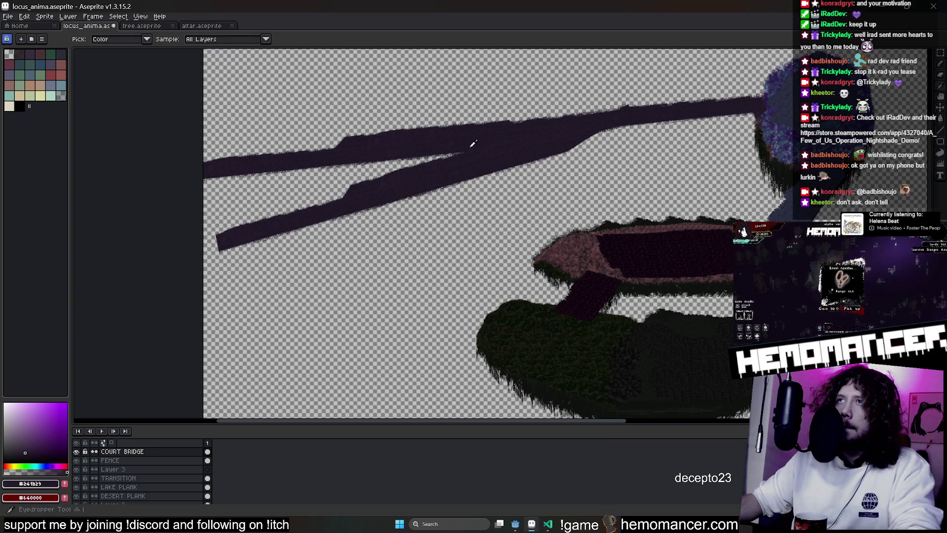
key("i")
scroll(477, 147, "up", 3)
scroll(470, 144, "down", 1)
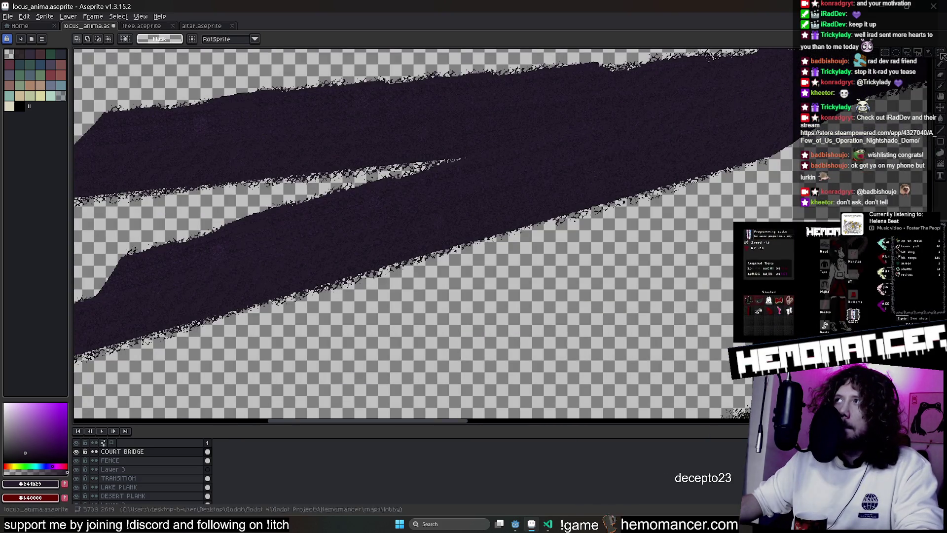
left_click_drag(491, 102, 708, 157)
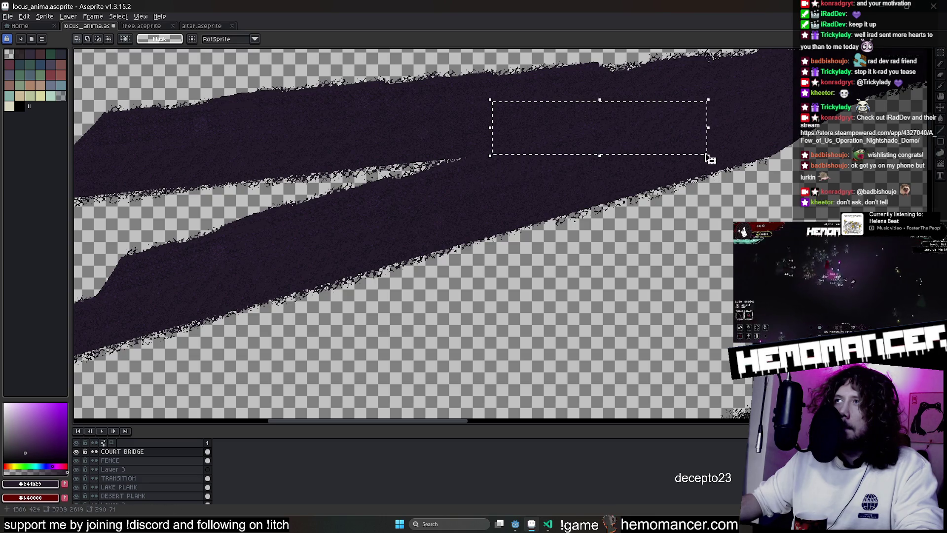
key("ctrl+d")
key("b")
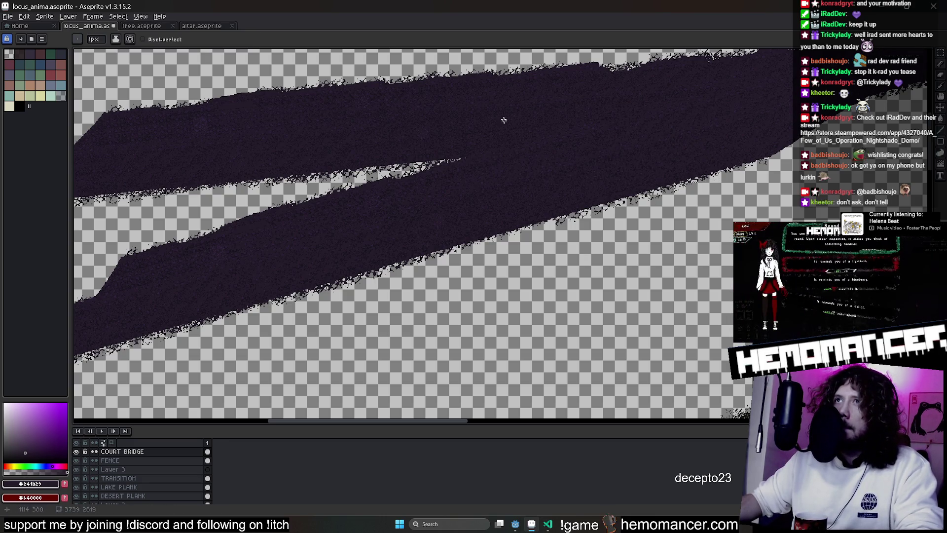
key("m")
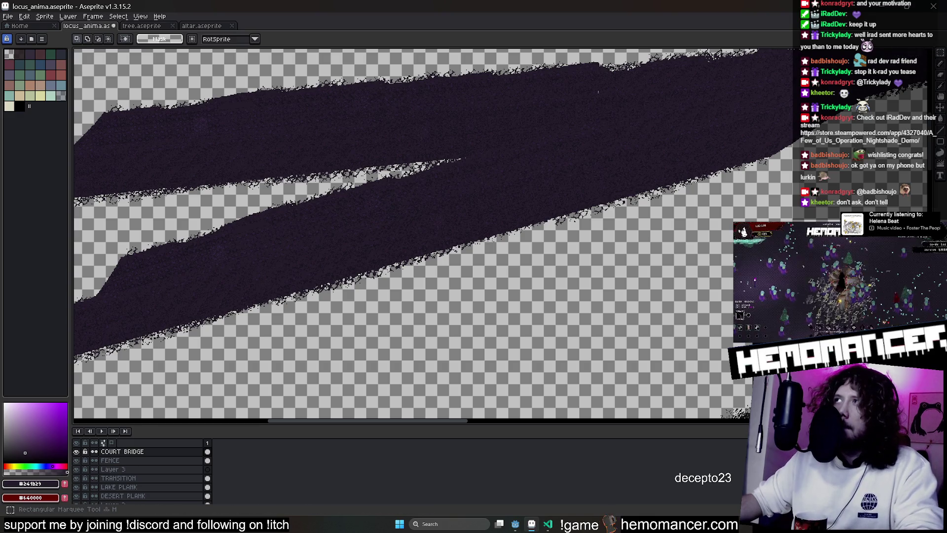
mouse_move(457, 149)
left_mouse_down()
mouse_move(277, 201)
mouse_move(320, 254)
left_mouse_up()
scroll(277, 200, "left", 3)
scroll(321, 254, "left", 5)
mouse_move(636, 119)
left_mouse_down()
mouse_move(432, 217)
mouse_move(256, 339)
mouse_move(406, 268)
mouse_move(405, 186)
left_mouse_up()
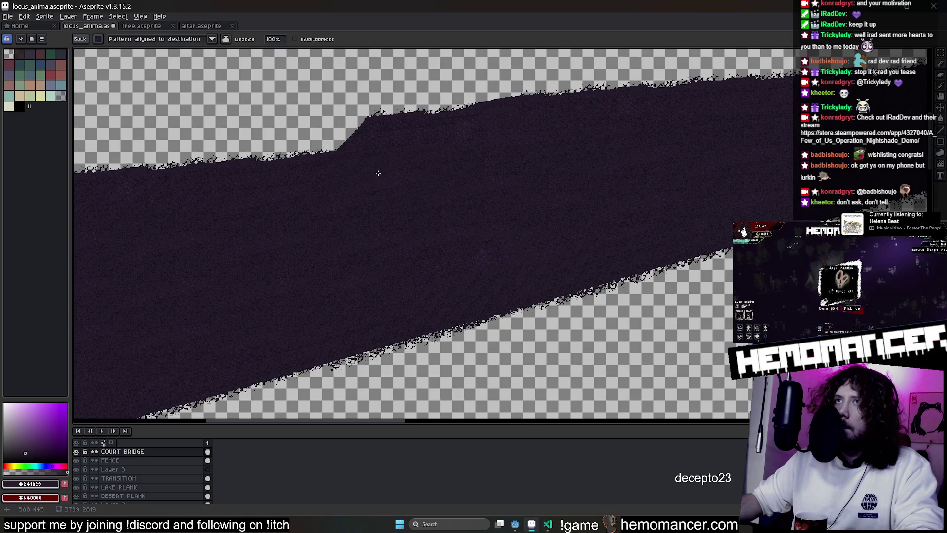
scroll(563, 170, "down", 1)
scroll(610, 170, "down", 1)
scroll(610, 171, "right", 5)
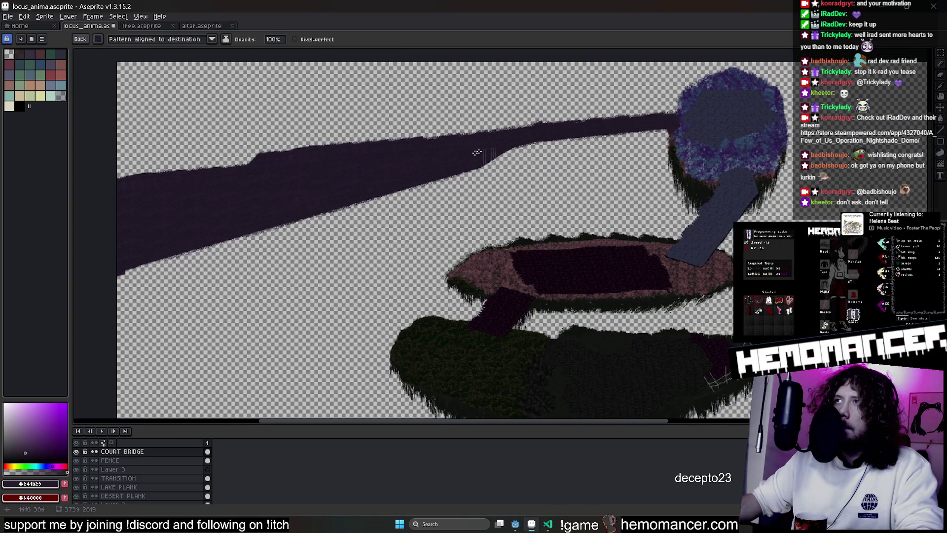
scroll(468, 157, "down", 1)
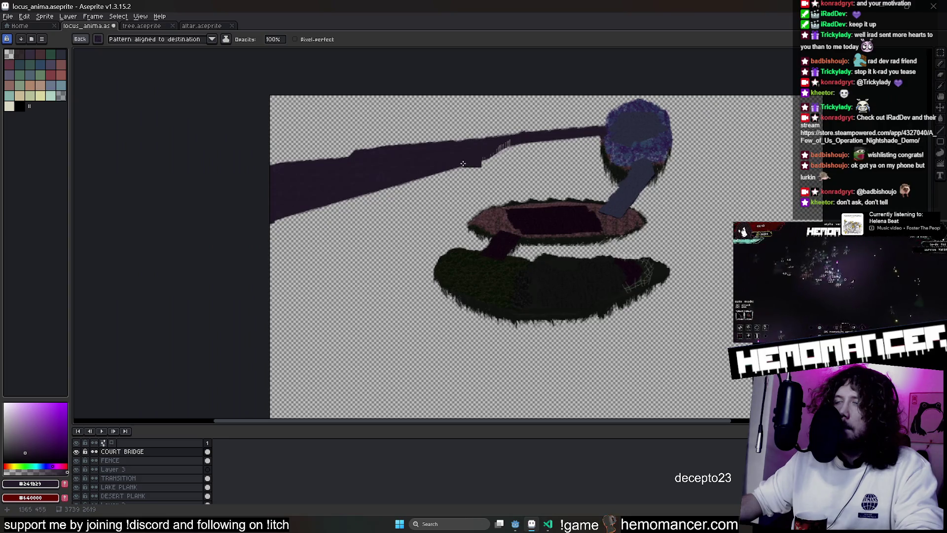
scroll(421, 222, "up", 1)
scroll(436, 210, "up", 1)
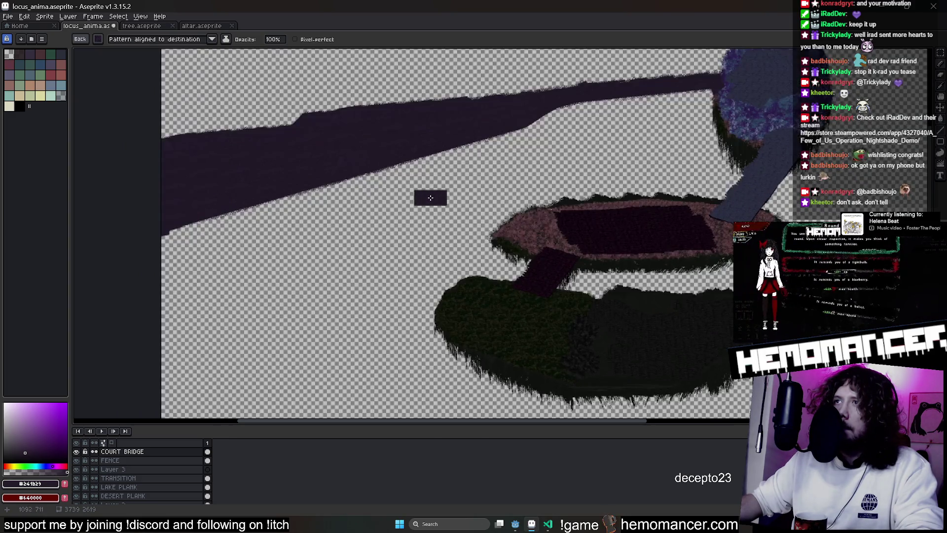
scroll(429, 197, "up", 1)
scroll(382, 200, "up", 1)
scroll(384, 192, "up", 1)
scroll(484, 269, "up", 1)
scroll(533, 281, "down", 2)
scroll(157, 486, "down", 1)
scroll(152, 482, "down", 2)
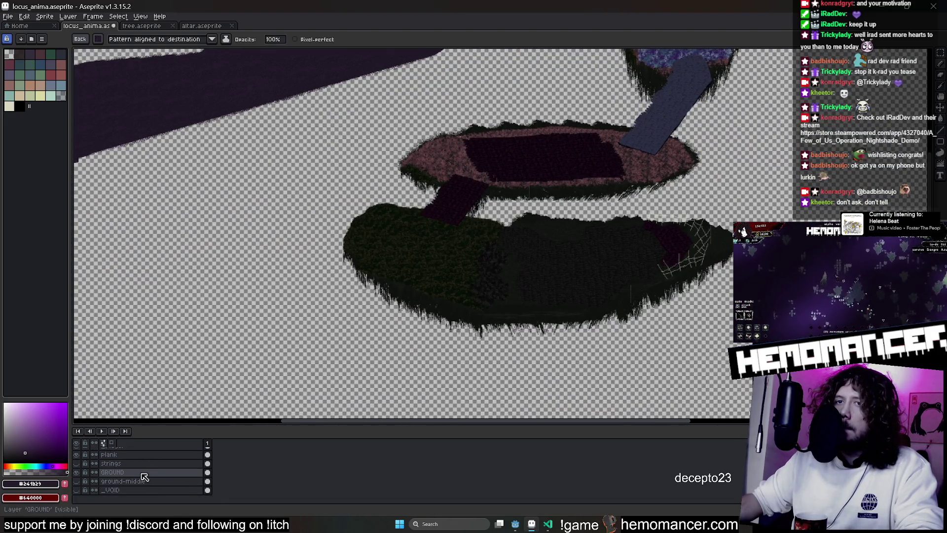
scroll(129, 474, "up", 1)
scroll(123, 468, "up", 2)
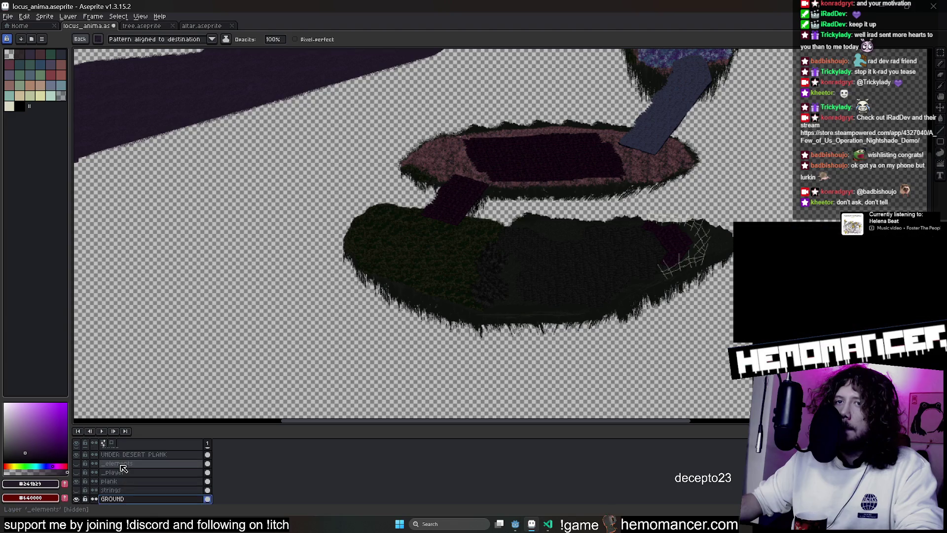
Move the dark band at the grass mound's bottom up over its grass fringe
left_click(81, 466)
left_click(80, 467)
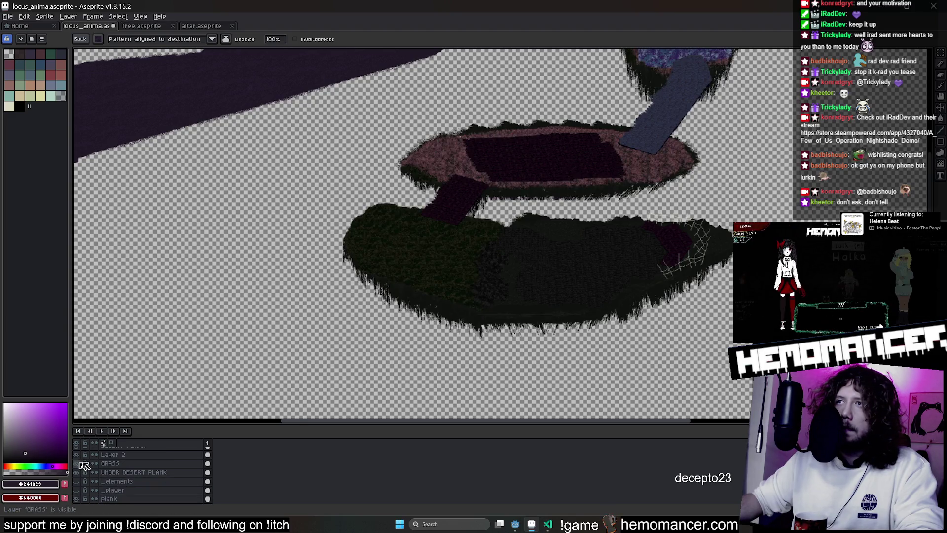
mouse_move(291, 246)
left_mouse_down()
mouse_move(615, 356)
mouse_move(594, 361)
left_mouse_up()
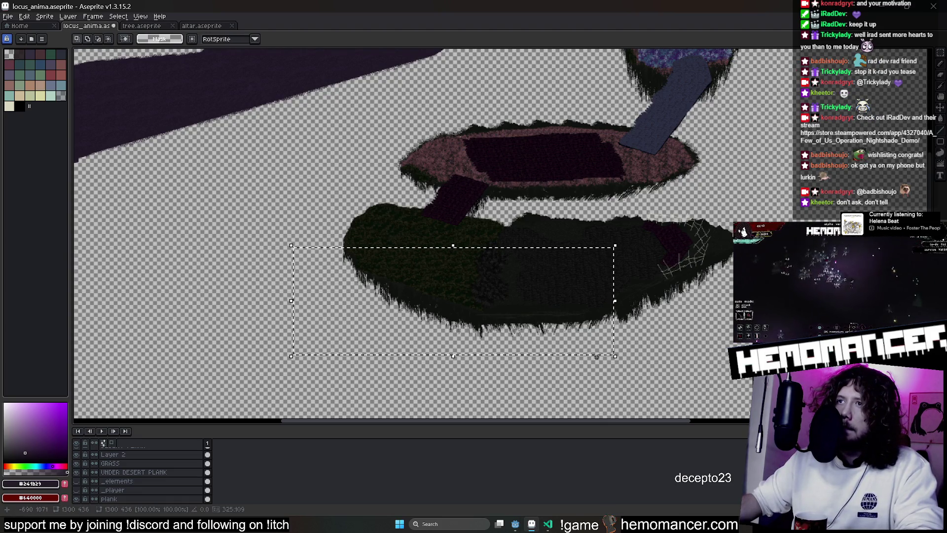
scroll(593, 360, "up", 2)
left_click_drag(515, 381, 518, 314)
key("ctrl+d")
Switch to the GRASS layer and select a strip of the mound's lower grass fringe
left_click(86, 463)
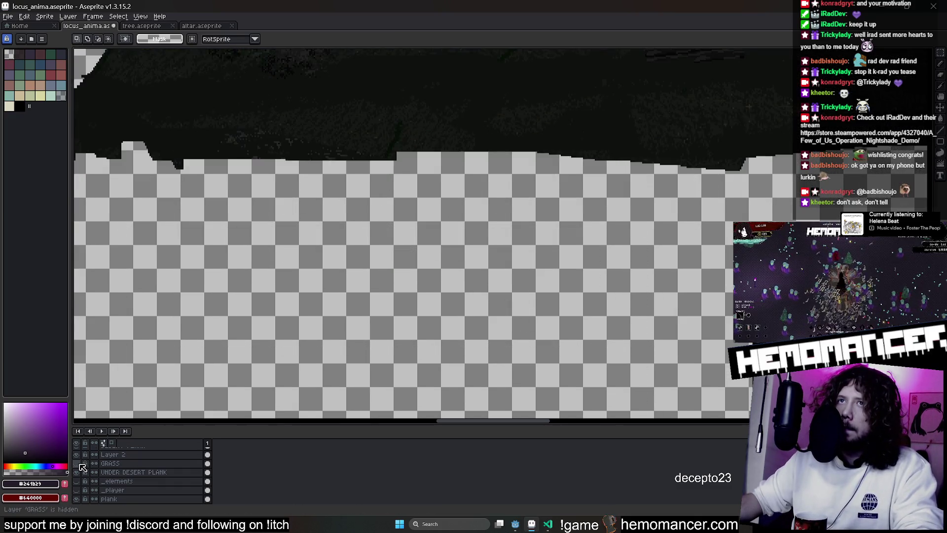
left_click(131, 466)
scroll(494, 335, "down", 3)
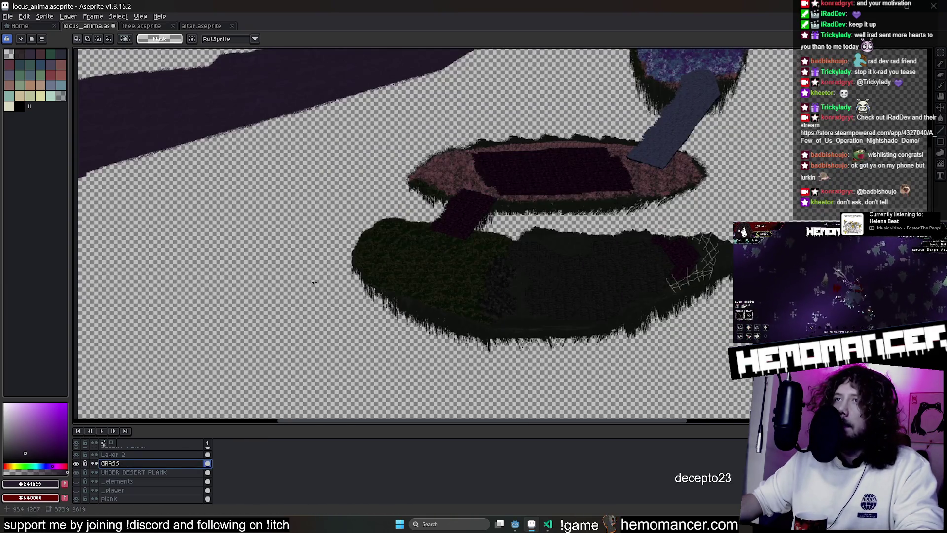
left_click_drag(296, 255, 679, 377)
Place a copied grass fringe, tilted about -12°, along the bridge's lower edge
mouse_move(605, 351)
left_mouse_down()
mouse_move(261, 232)
mouse_move(549, 324)
left_mouse_up()
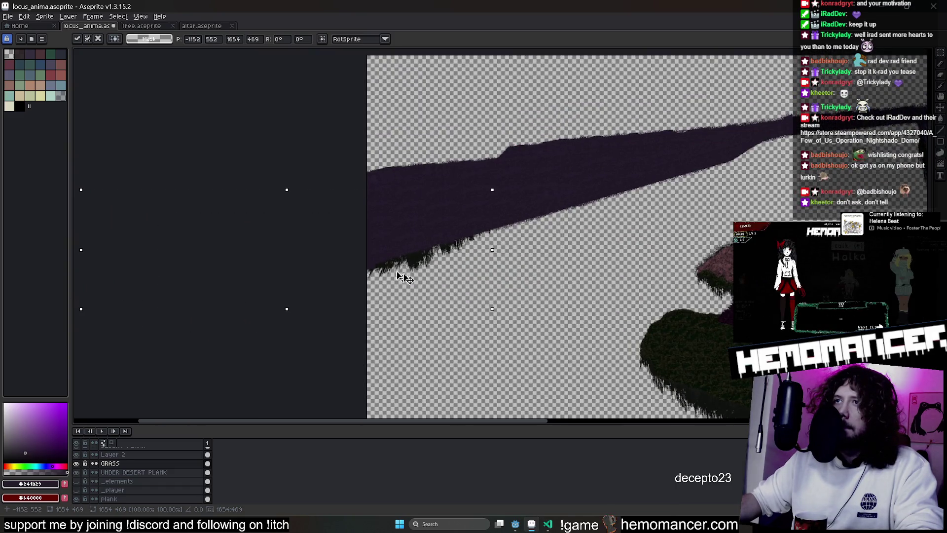
scroll(561, 308, "up", 1)
mouse_move(446, 243)
left_mouse_down()
mouse_move(579, 203)
mouse_move(572, 194)
left_mouse_up()
left_click_drag(638, 113, 594, 166)
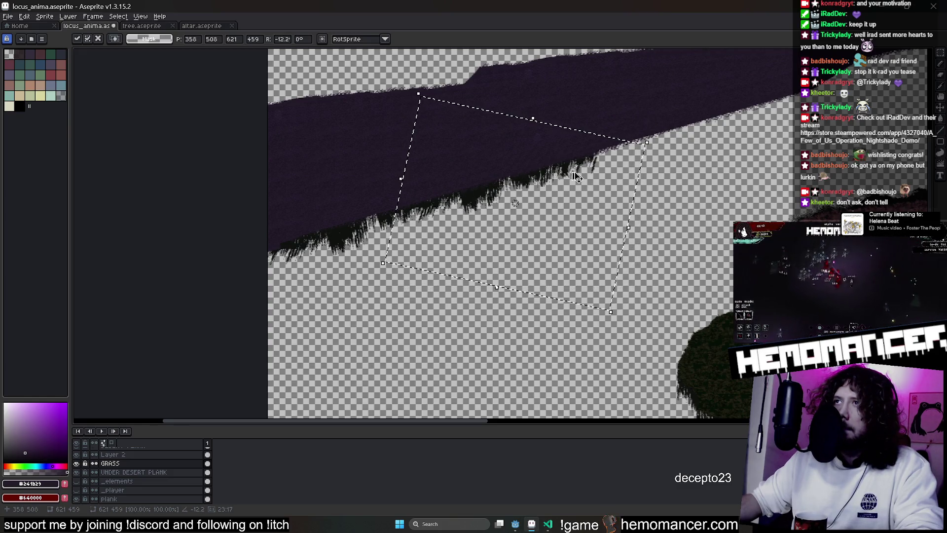
key("Return")
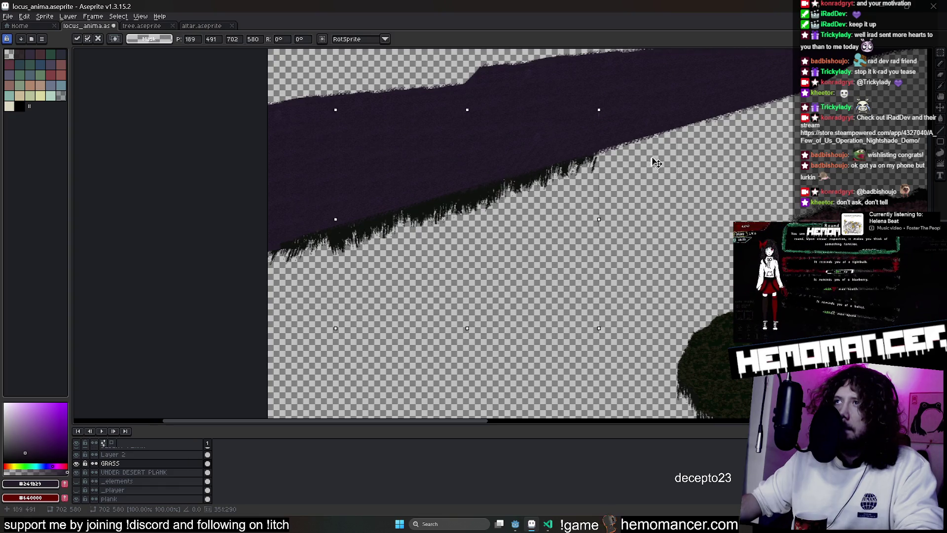
left_click_drag(751, 154, 591, 271)
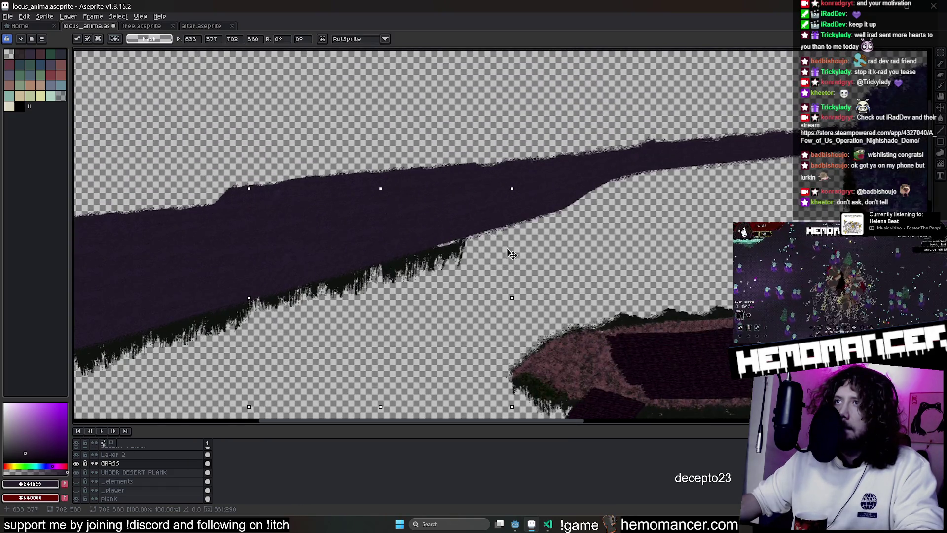
left_click_drag(498, 258, 664, 212)
mouse_move(579, 250)
left_mouse_down()
mouse_move(739, 200)
mouse_move(792, 129)
left_mouse_up()
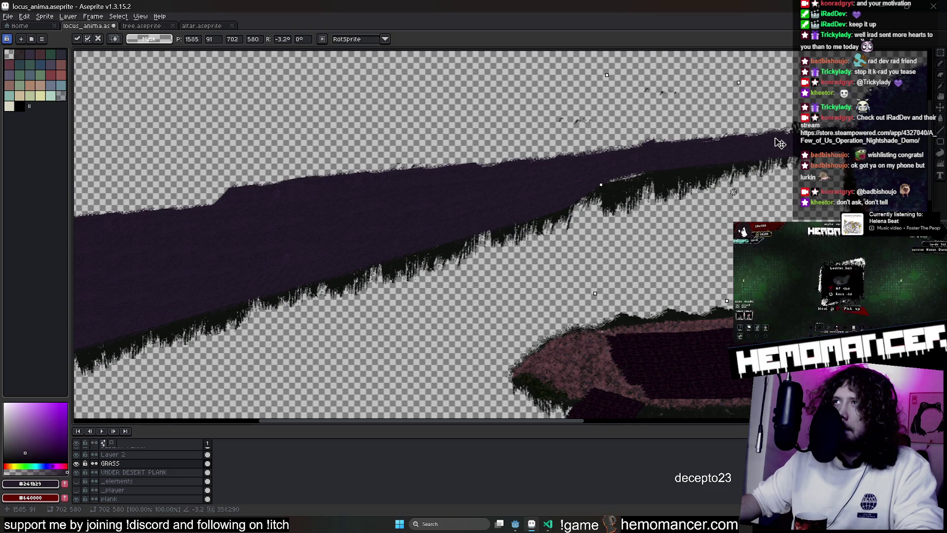
key("Return")
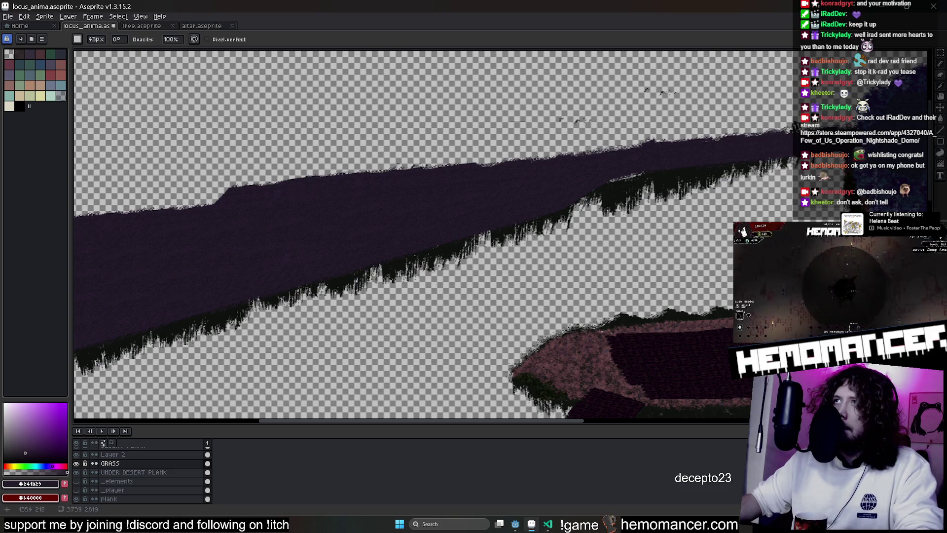
scroll(731, 132, "up", 5)
scroll(731, 132, "up", 3)
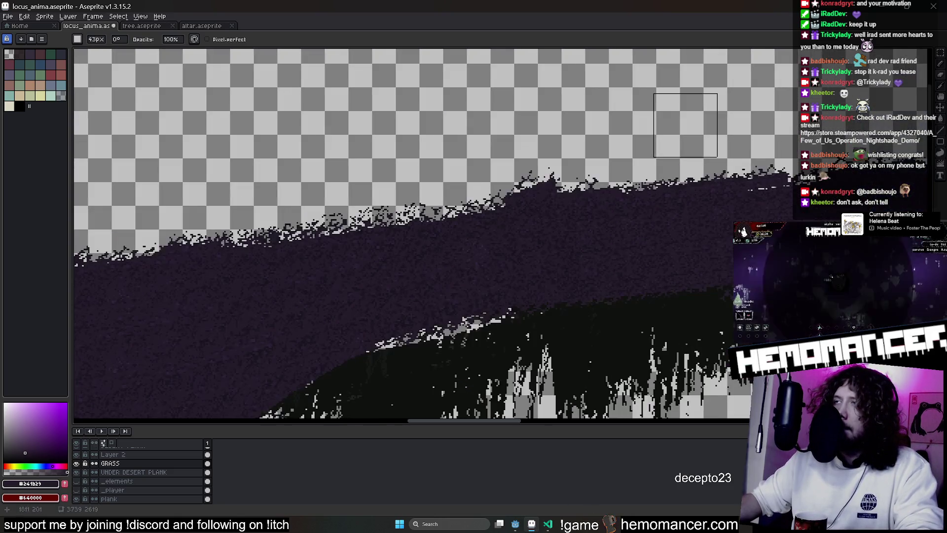
Paste two more grass fringe strips under the bridge's upper section and erase stray pixels
key("ctrl+v")
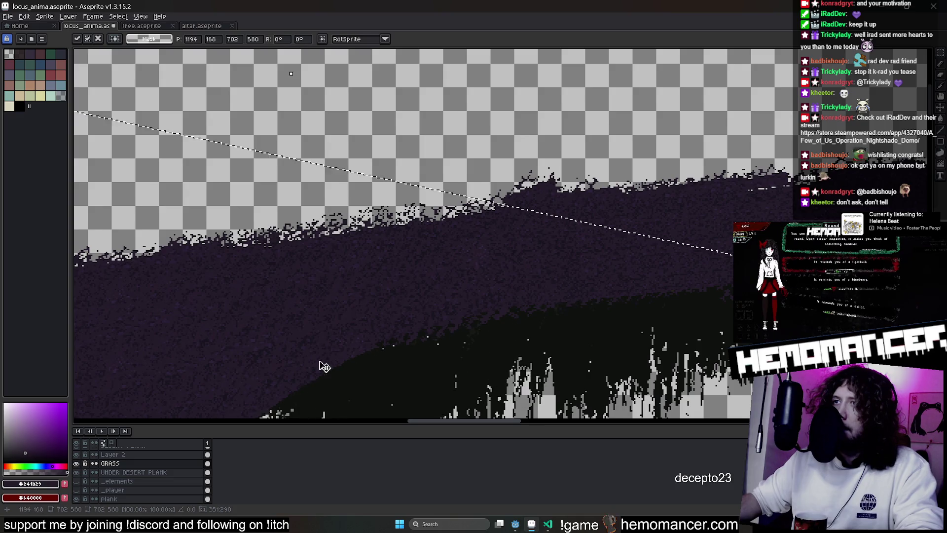
key("e")
scroll(324, 367, "down", 2)
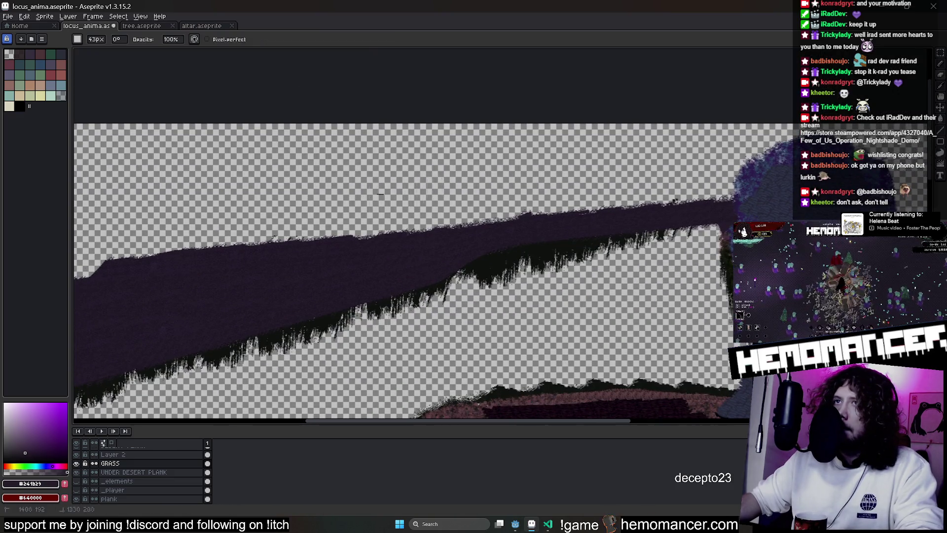
left_click_drag(397, 192, 604, 123)
key("ctrl+v")
mouse_move(518, 288)
left_mouse_down()
mouse_move(419, 295)
mouse_move(539, 277)
left_mouse_up()
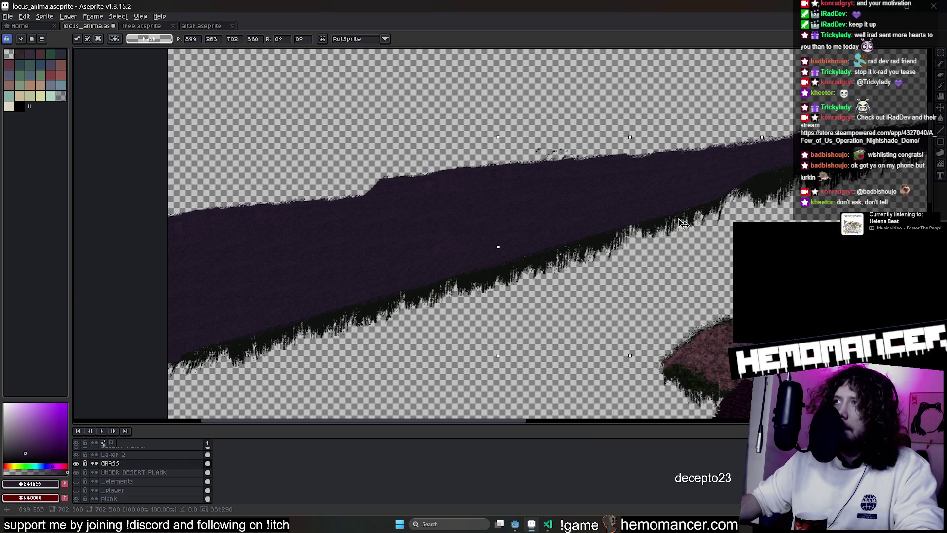
key("e")
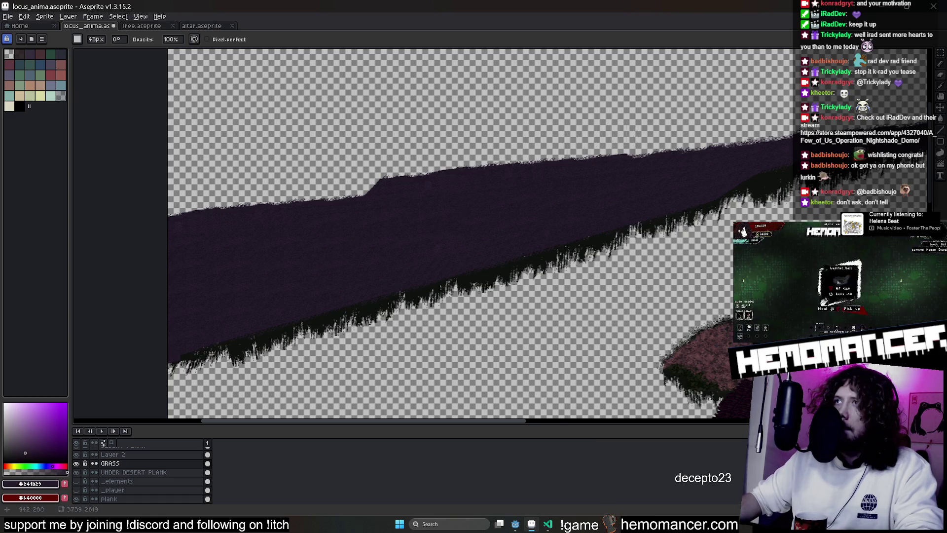
scroll(571, 153, "down", 1)
scroll(469, 172, "down", 1)
scroll(560, 153, "right", 3)
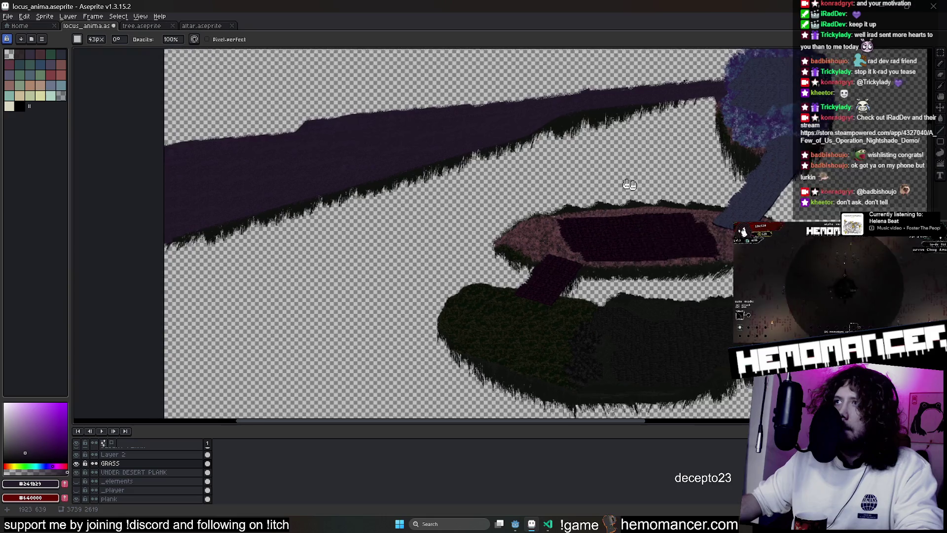
Save the map and run the game from Godot to check it
key("ctrl+s")
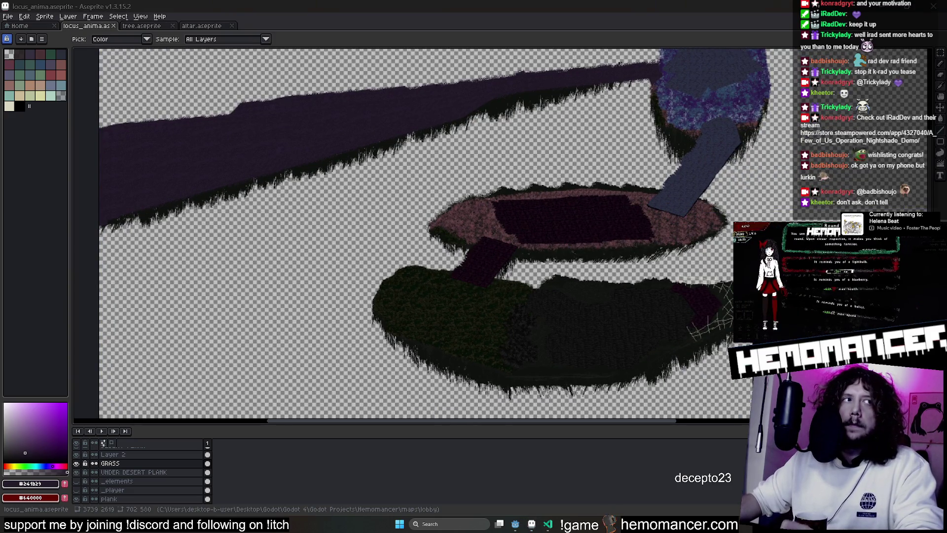
scroll(253, 231, "down", 2)
scroll(252, 231, "down", 3)
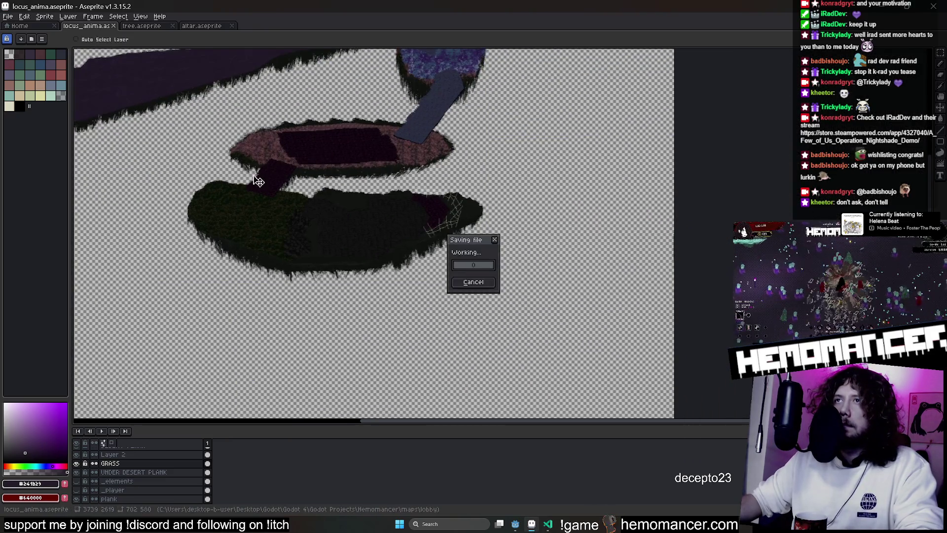
left_click(516, 523)
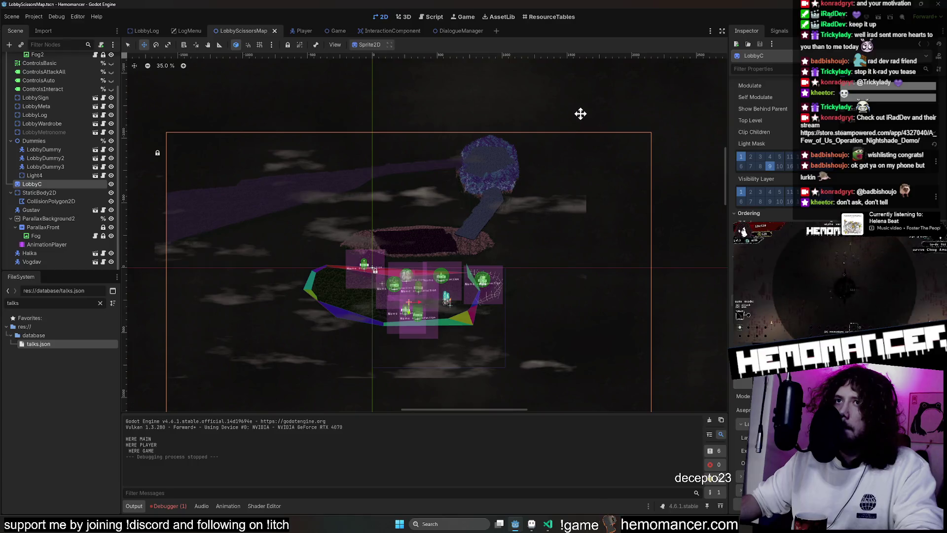
key("F5")
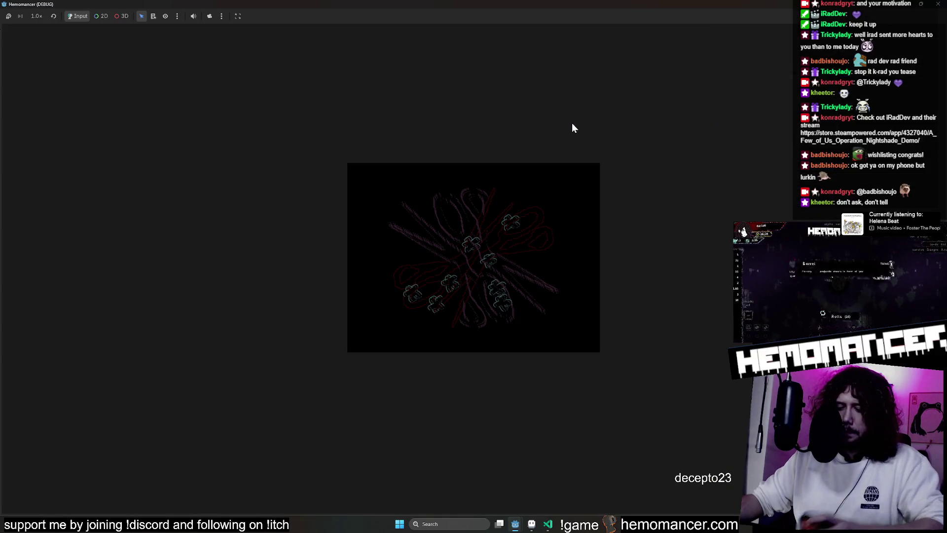
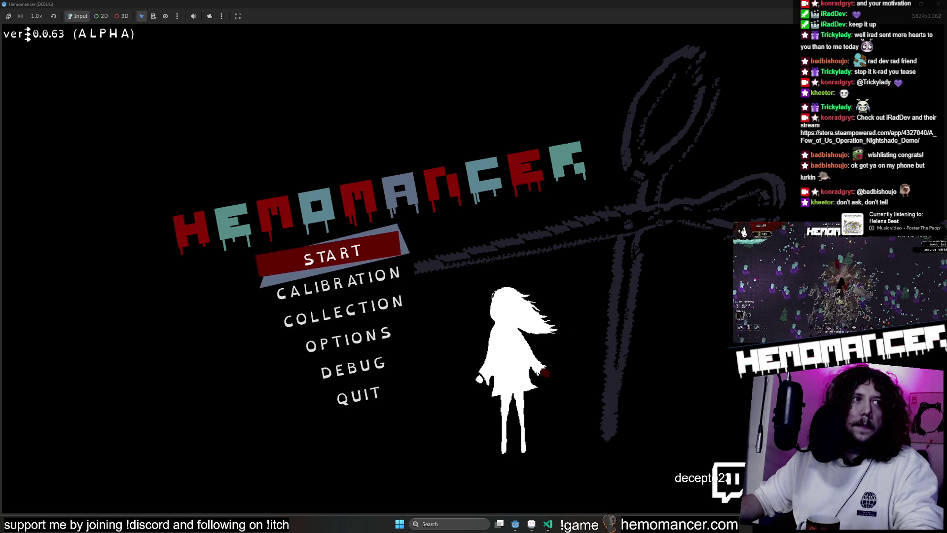
Start a run from the main menu, walk the character around the hub island, then stop the game with F8
left_click(345, 253)
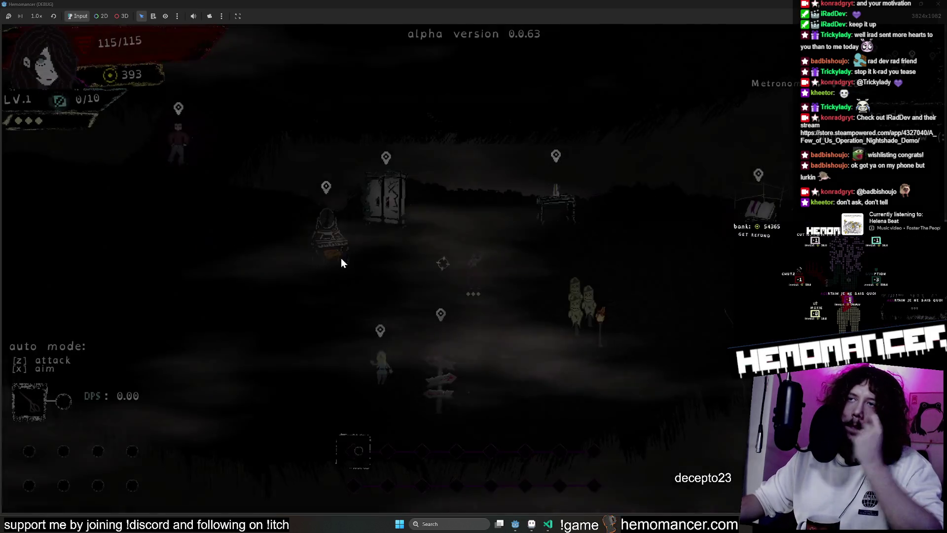
key("Left")
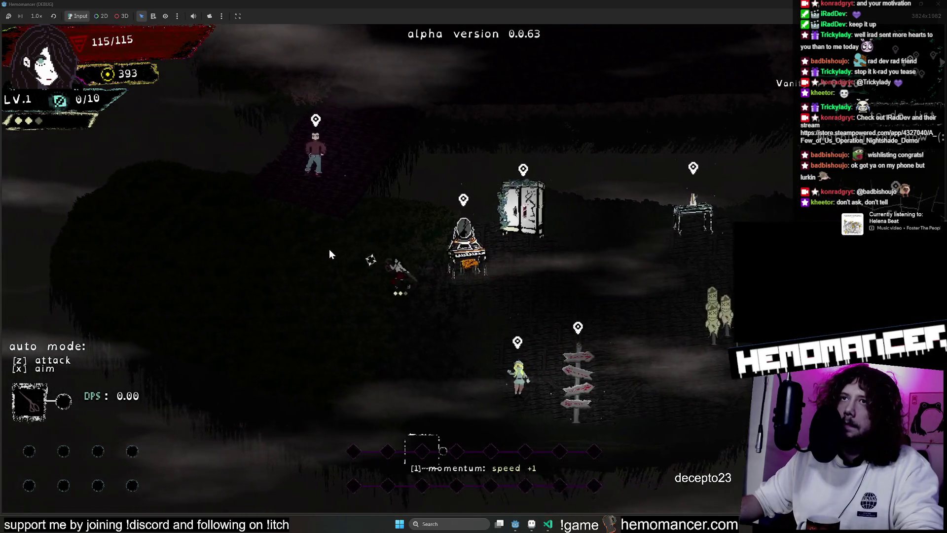
key("Up")
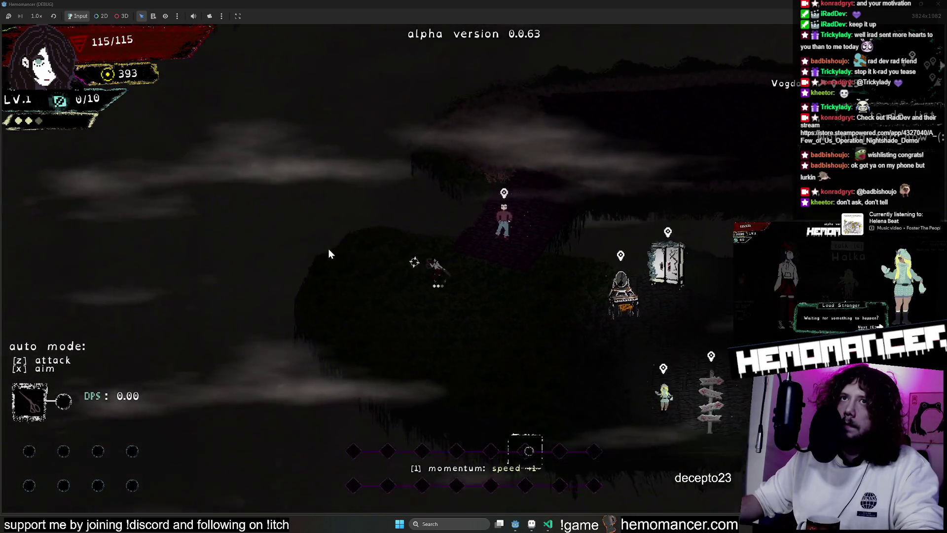
key("Up")
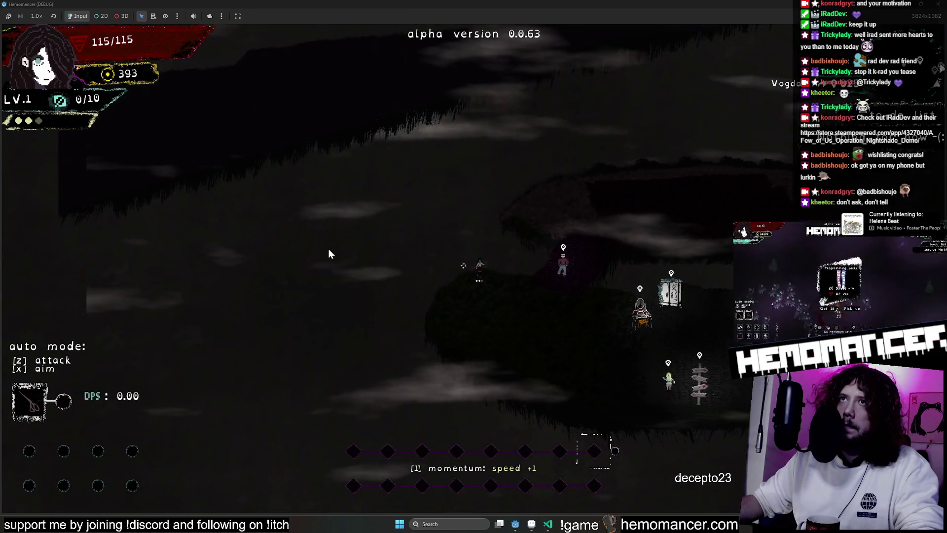
key("Right")
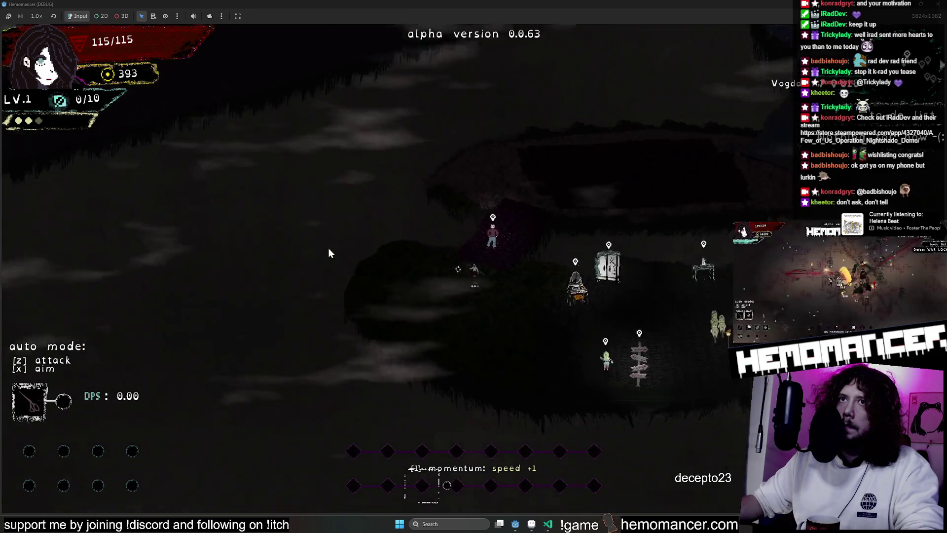
scroll(329, 253, "down", 2)
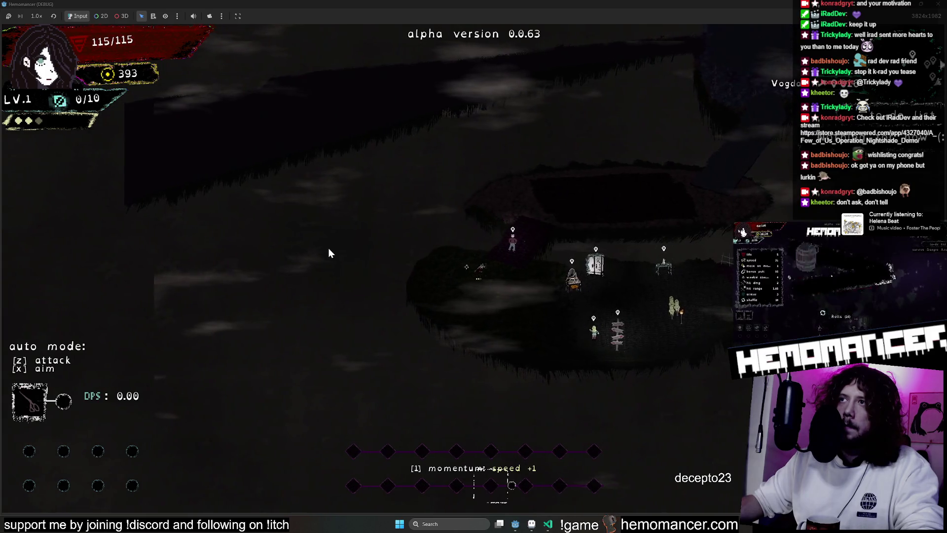
scroll(328, 248, "up", 2)
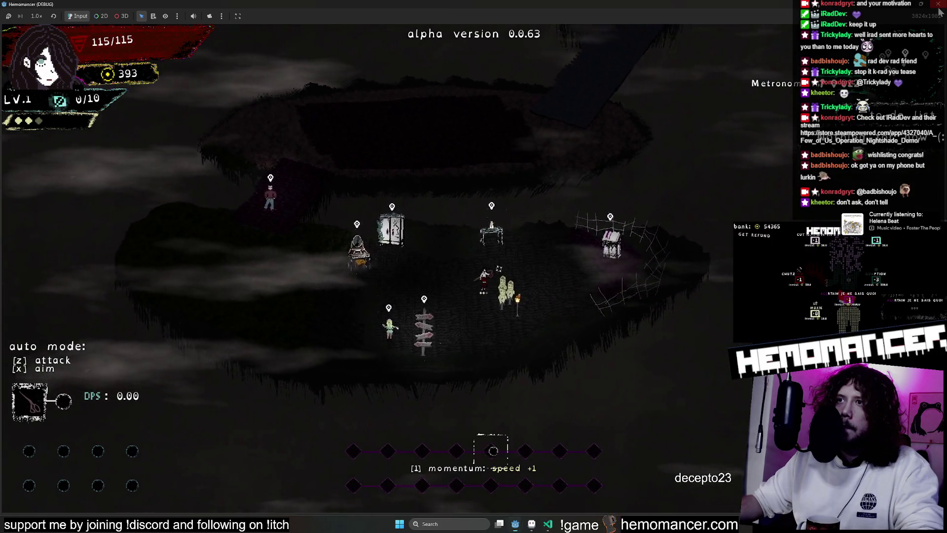
key("F8")
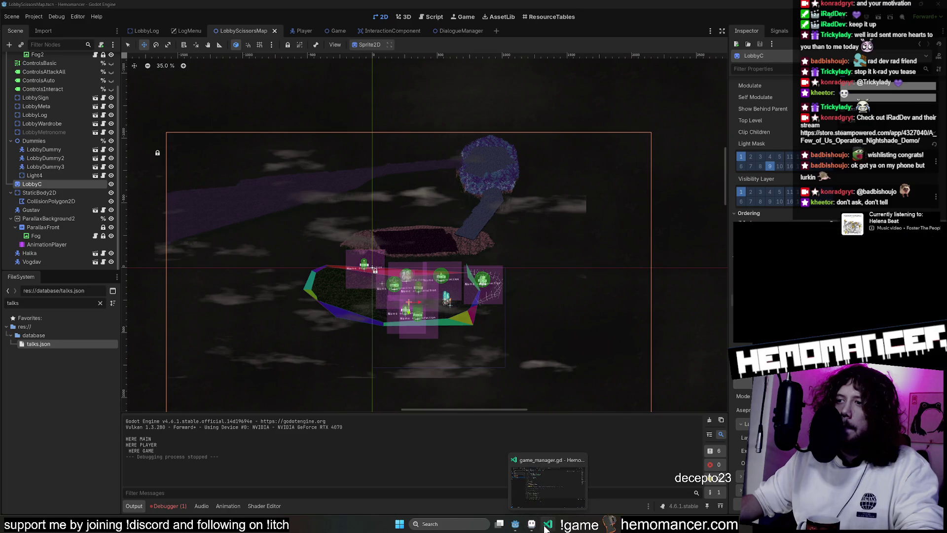
scroll(338, 332, "up", 2)
scroll(338, 332, "up", 2)
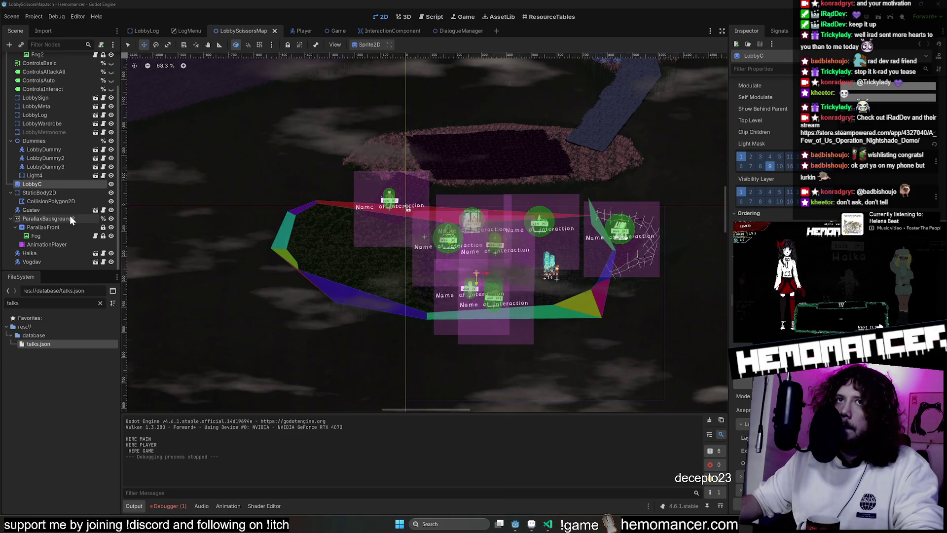
Move the Halka character up onto the plank bridge in the lobby map
left_click(54, 254)
left_click_drag(500, 201, 319, 270)
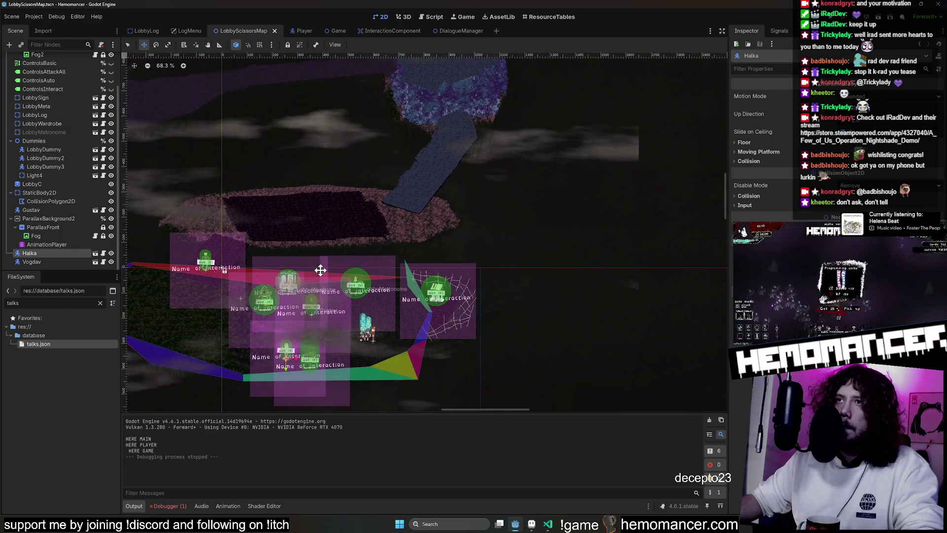
left_click_drag(300, 331, 415, 190)
scroll(422, 145, "up", 2)
scroll(426, 170, "up", 2)
scroll(413, 193, "up", 2)
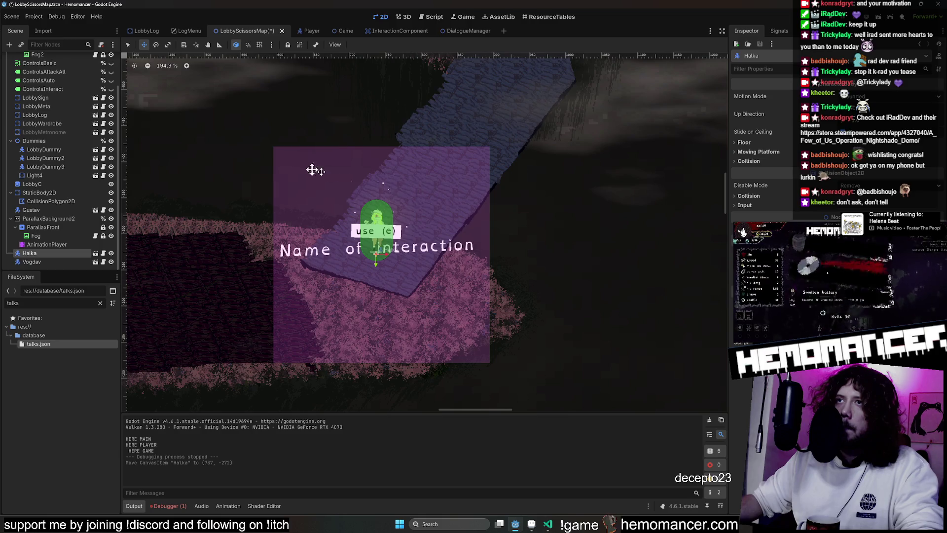
Add a Biba.tscn character instance to the map, position it, and run the game with F5
left_click(99, 303)
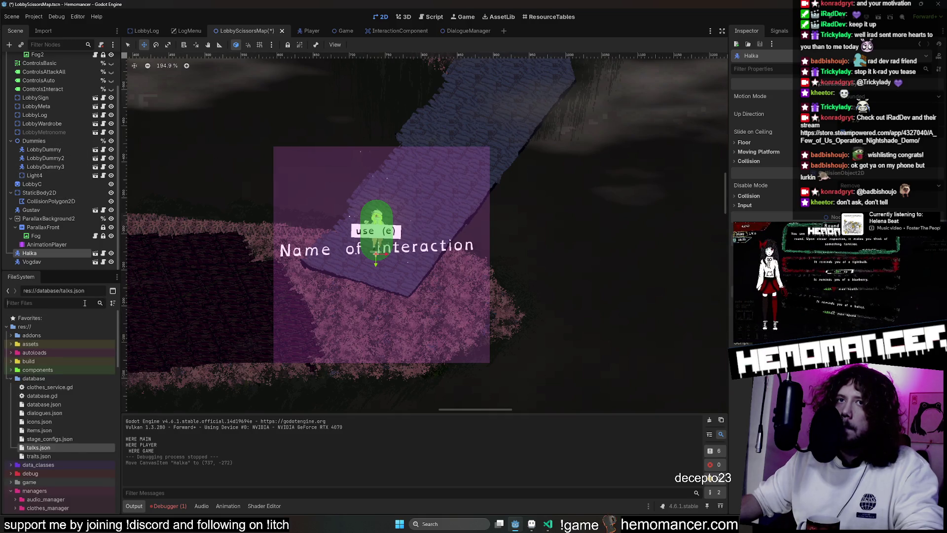
type("biba")
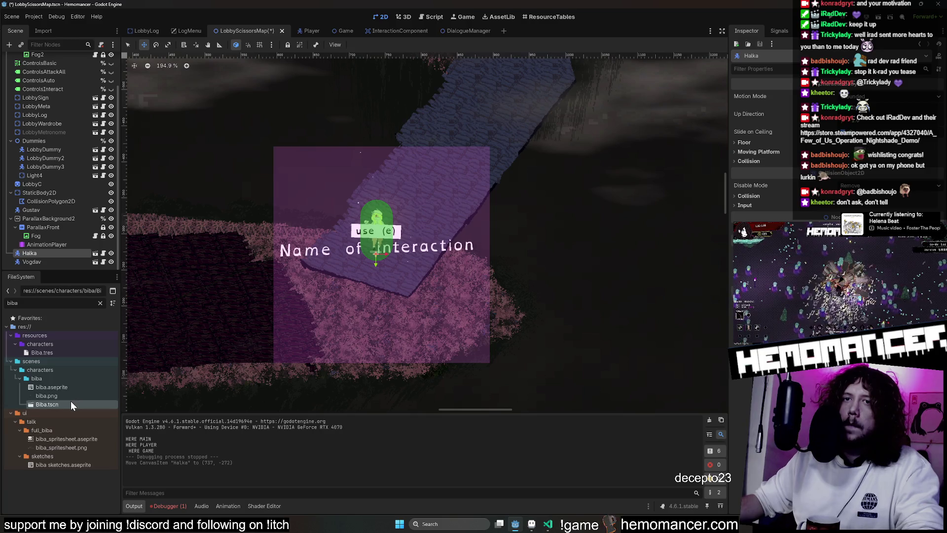
left_click_drag(70, 400, 266, 210)
mouse_move(302, 317)
left_mouse_down()
mouse_move(516, 158)
mouse_move(524, 125)
left_mouse_up()
scroll(311, 200, "down", 1)
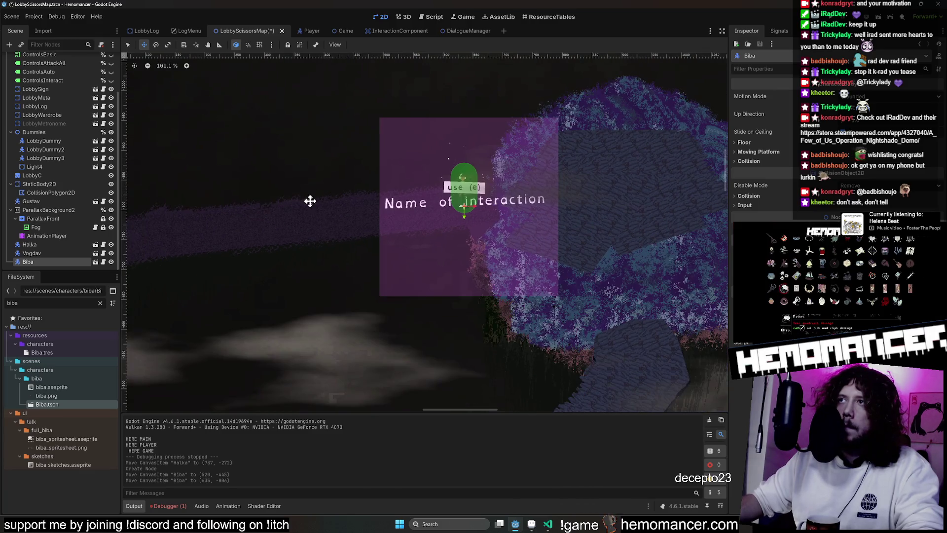
left_click_drag(506, 219, 505, 225)
scroll(268, 211, "down", 3)
scroll(268, 208, "down", 1)
key("F5")
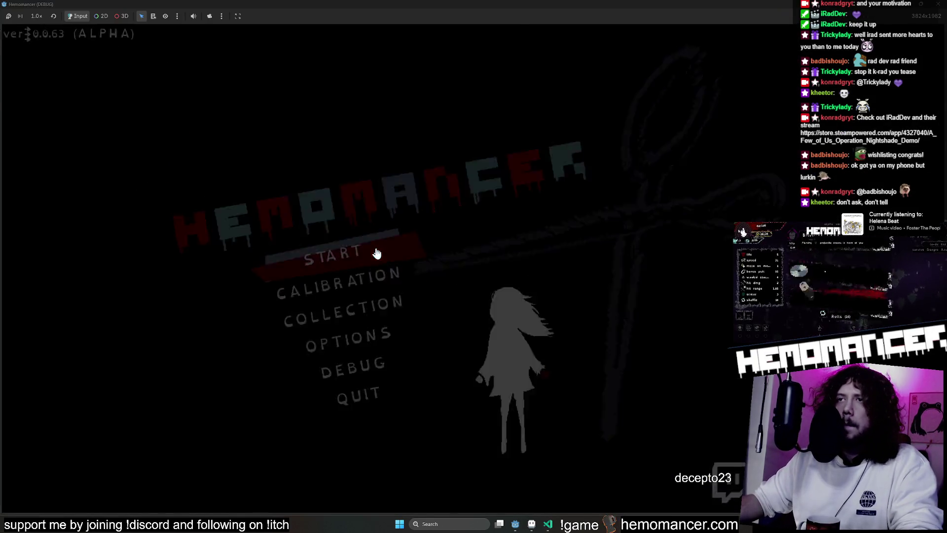
Start the run and walk the character around the Metronome table area of the island
left_click(373, 253)
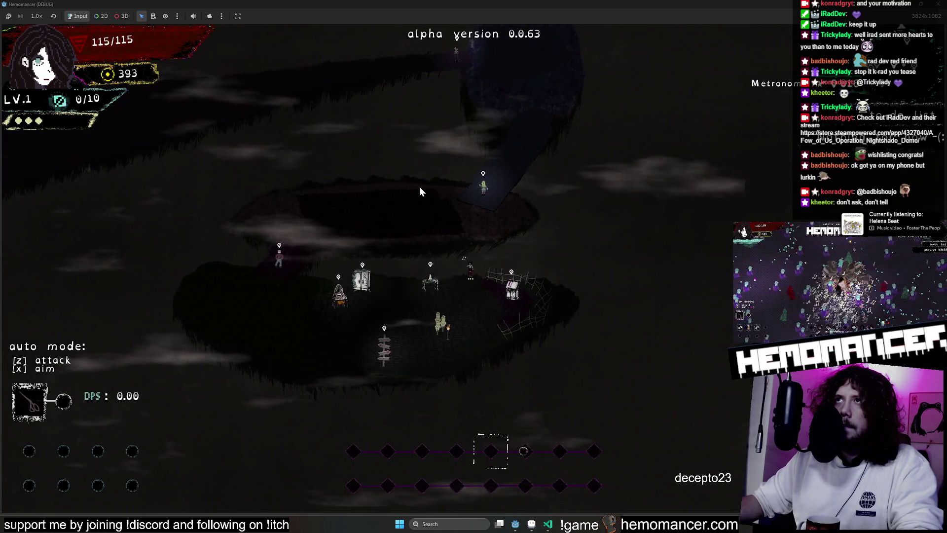
key("a")
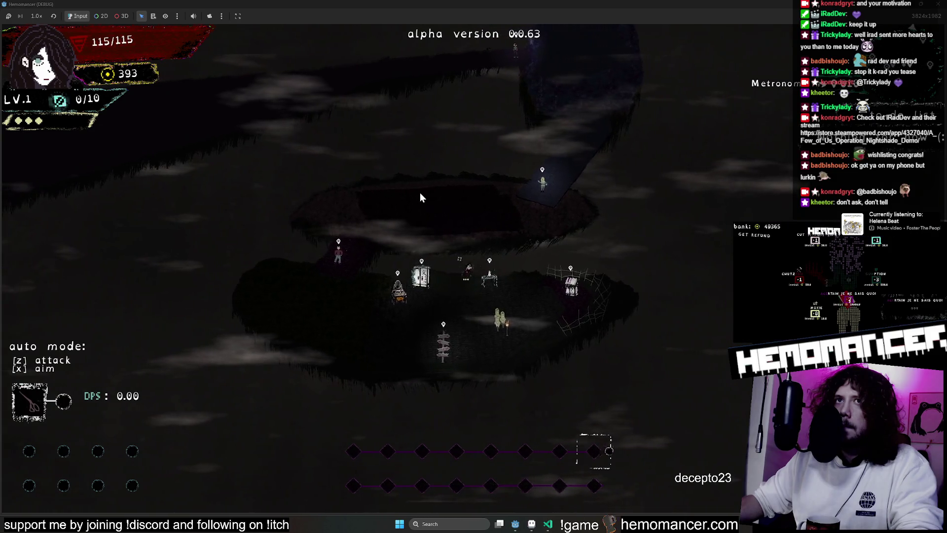
key("d")
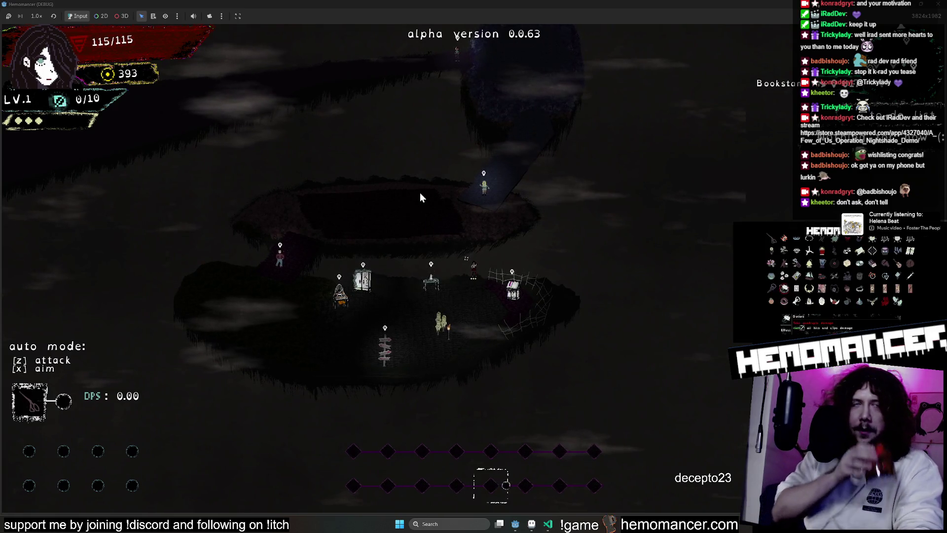
key("s")
key("d")
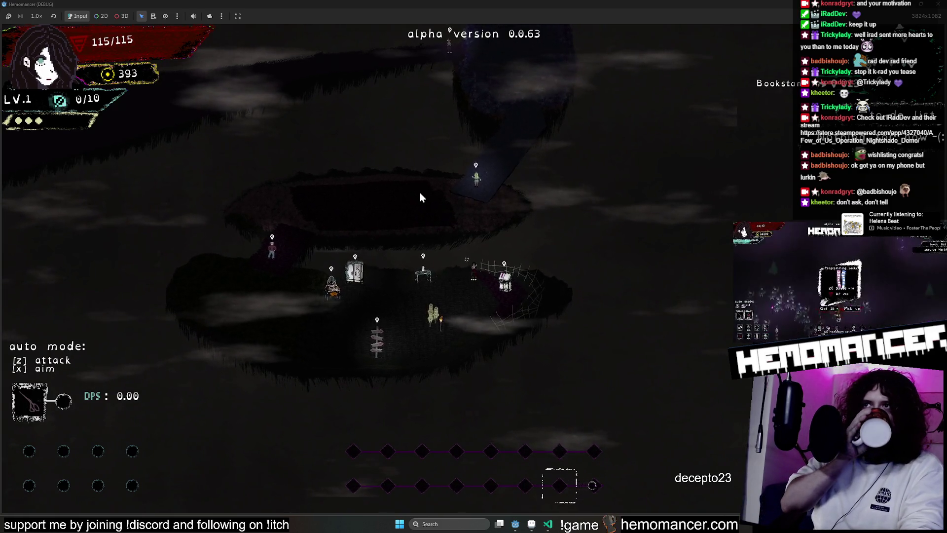
key("w")
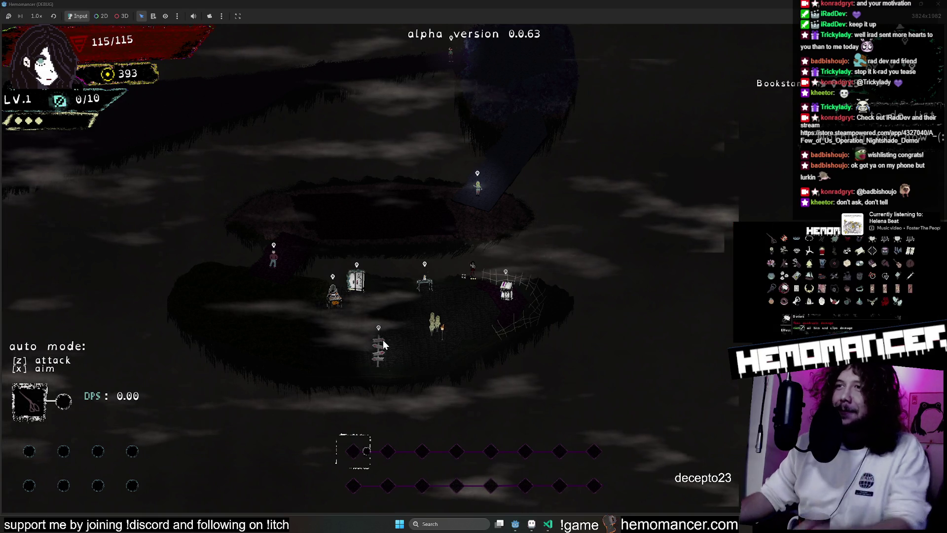
key("a")
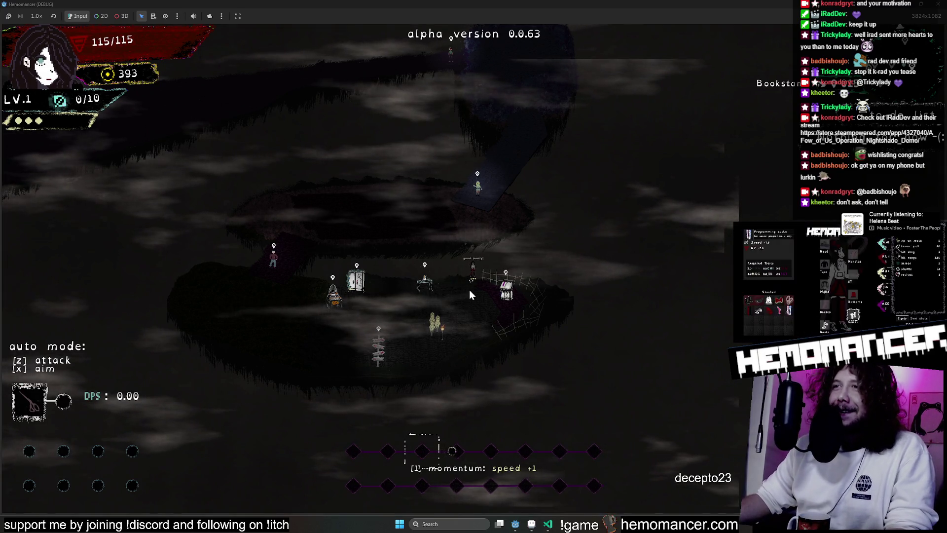
key("a")
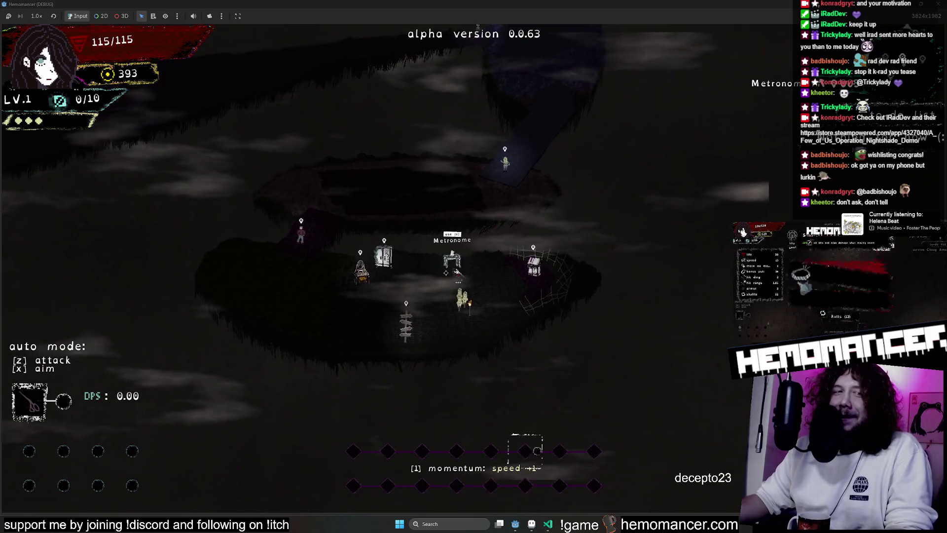
key("a")
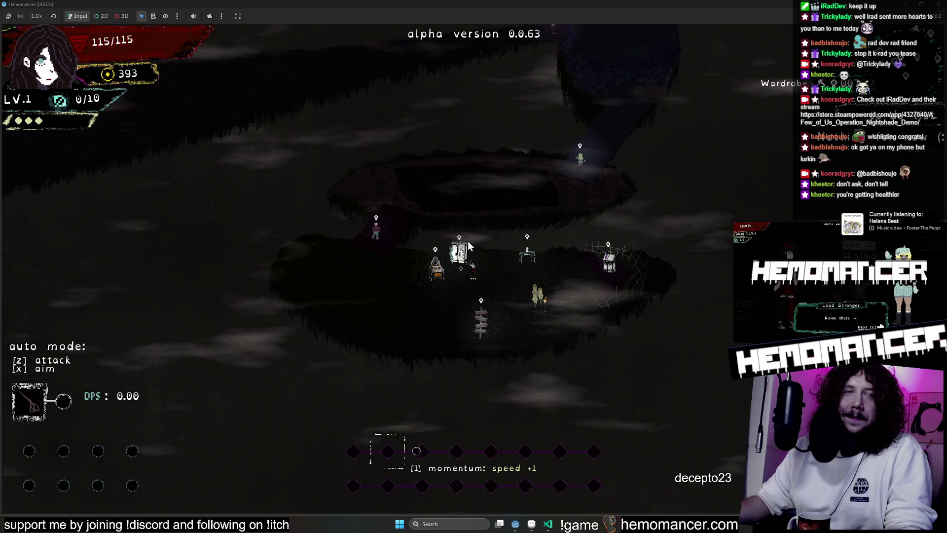
Walk between the Metronome table, the web-covered chest and the Wardrobe
key("Right")
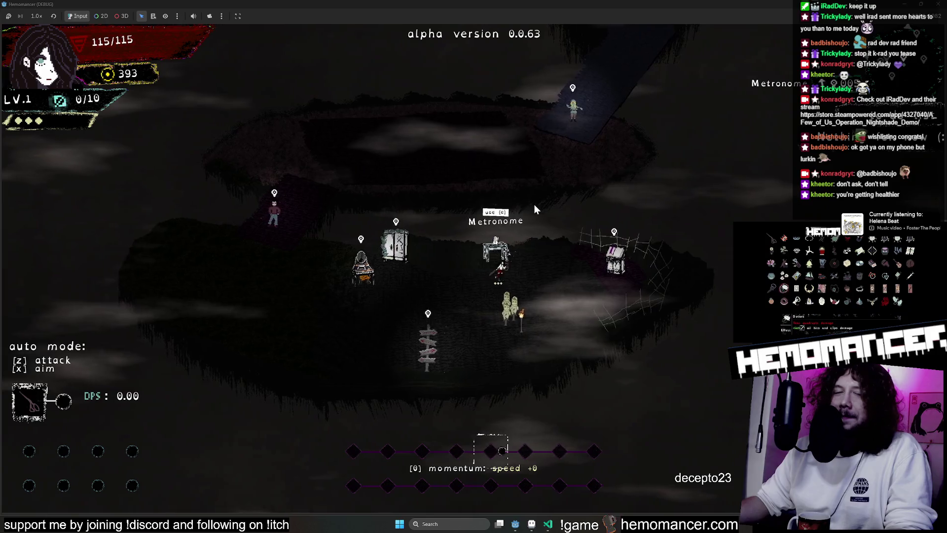
key("Right")
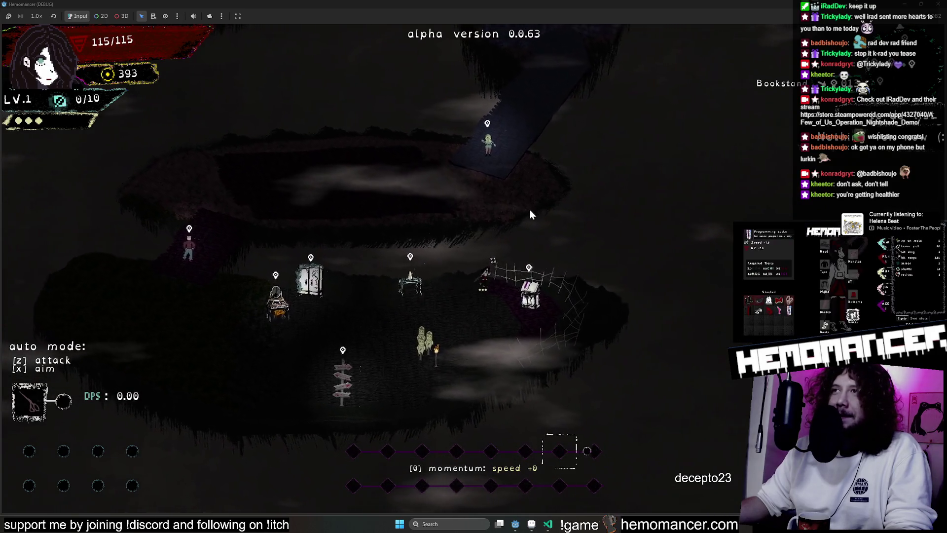
key("Left")
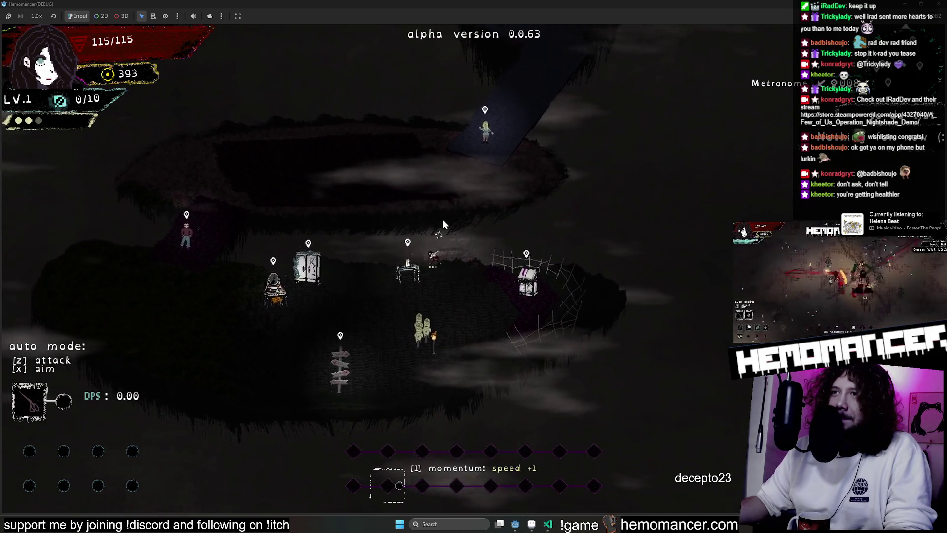
key("Left")
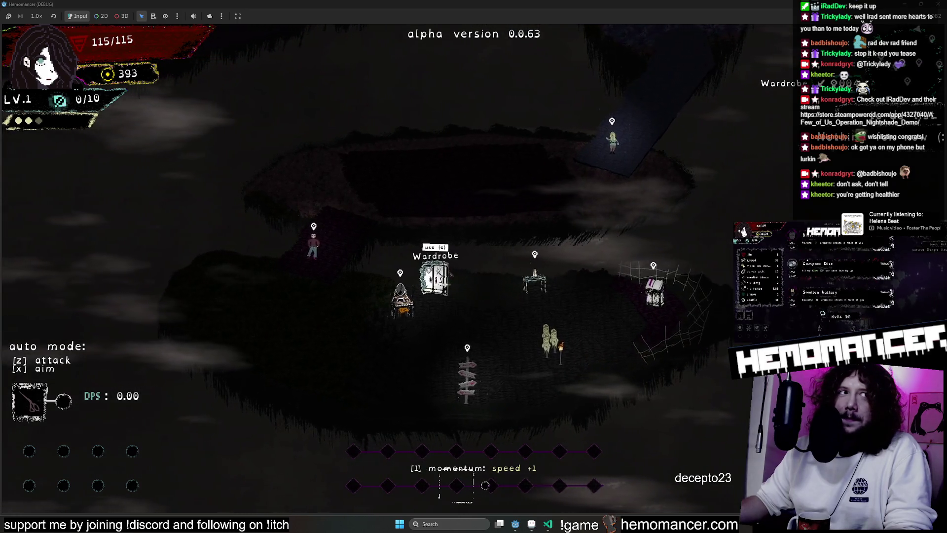
key("Right")
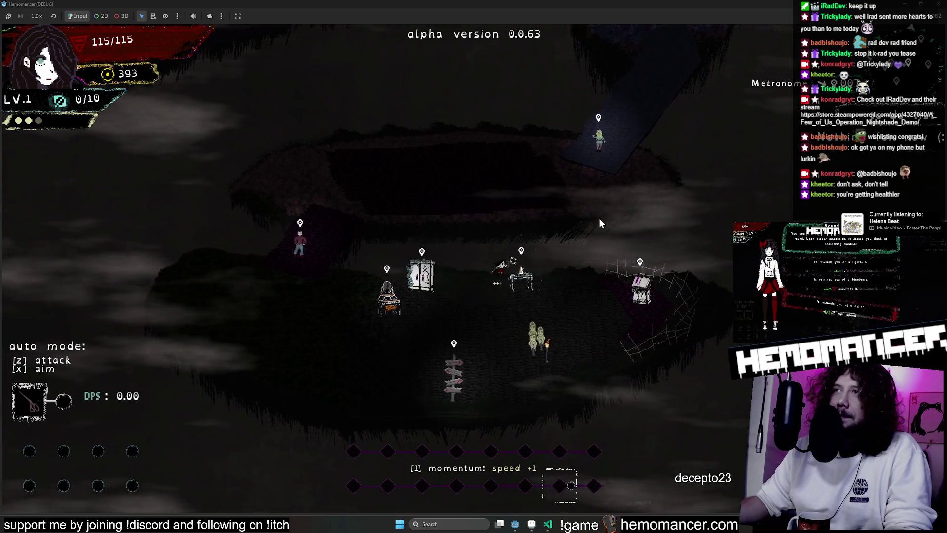
key("Down")
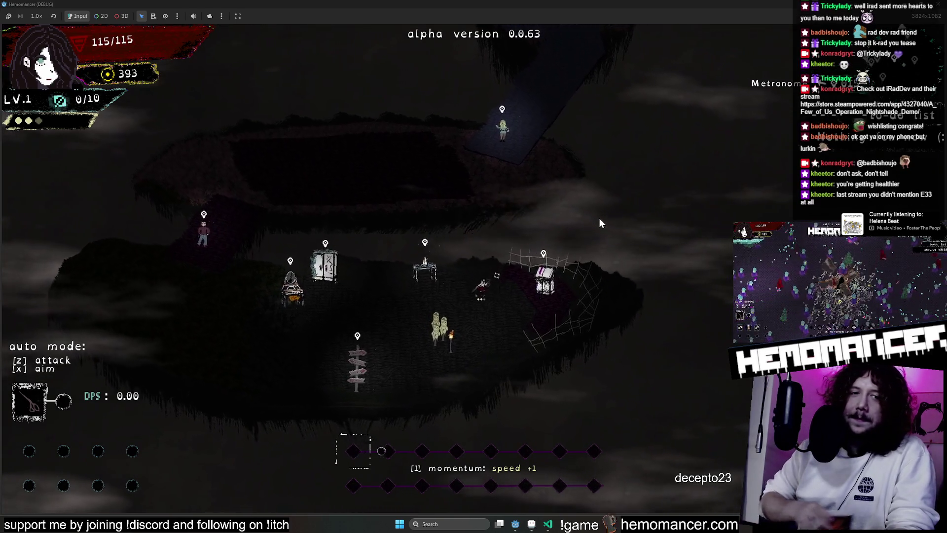
key("Left")
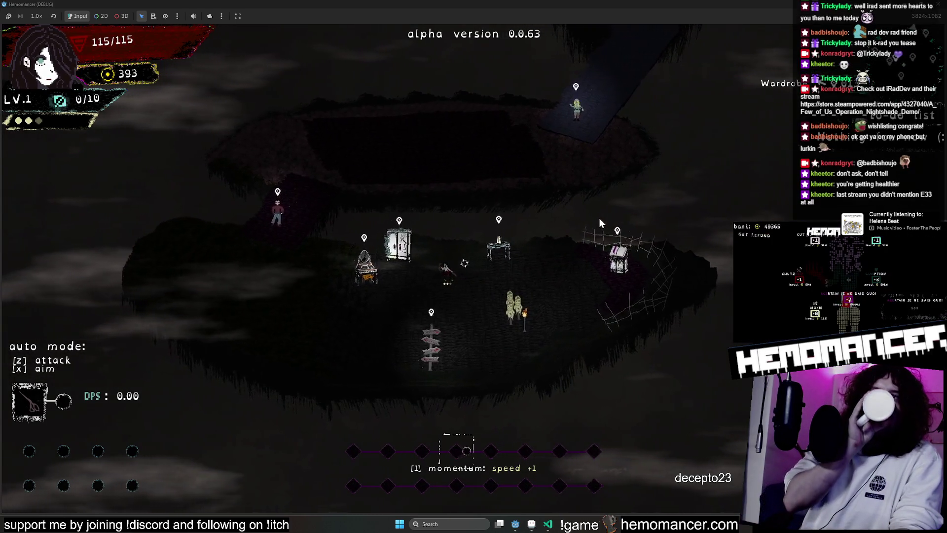
key("Right")
key("Up")
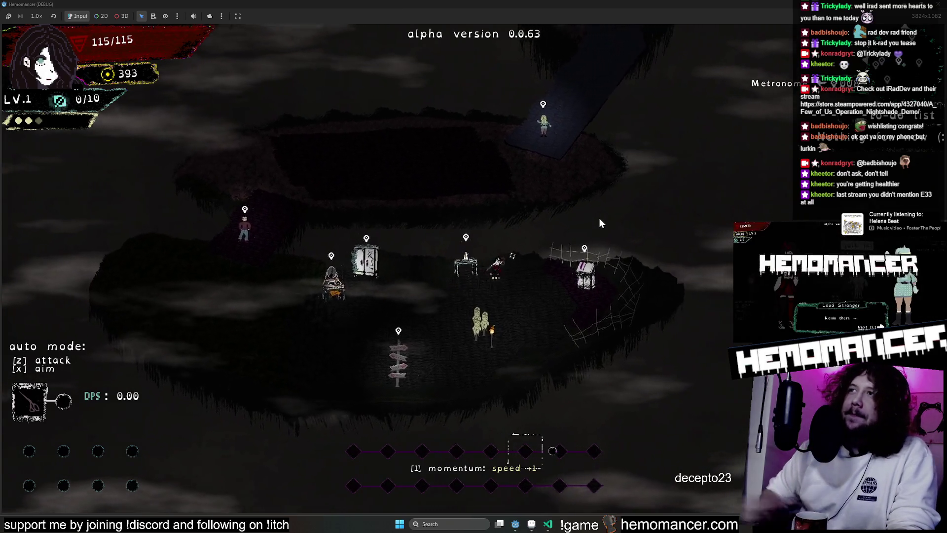
Walk past the Wardrobe and Metronome up toward the Bookstore and Biba, then close the game with F8
key("Left")
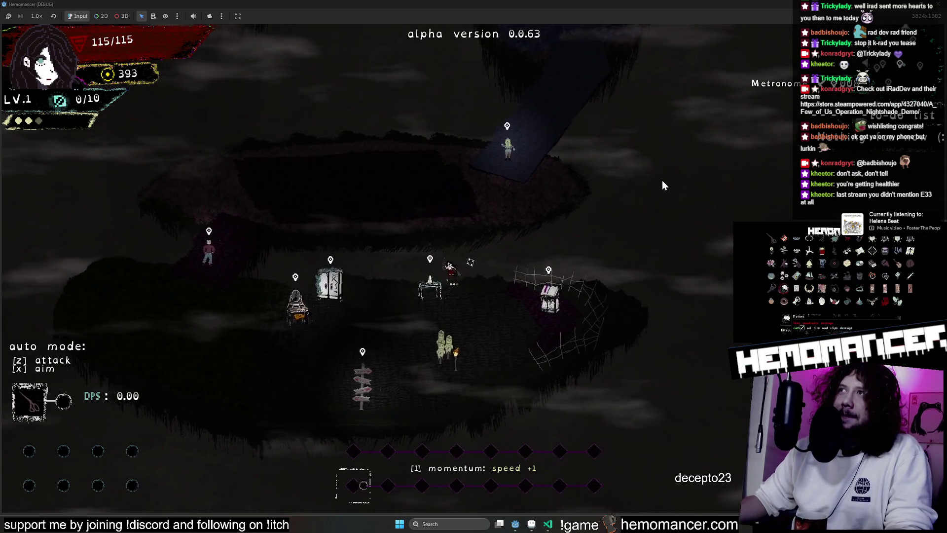
key("Left")
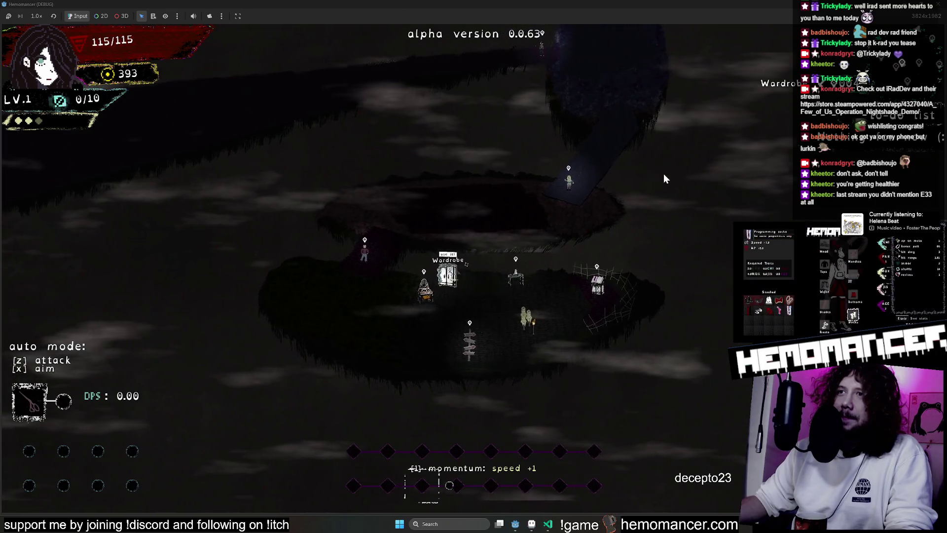
key("Down")
key("Left")
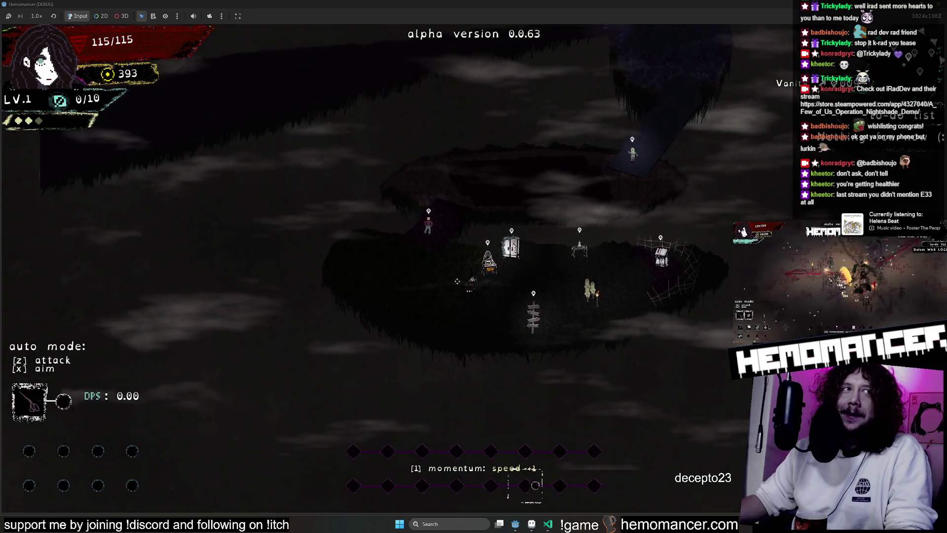
key("Right")
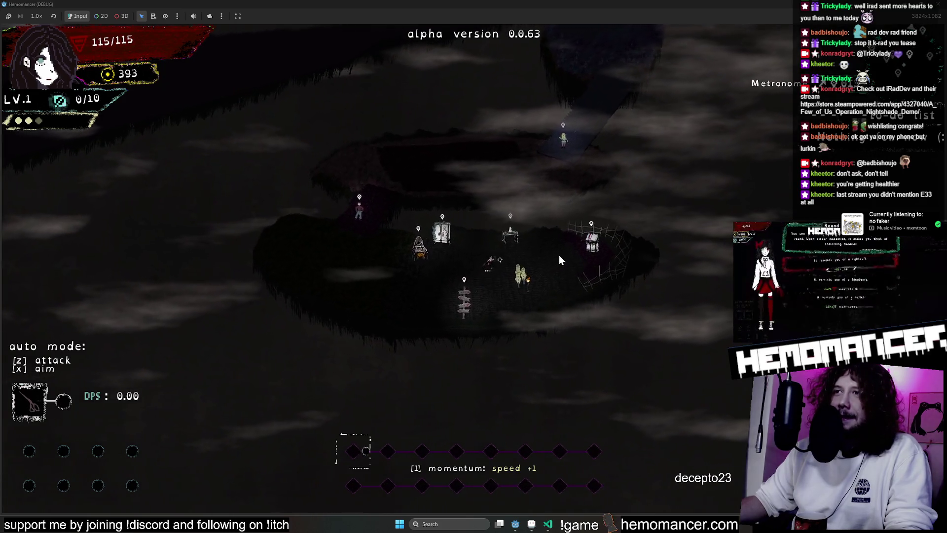
key("Right")
key("Up")
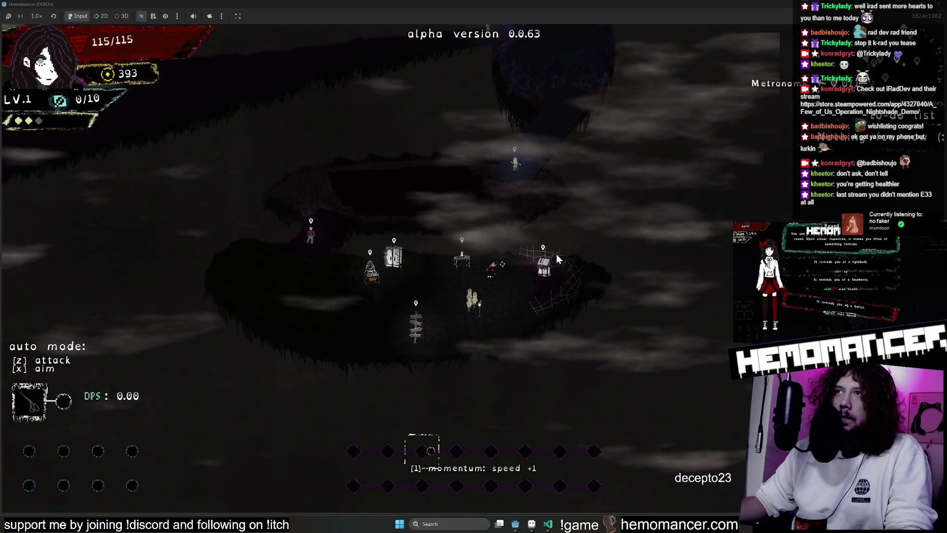
key("Up")
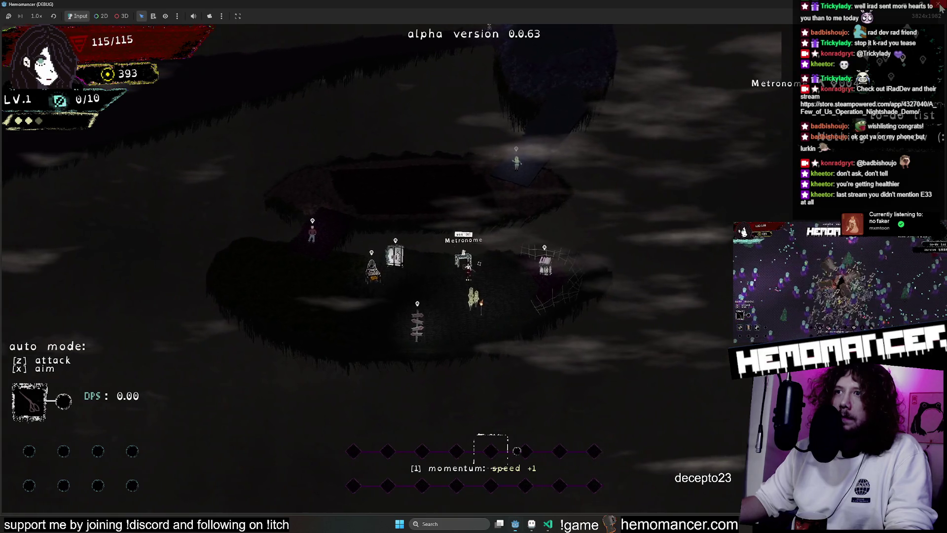
key("F8")
scroll(567, 185, "down", 2)
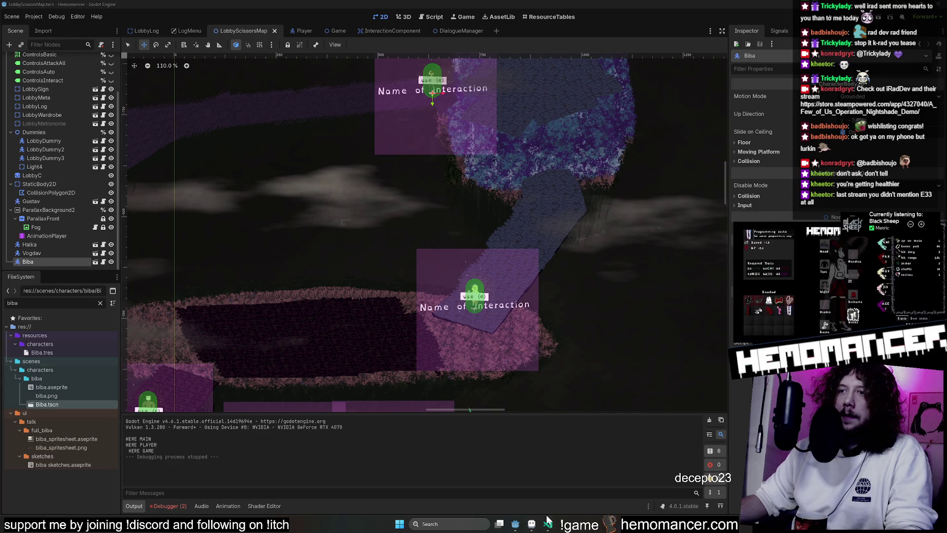
mouse_move(515, 524)
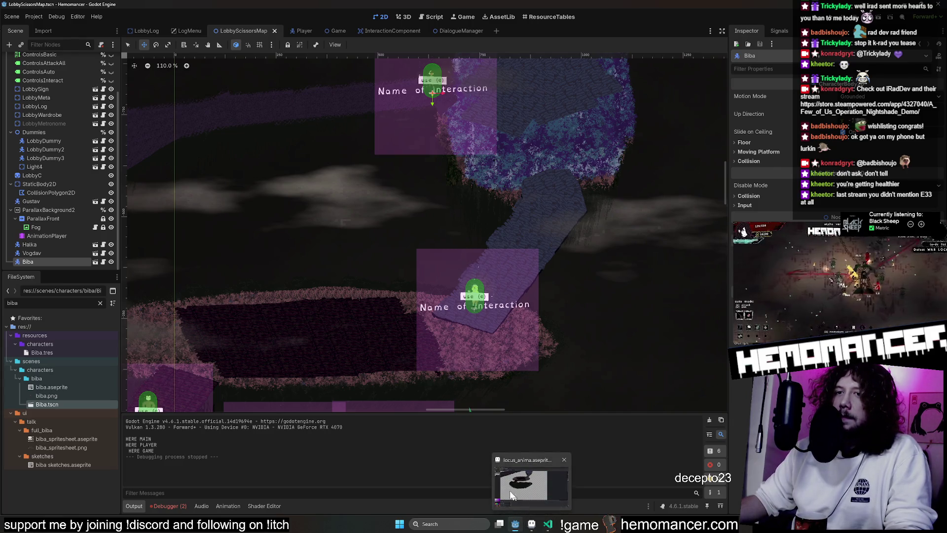
Bring the locus_anima.aseprite artwork window to the front from the taskbar
left_click(540, 524)
Select the LAKE PLANK layer and marquee the area around the plank bridge between the islands
mouse_move(511, 221)
left_mouse_down()
mouse_move(615, 288)
mouse_move(710, 289)
mouse_move(602, 257)
left_mouse_up()
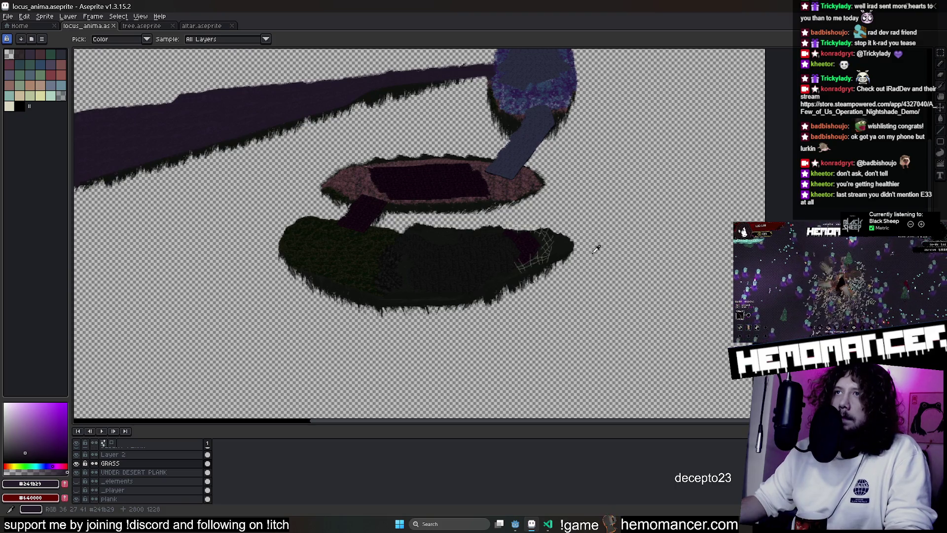
scroll(600, 238, "up", 3)
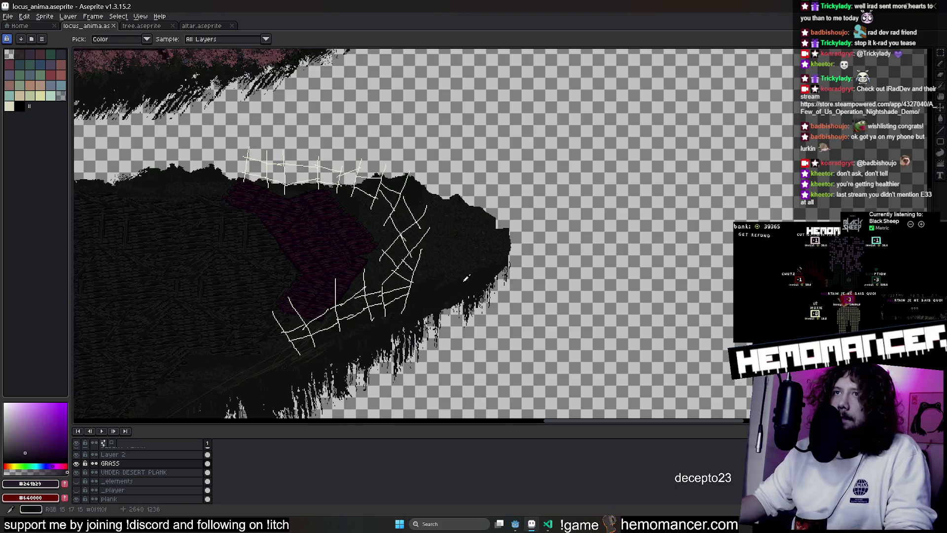
scroll(589, 358, "down", 1)
scroll(589, 359, "left", 5)
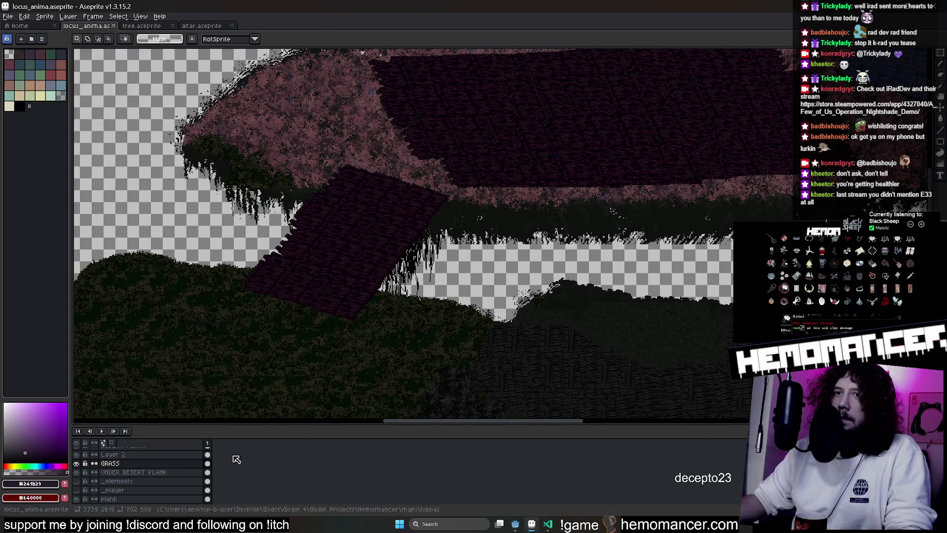
left_click(150, 464)
left_click_drag(231, 150, 459, 344)
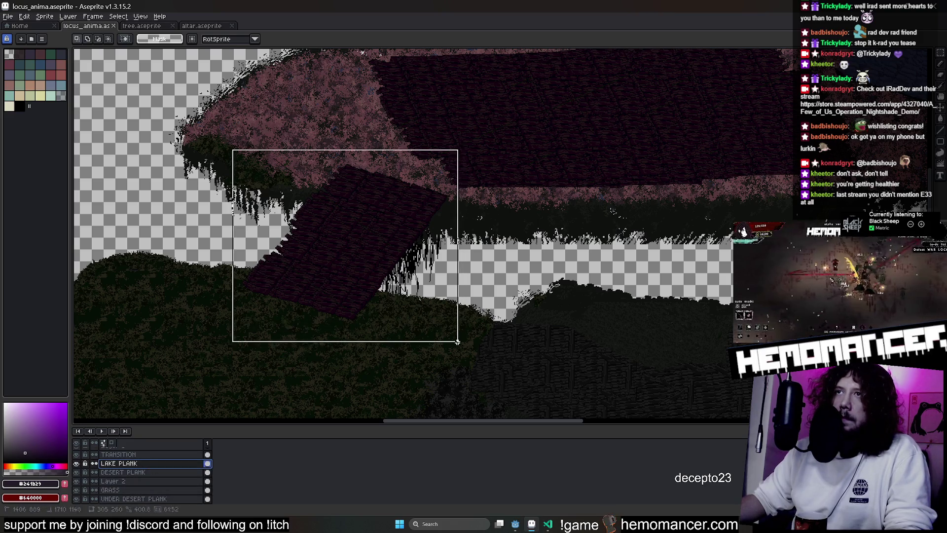
Switch to the DESERT PLANK layer, select the area around the desert plank and move its pixels
left_click(458, 342)
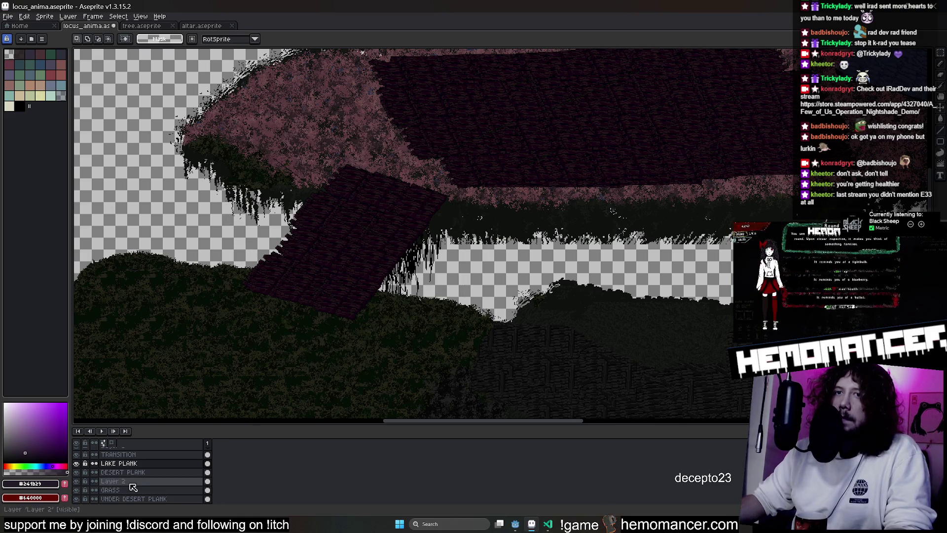
scroll(137, 486, "down", 1)
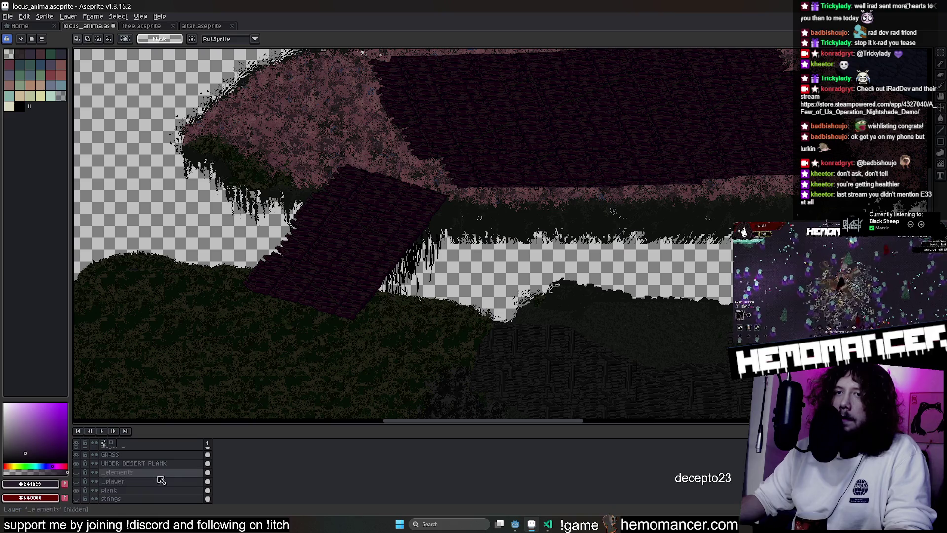
scroll(156, 466, "up", 2)
left_click(156, 464)
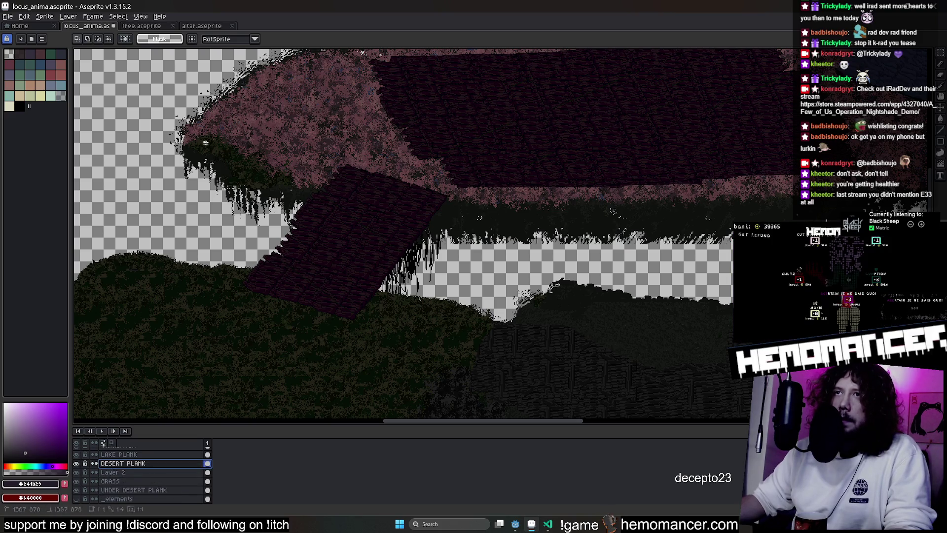
left_click_drag(203, 141, 498, 354)
left_click_drag(413, 302, 474, 348)
scroll(582, 395, "down", 3)
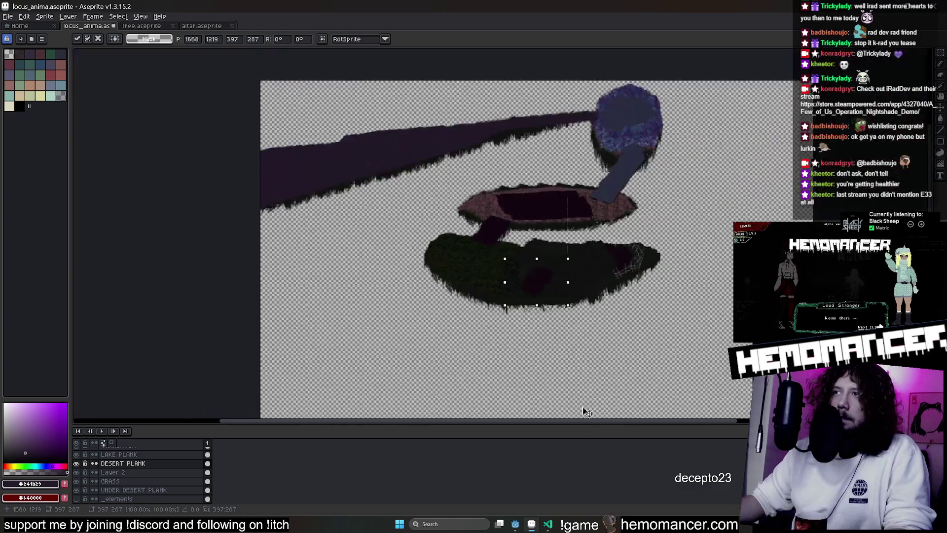
scroll(560, 302, "up", 2)
scroll(529, 383, "up", 1)
scroll(614, 237, "down", 2)
scroll(429, 275, "up", 2)
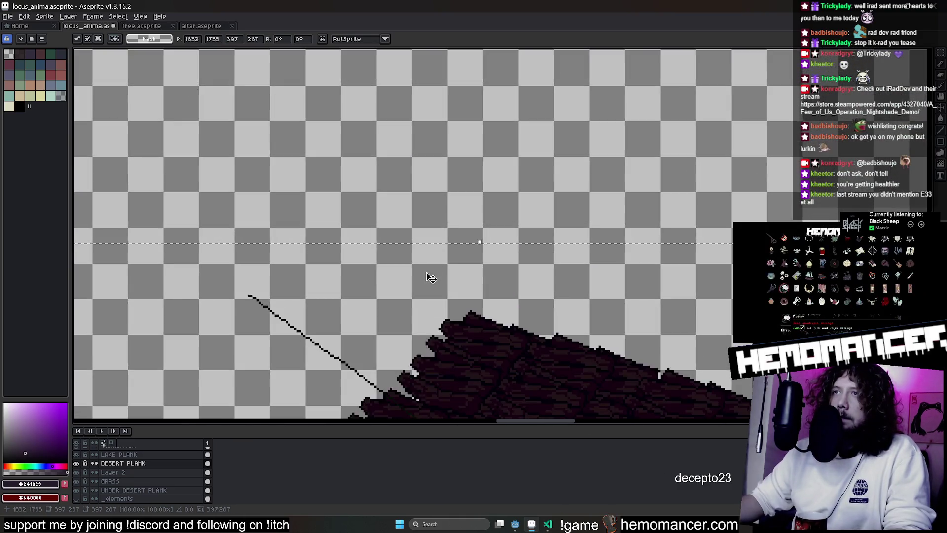
scroll(429, 274, "up", 2)
Erase the stray diagonal black line, then move the plank up and to the left
key("e")
left_click_drag(375, 148, 389, 153)
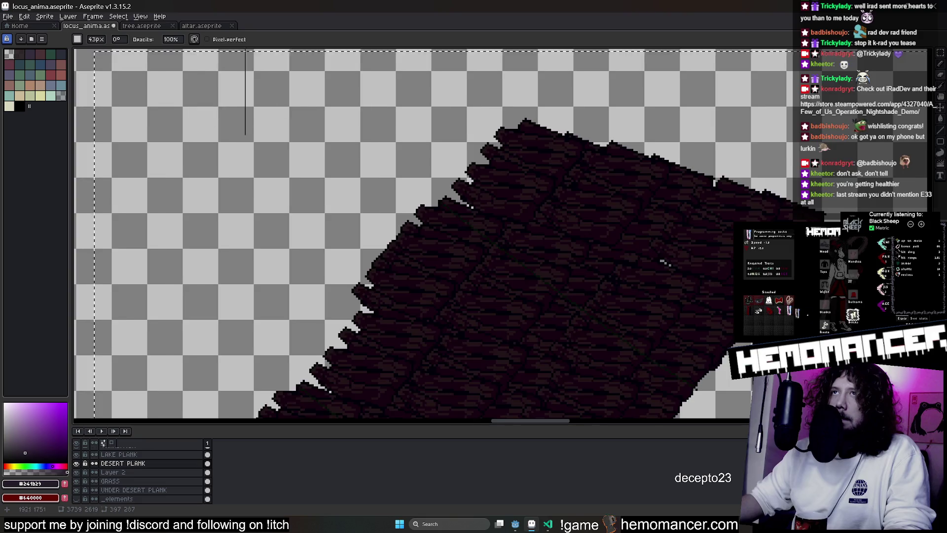
scroll(664, 261, "down", 3)
key("m")
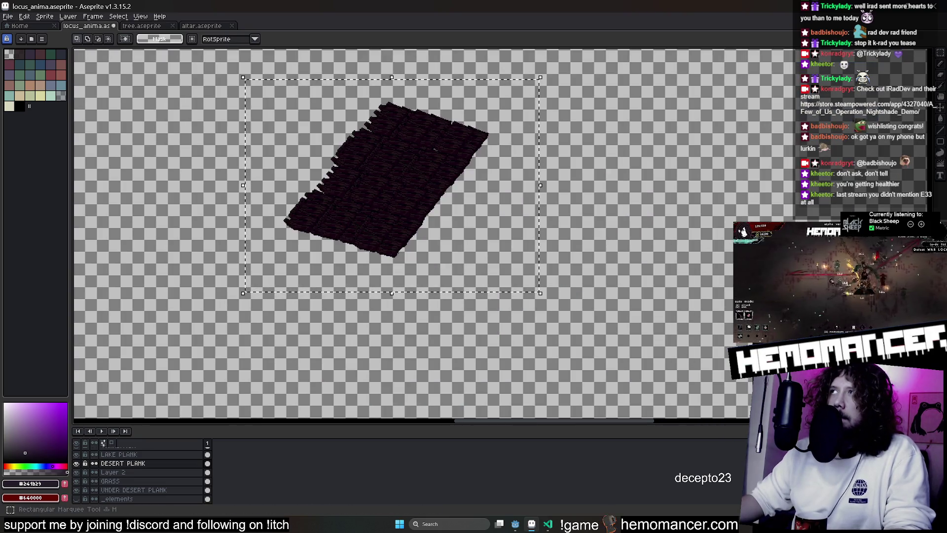
left_click_drag(382, 193, 383, 165)
scroll(450, 369, "up", 3)
left_click_drag(450, 369, 356, 250)
scroll(355, 249, "up", 3)
mouse_move(376, 349)
left_mouse_down()
mouse_move(422, 345)
mouse_move(443, 296)
mouse_move(266, 271)
mouse_move(218, 277)
mouse_move(209, 309)
mouse_move(271, 313)
mouse_move(317, 289)
mouse_move(316, 275)
left_mouse_up()
Cut the plank out of its layer and bring up the _elements layer options
key("Escape")
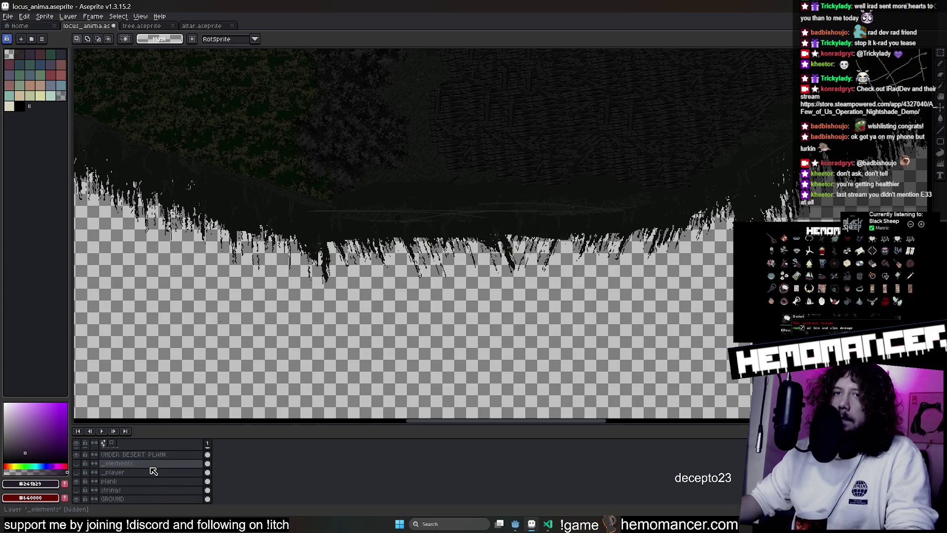
scroll(153, 471, "up", 1)
right_click(153, 473)
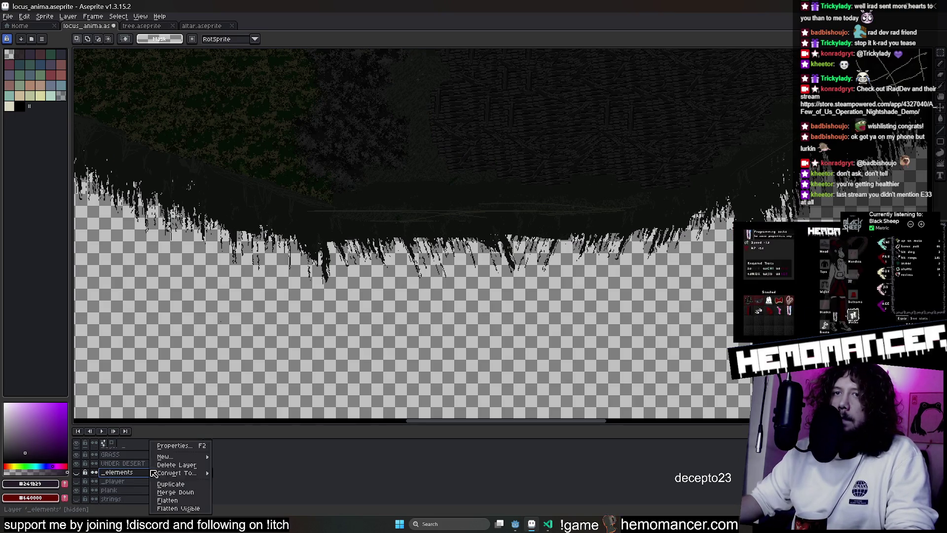
Add a new layer above GRASS and rename it ANIMUS PLANK
mouse_move(177, 456)
left_click(222, 457)
key("ctrl+v")
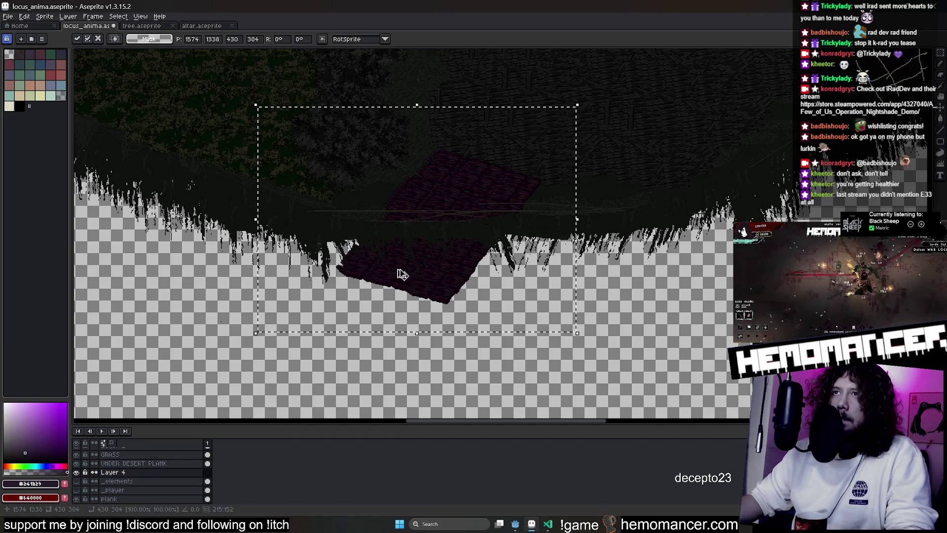
scroll(416, 264, "up", 2)
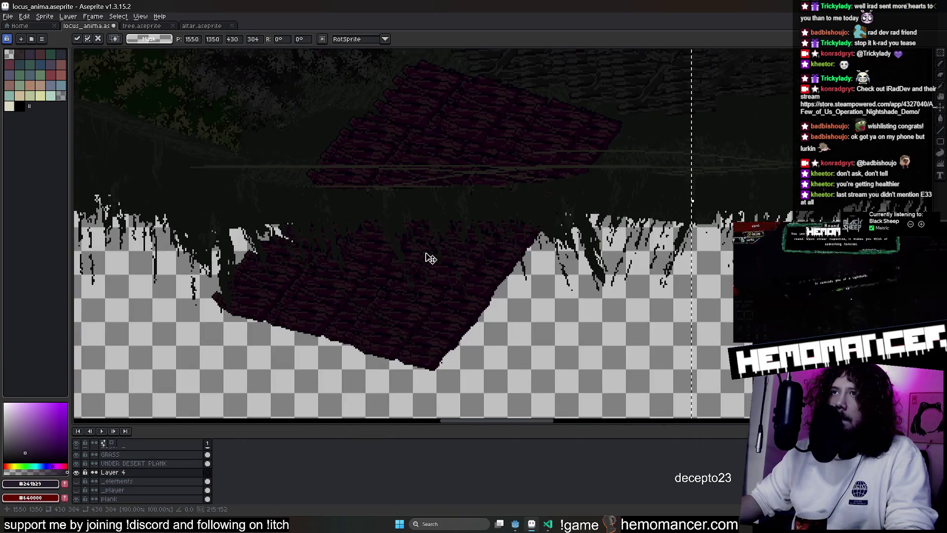
key("Escape")
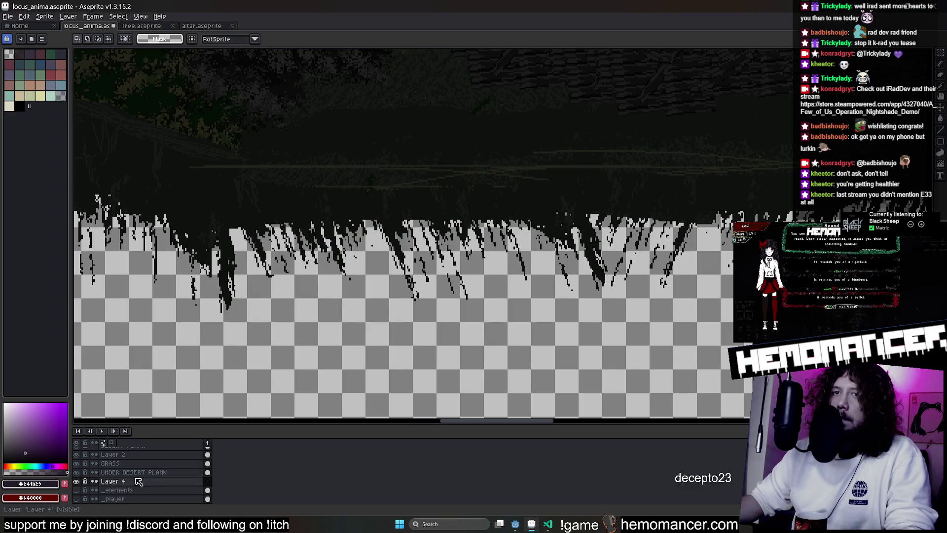
left_click_drag(142, 482, 110, 465)
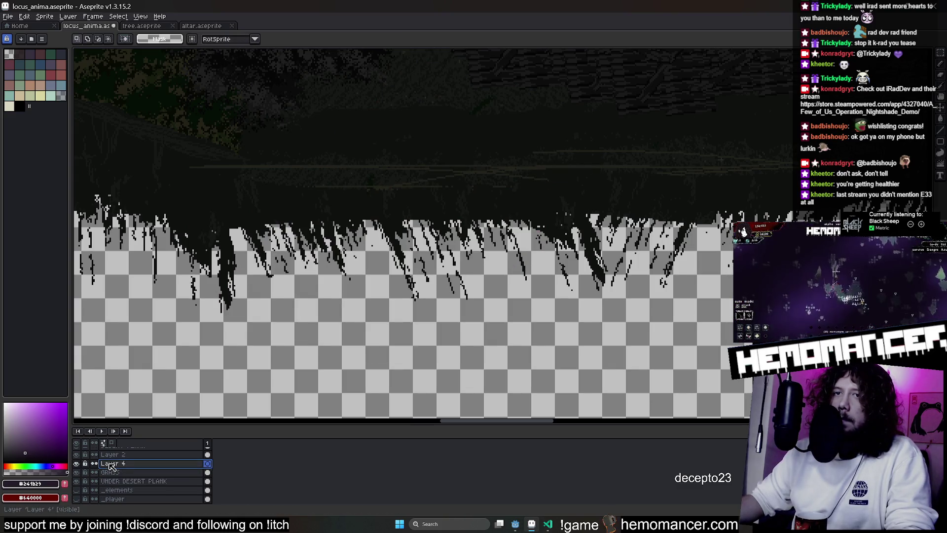
double_click(109, 465)
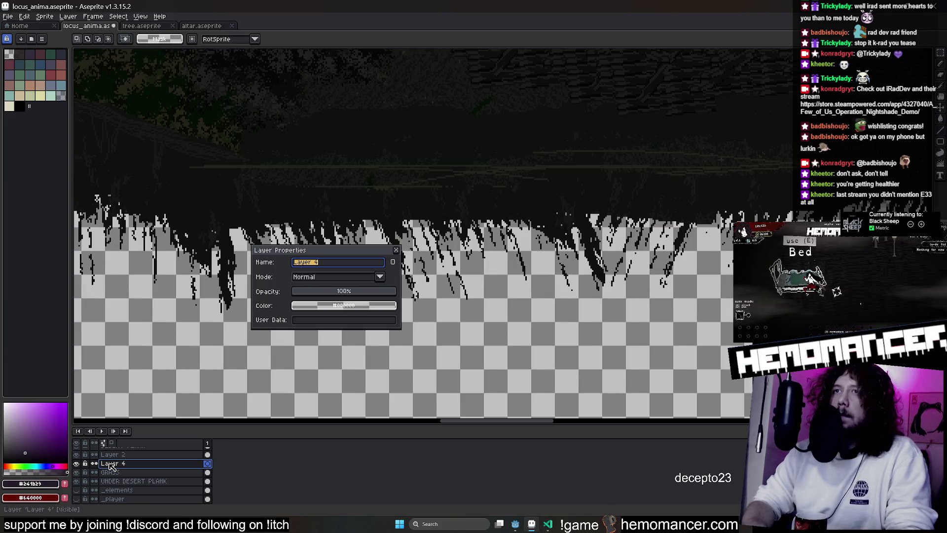
type("ANIMUS PLA")
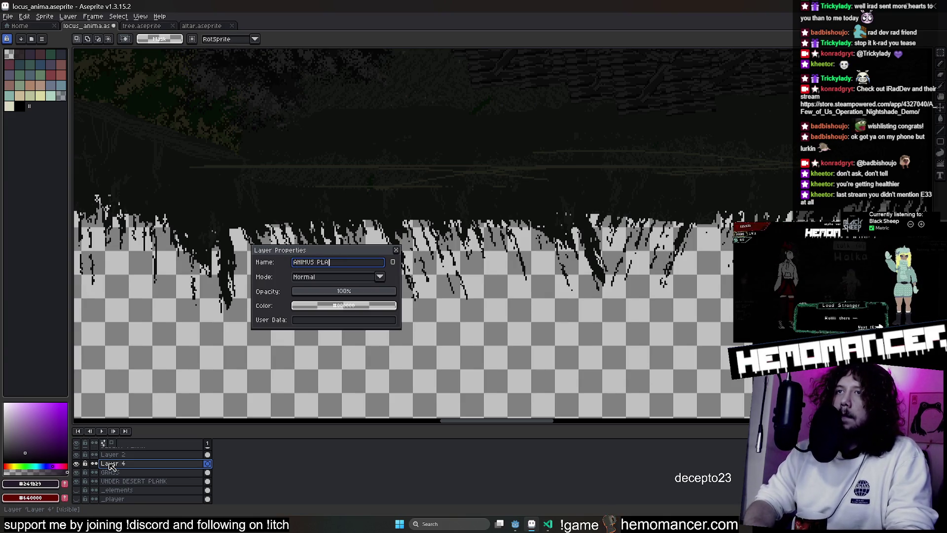
type("NK")
key("Return")
Paste the plank onto ANIMUS PLANK, nudge it down into place, and make the layers area taller
key("ctrl+v")
left_click_drag(479, 260, 494, 287)
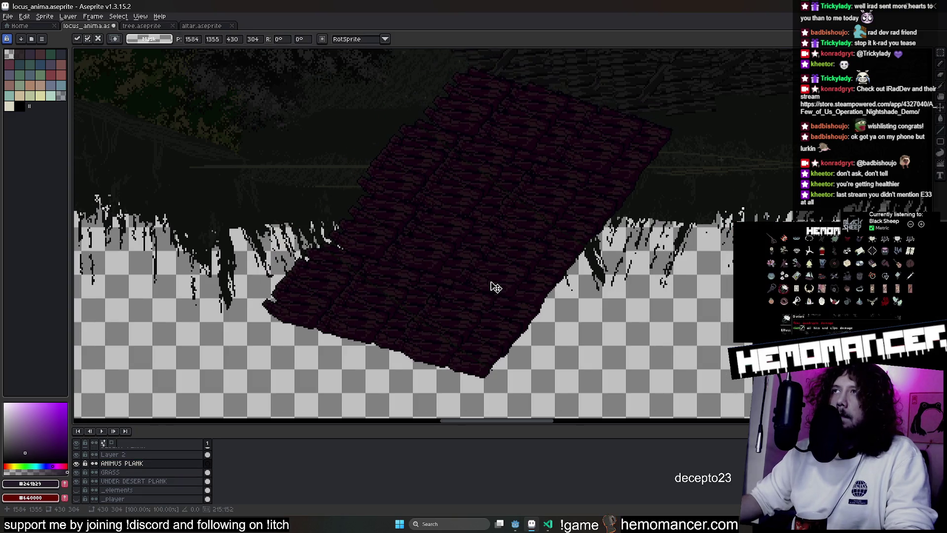
scroll(495, 287, "down", 2)
scroll(581, 243, "up", 1)
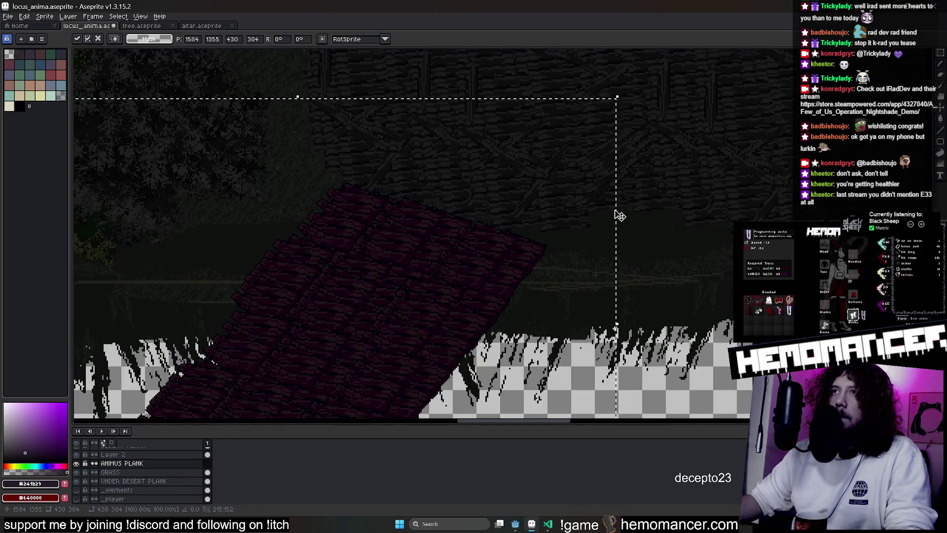
key("Return")
scroll(154, 468, "up", 3)
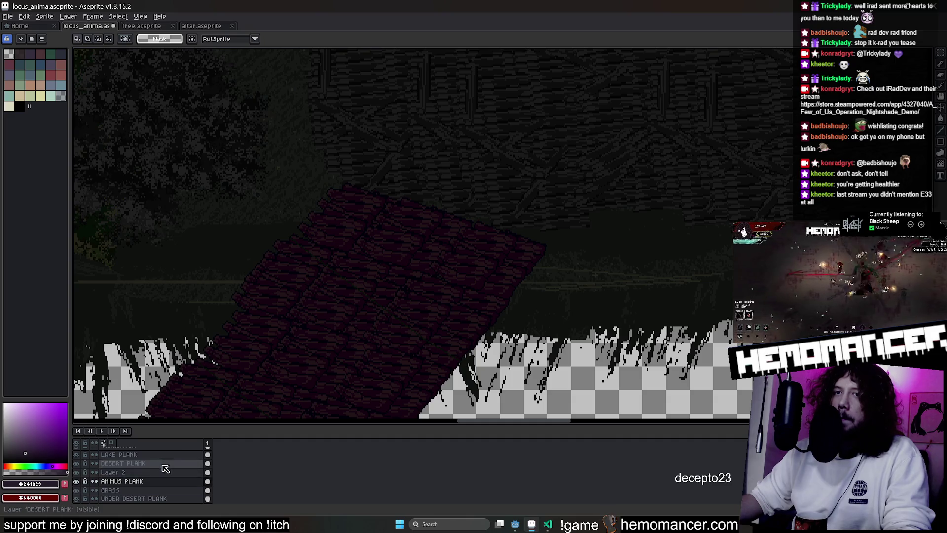
scroll(154, 468, "down", 1)
scroll(153, 466, "down", 1)
scroll(156, 466, "down", 2)
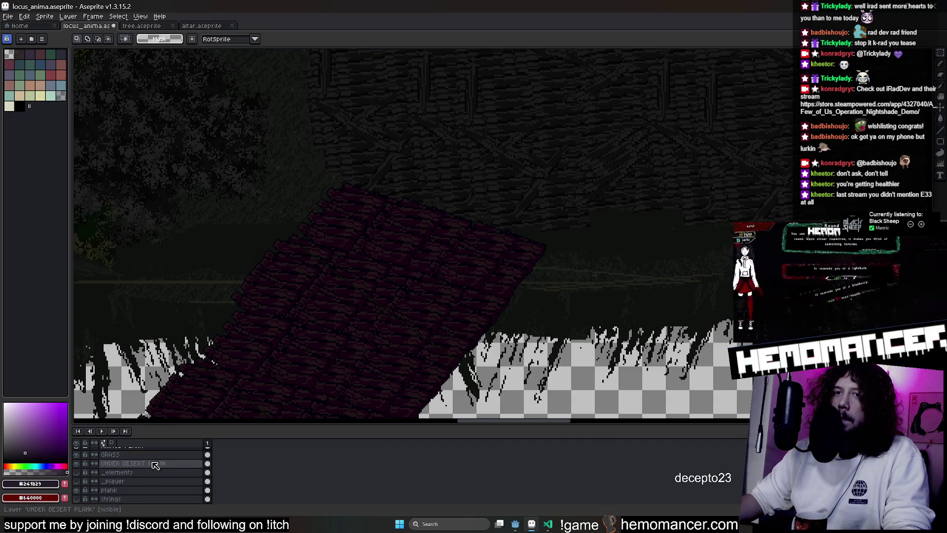
scroll(159, 466, "down", 1)
left_click_drag(167, 423, 186, 401)
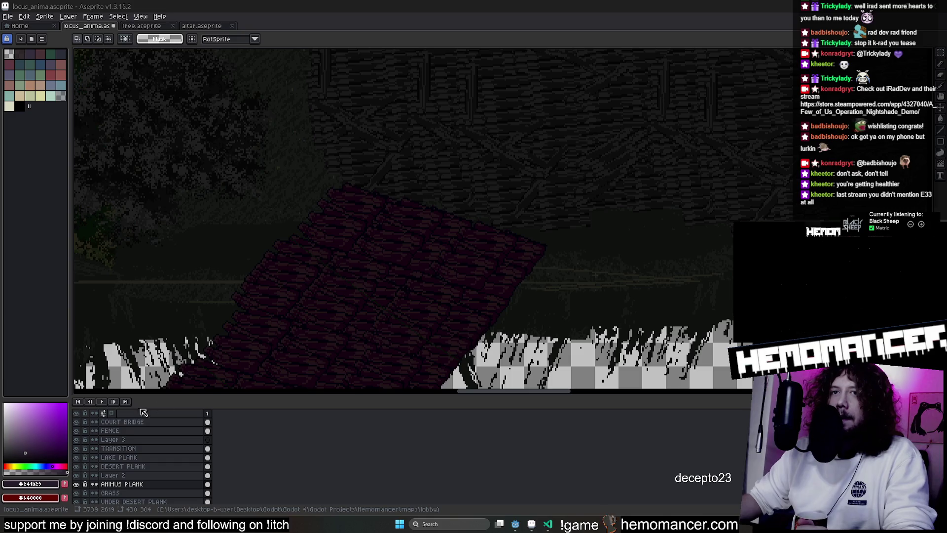
right_click(355, 462)
left_click(392, 481)
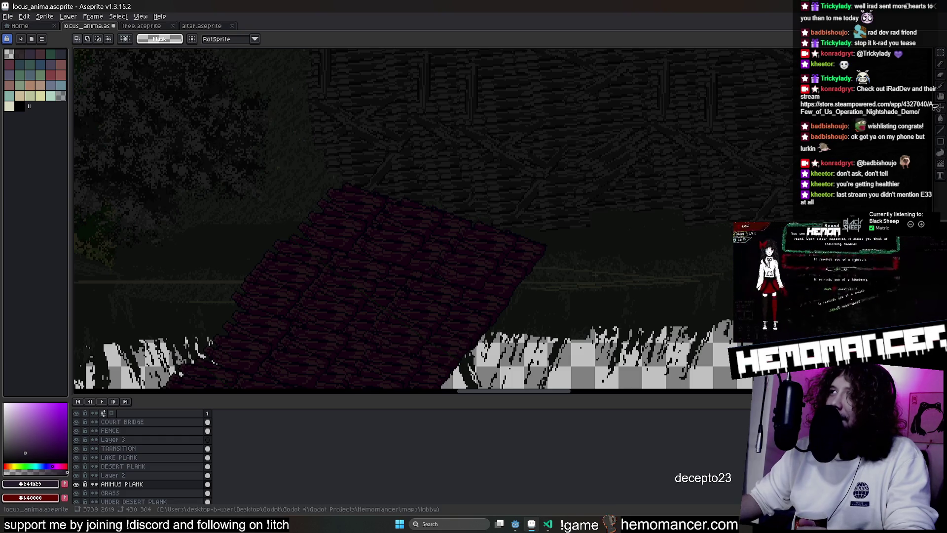
left_click(67, 15)
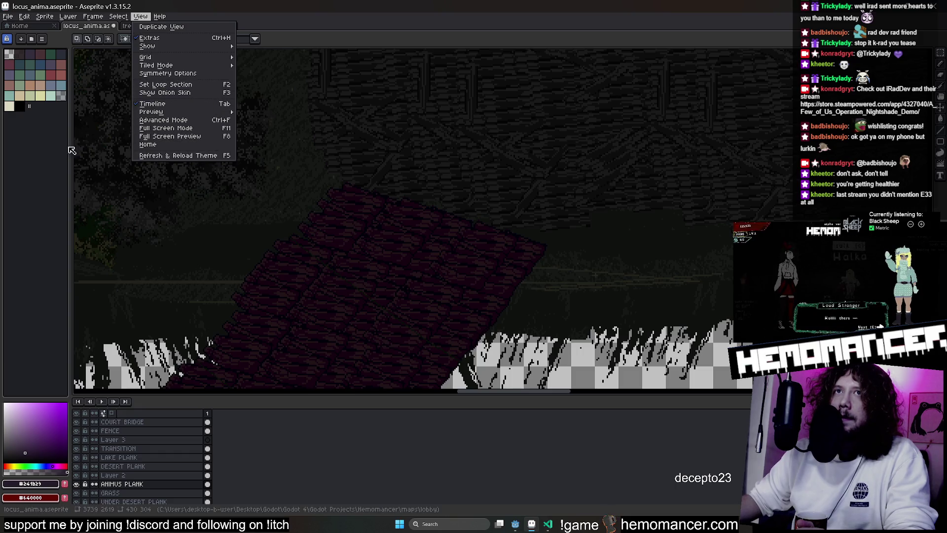
key("Escape")
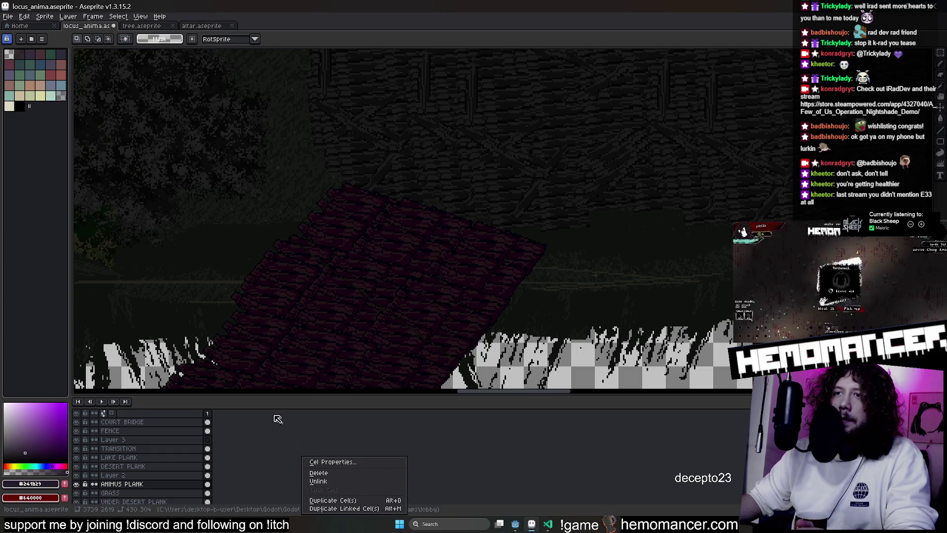
key("Escape")
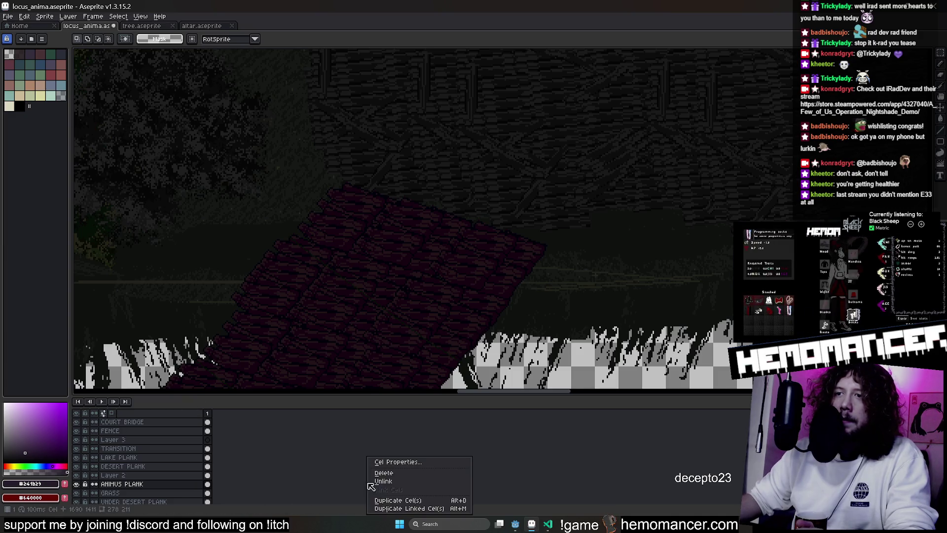
key("Escape")
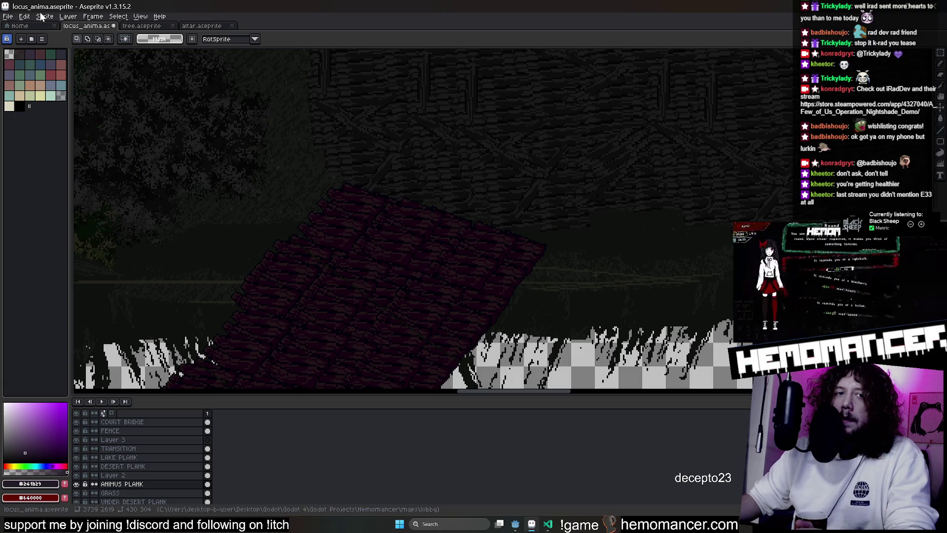
left_click(67, 16)
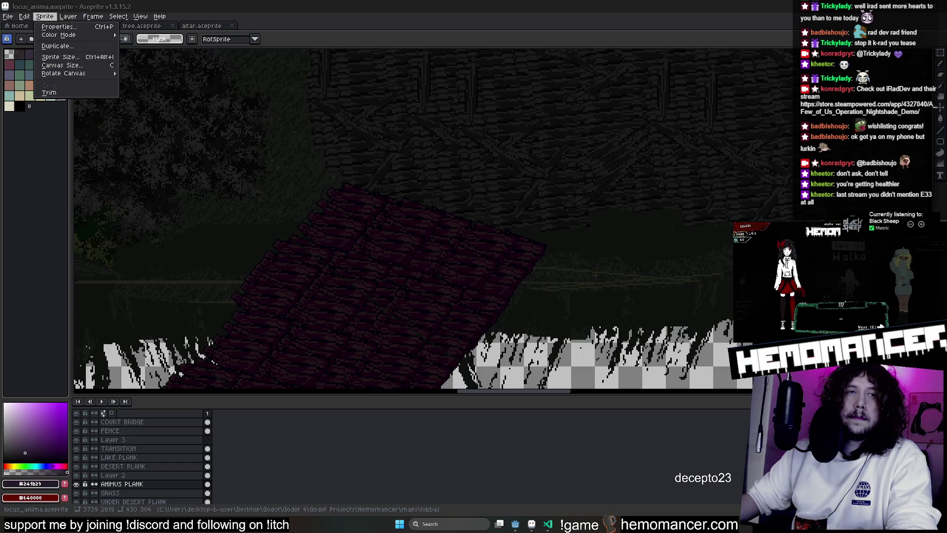
scroll(314, 187, "down", 3)
scroll(313, 186, "down", 2)
scroll(313, 186, "down", 1)
scroll(313, 181, "down", 3)
scroll(311, 176, "down", 2)
scroll(310, 169, "down", 1)
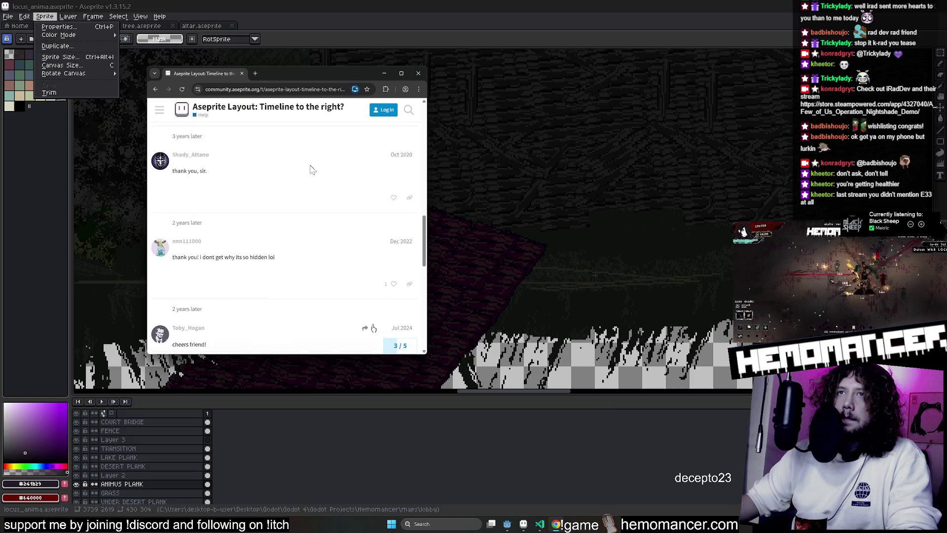
Read the r/aseprite Reddit answer about moving the timeline from the Google results, then close Chrome
left_click(155, 89)
scroll(318, 207, "down", 2)
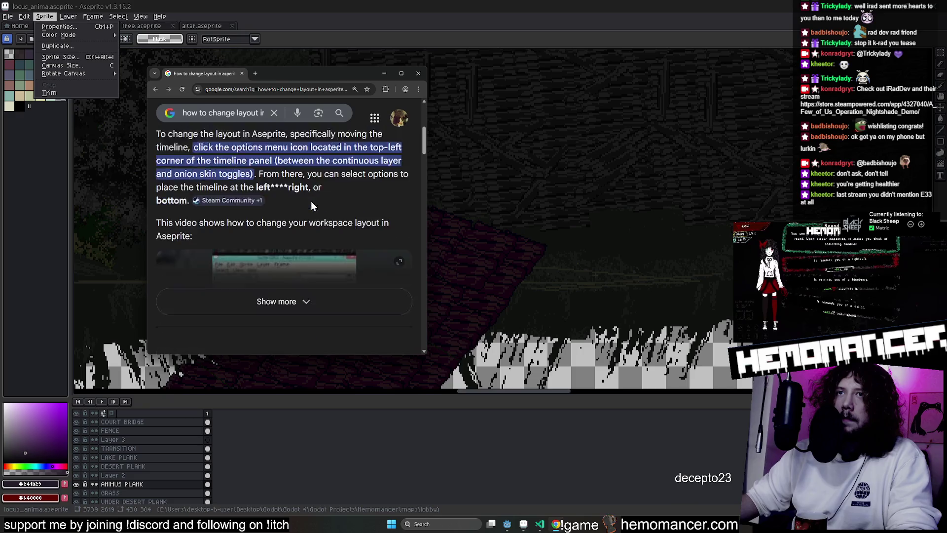
scroll(311, 200, "down", 4)
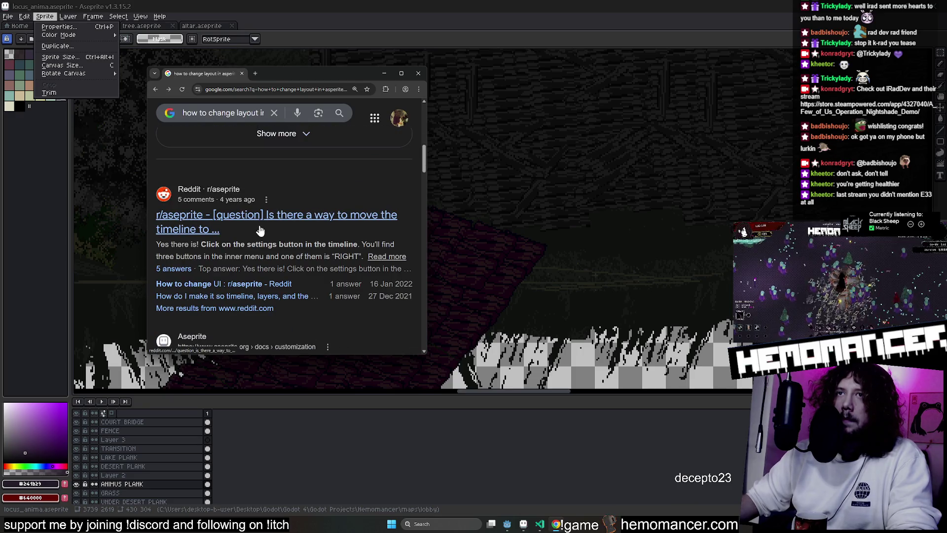
scroll(259, 232, "down", 3)
scroll(262, 215, "up", 2)
left_click(291, 185)
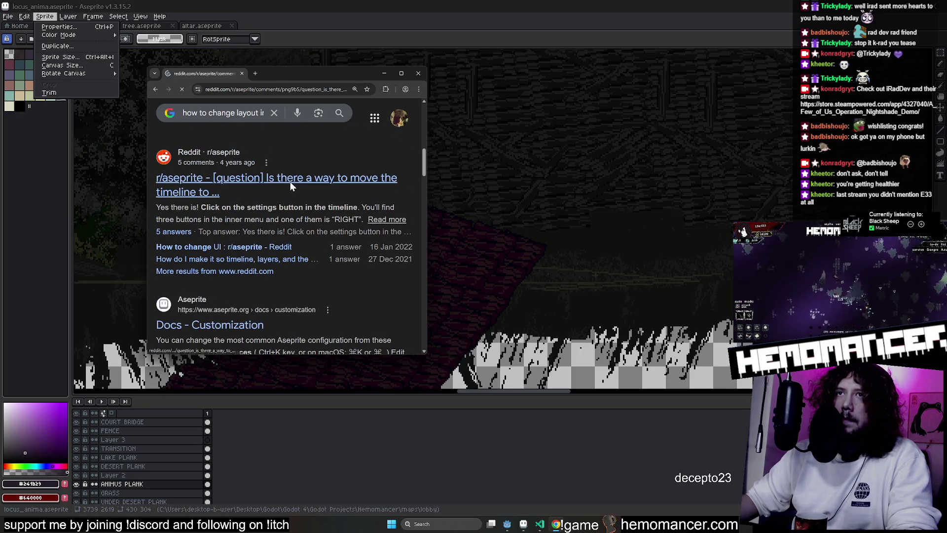
scroll(289, 192, "down", 3)
scroll(287, 200, "down", 3)
scroll(287, 199, "up", 2)
scroll(288, 198, "up", 3)
scroll(287, 197, "down", 10)
scroll(286, 194, "up", 2)
scroll(287, 193, "up", 1)
scroll(286, 194, "up", 1)
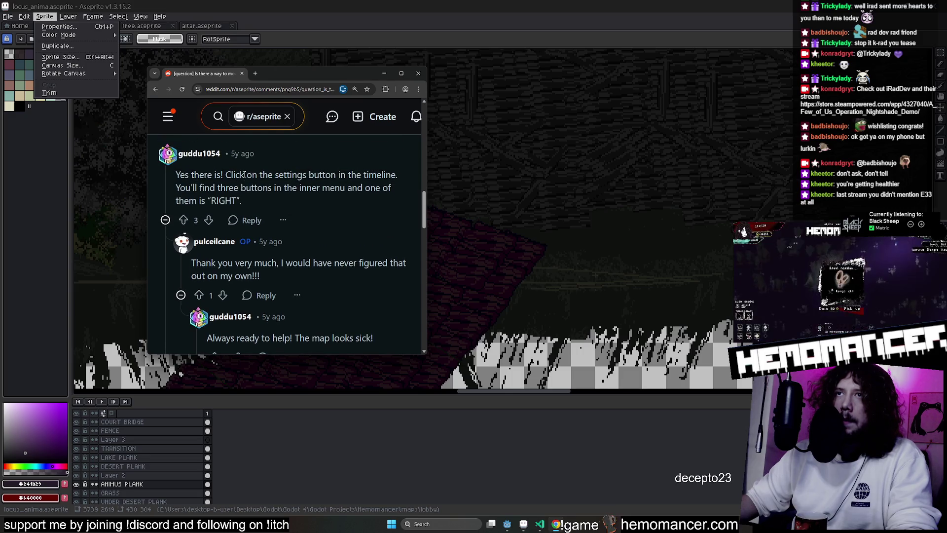
left_click(419, 73)
Close the leftover sprite options in Aseprite and bring up the cel options again
left_click(200, 407)
right_click(308, 440)
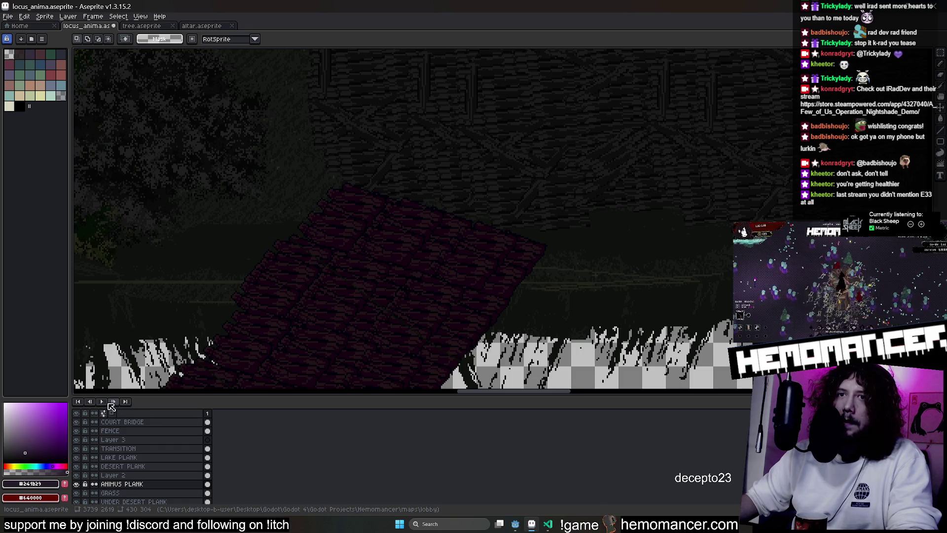
scroll(223, 470, "down", 2)
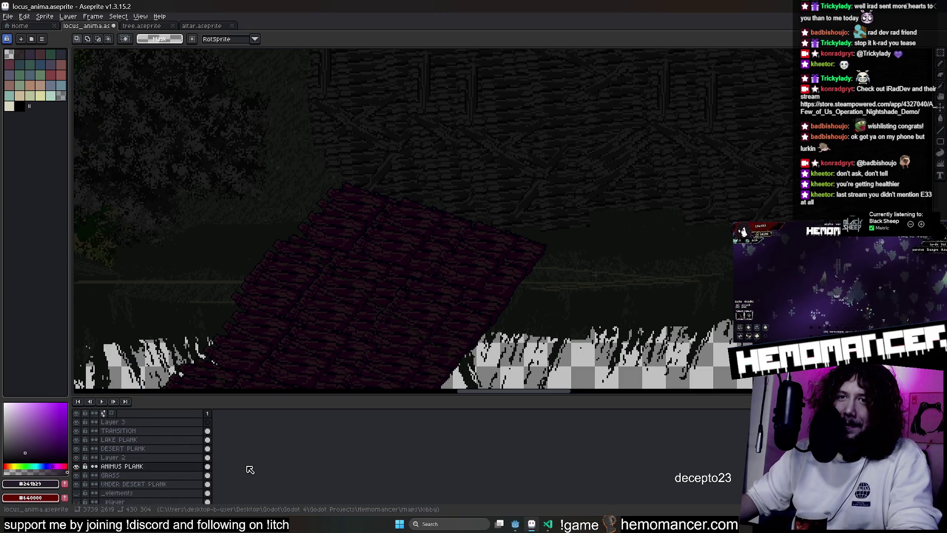
scroll(247, 466, "down", 2)
scroll(247, 466, "down", 1)
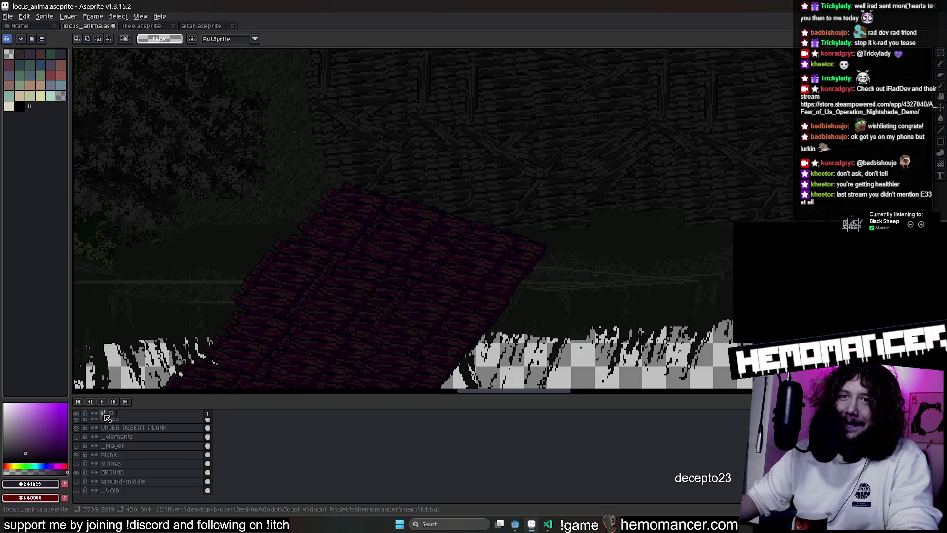
Set the timeline's Position to Right in its configuration popup
left_click(104, 415)
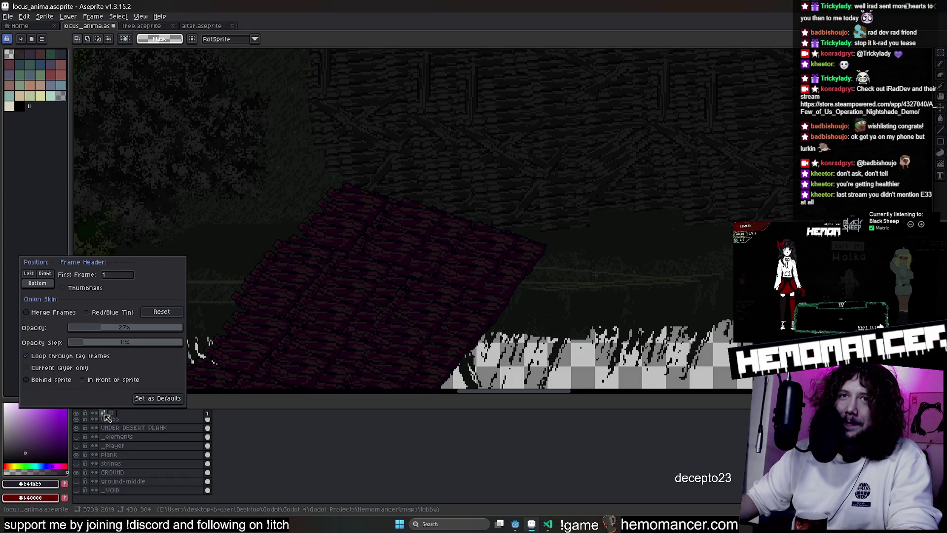
left_click(51, 275)
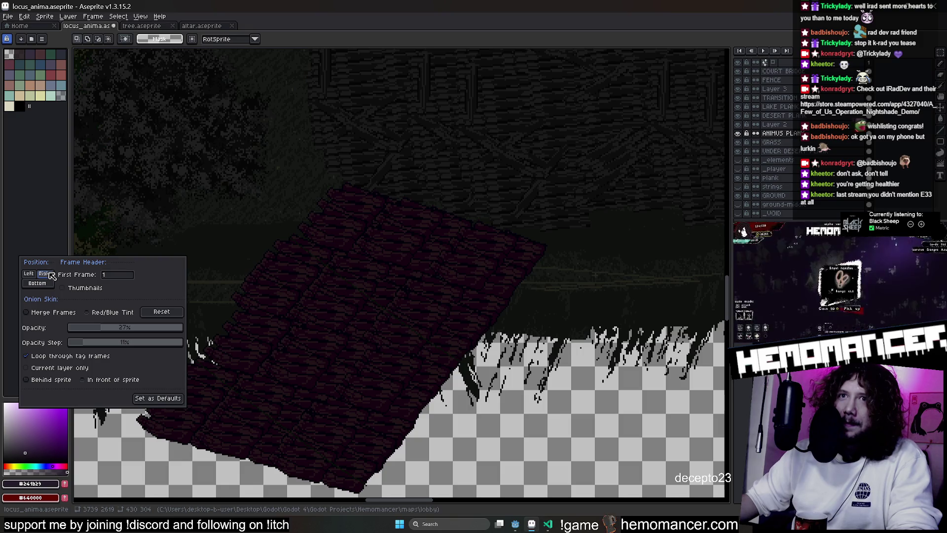
left_click(307, 260)
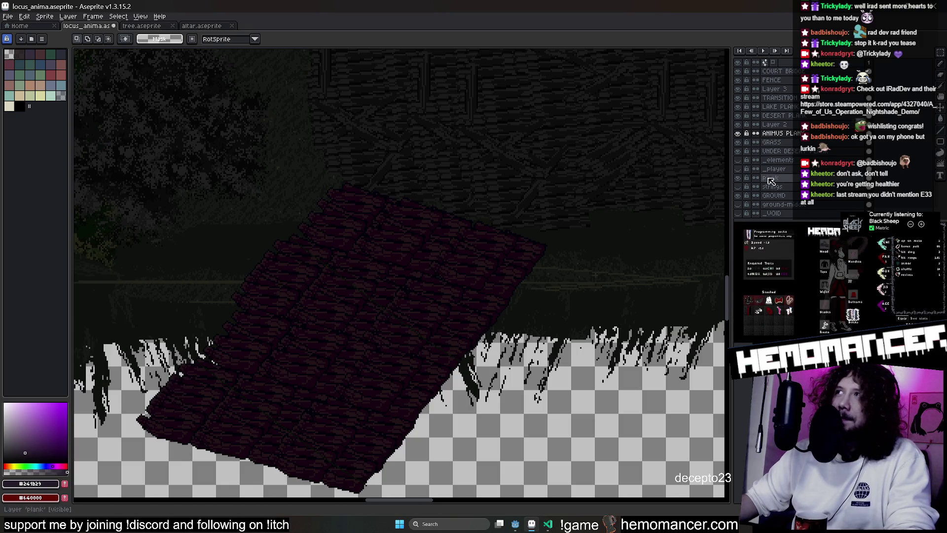
Widen the side layers panel and slightly widen the palette panel with the splitters
mouse_move(731, 175)
left_mouse_down()
mouse_move(614, 169)
mouse_move(793, 183)
left_mouse_up()
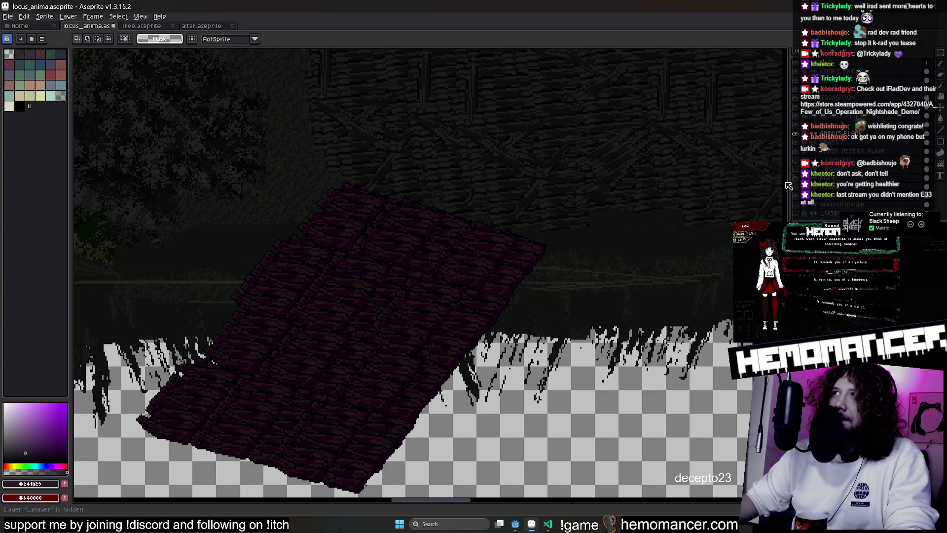
scroll(635, 201, "down", 3)
scroll(444, 356, "up", 1)
scroll(402, 322, "up", 1)
scroll(348, 295, "up", 1)
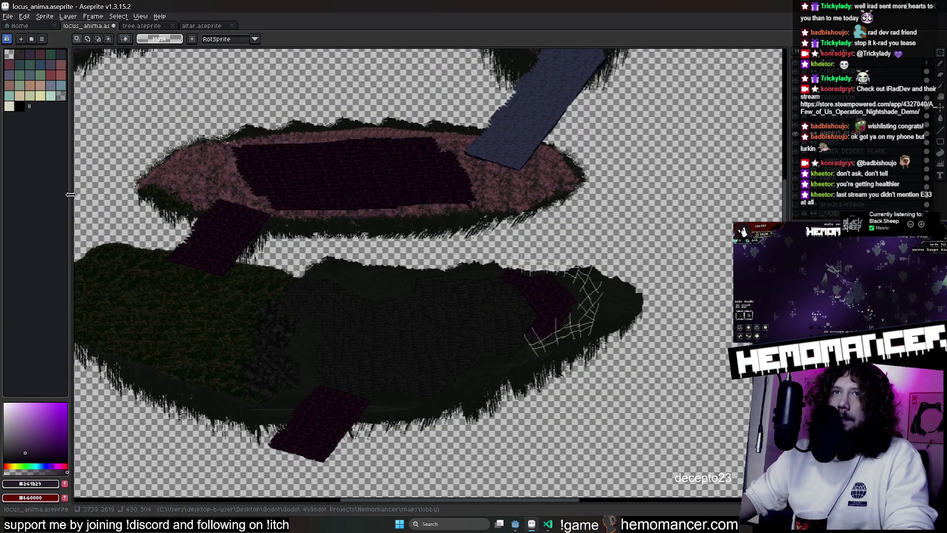
left_click_drag(71, 195, 75, 194)
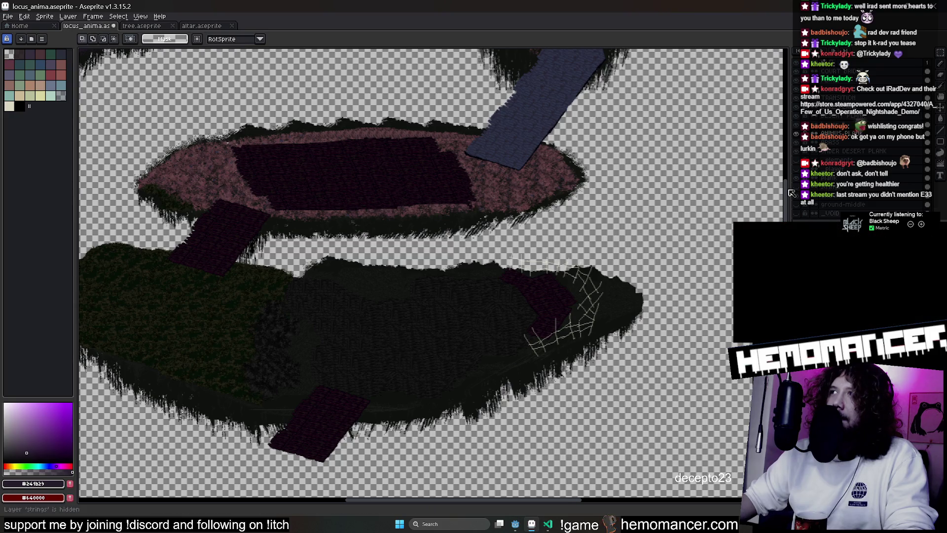
mouse_move(788, 190)
left_mouse_down()
mouse_move(721, 193)
mouse_move(735, 193)
left_mouse_up()
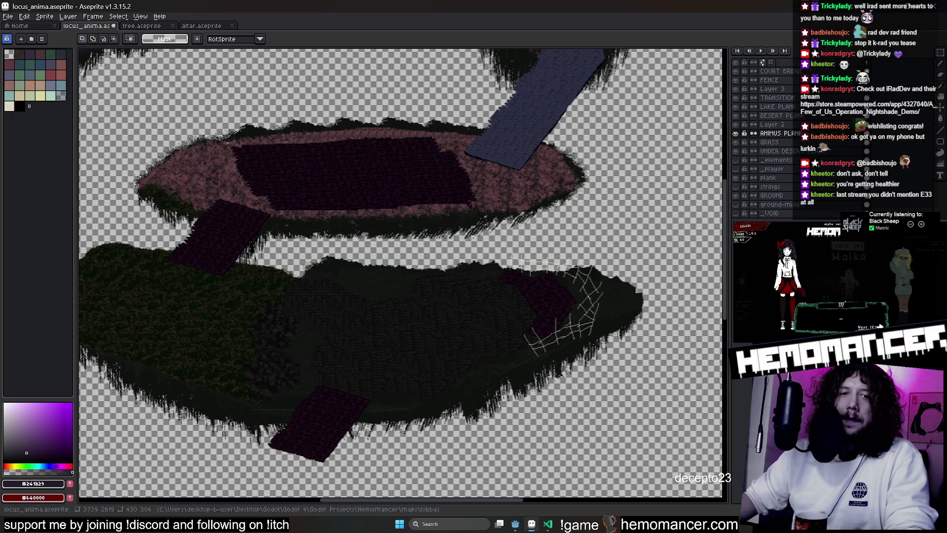
scroll(457, 209, "up", 3)
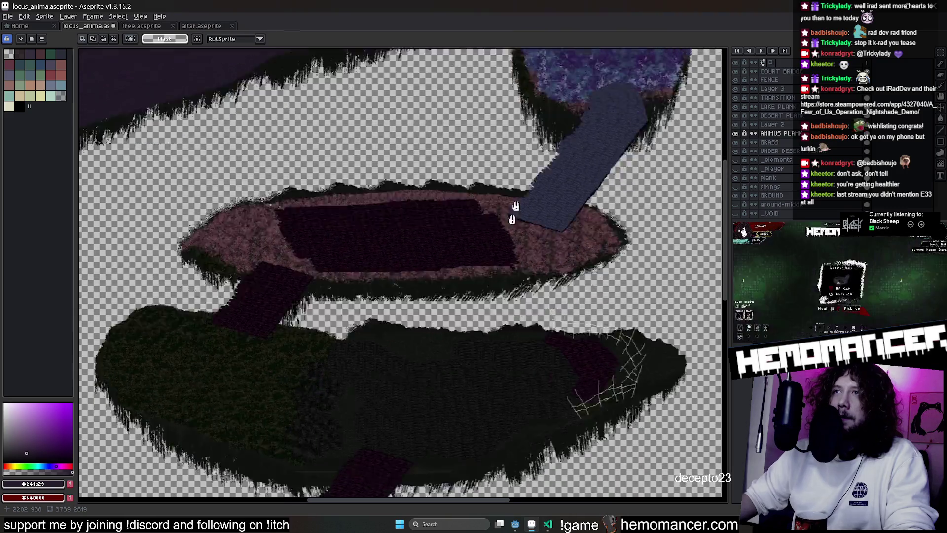
scroll(501, 258, "down", 3)
scroll(429, 275, "down", 2)
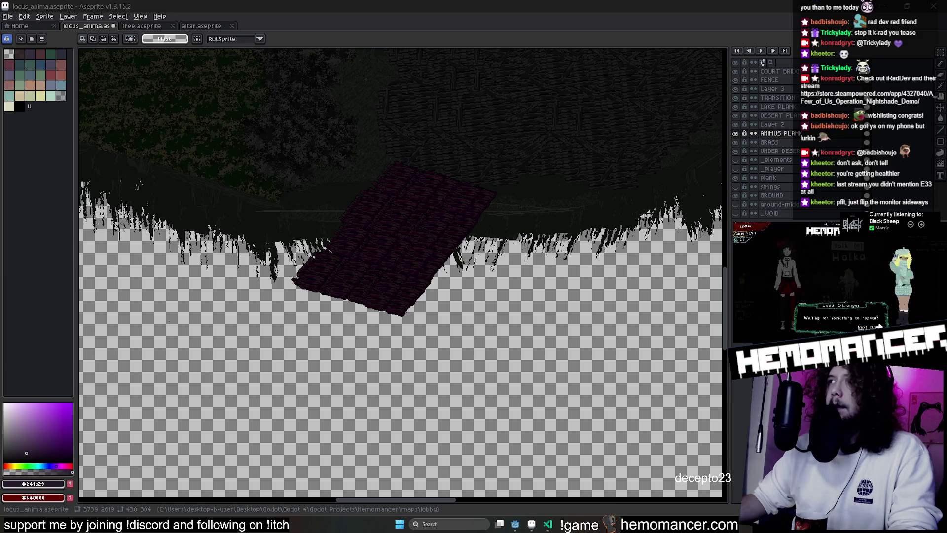
Mark a rectangular marquee around the dark plank at the grass edge
left_click_drag(526, 134, 273, 385)
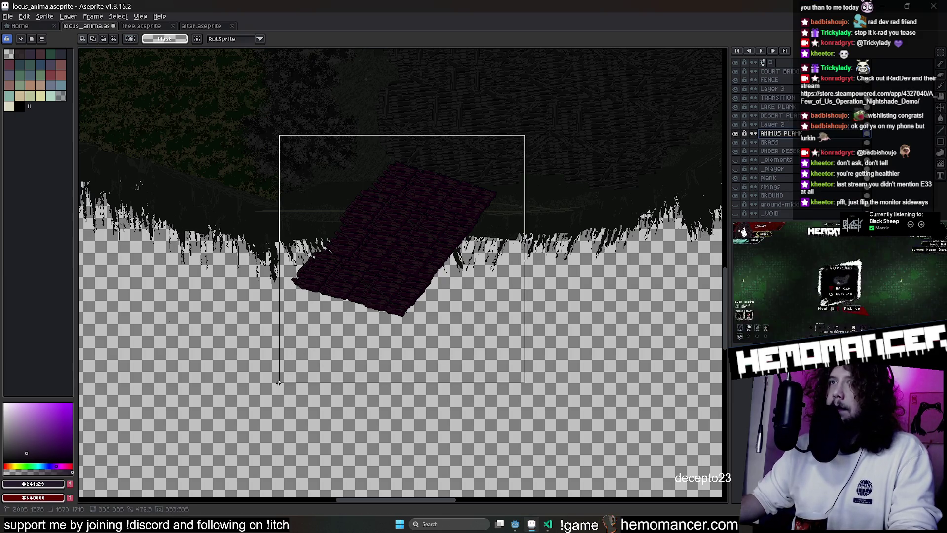
left_click_drag(530, 105, 232, 296)
key("ctrl+d")
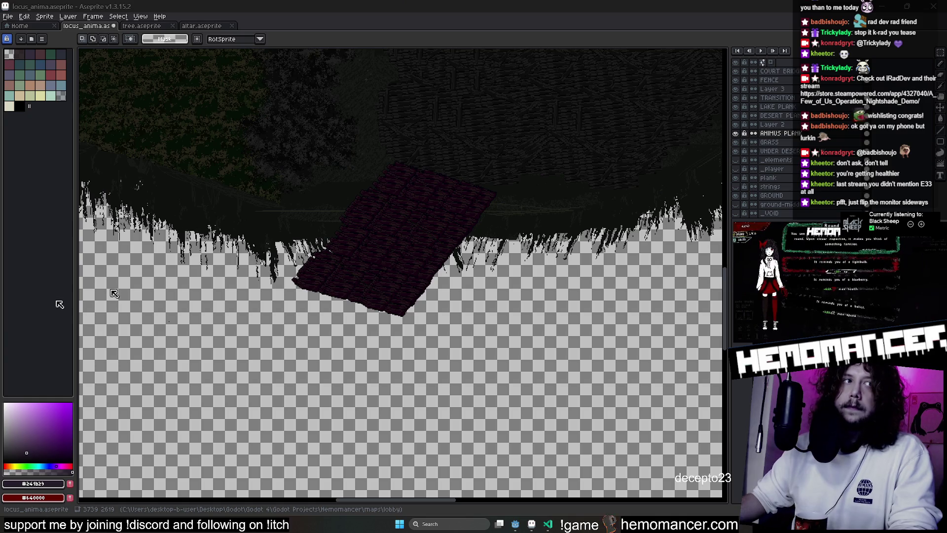
left_click_drag(547, 141, 235, 352)
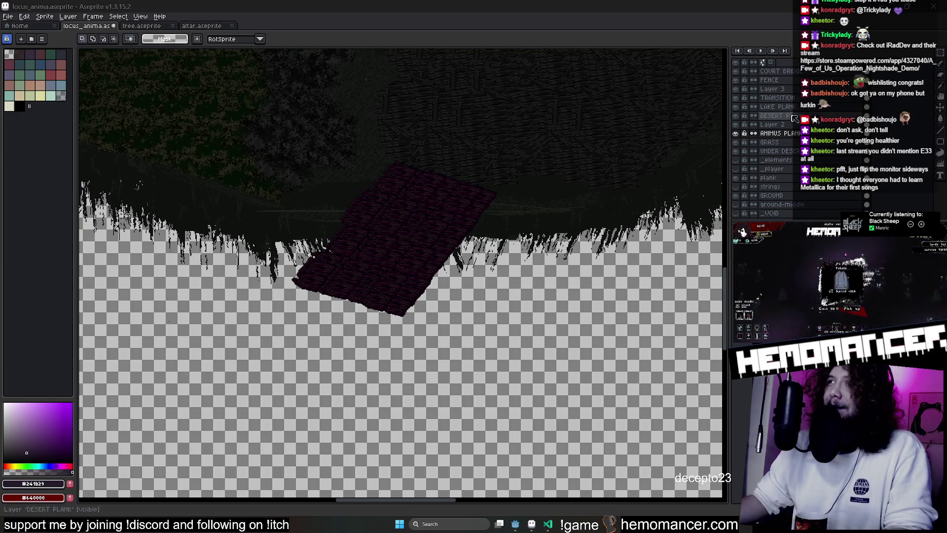
left_click_drag(459, 185, 397, 226)
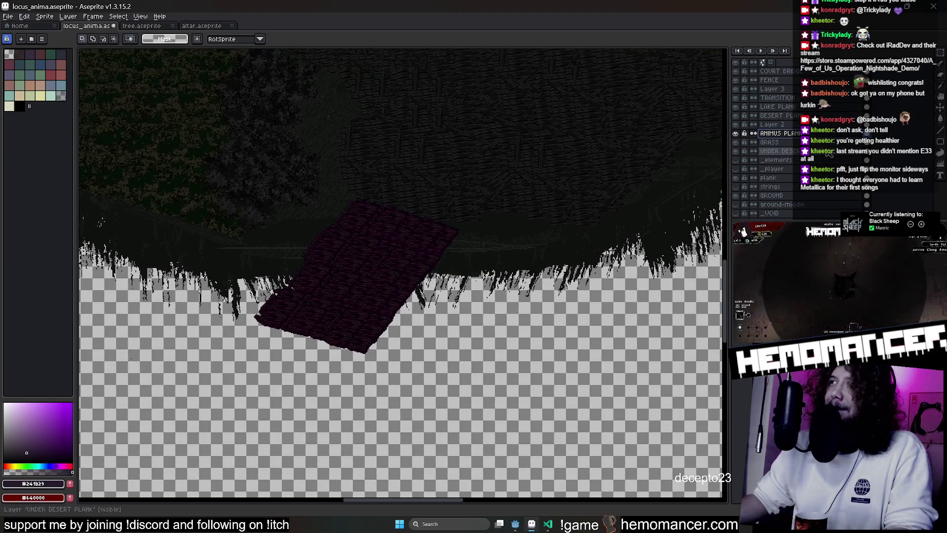
On the plank layer, nudge the pink plank upward and leave the ink blending unchanged
left_click(768, 177)
mouse_move(439, 128)
left_mouse_down()
mouse_move(400, 211)
mouse_move(384, 223)
left_mouse_up()
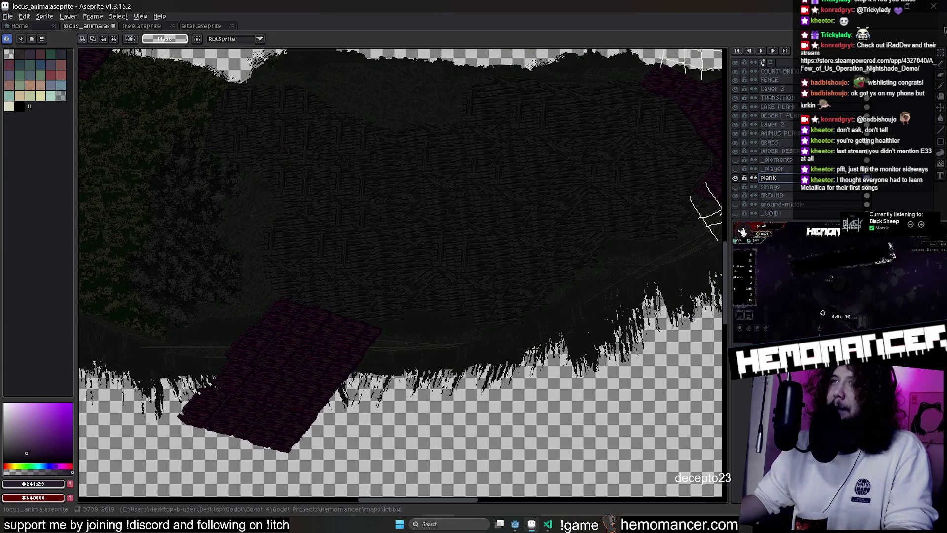
scroll(332, 166, "up", 2)
left_click_drag(332, 165, 321, 179)
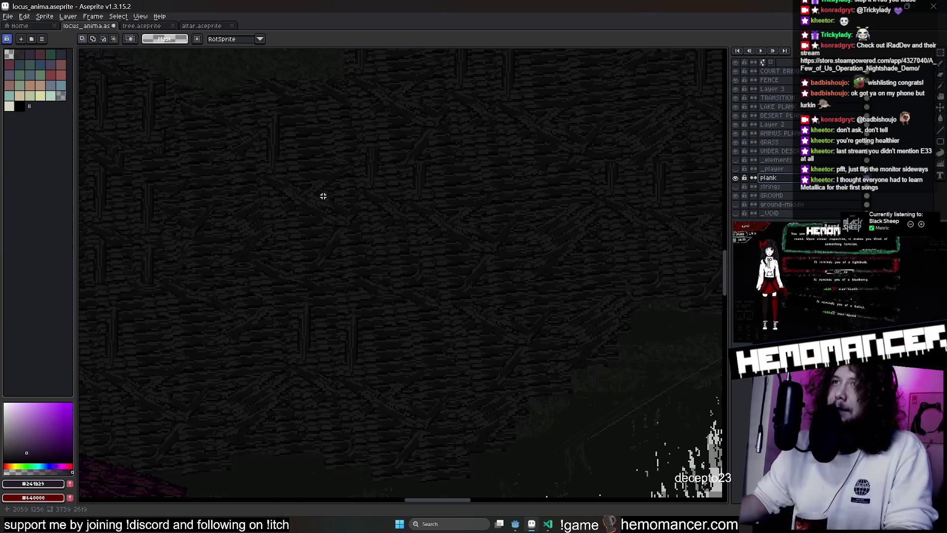
left_click_drag(518, 306, 516, 307)
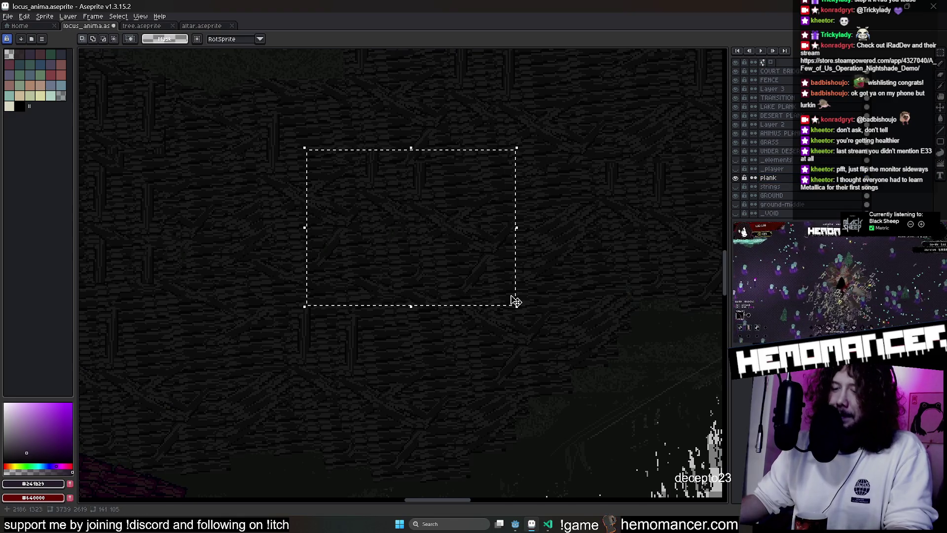
key("ctrl+d")
key("b")
left_click_drag(344, 266, 349, 247)
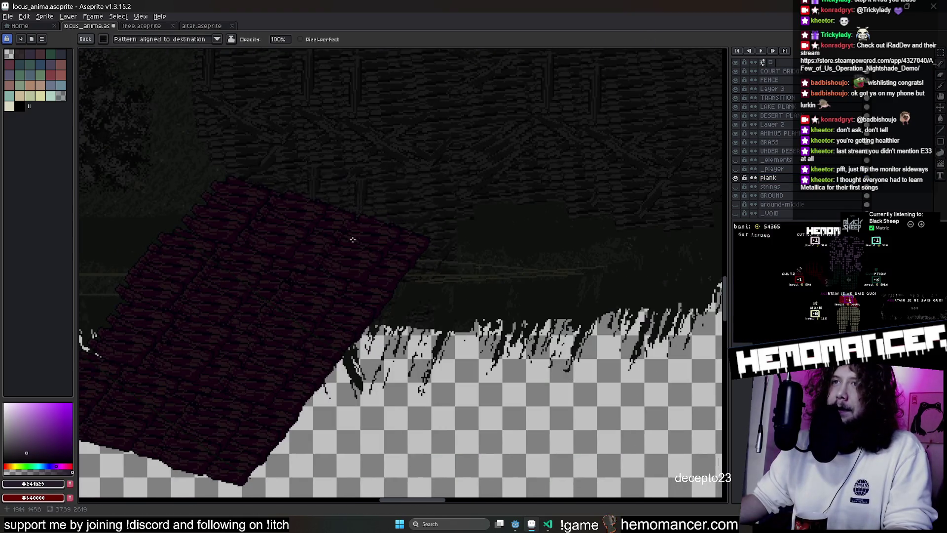
left_click(242, 40)
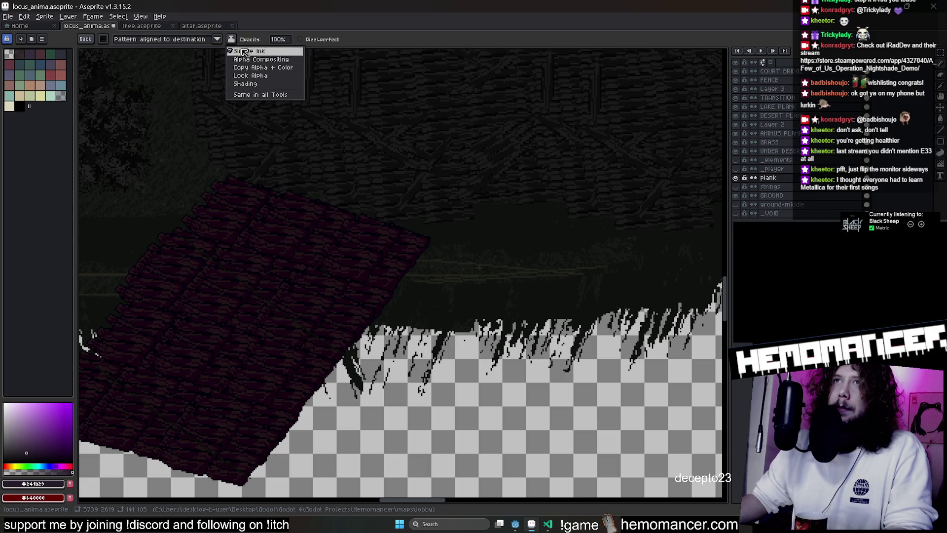
left_click(250, 76)
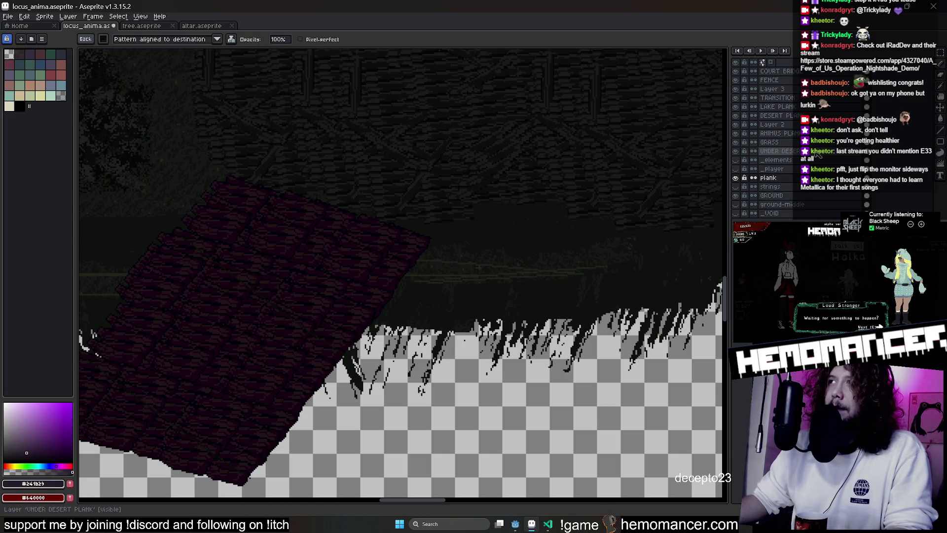
Lasso the dark bridge on its layer and move it down-left, then two pixels further left
left_click(348, 264, "ctrl")
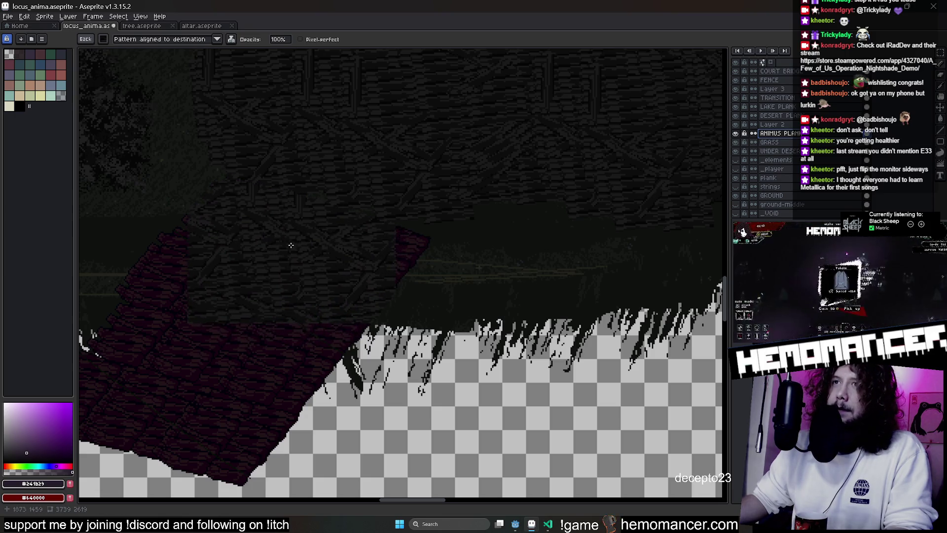
scroll(333, 311, "left", 3)
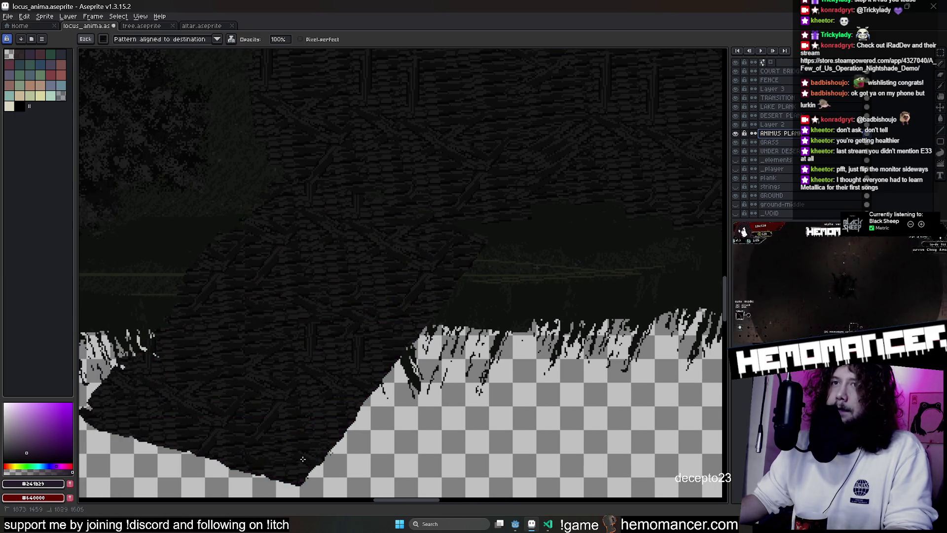
scroll(521, 351, "down", 2)
scroll(522, 351, "left", 3)
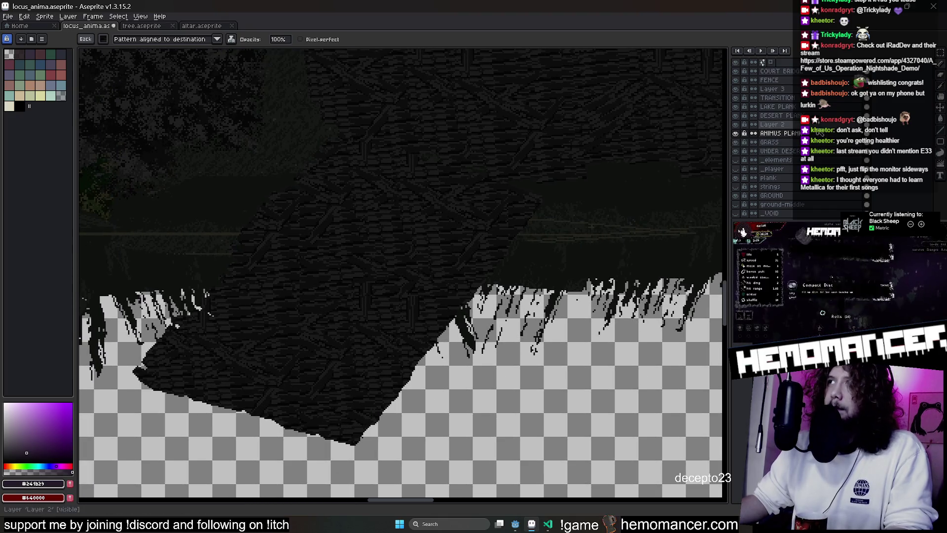
scroll(231, 84, "down", 3)
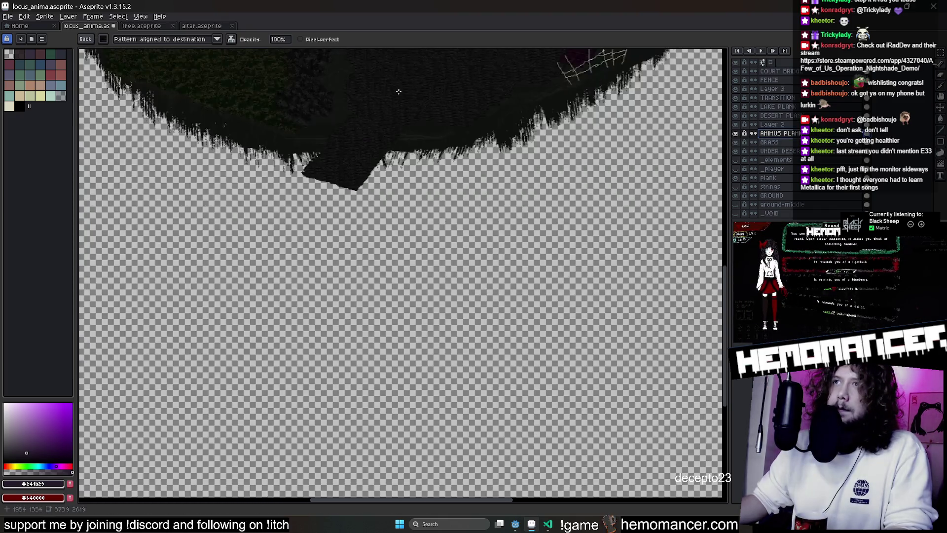
scroll(445, 243, "up", 1)
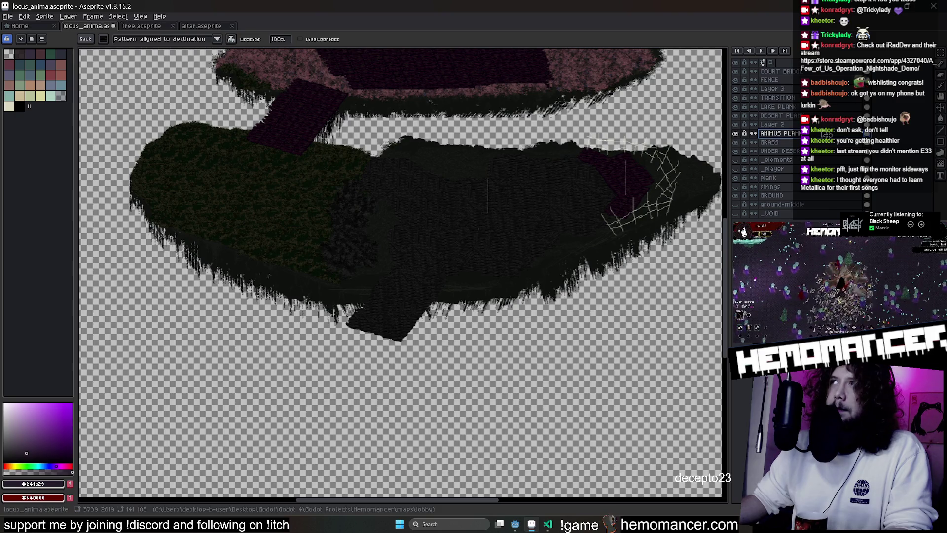
key("shift+q")
scroll(263, 250, "up", 1)
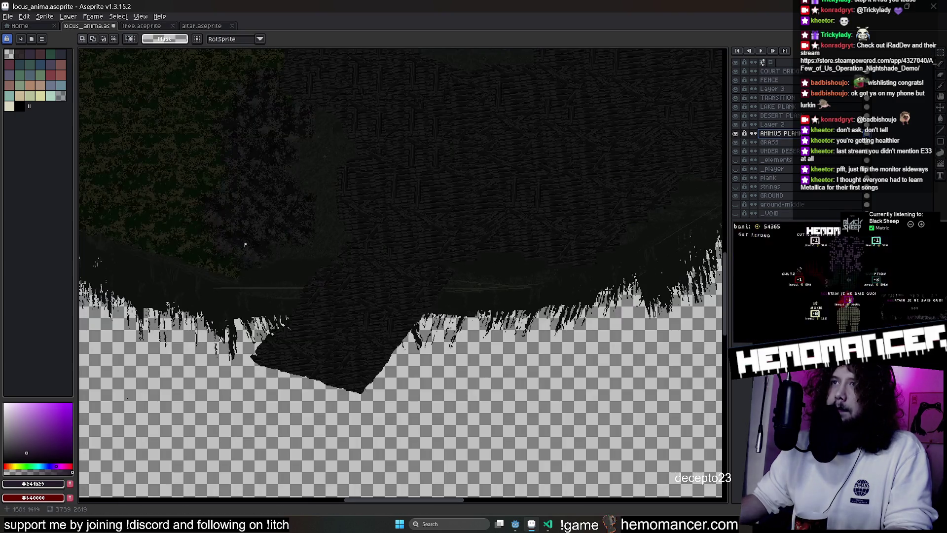
left_click_drag(466, 403, 355, 496)
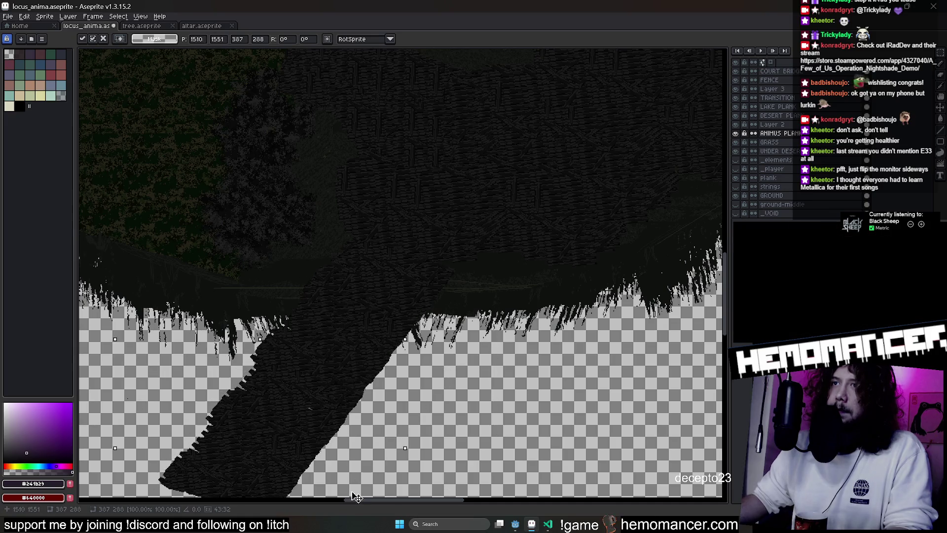
left_click_drag(352, 493, 351, 492)
scroll(422, 437, "up", 1)
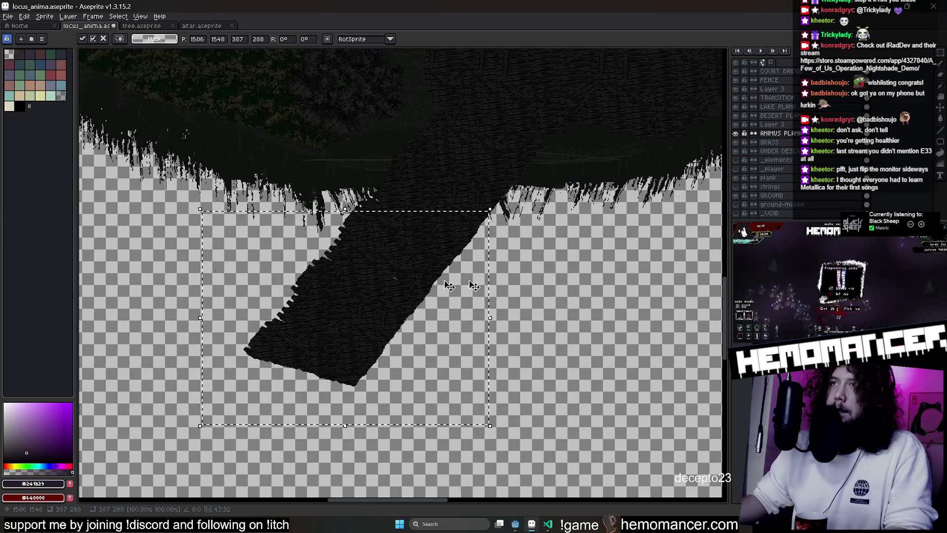
scroll(461, 271, "up", 2)
key("i")
key("b")
scroll(473, 268, "down", 1)
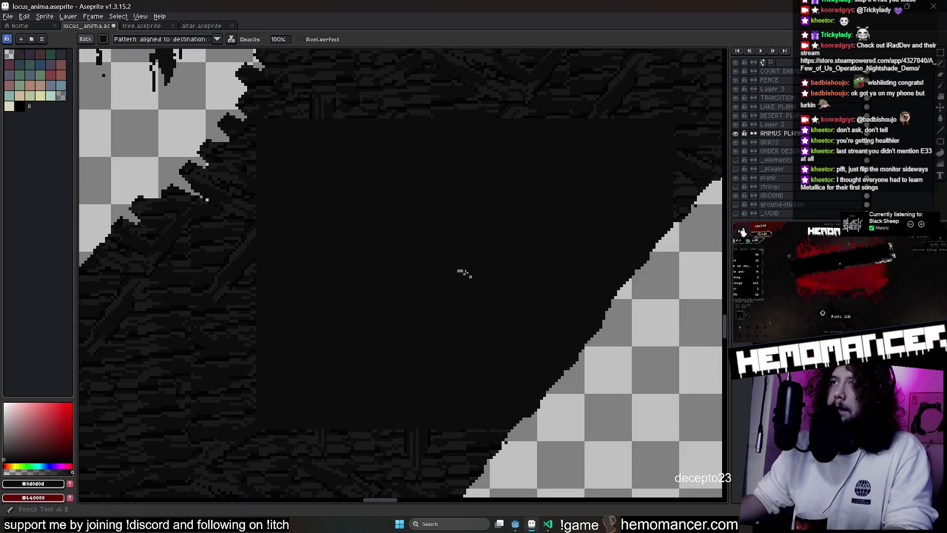
scroll(470, 272, "down", 1)
scroll(466, 277, "down", 2)
Pan across the upper island and over to the left forest to review the map
left_click_drag(471, 226, 353, 307)
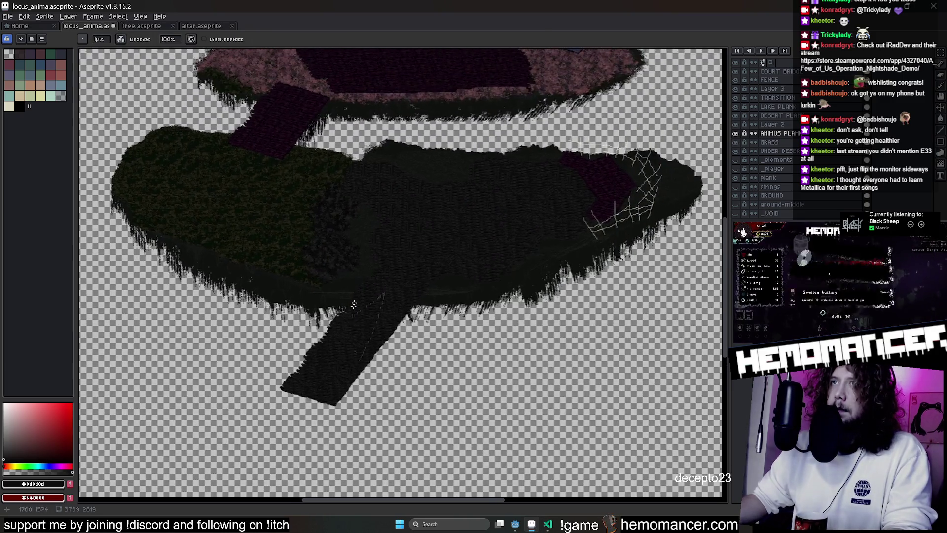
scroll(370, 224, "up", 1)
scroll(402, 226, "up", 2)
scroll(571, 215, "up", 1)
left_click_drag(572, 216, 611, 211)
scroll(621, 189, "down", 2)
scroll(493, 186, "up", 2)
scroll(401, 138, "up", 1)
left_click_drag(433, 172, 285, 127)
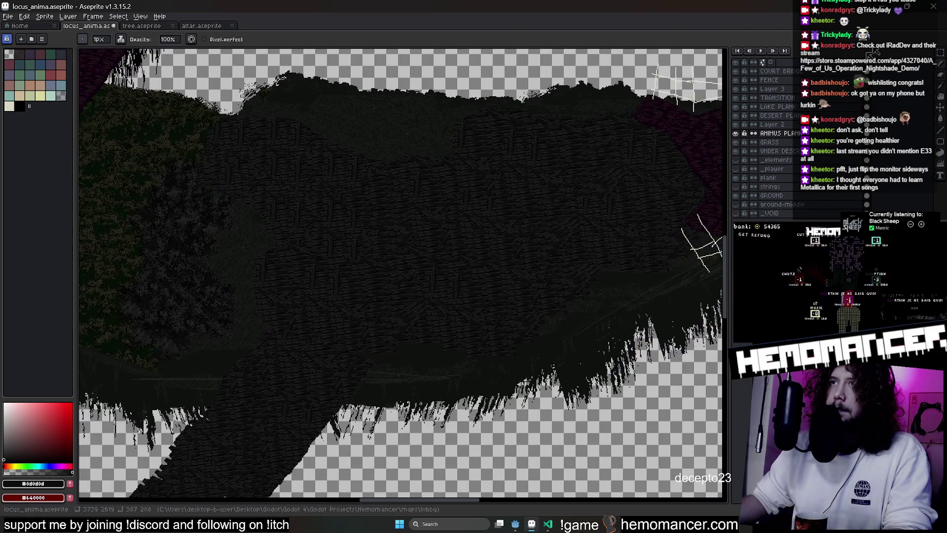
key("m")
left_click_drag(400, 257, 459, 253)
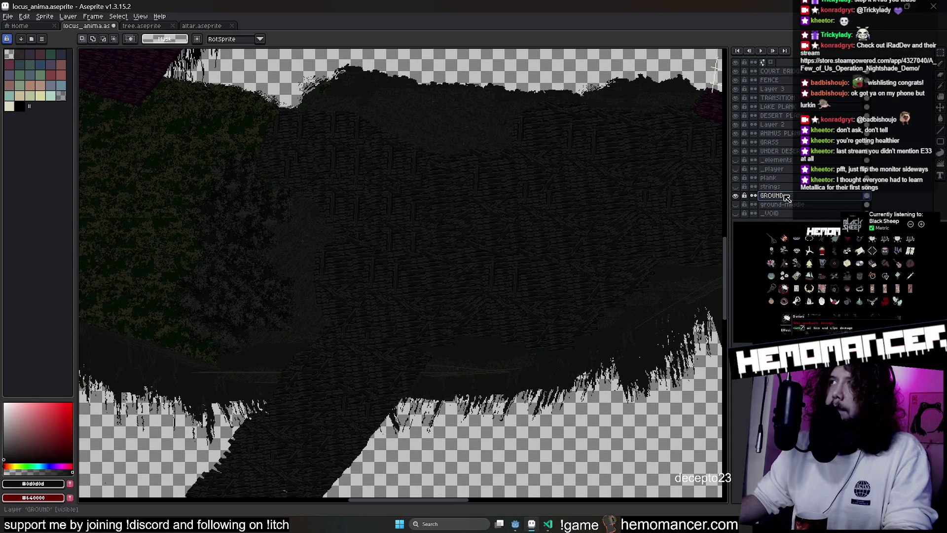
Marquee the dark ground slab and shift it up and to the right
left_click_drag(715, 66, 543, 409)
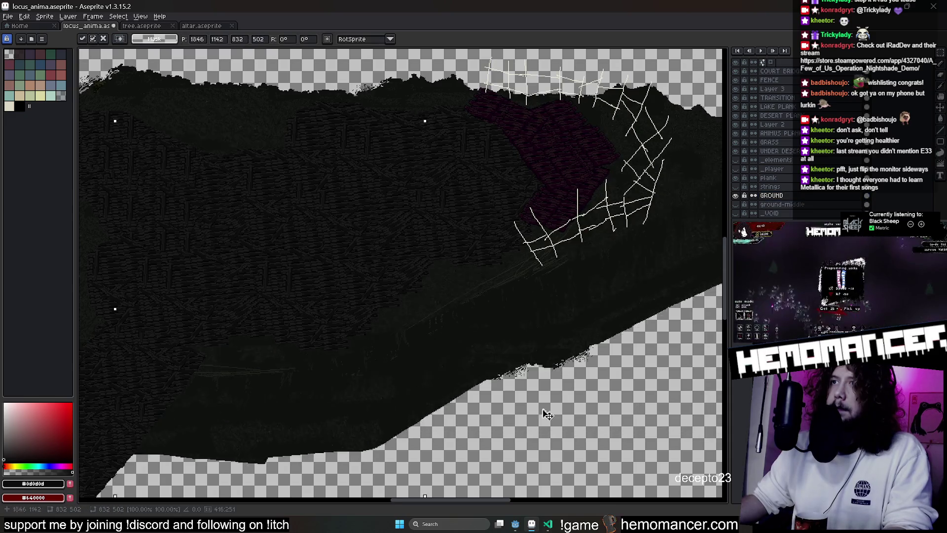
scroll(490, 463, "down", 3)
scroll(490, 463, "up", 2)
scroll(450, 387, "up", 2)
scroll(518, 244, "up", 2)
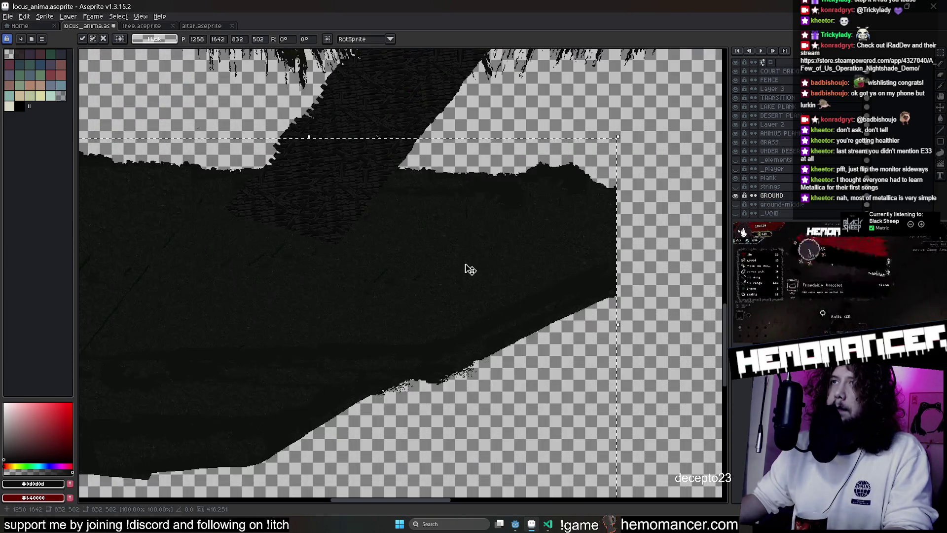
mouse_move(514, 301)
left_mouse_down()
mouse_move(495, 336)
mouse_move(629, 311)
left_mouse_up()
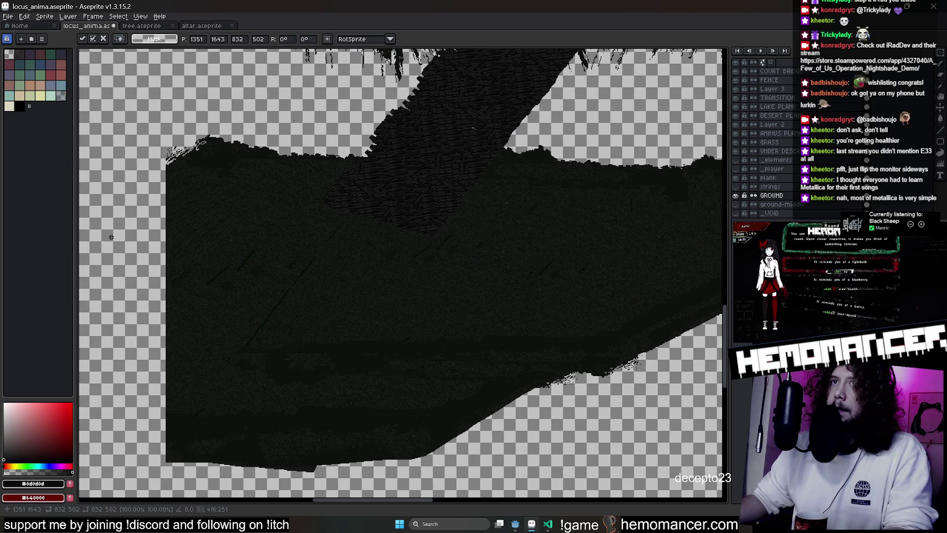
Erase a slanted cut on the slab's left edge and trim its bottom strip, toggling GRASS to compare
left_click_drag(153, 207, 158, 321)
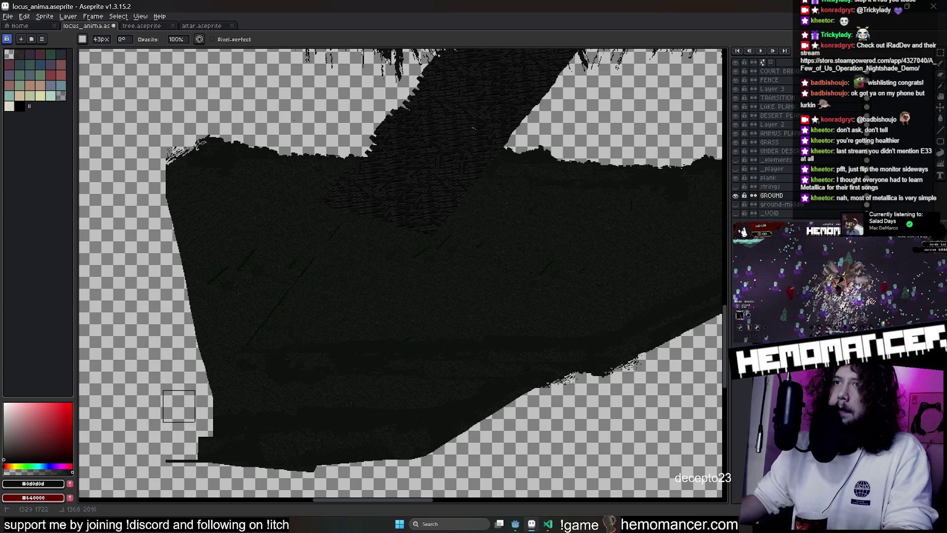
left_click_drag(181, 419, 499, 465)
left_click_drag(556, 437, 522, 411)
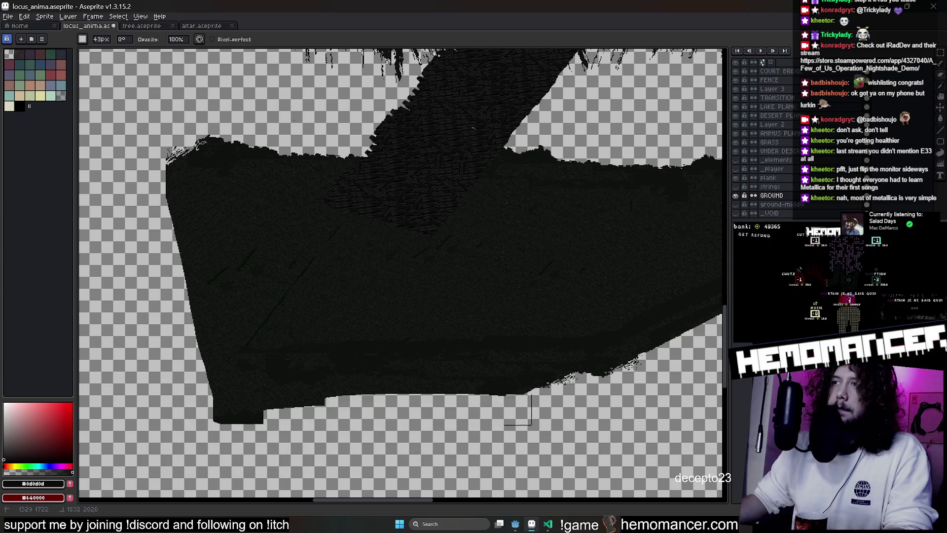
scroll(546, 296, "down", 2)
scroll(469, 285, "up", 1)
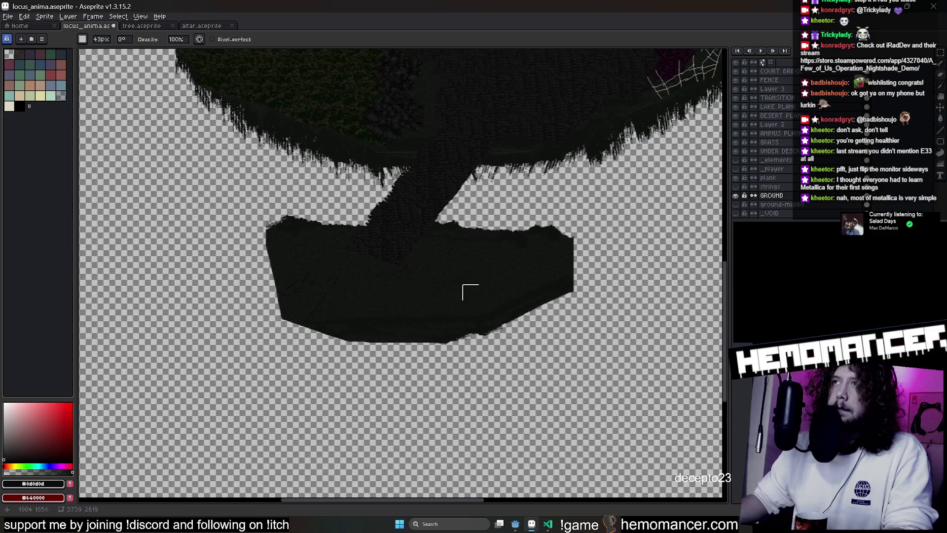
scroll(409, 363, "up", 1)
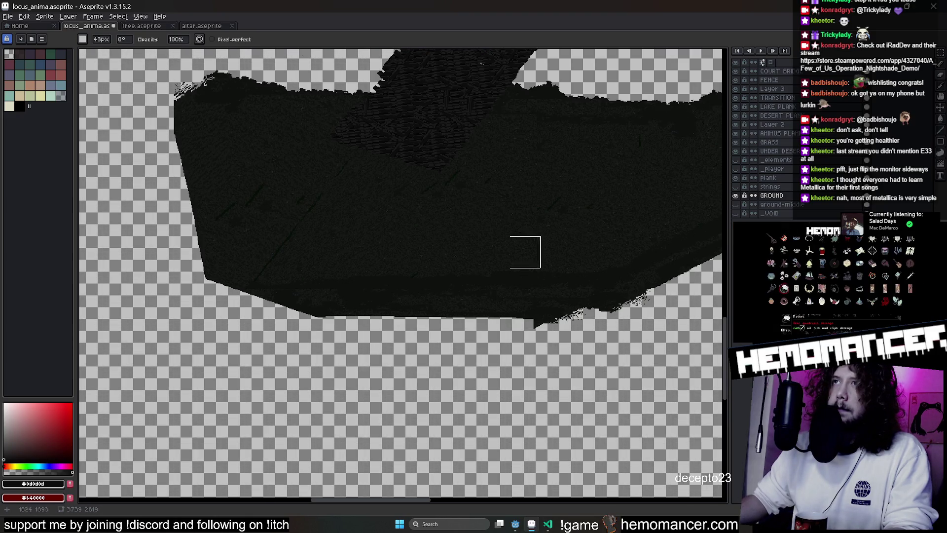
key("v")
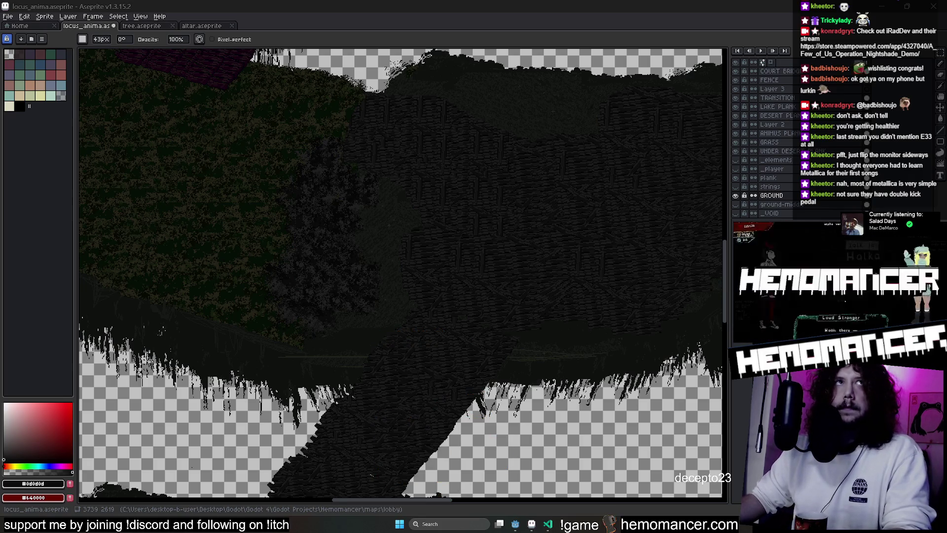
scroll(518, 254, "down", 2)
scroll(518, 244, "down", 2)
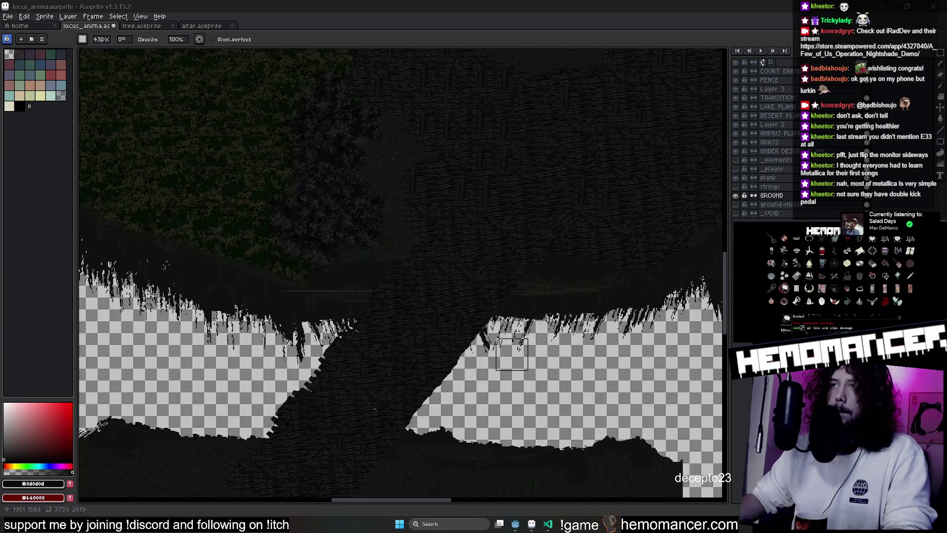
scroll(520, 223, "down", 2)
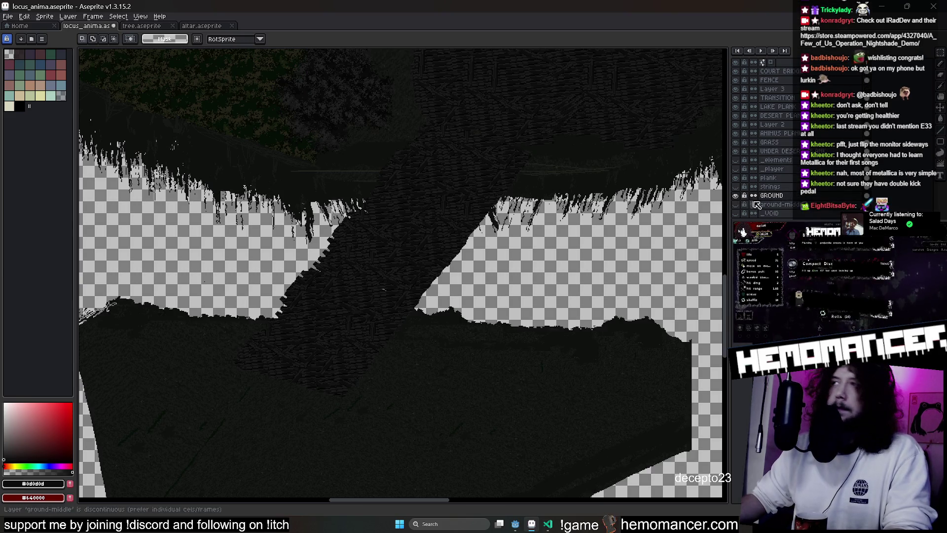
left_click(736, 144)
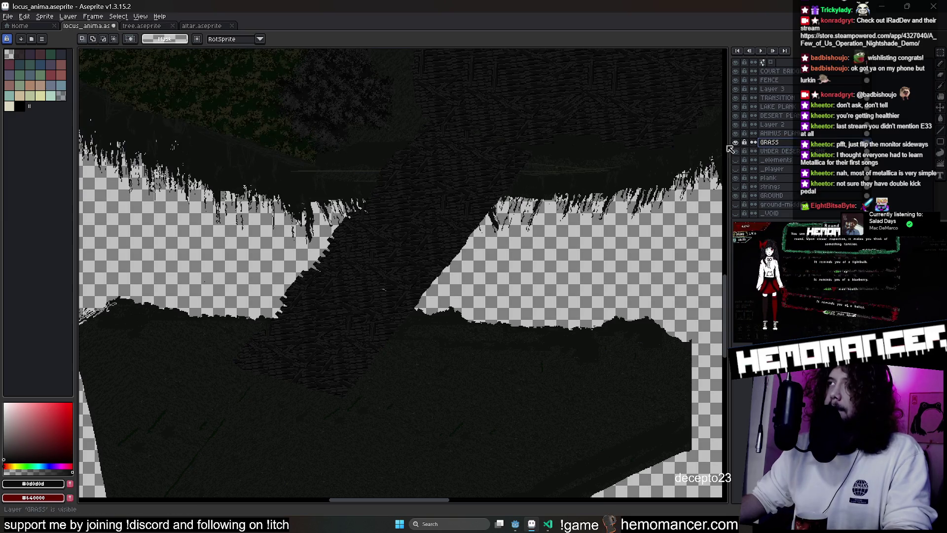
Marquee a stretch of grass fringe, move it along the dark ground edge and drop it in place
left_click_drag(499, 131, 708, 236)
scroll(709, 235, "up", 3)
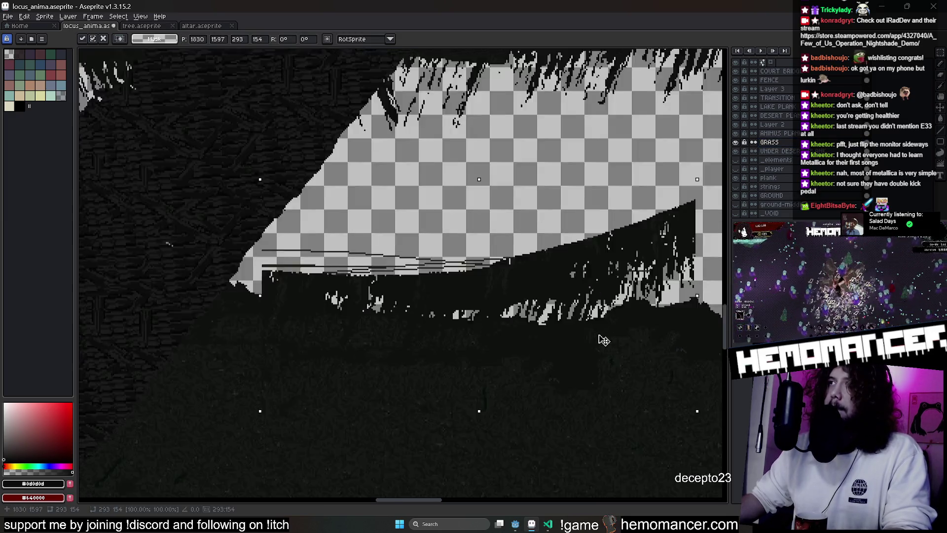
left_click_drag(597, 410, 550, 43)
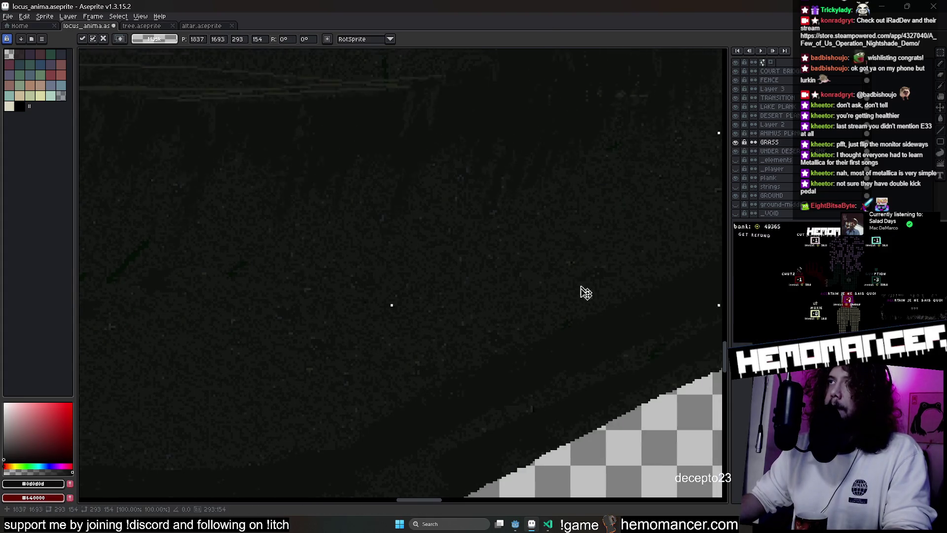
scroll(583, 279, "down", 2)
scroll(617, 323, "down", 1)
scroll(598, 316, "down", 1)
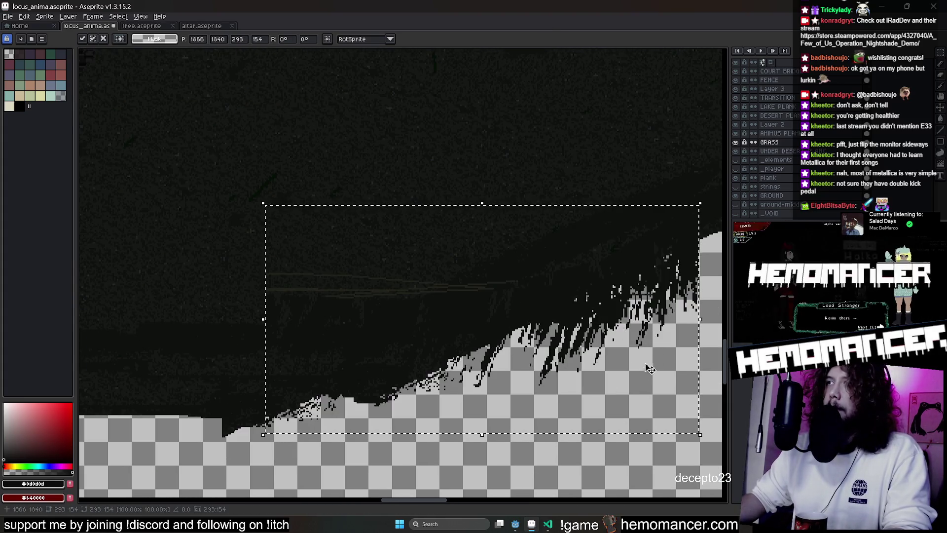
left_click_drag(648, 361, 451, 381)
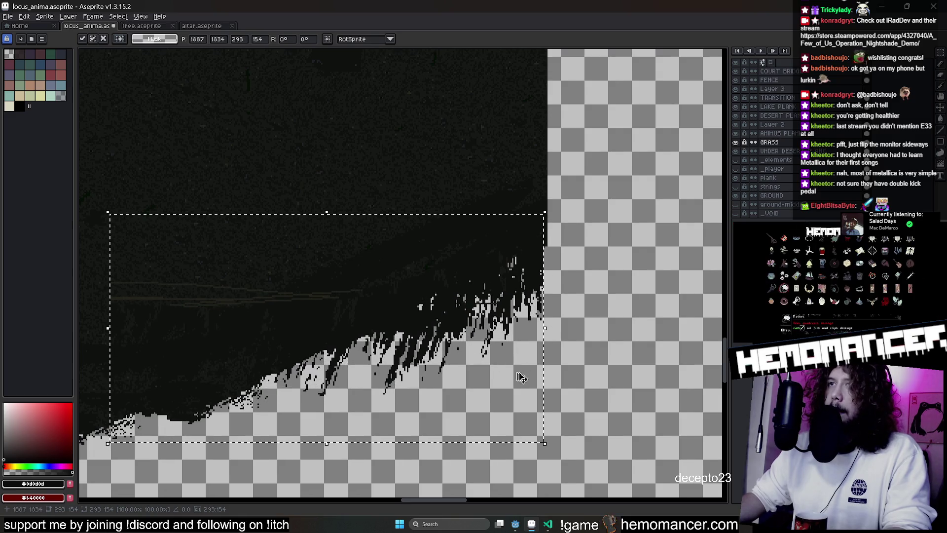
mouse_move(543, 386)
left_mouse_down()
mouse_move(343, 347)
mouse_move(379, 300)
left_mouse_up()
left_click(673, 435)
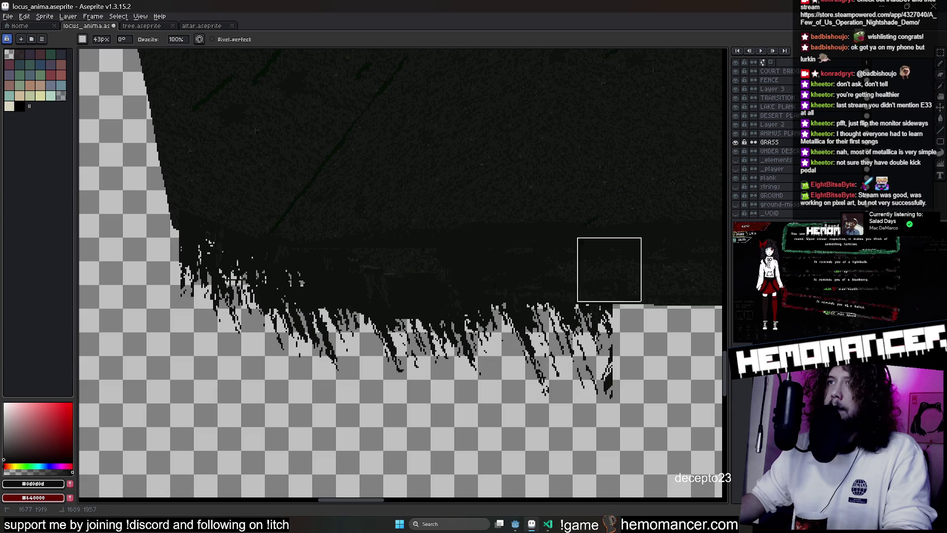
scroll(444, 222, "right", 3)
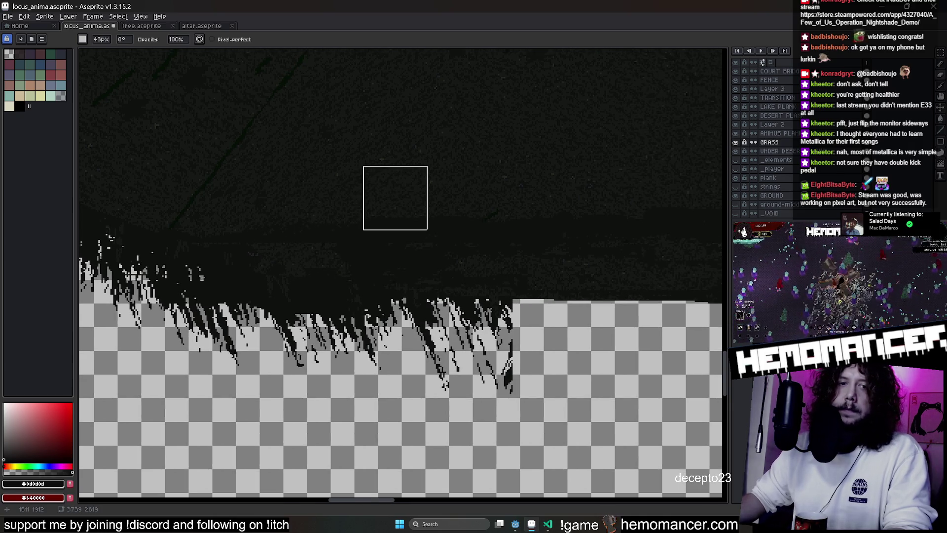
scroll(451, 170, "down", 2)
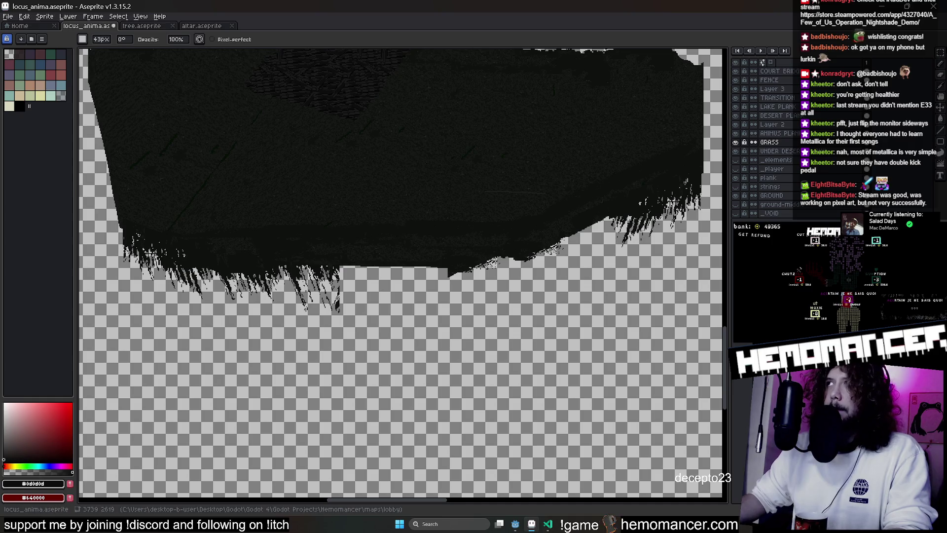
scroll(455, 129, "down", 2)
left_click_drag(455, 129, 486, 332)
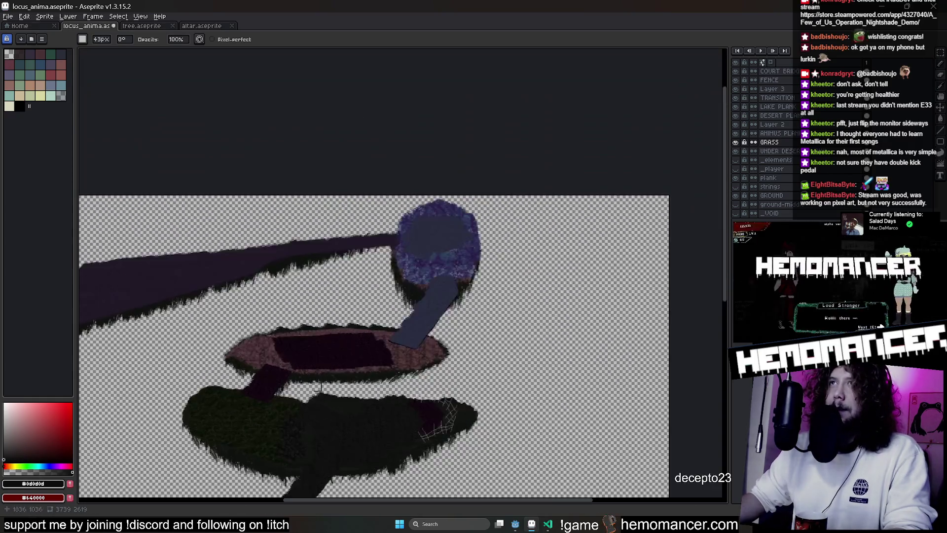
scroll(501, 328, "up", 1)
scroll(500, 327, "down", 1)
scroll(508, 297, "up", 3)
scroll(508, 292, "up", 1)
scroll(385, 269, "up", 1)
scroll(296, 140, "down", 2)
scroll(339, 297, "down", 2)
scroll(431, 276, "down", 2)
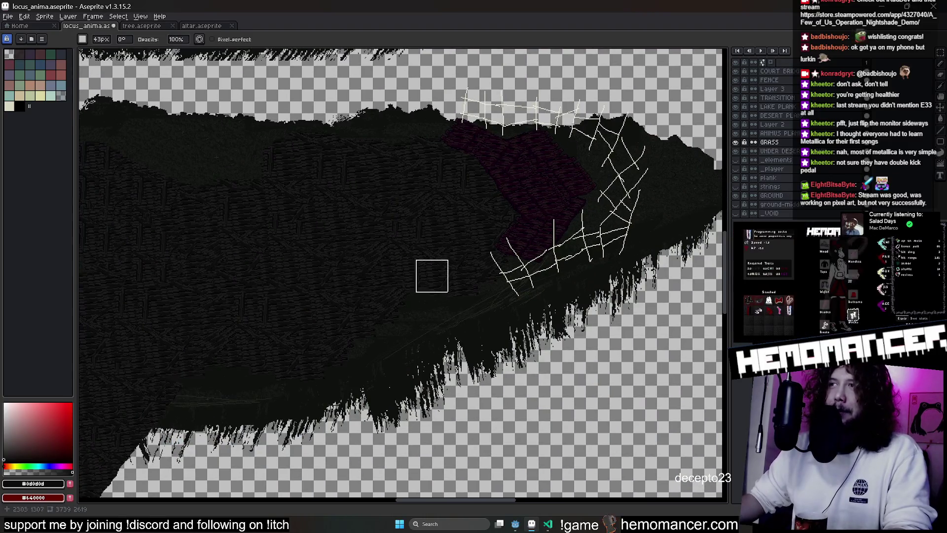
scroll(441, 250, "up", 2)
scroll(433, 331, "up", 2)
scroll(444, 292, "up", 2)
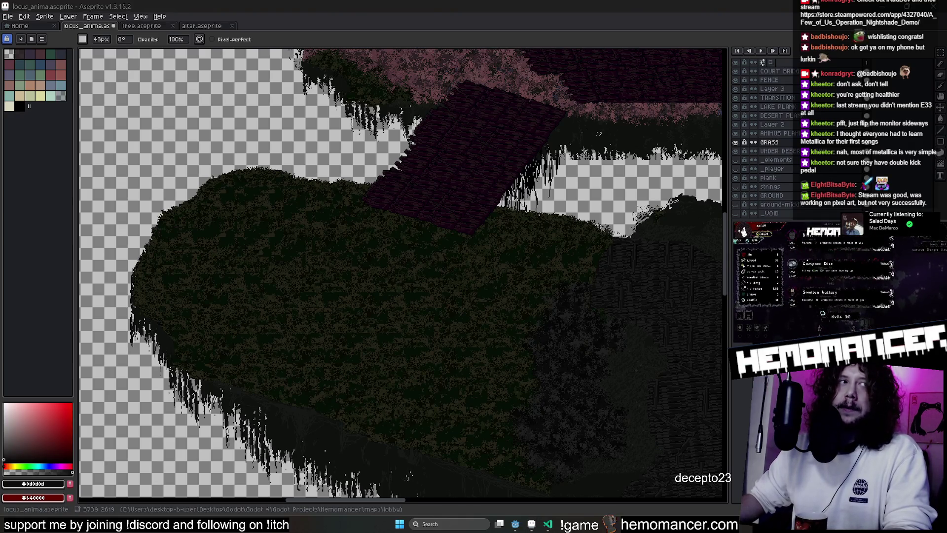
scroll(474, 296, "down", 2)
scroll(333, 119, "down", 2)
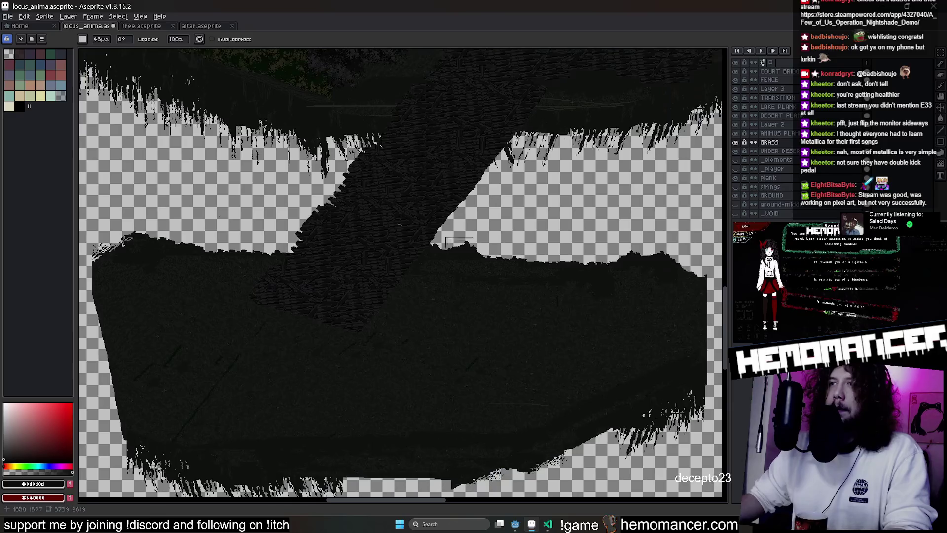
scroll(440, 180, "down", 2)
scroll(433, 166, "down", 2)
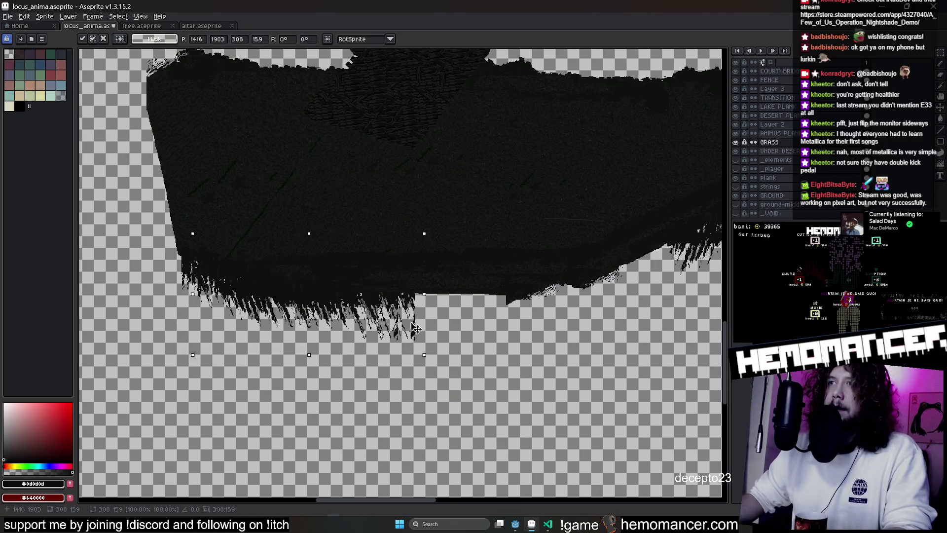
Test placements for the selected grass chunk, undo, then shift it right and commit
left_click_drag(512, 322, 583, 297)
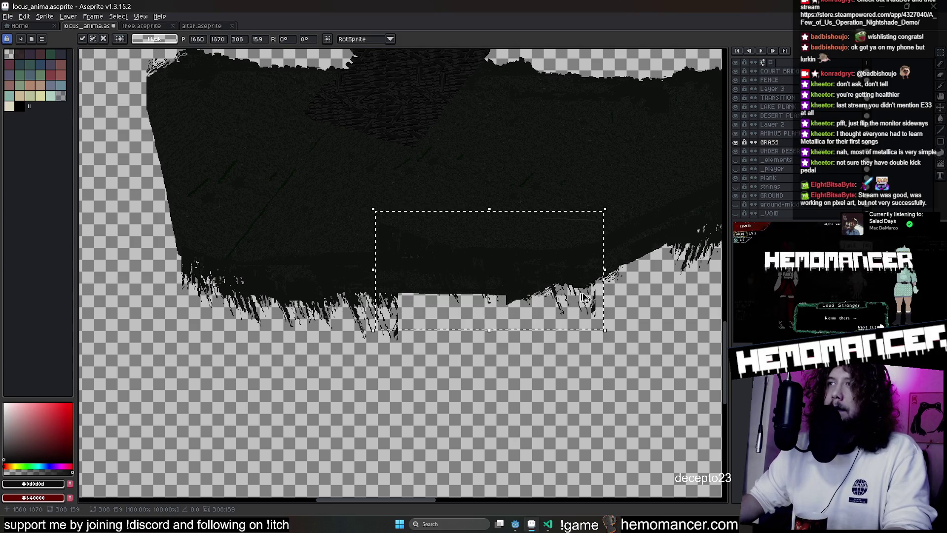
left_click_drag(500, 317, 570, 315)
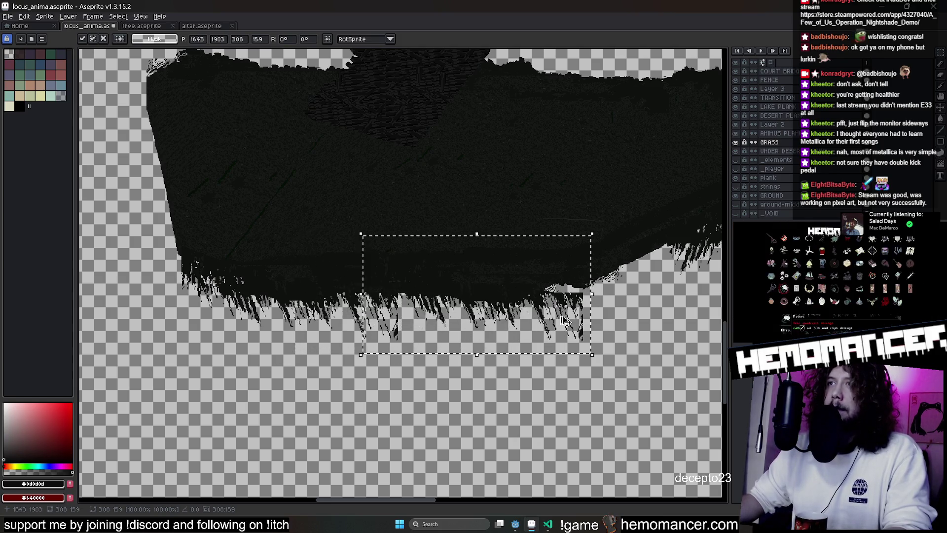
key("ctrl+z")
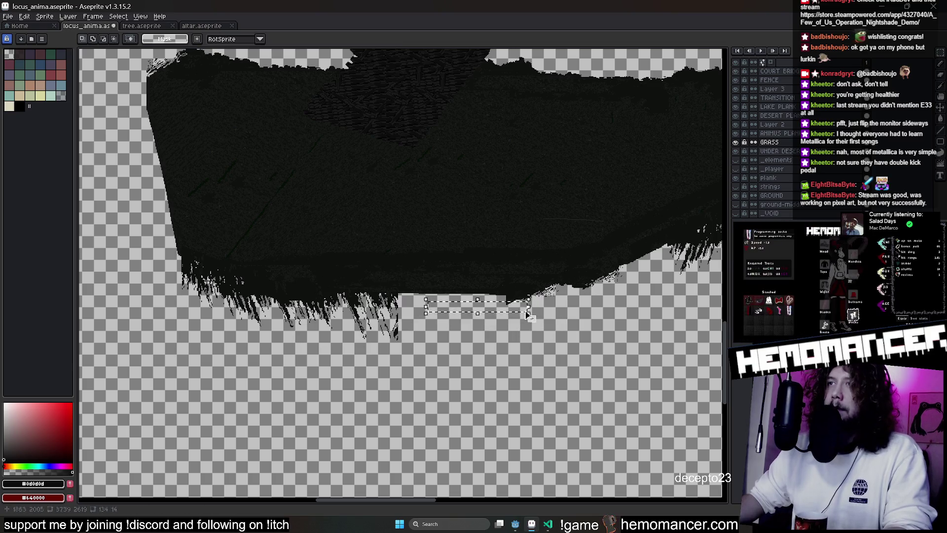
left_click_drag(373, 311, 494, 307)
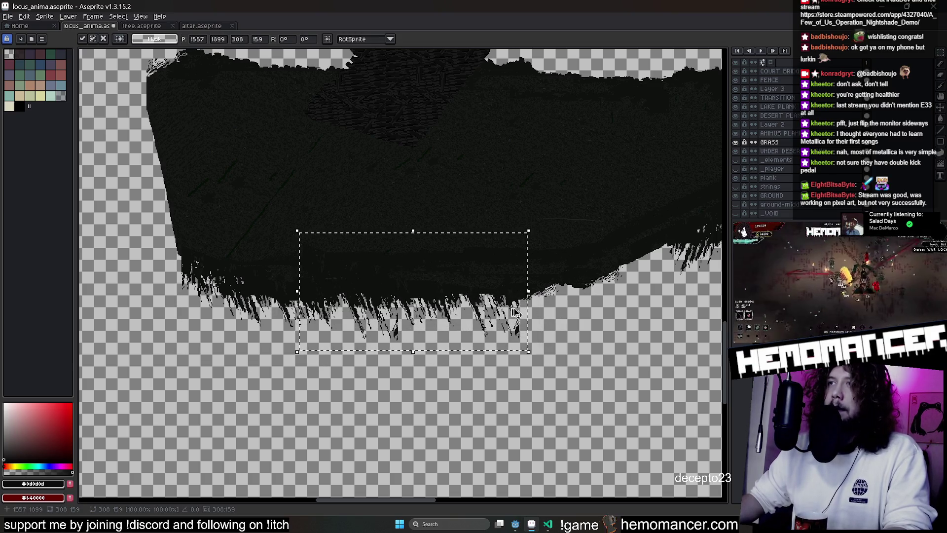
key("ctrl+d")
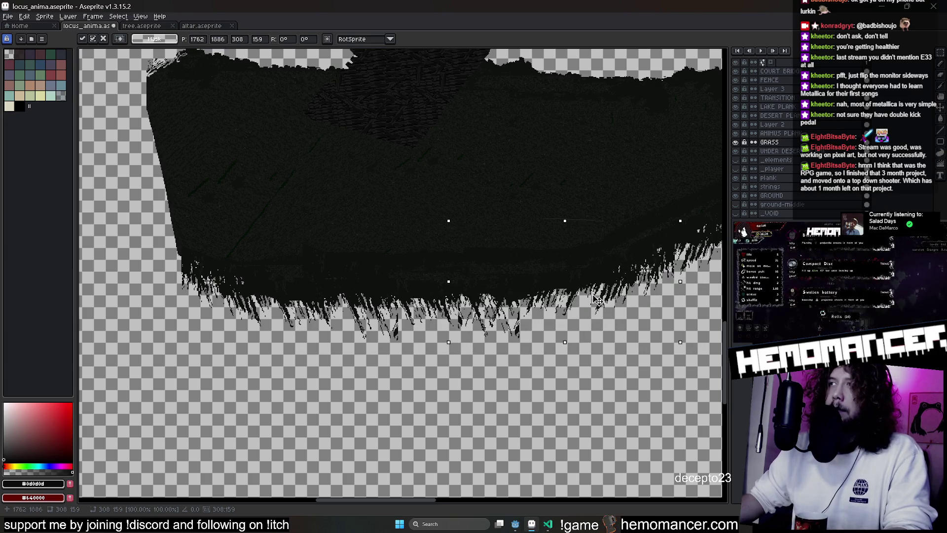
scroll(404, 399, "right", 3)
Move another grass section left and up, then switch over to the Godot editor
left_click_drag(404, 400, 577, 427)
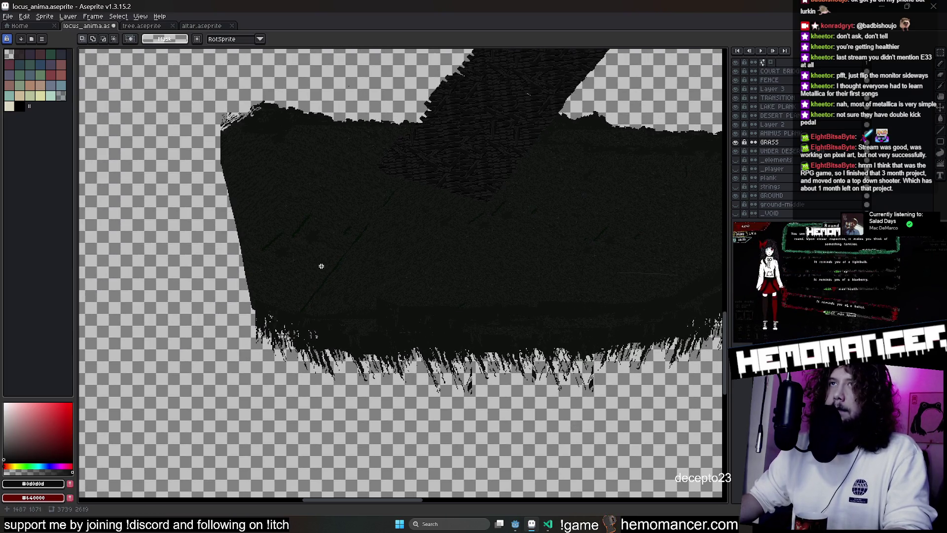
mouse_move(545, 330)
left_mouse_down()
mouse_move(281, 245)
mouse_move(277, 228)
mouse_move(362, 281)
left_mouse_up()
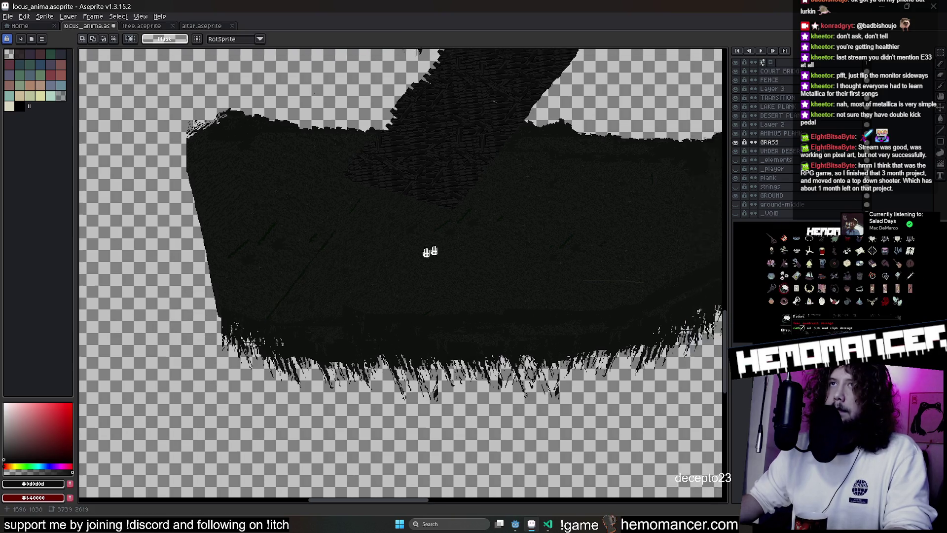
right_click(445, 238)
left_click(516, 527)
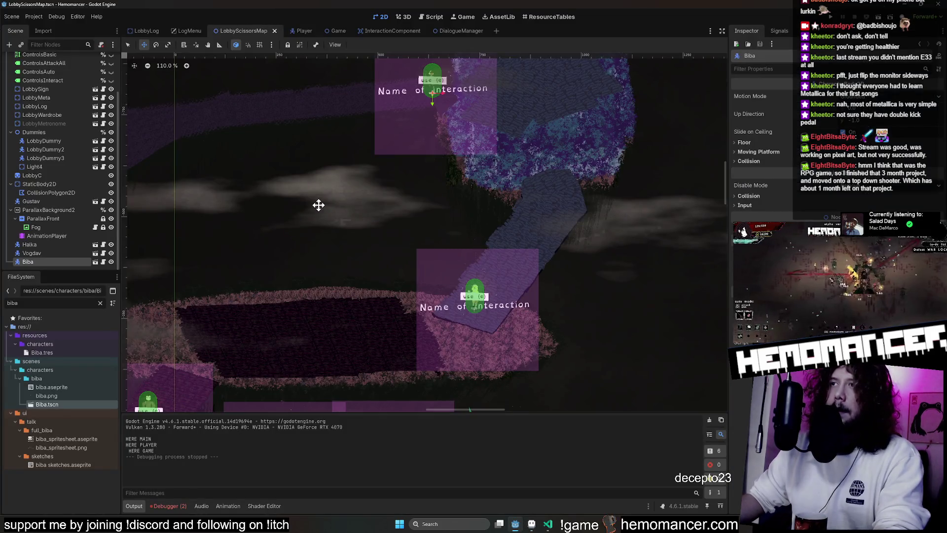
Run the game, walk the player briefly across the lobby and stop it
key("F5")
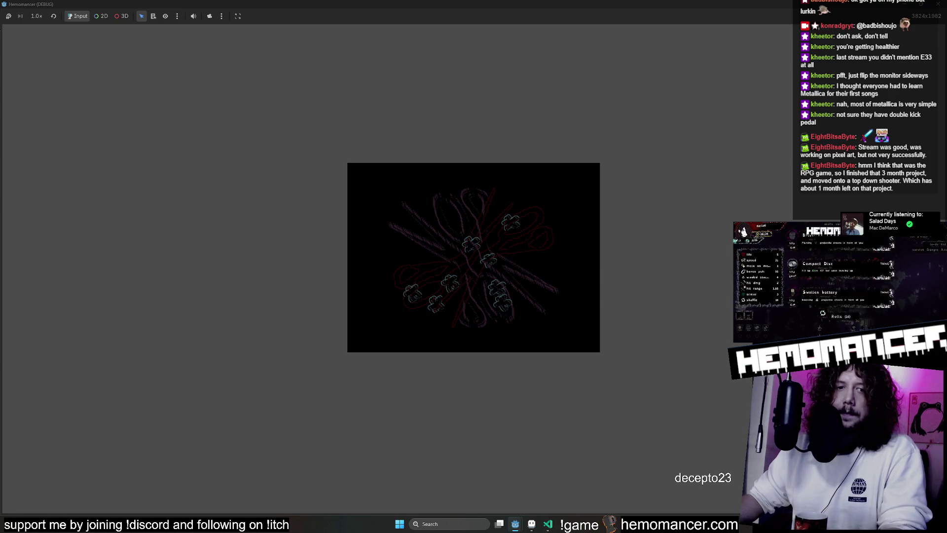
key("Return")
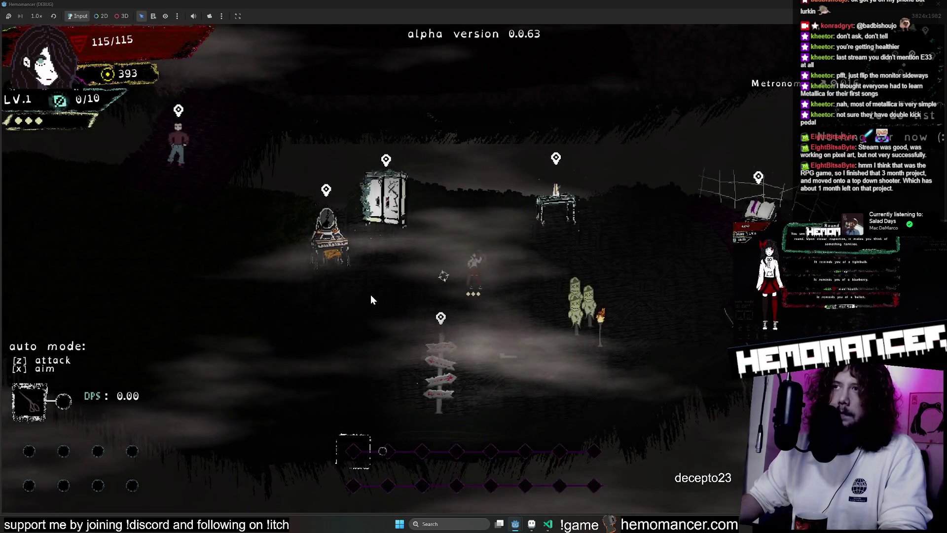
key("a+s")
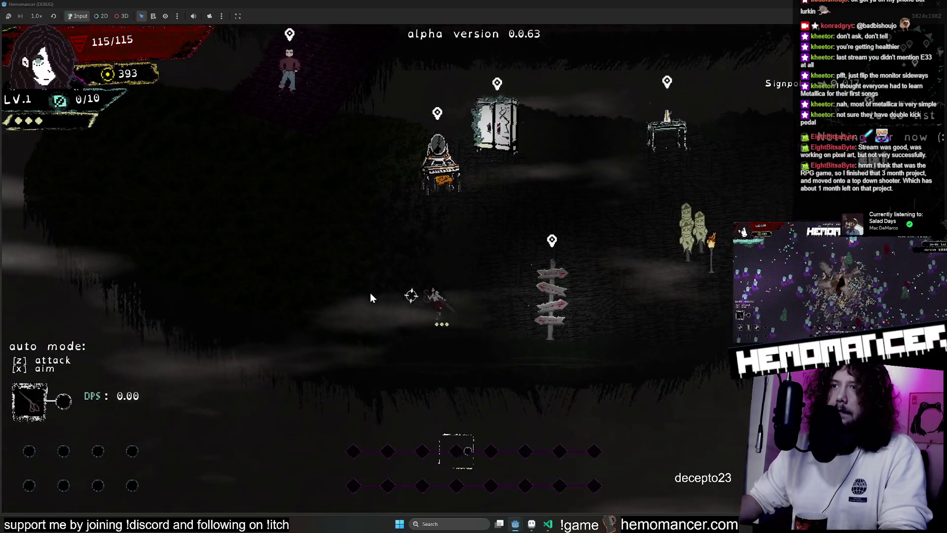
key("F8")
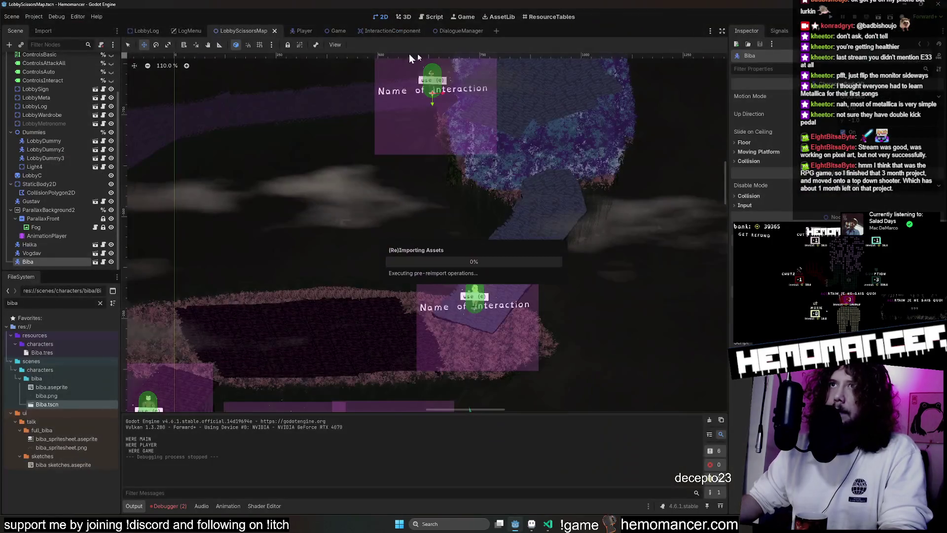
Inspect the LobbyDummy, CollisionPolygon2D and LobbyC nodes, then launch the game again
left_click(60, 142)
scroll(49, 181, "up", 1)
left_click(58, 218)
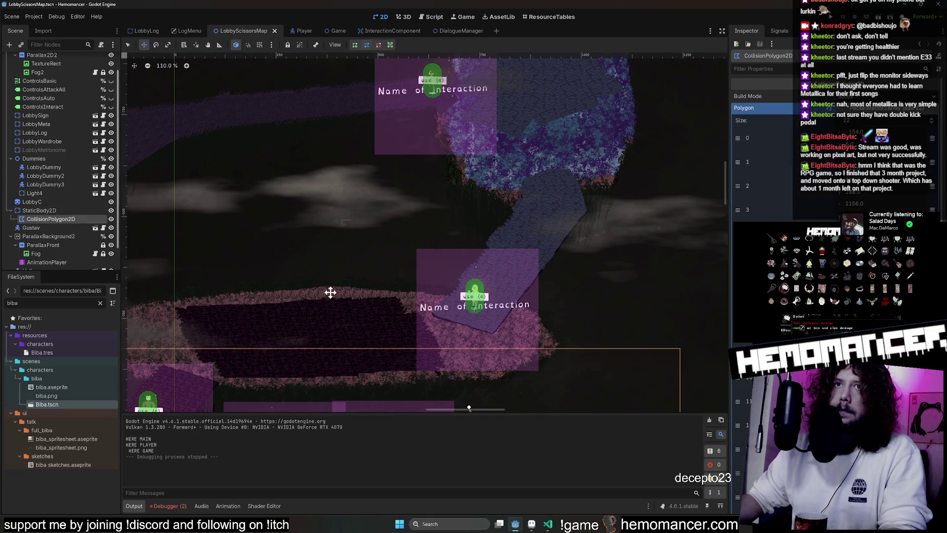
left_click(55, 200)
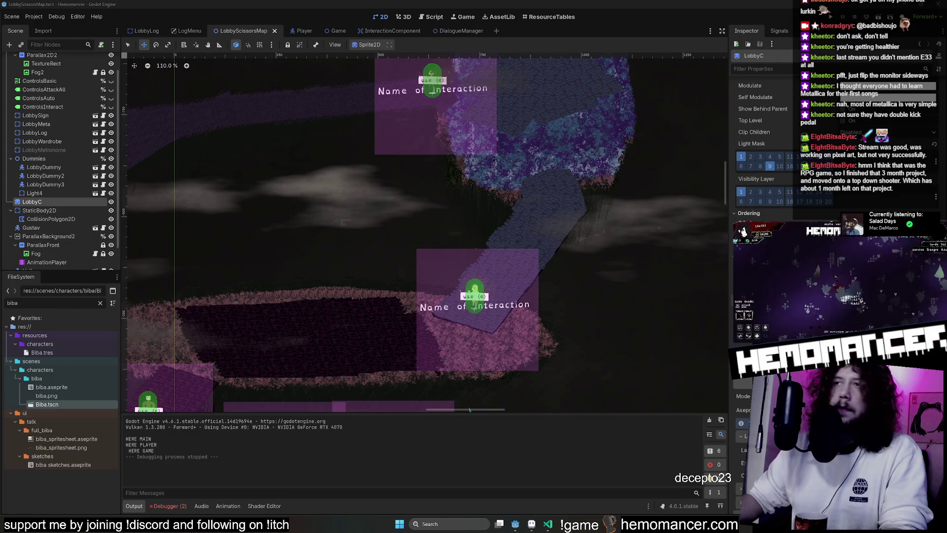
scroll(762, 148, "down", 1)
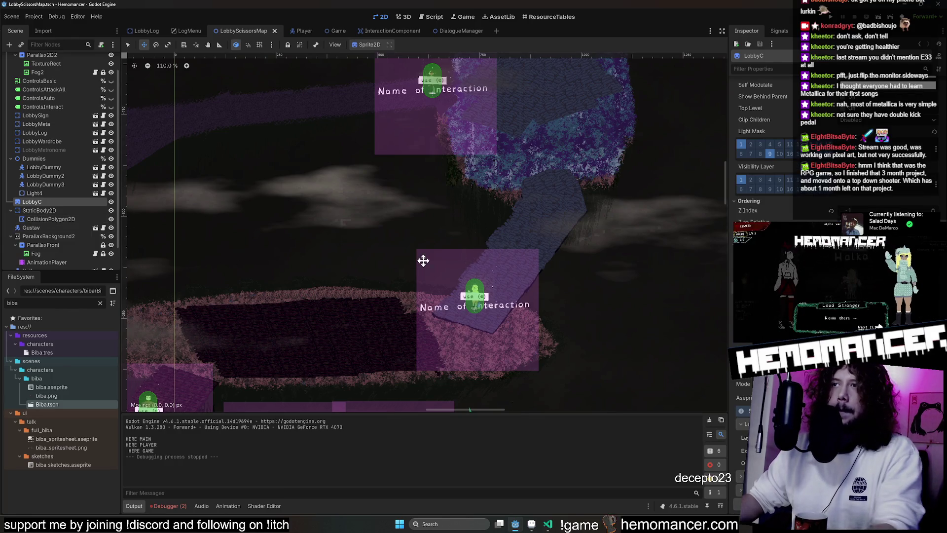
key("F5")
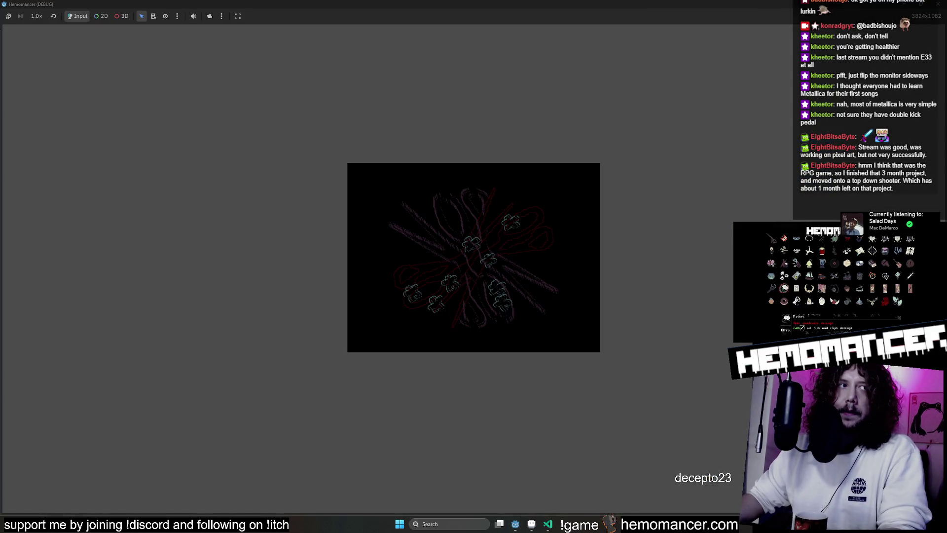
Start from the main menu and walk up-right across the island to the Wardrobe
key("Return")
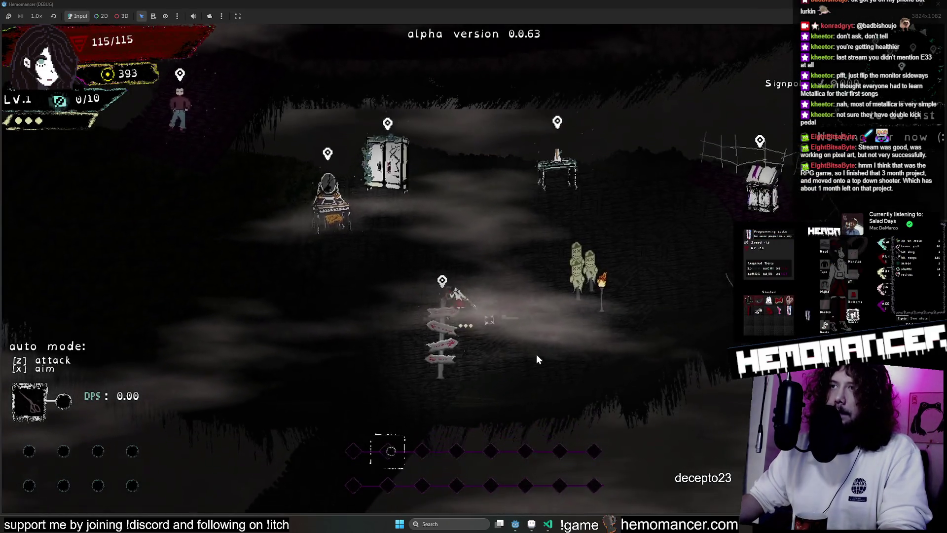
key("a+s")
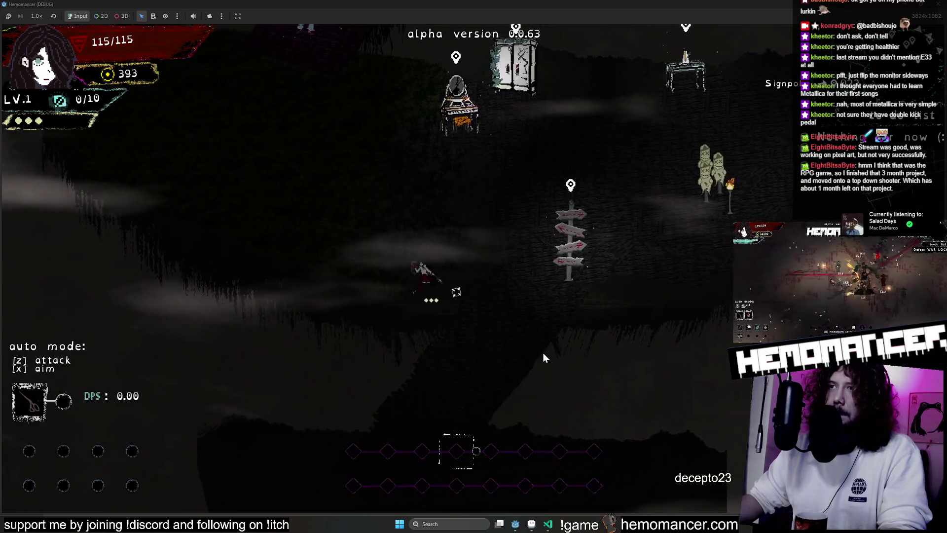
key("d+w")
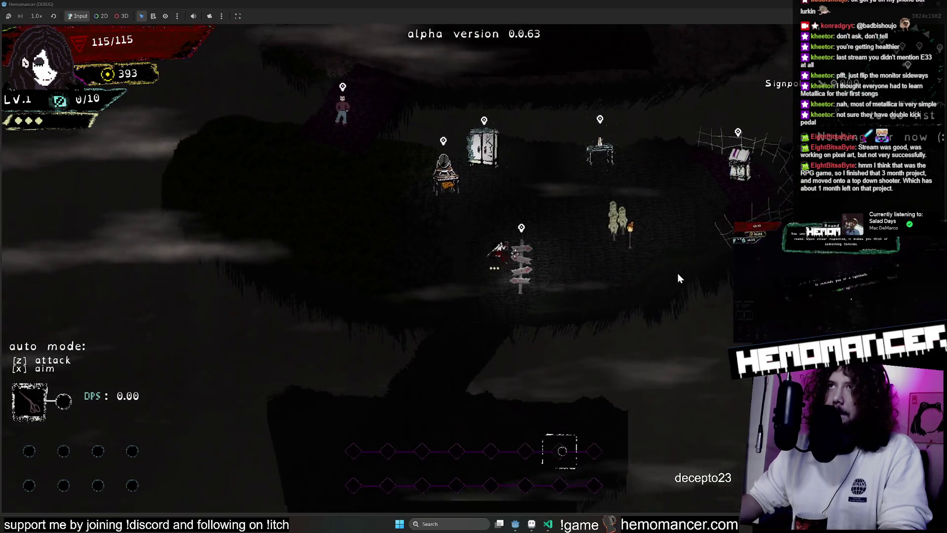
key("d+w")
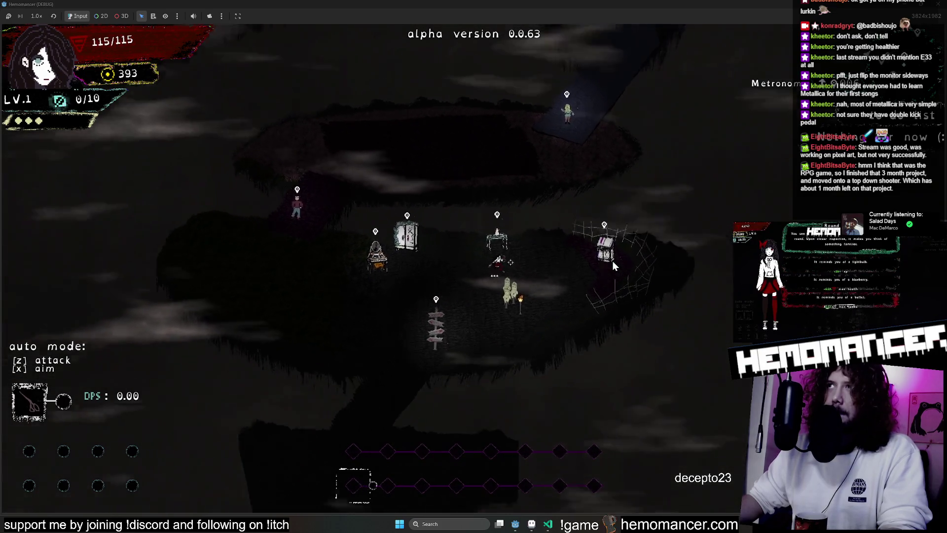
key("d+w")
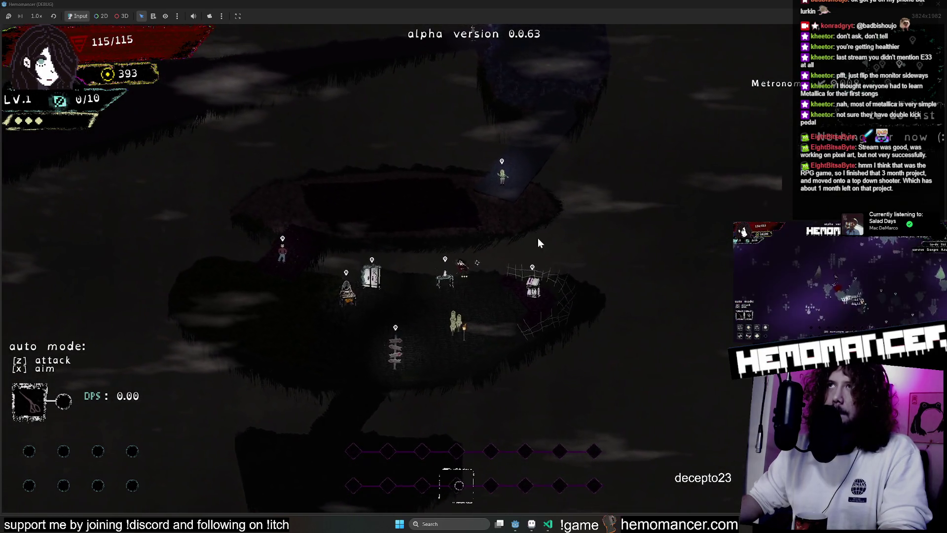
key("a")
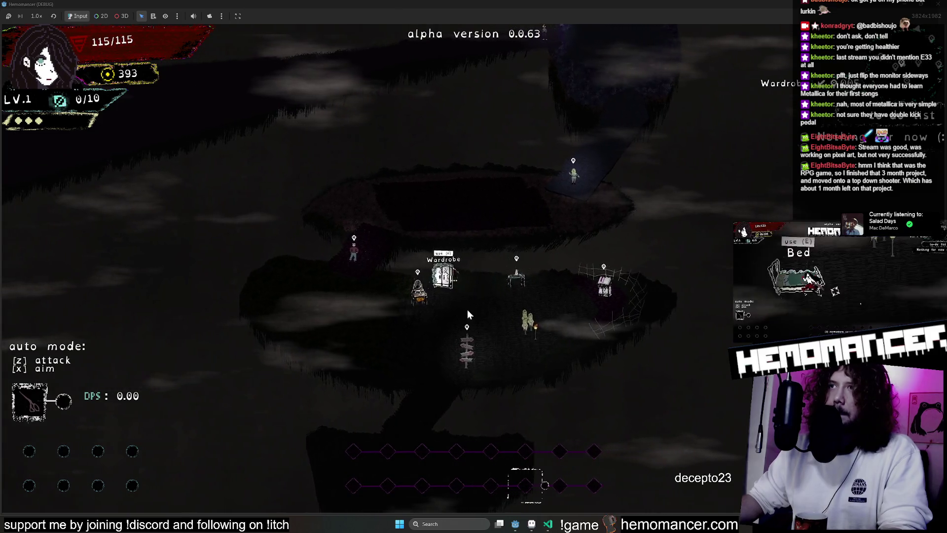
key("d")
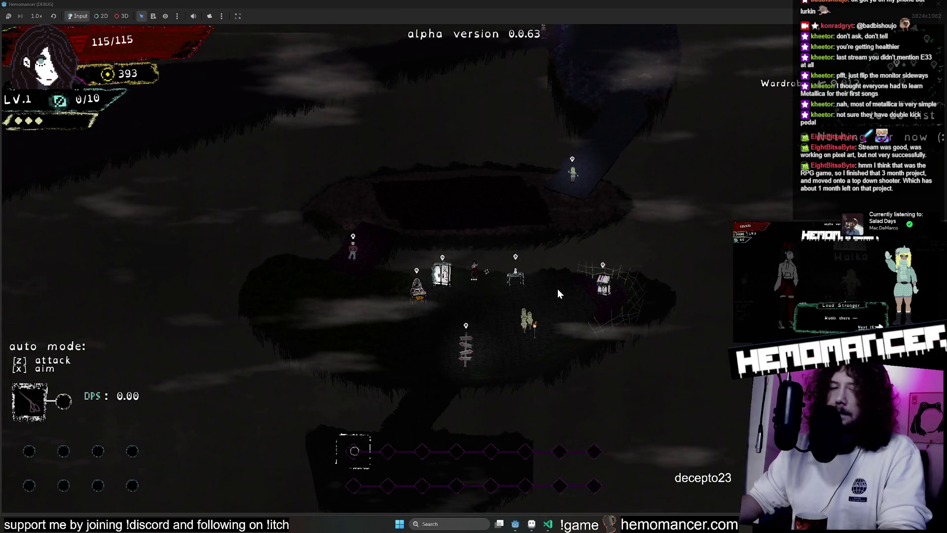
scroll(557, 288, "down", 1)
scroll(557, 288, "down", 1)
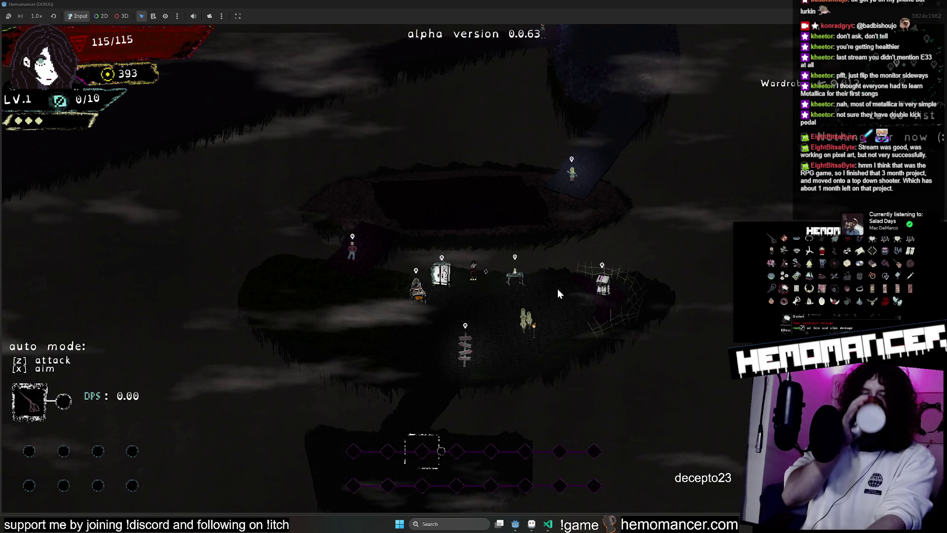
scroll(557, 289, "down", 1)
scroll(557, 289, "down", 1)
scroll(557, 289, "down", 1)
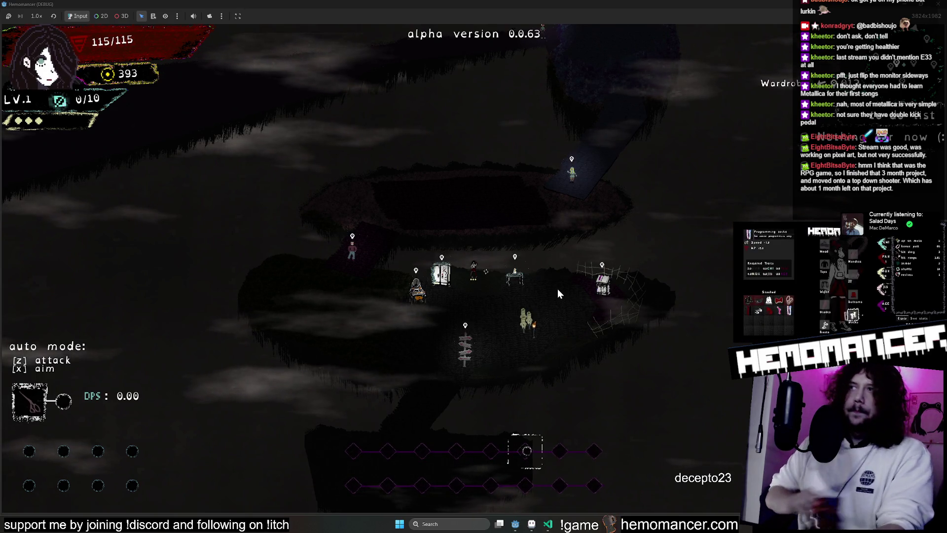
scroll(584, 259, "down", 1)
scroll(587, 270, "down", 1)
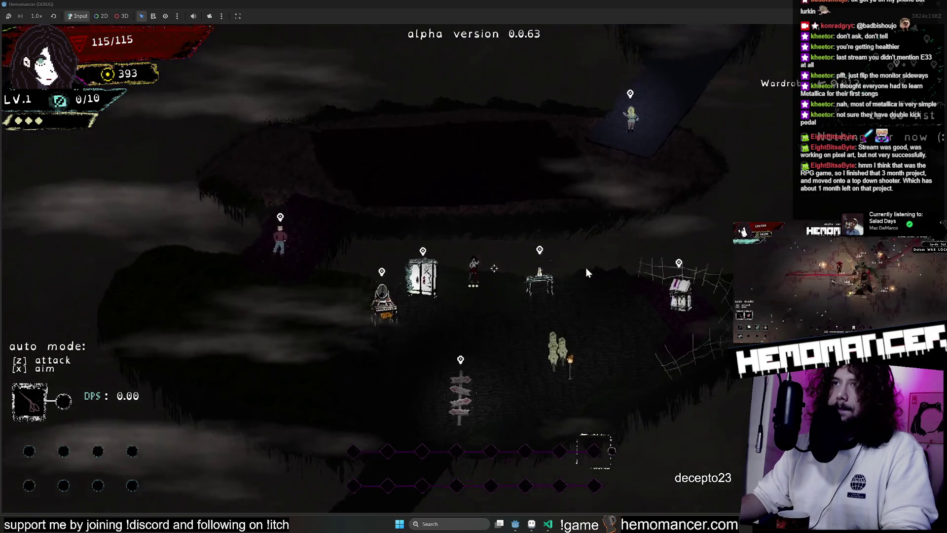
Walk past the vanity onto the dark bridge, then right to the cobwebbed bookstand and back
key("a")
scroll(584, 270, "down", 3)
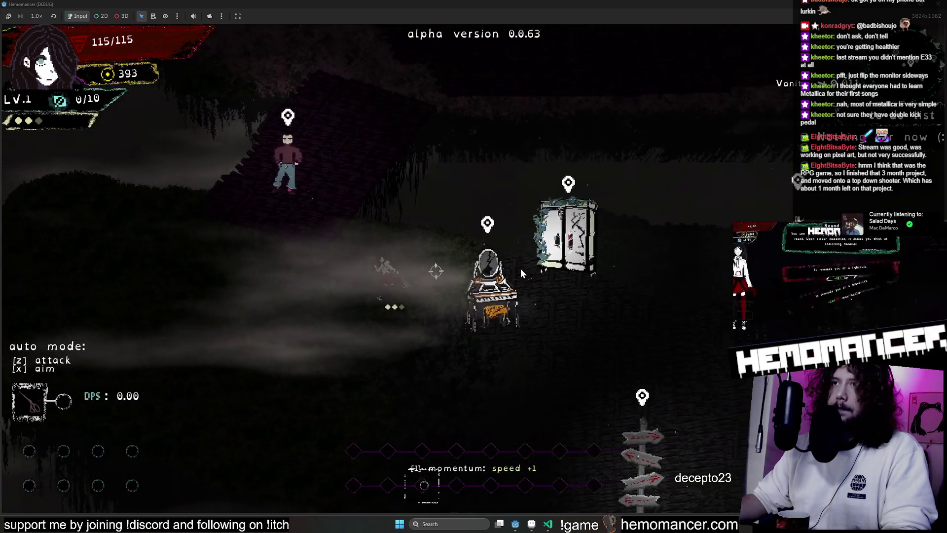
key("a")
key("w")
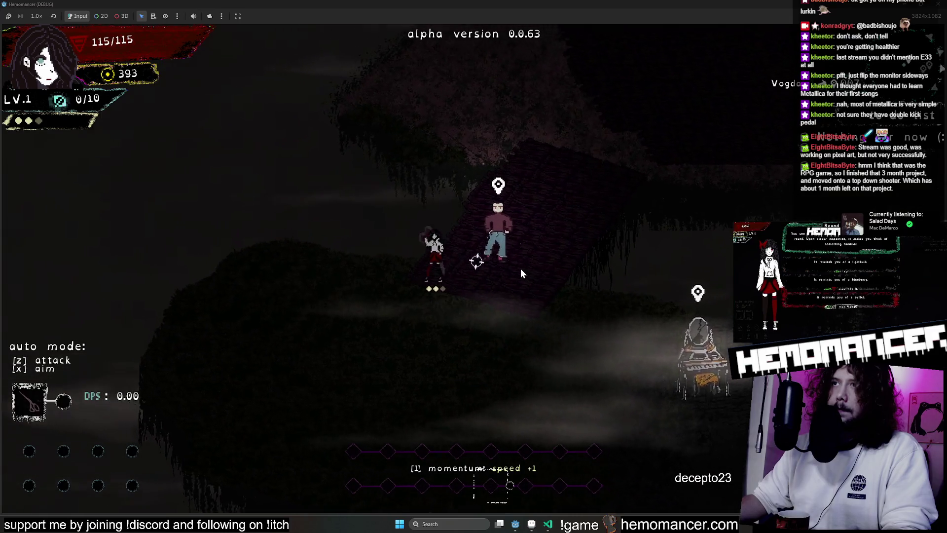
key("d")
key("s")
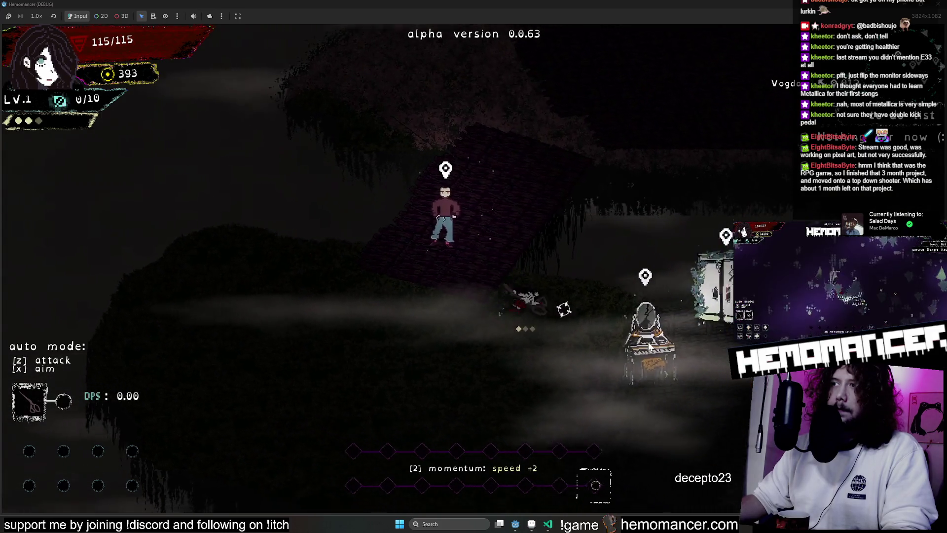
key("d")
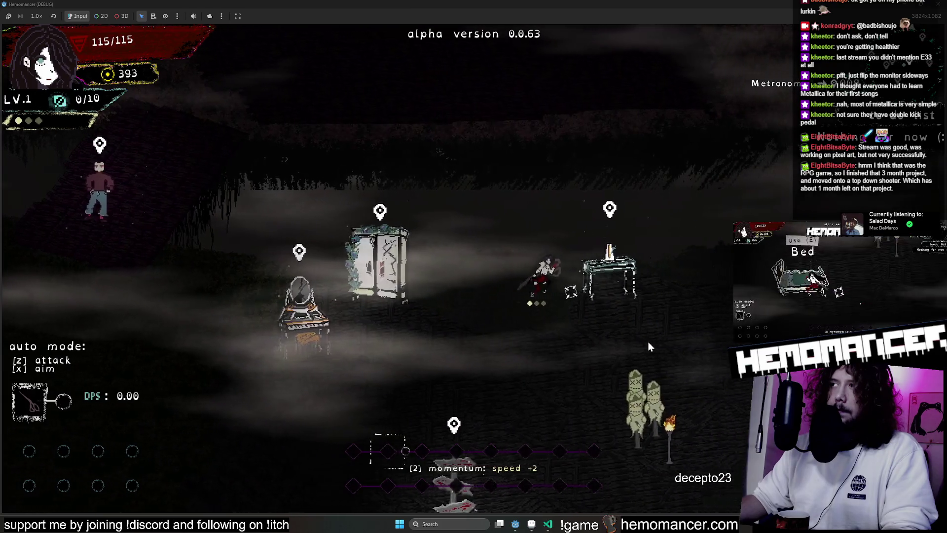
key("d")
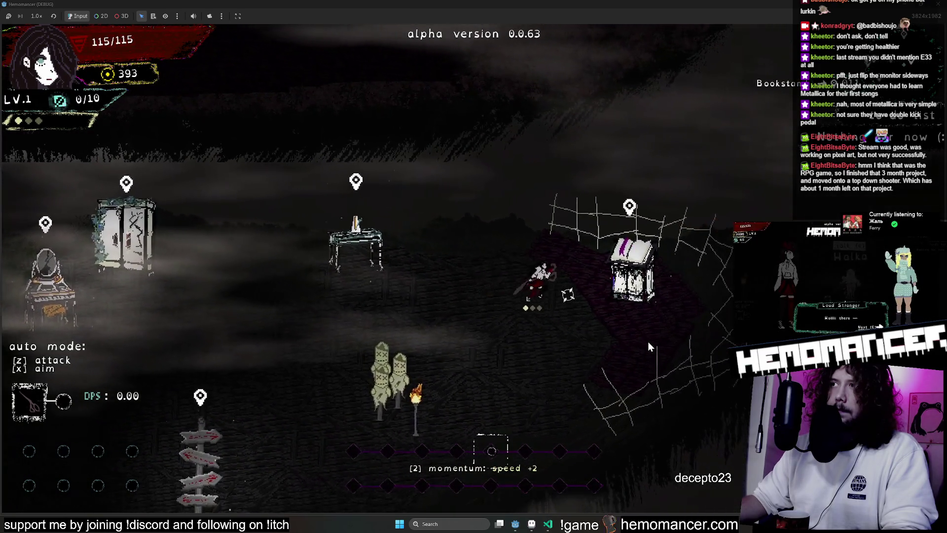
key("d")
key("a")
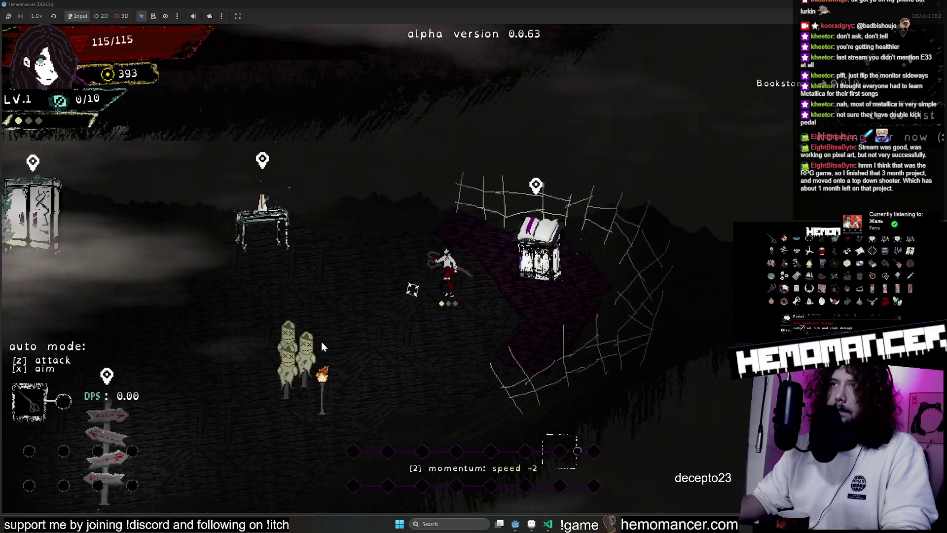
key("a")
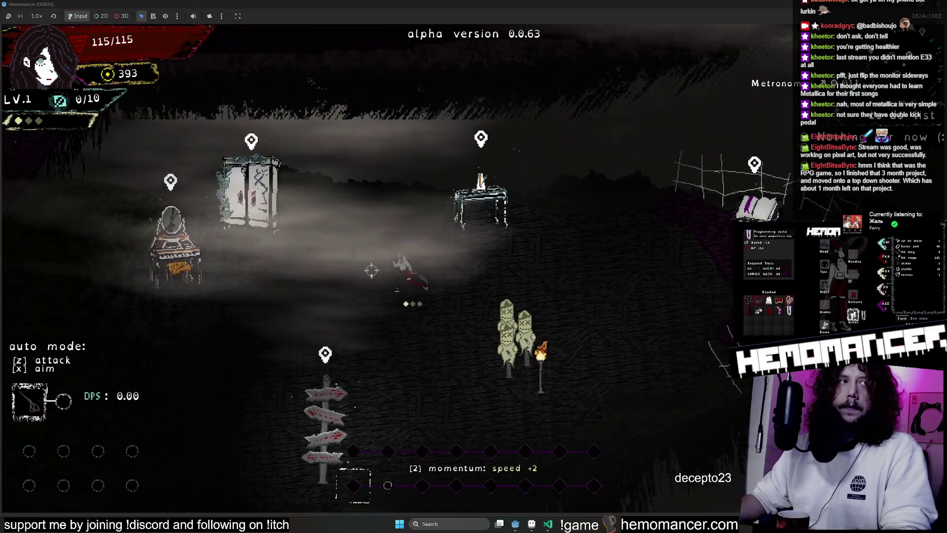
Pace back and forth between the Vanity, Wardrobe, Metronome table and Bookstand
key("d")
key("d")
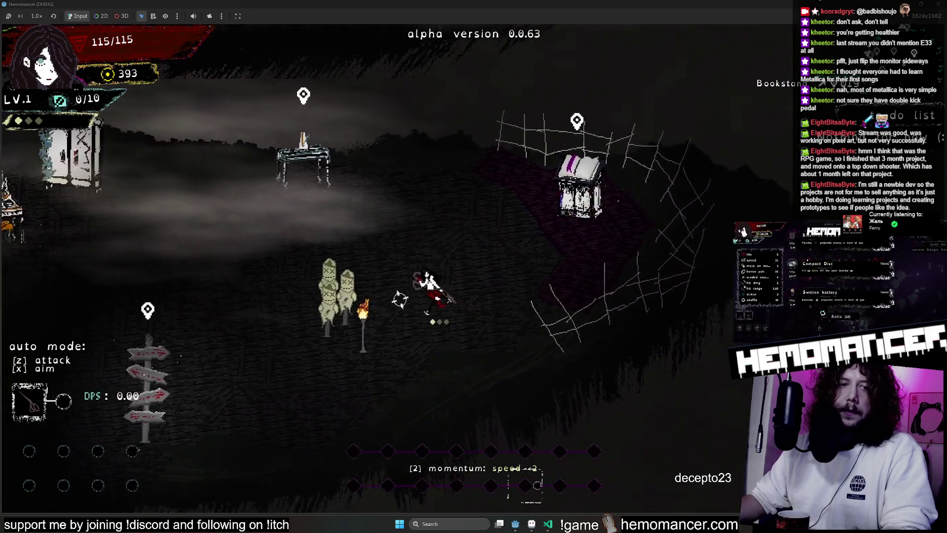
key("a")
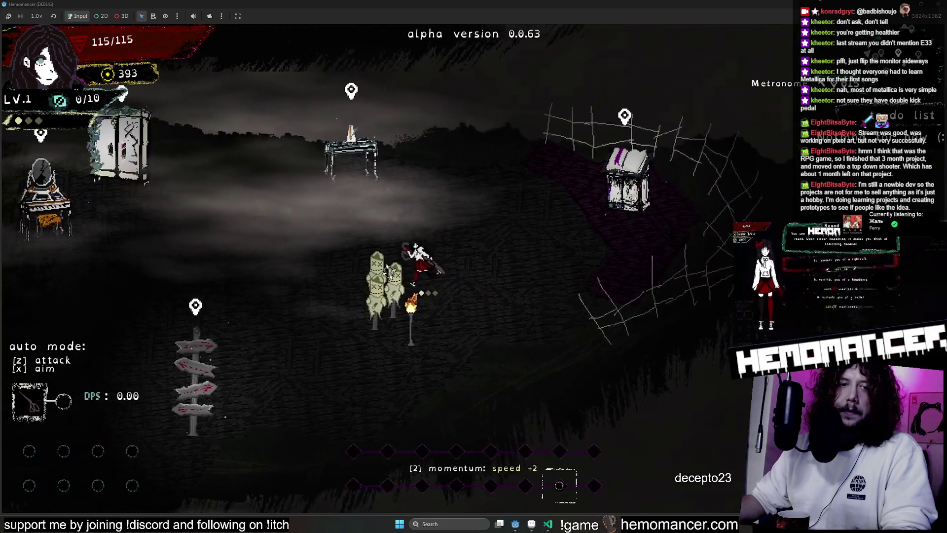
key("a")
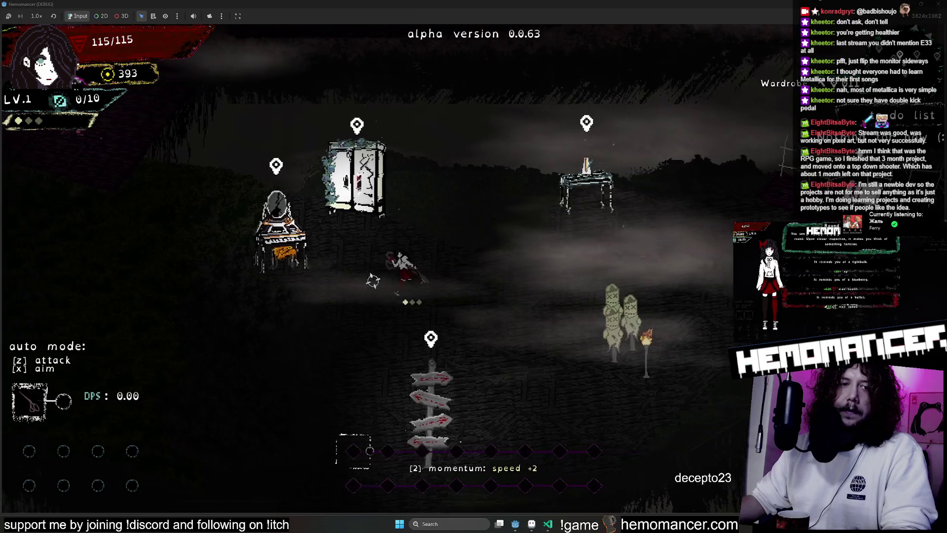
key("d")
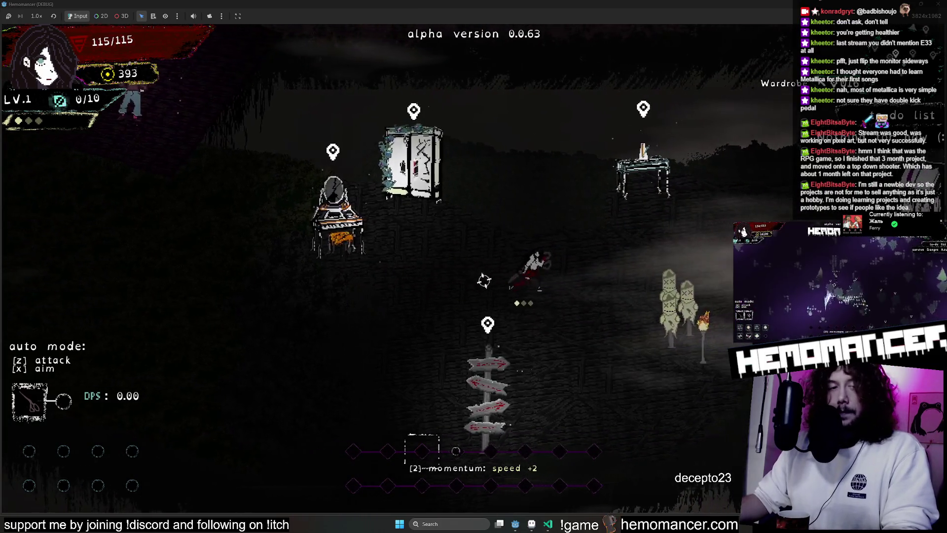
key("d")
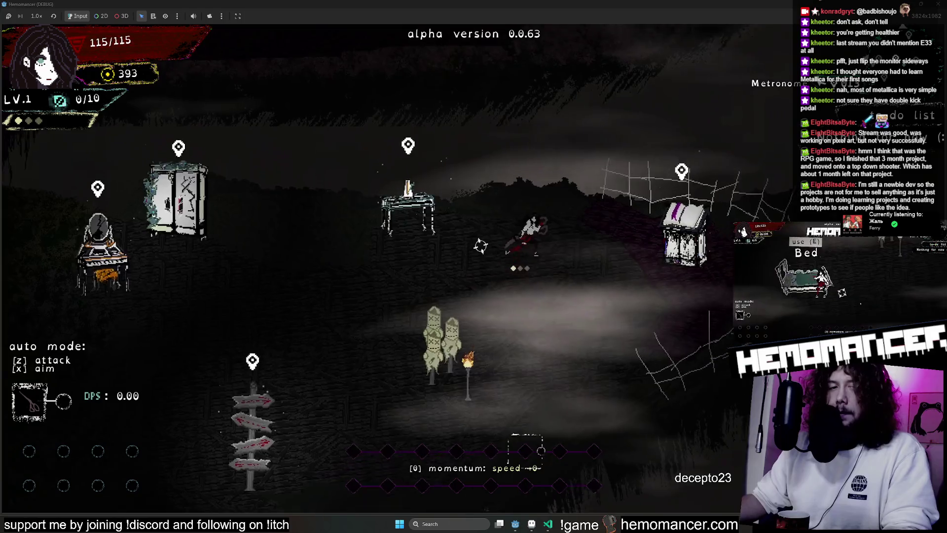
key("a")
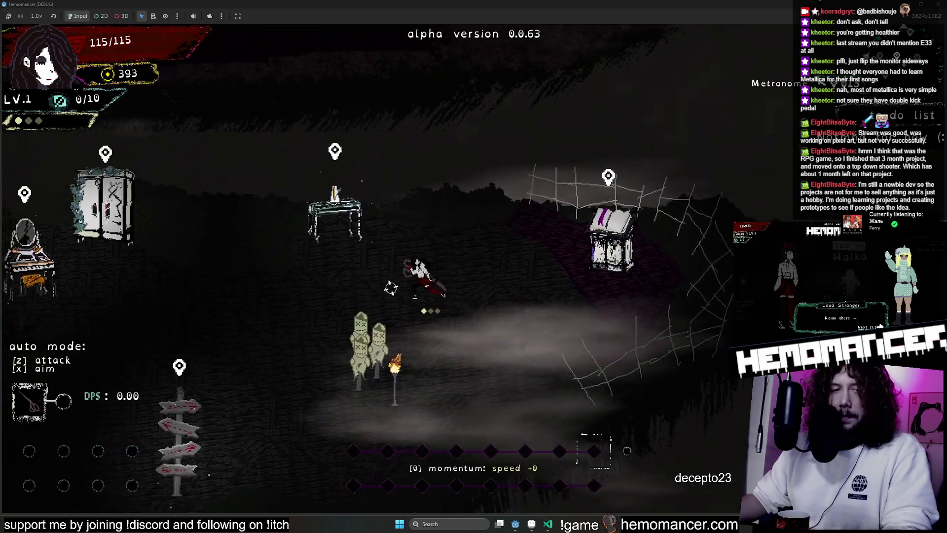
key("a")
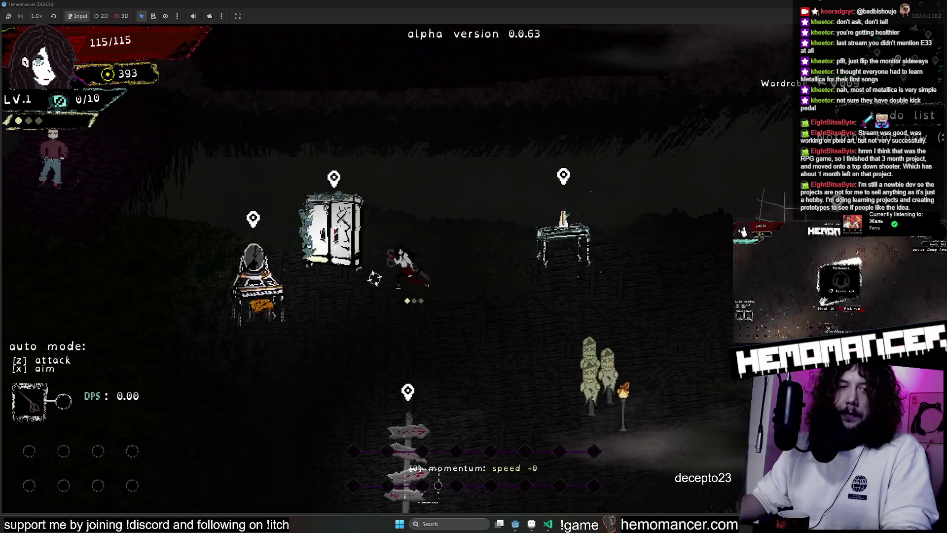
key("d")
key("d")
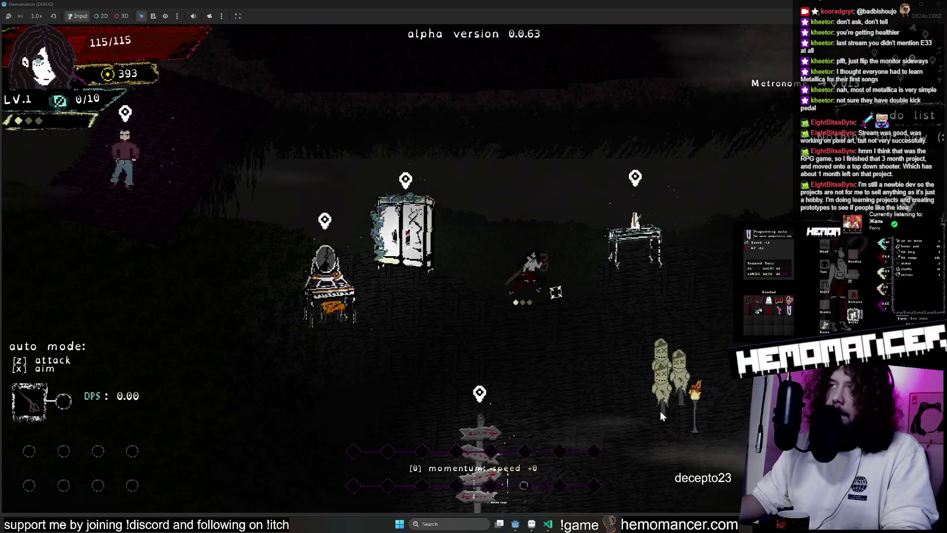
key("d")
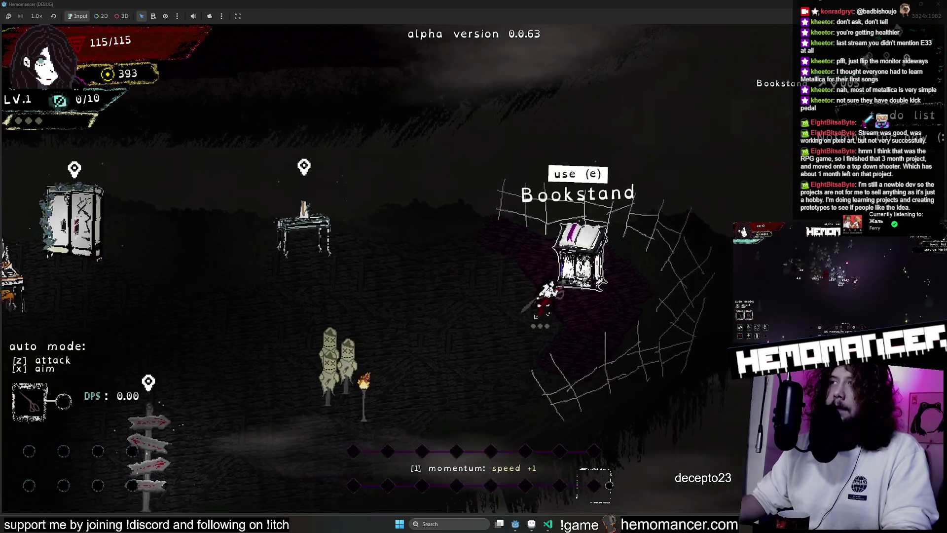
key("a")
key("a")
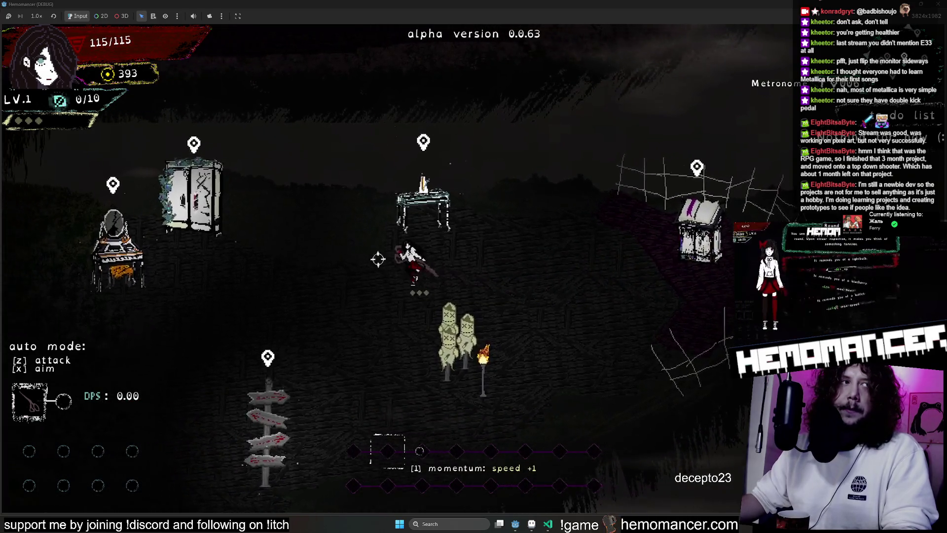
key("d")
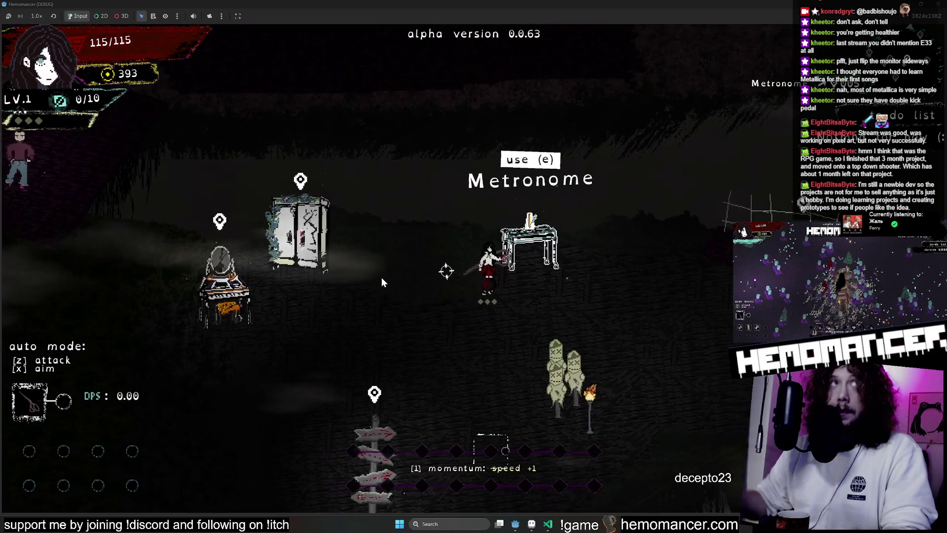
key("a")
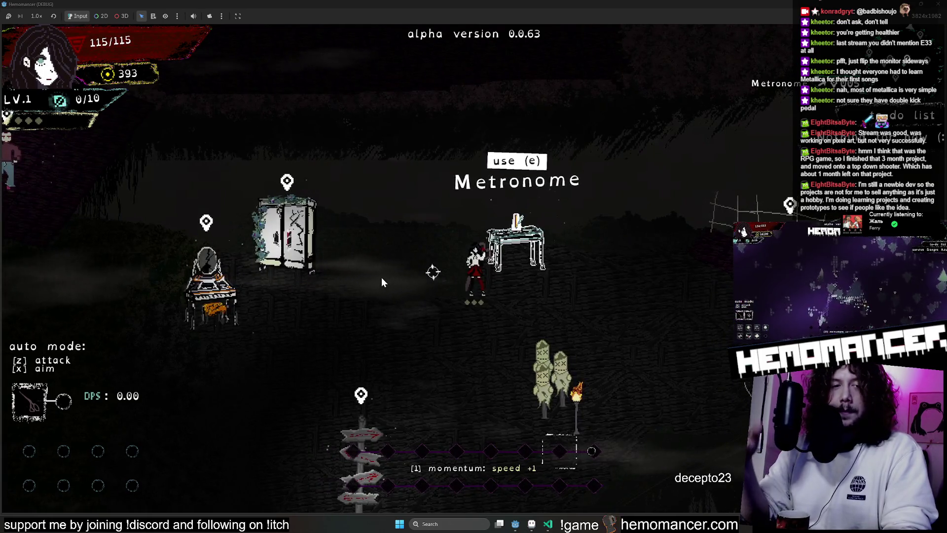
key("a")
key("d")
key("d")
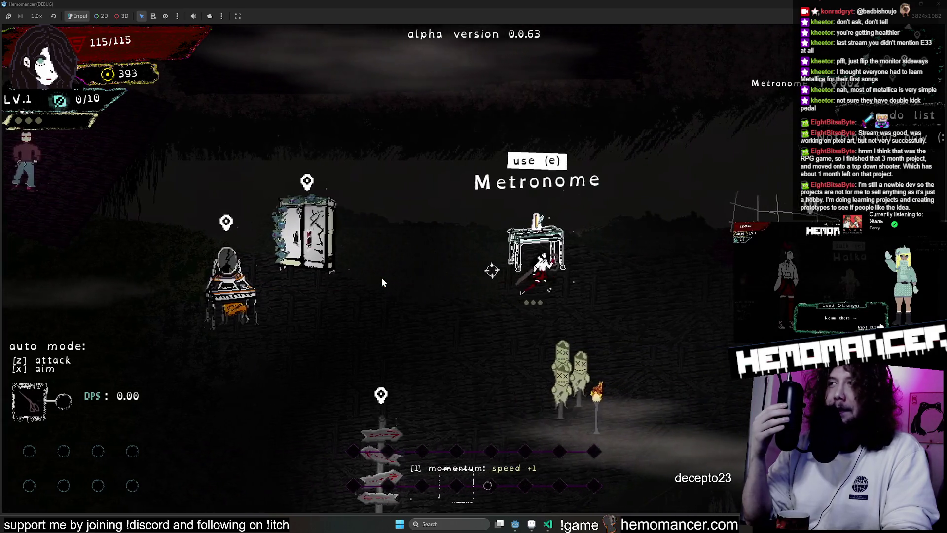
key("d")
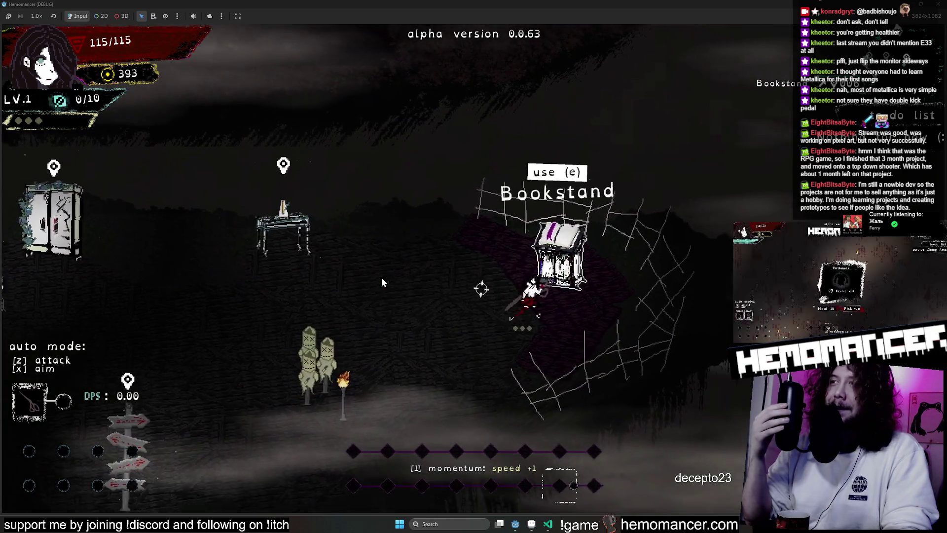
Open and close the Bookstand's drawing screen, then walk back past the Metronome to the Vanity
key("e")
key("Escape")
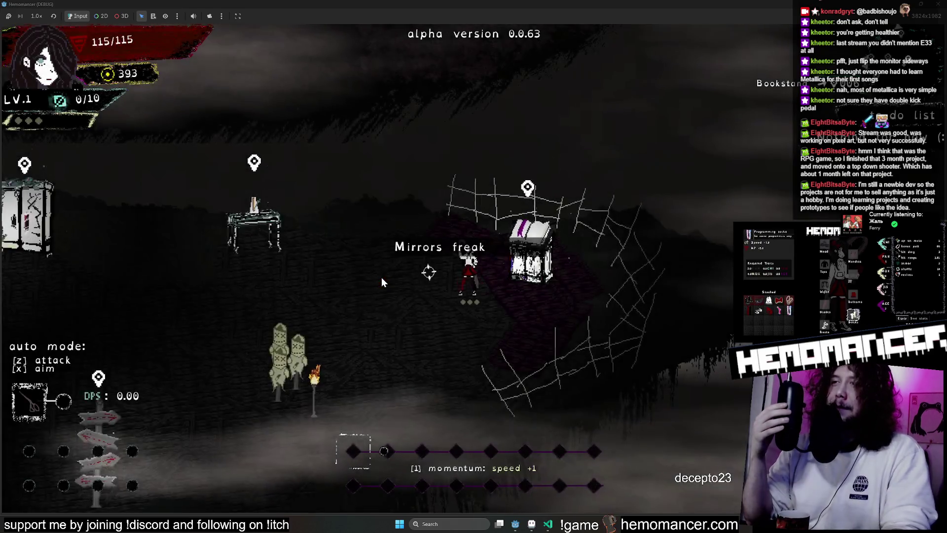
key("a")
key("a")
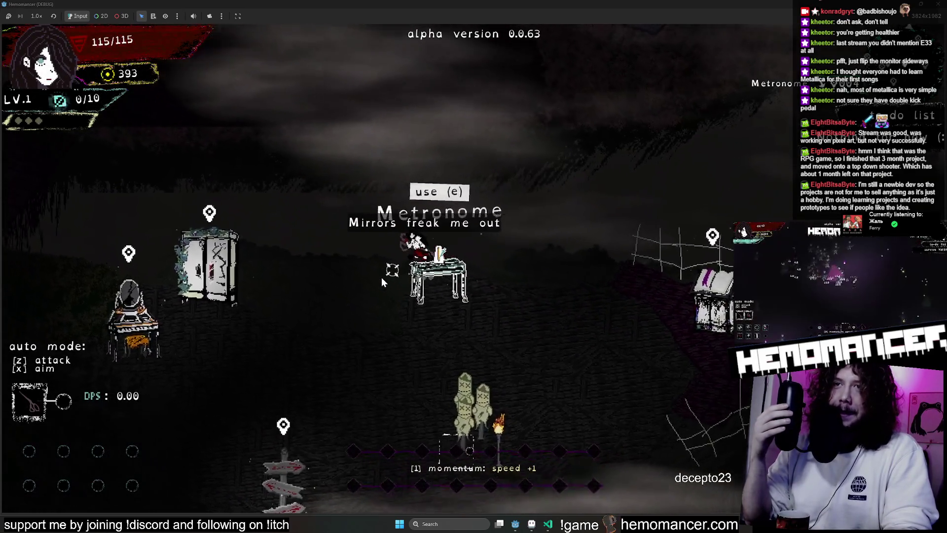
key("a")
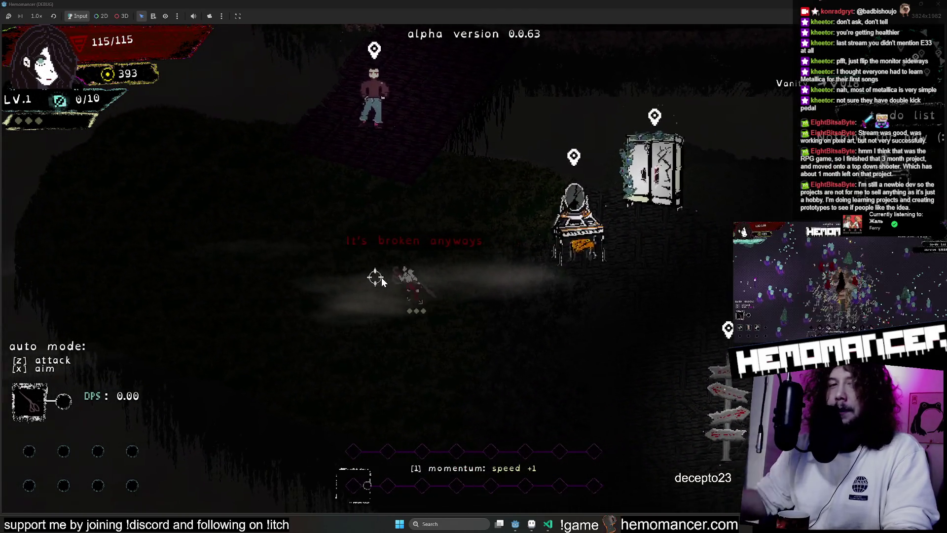
key("d")
key("w")
key("d")
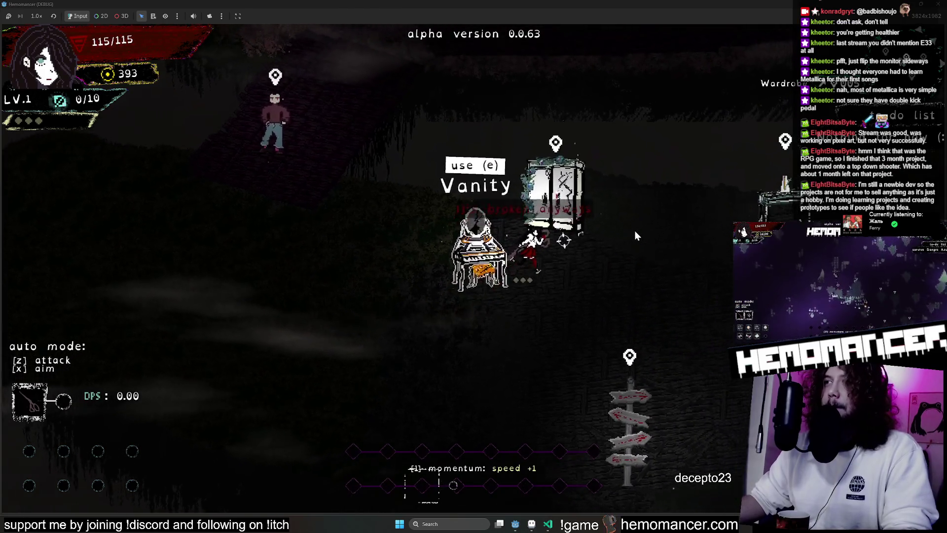
key("d")
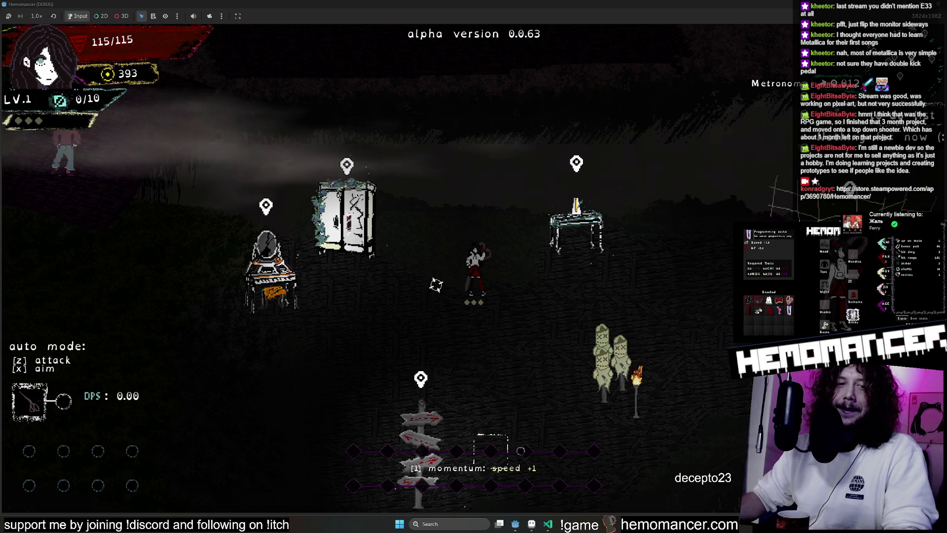
Walk right toward the shrine and Bookstand, back to the Vanity, then past the Wardrobe toward the statues
key("d")
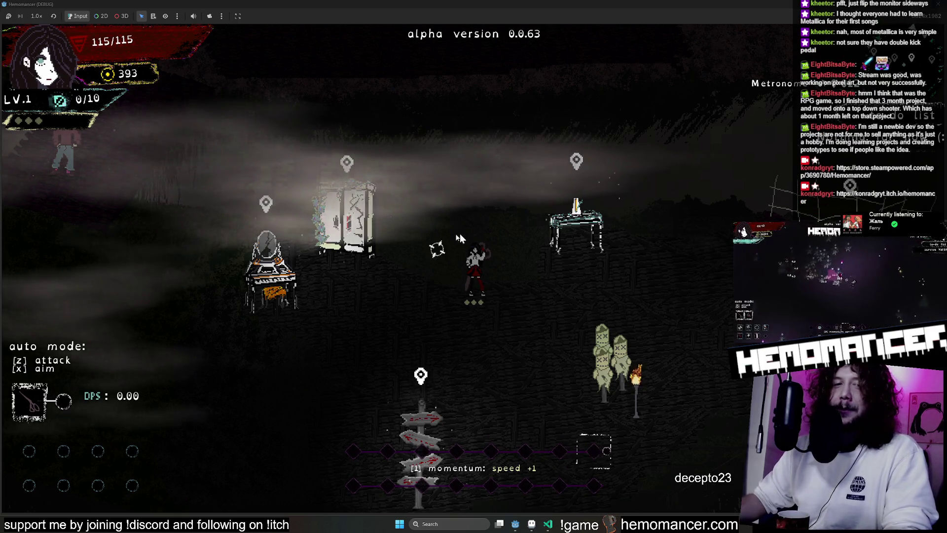
key("d")
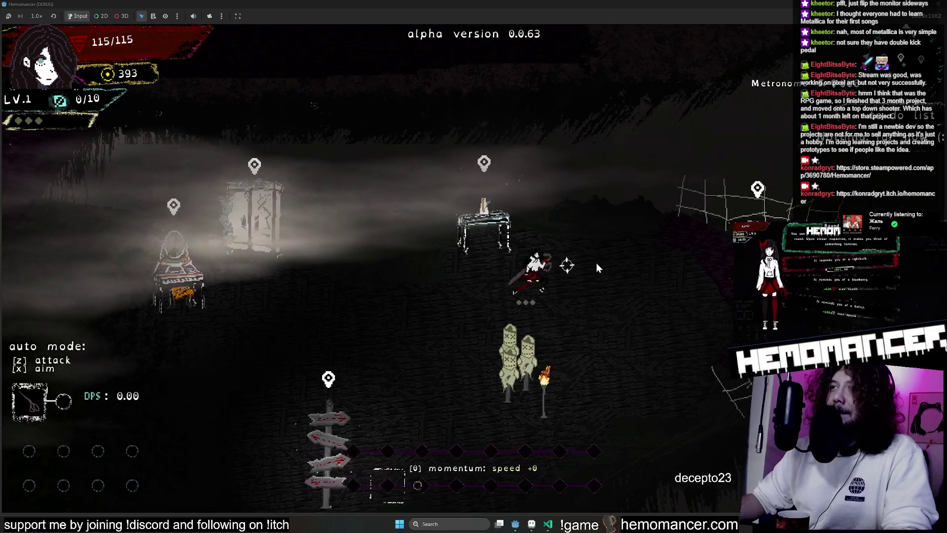
key("d")
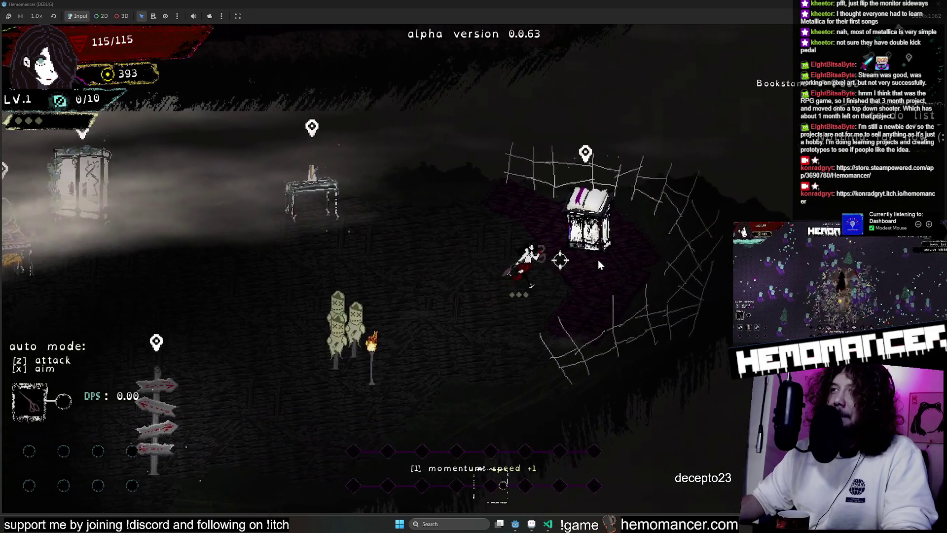
key("a")
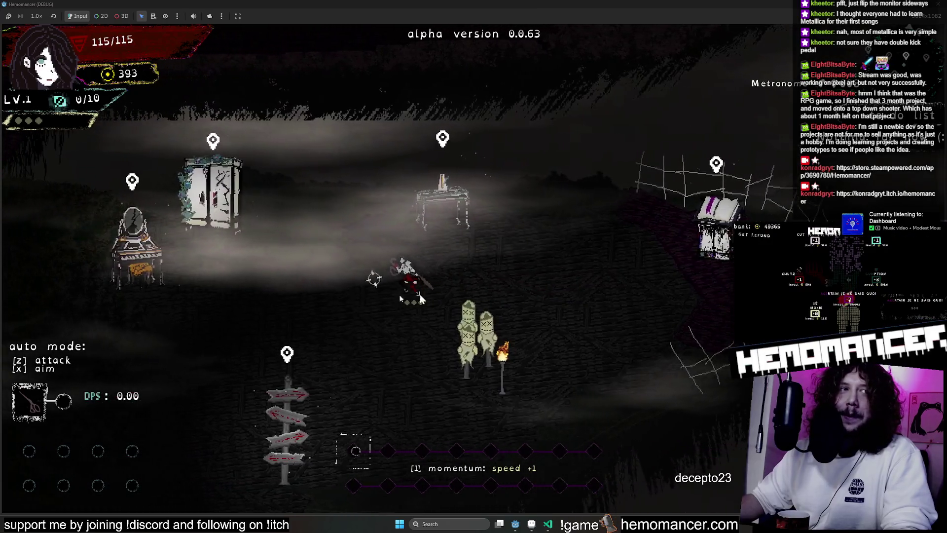
key("a")
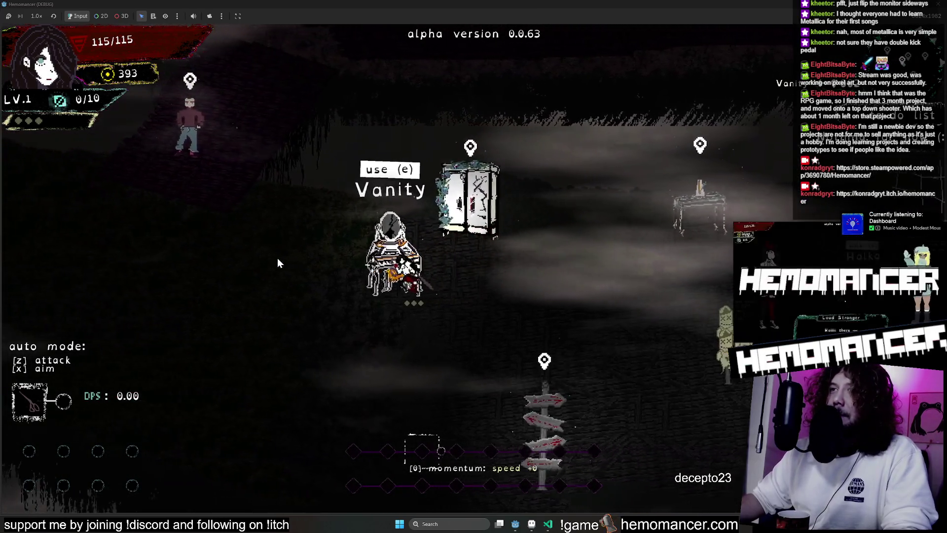
key("d")
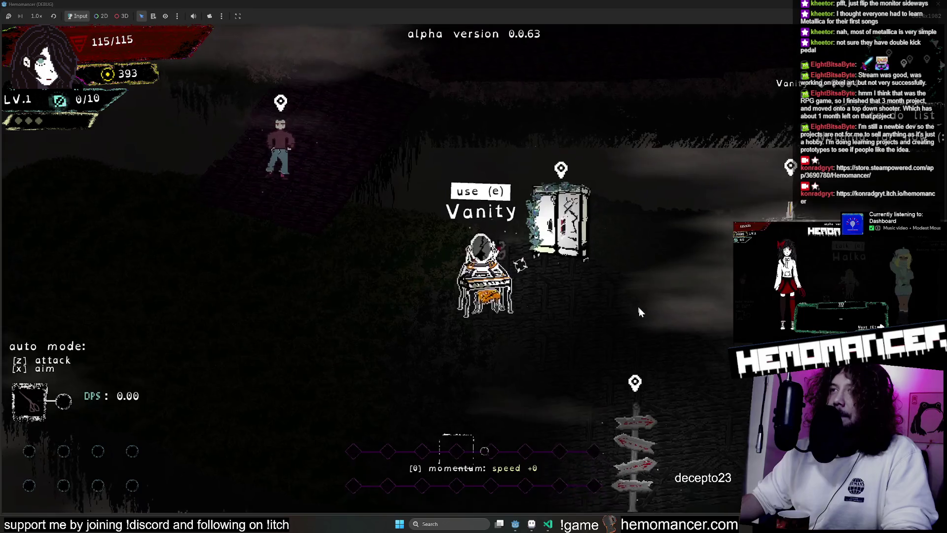
key("d")
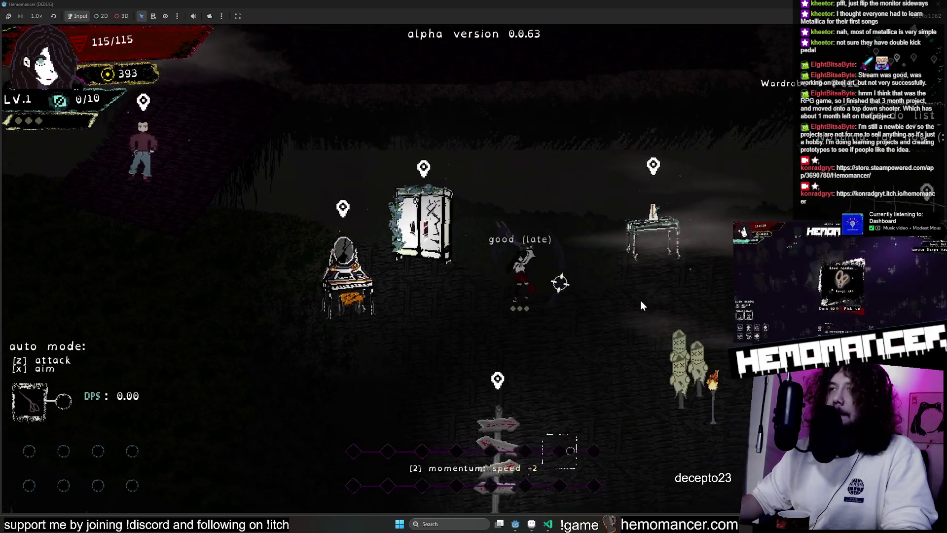
Smash the statues by the torch, then walk up to the standing NPC and away again
key("s")
key("d")
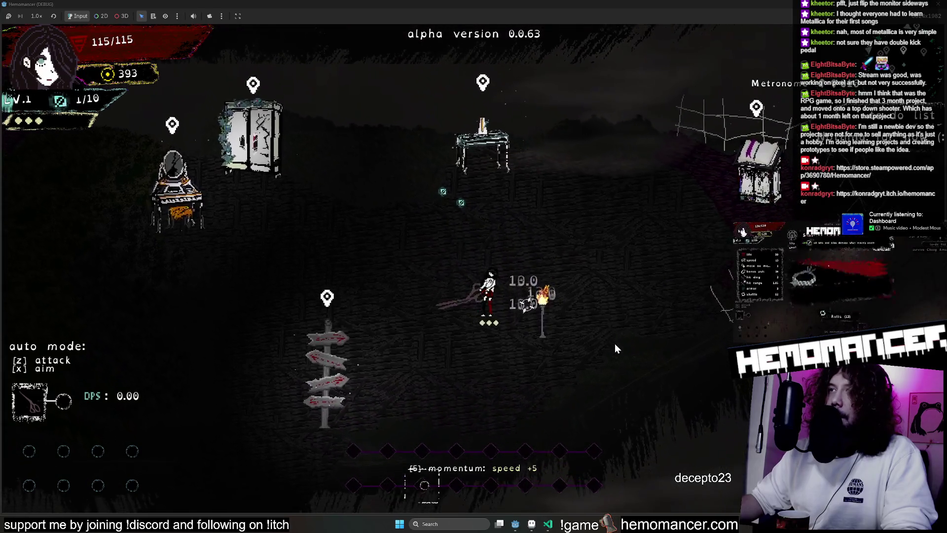
key("w")
key("a")
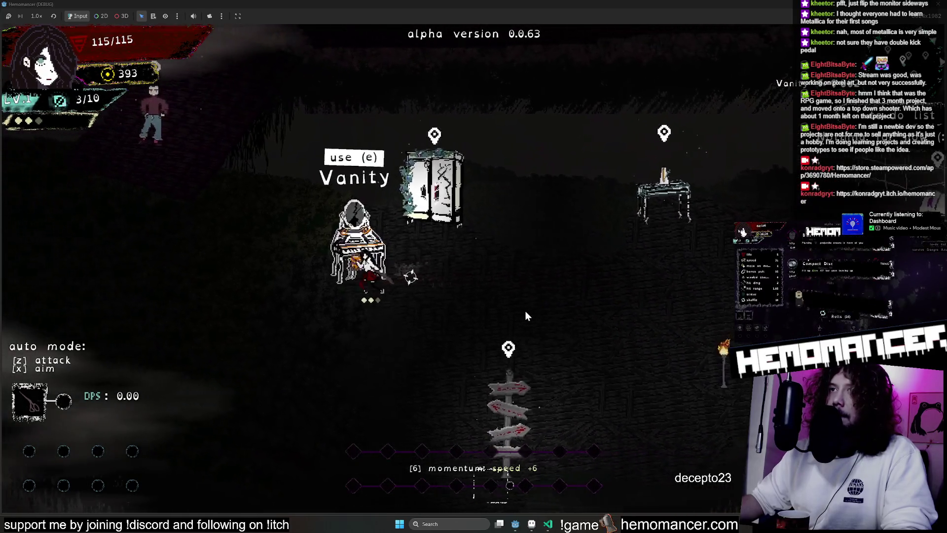
key("a")
key("w")
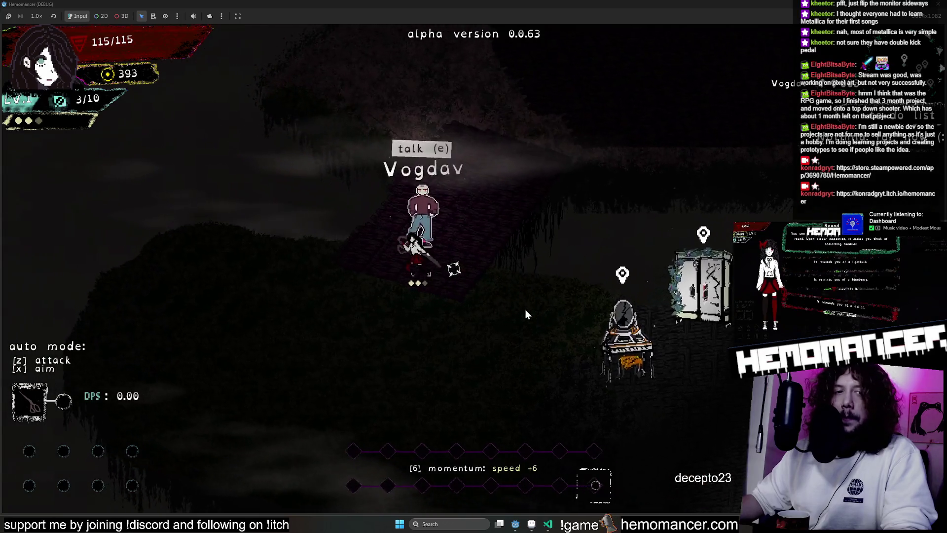
key("a")
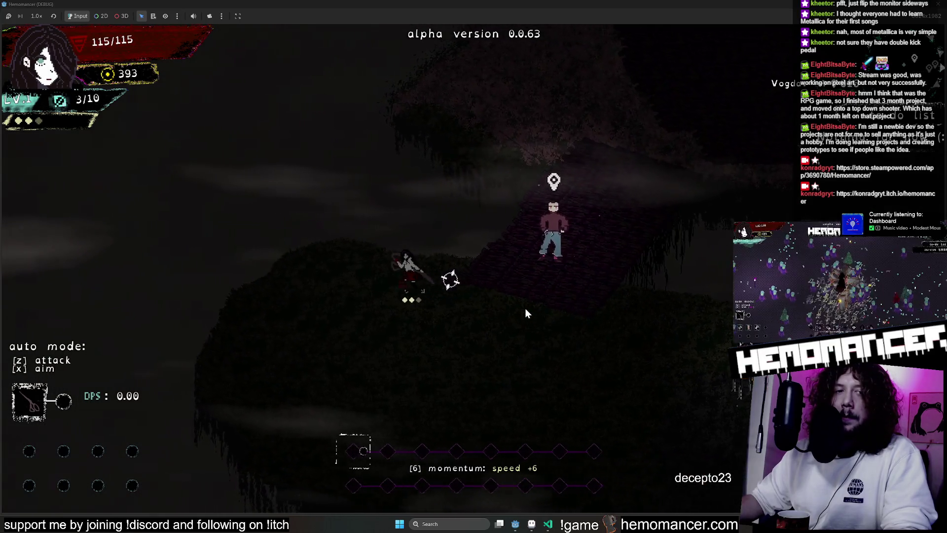
key("d")
key("d")
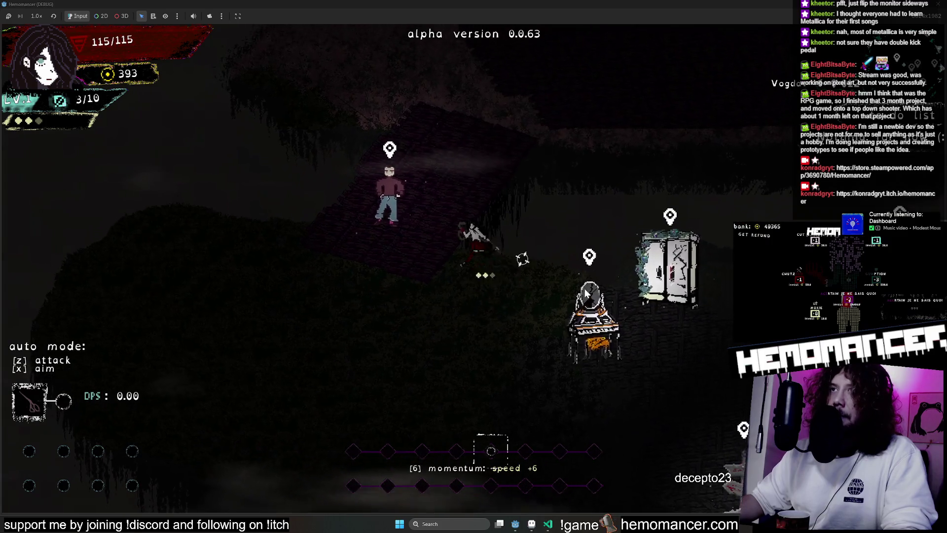
Explore along the island's dark cliff edge and circle back to the Vanity and Wardrobe
key("a")
key("w")
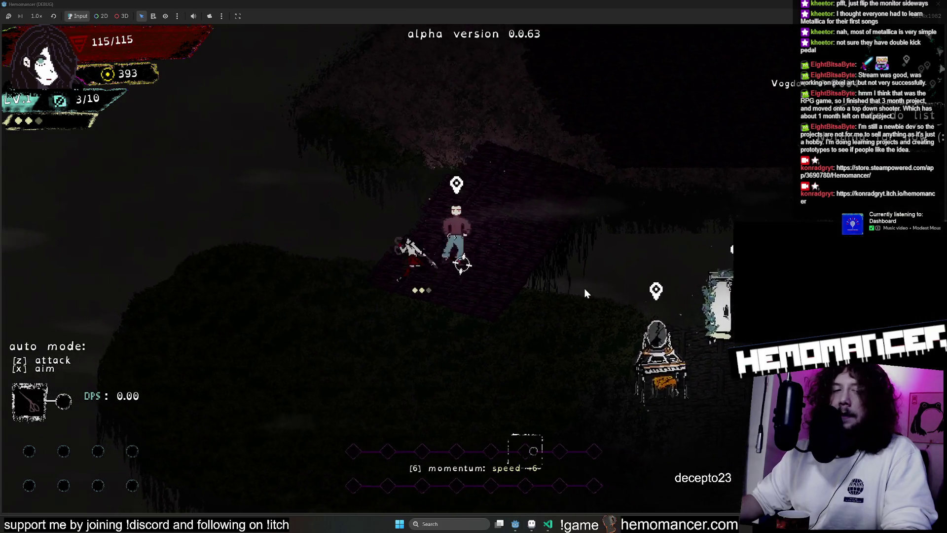
key("a")
key("s")
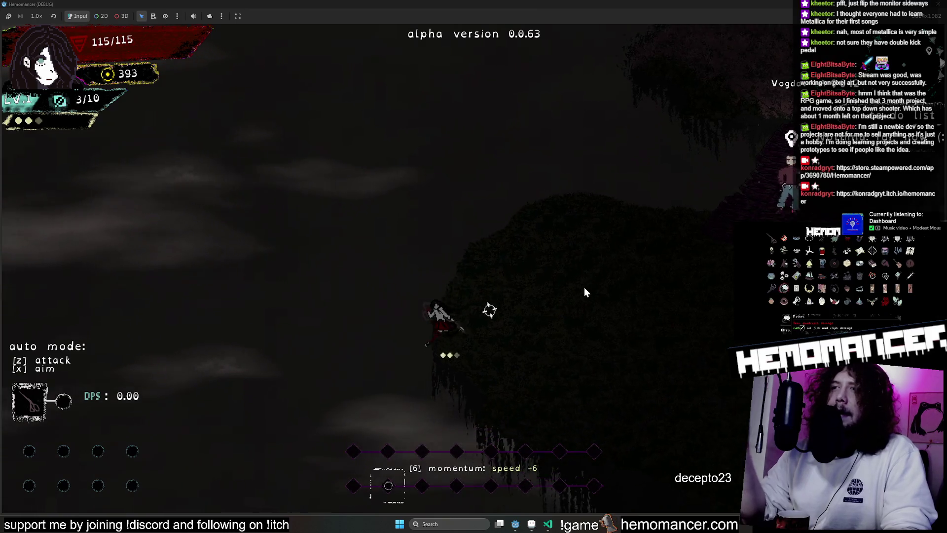
key("d")
key("s")
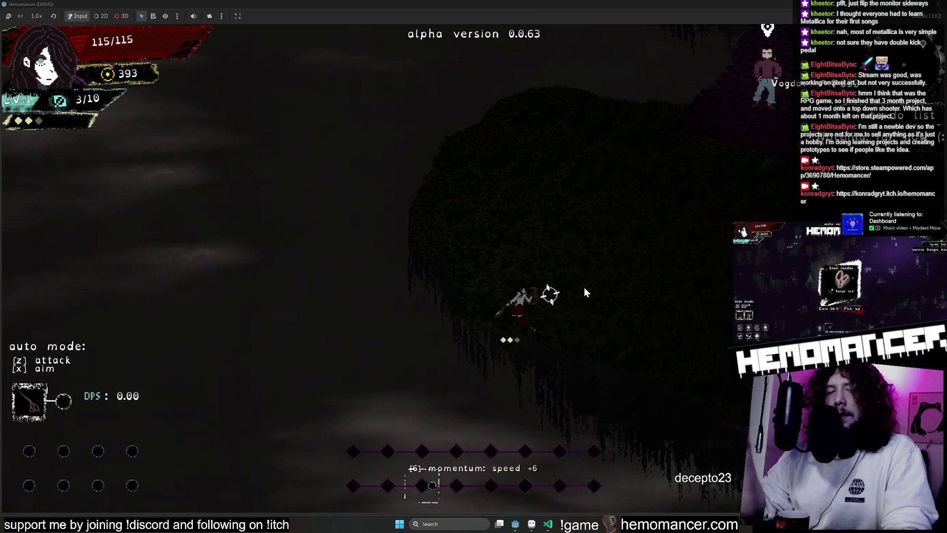
key("w")
key("d")
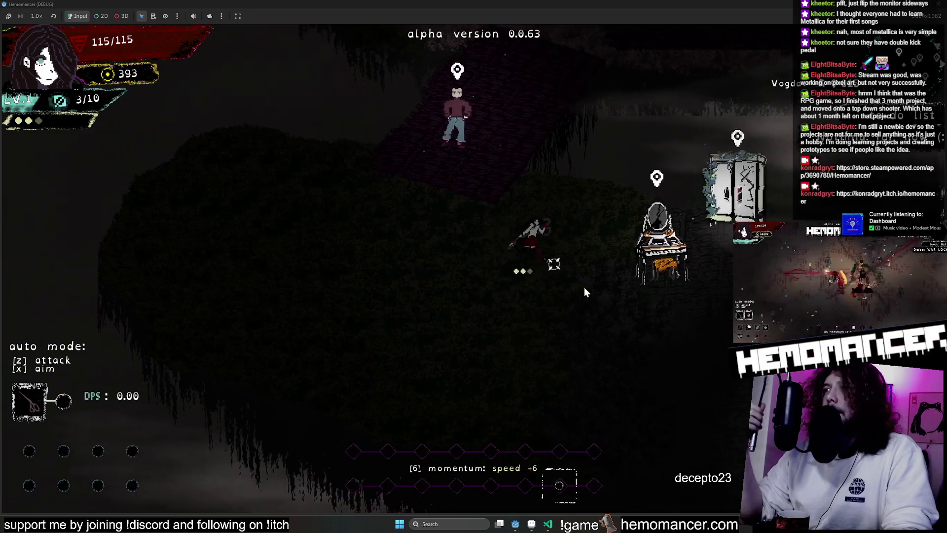
key("d")
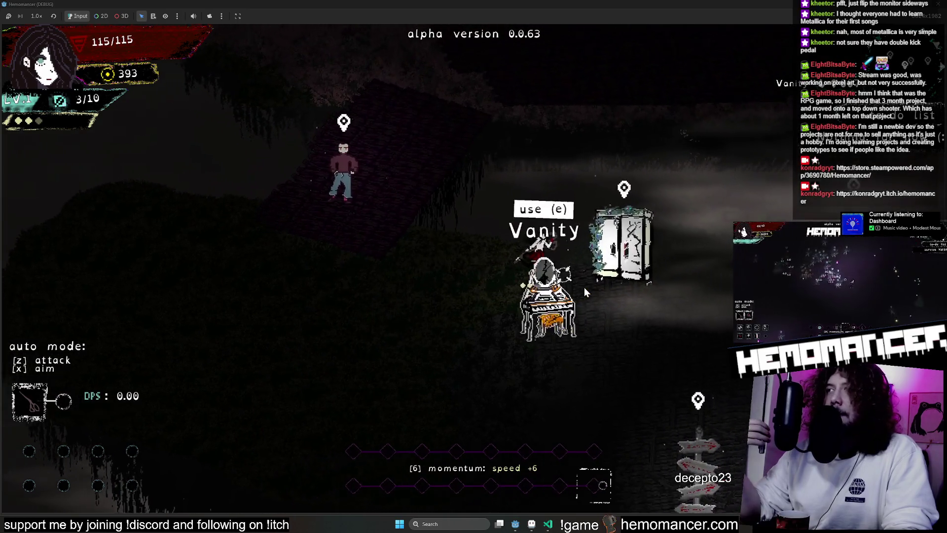
Walk the character around the lobby past the wardrobe, vanity, metronome table and cobwebbed bookstand to the signpost
key("d")
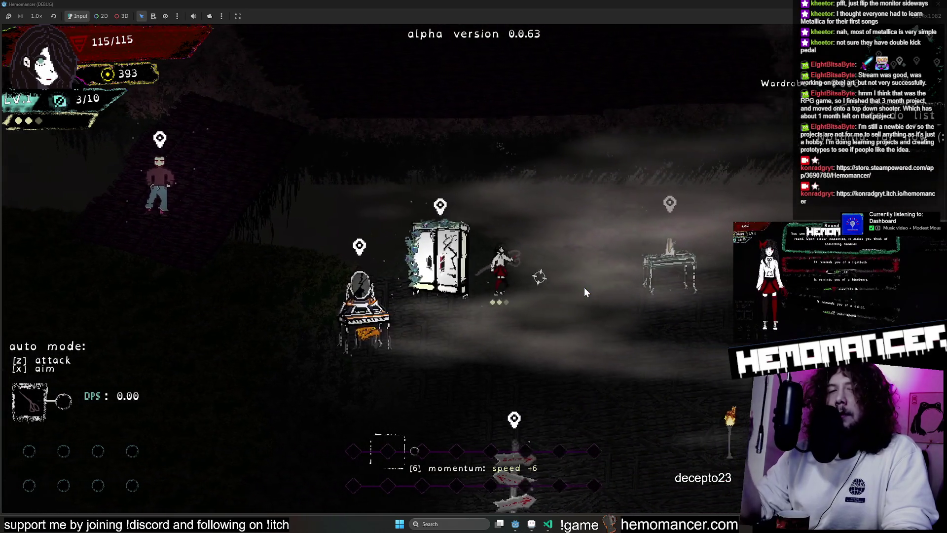
key("a")
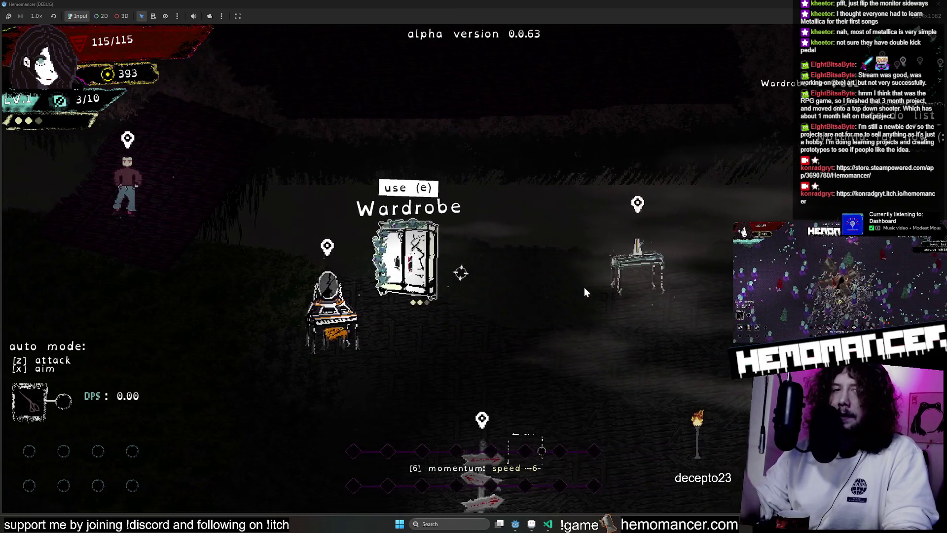
key("a")
key("s")
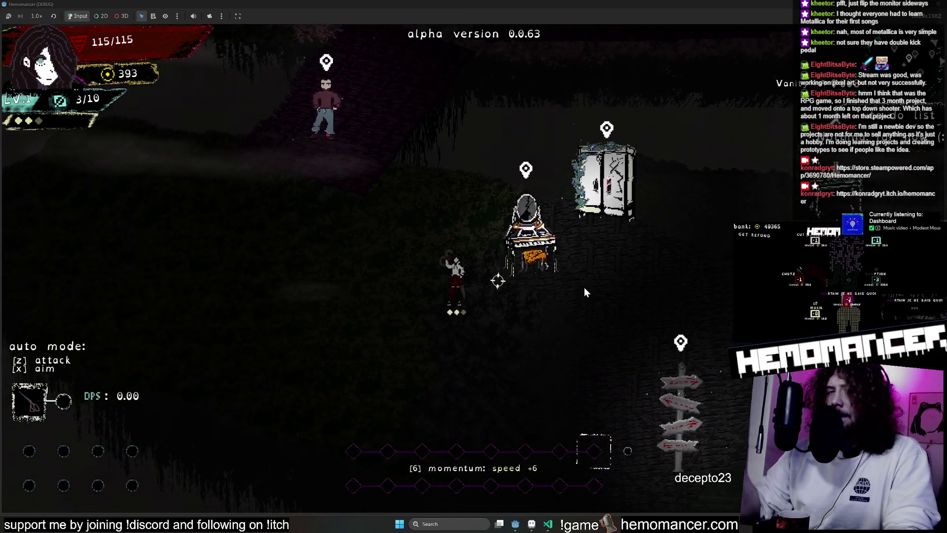
key("d")
key("w")
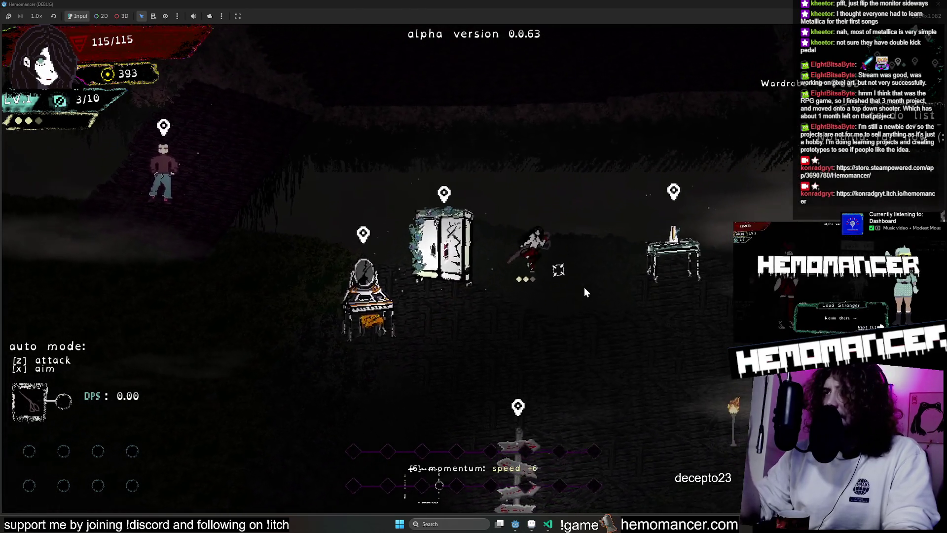
key("d")
key("s")
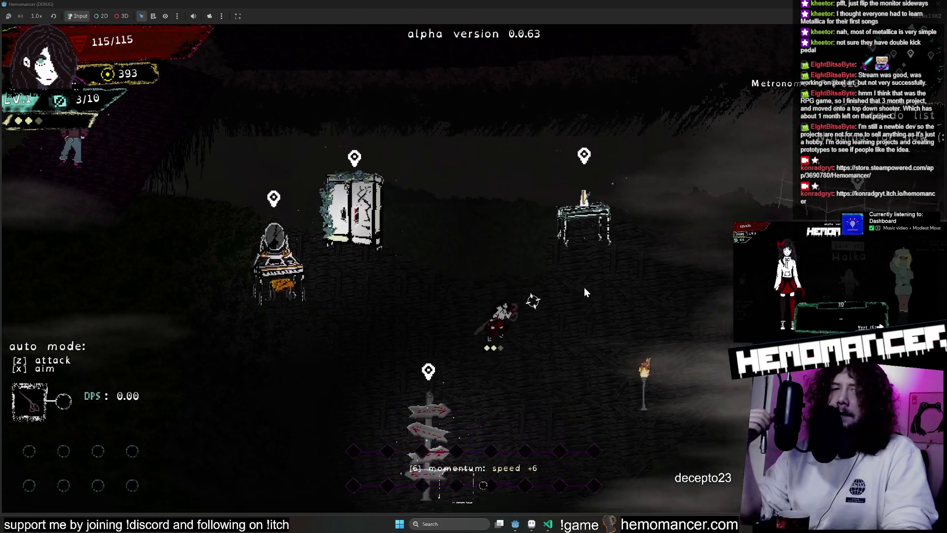
key("a")
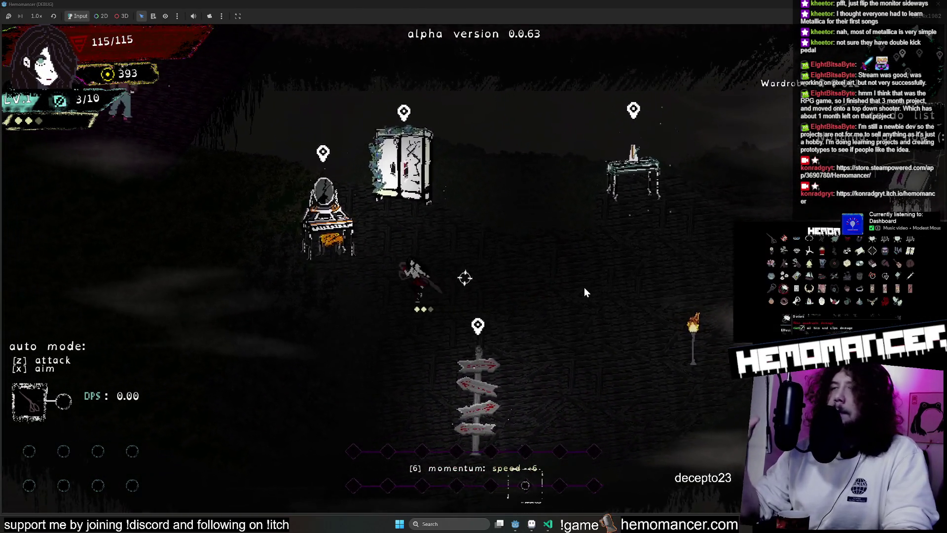
key("w")
key("d")
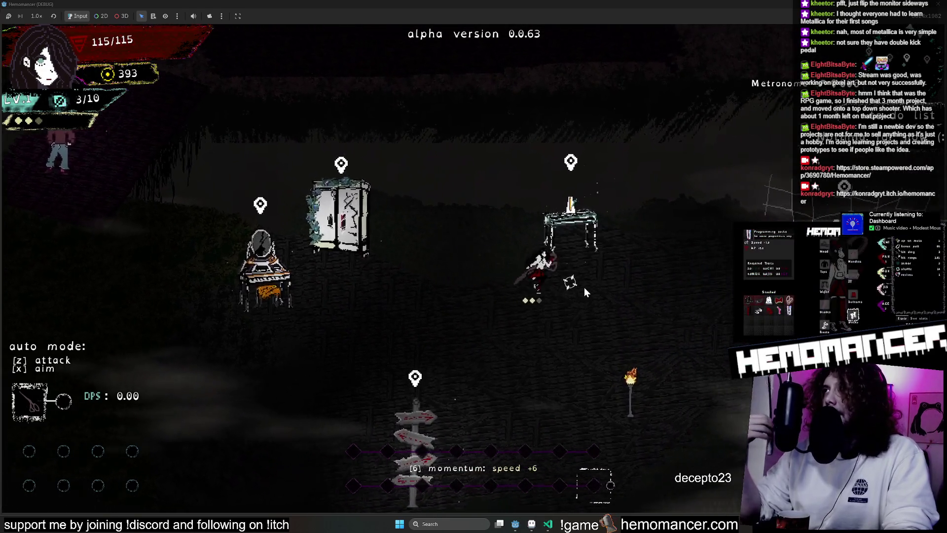
key("d")
key("w")
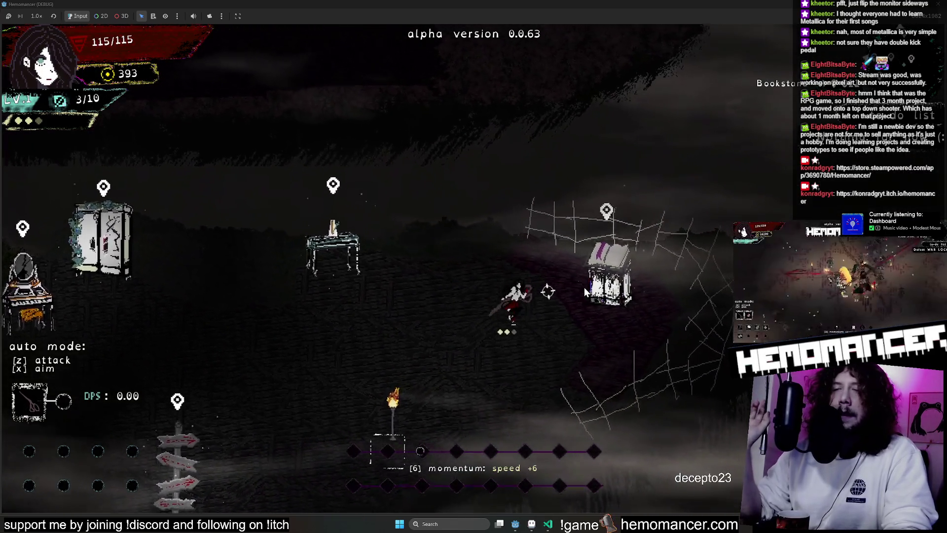
key("d")
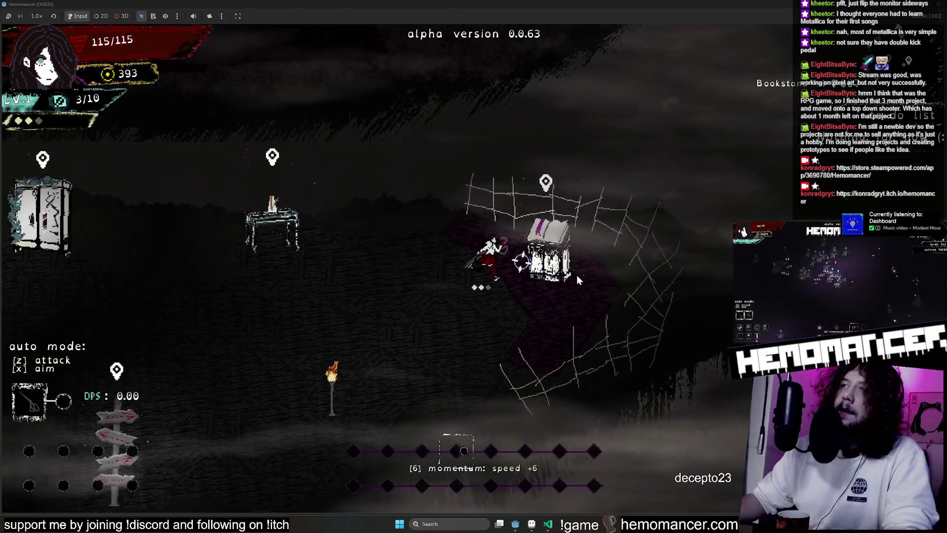
key("a")
key("s")
key("a")
key("s")
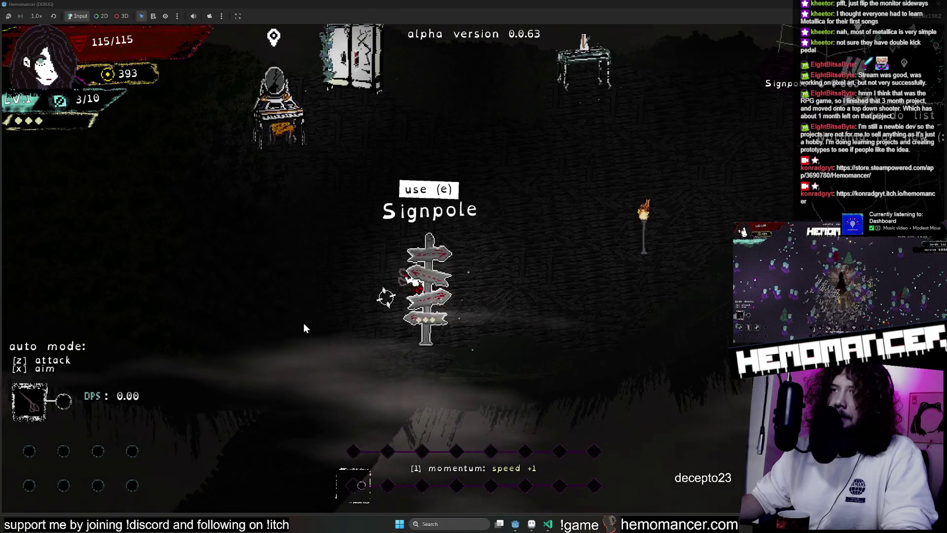
Open the travel map at the signpost, back out of it, then walk over to the vanity and wardrobe
key("e")
key("s")
key("s")
key("e")
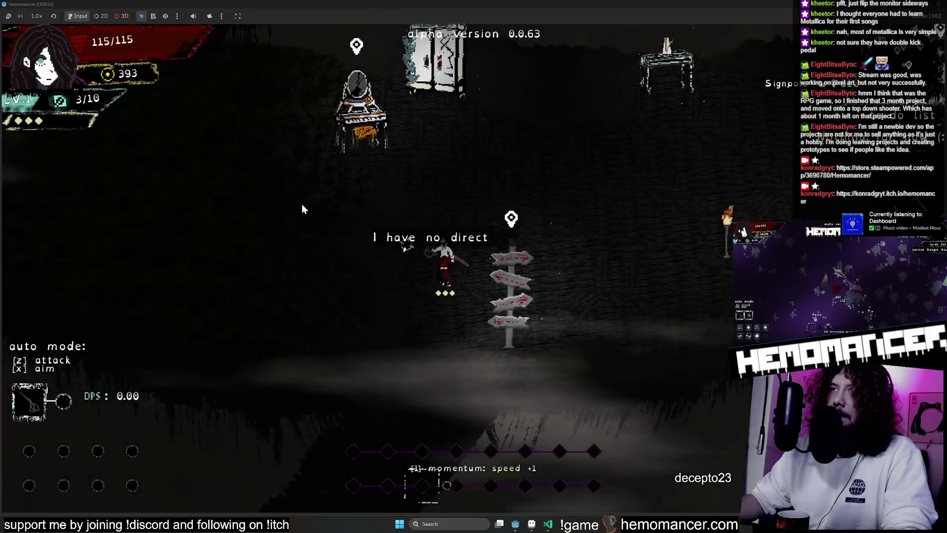
key("w")
key("a")
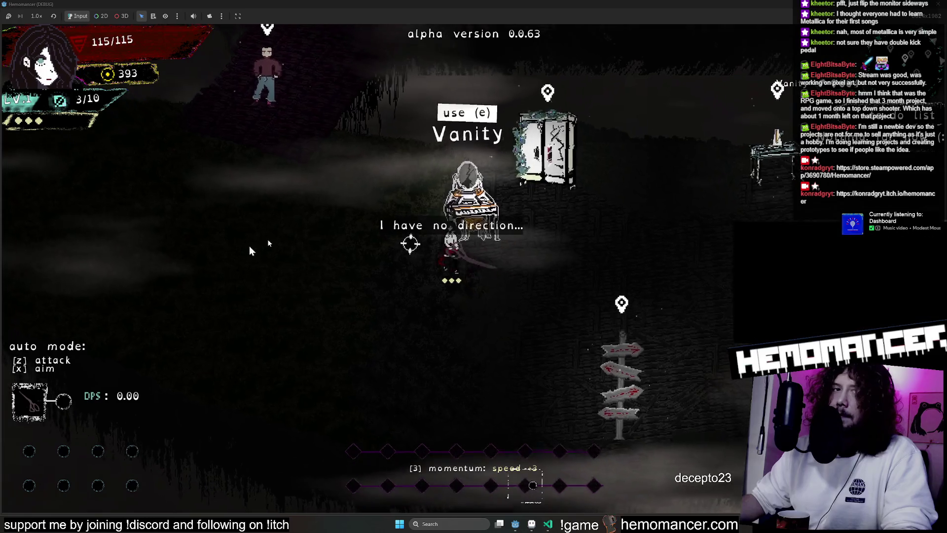
key("w")
key("a")
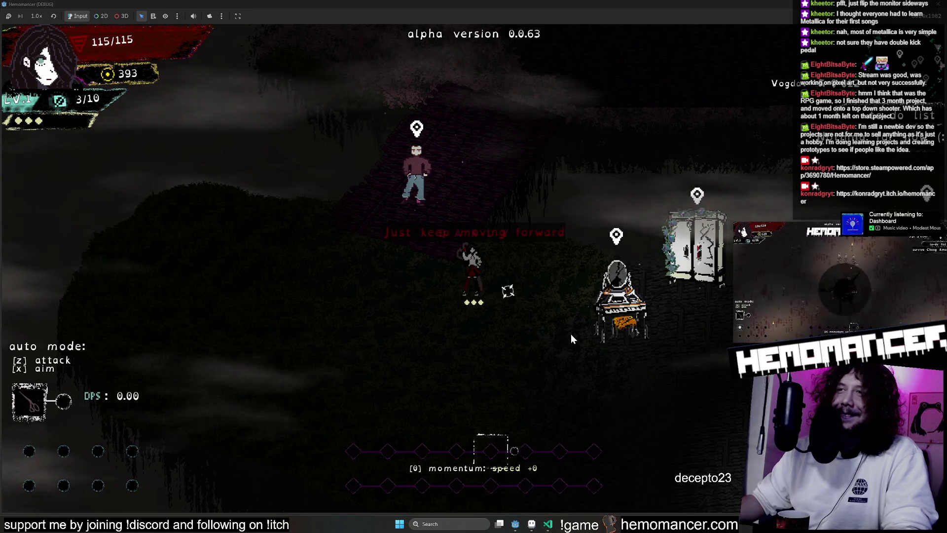
key("d")
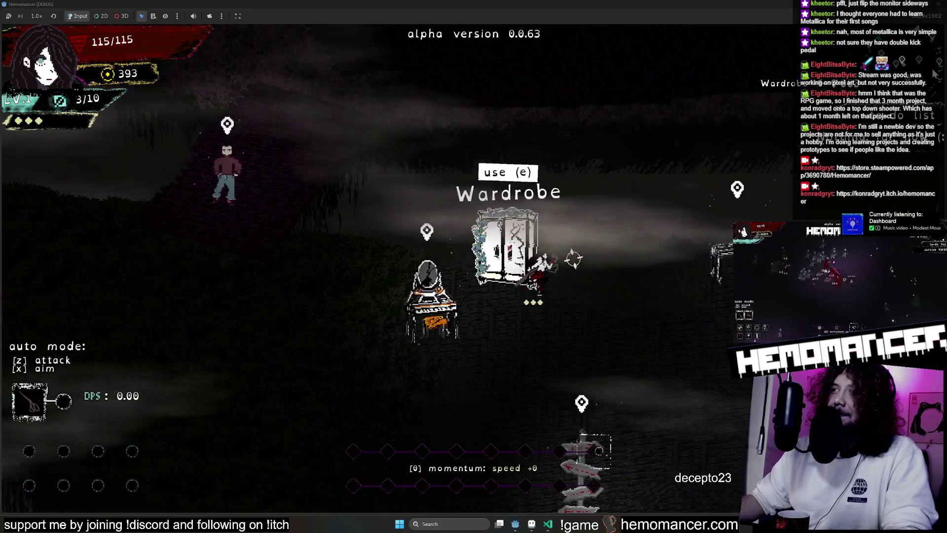
Pause the game and bring the locus_anima island artwork in Aseprite forward
key("Escape")
left_click(536, 525)
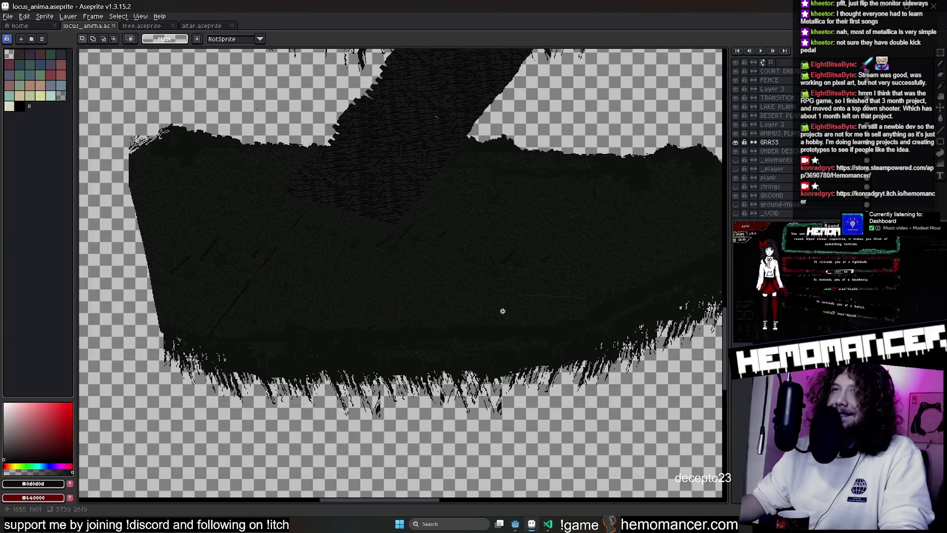
scroll(363, 287, "down", 2)
scroll(397, 317, "down", 2)
scroll(348, 317, "down", 2)
scroll(291, 376, "down", 2)
Pan across the island and toggle layer visibility so the plank layer shows beneath the grass
mouse_move(426, 257)
left_mouse_down()
mouse_move(375, 333)
mouse_move(337, 335)
mouse_move(518, 317)
mouse_move(499, 239)
mouse_move(478, 214)
mouse_move(474, 230)
left_mouse_up()
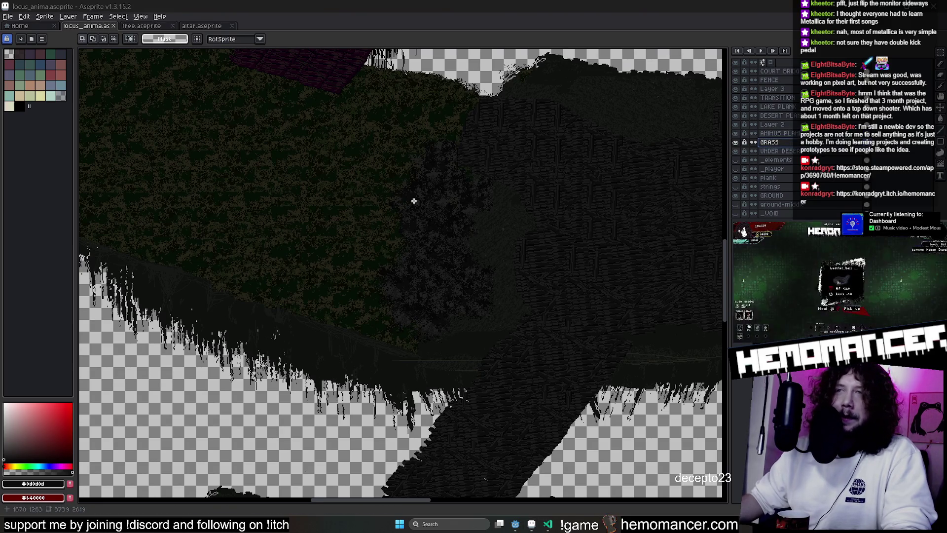
left_click_drag(414, 200, 361, 260)
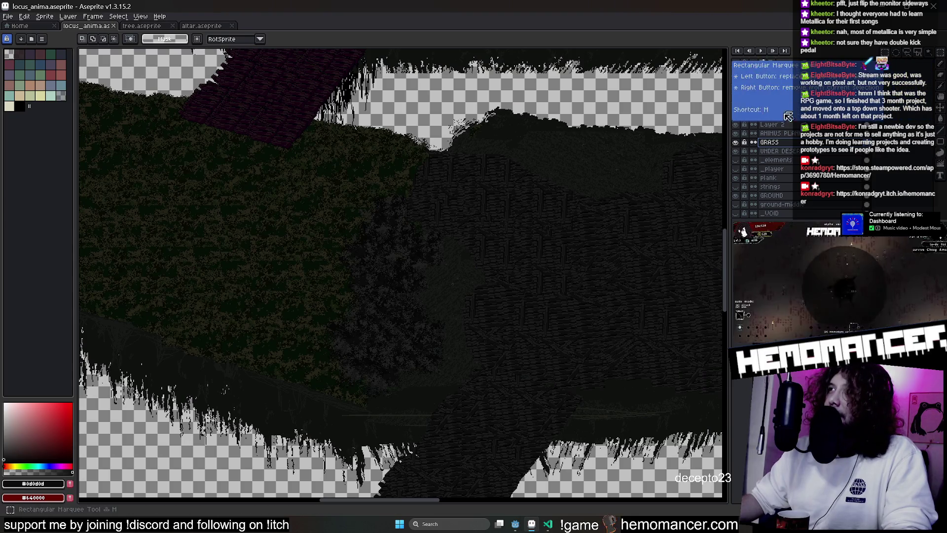
left_click(738, 143)
left_click(738, 143)
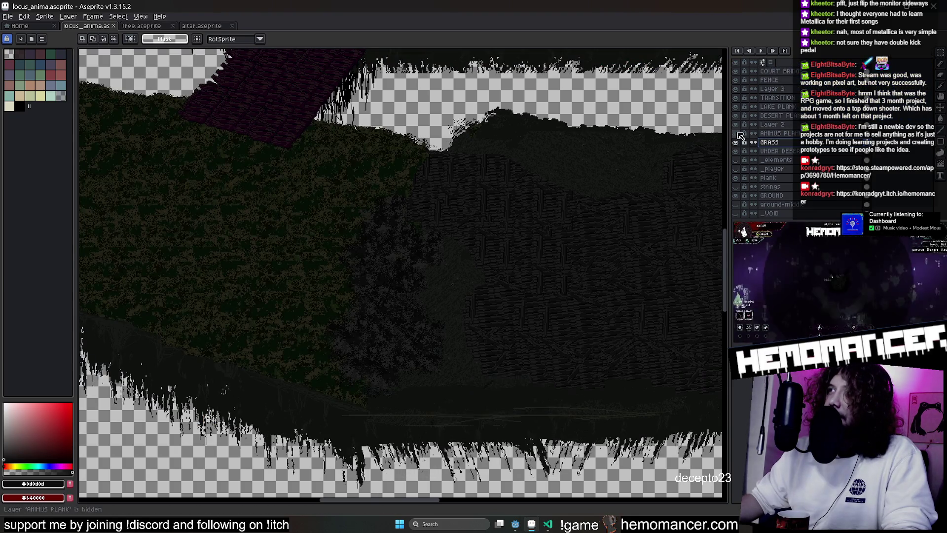
left_click(736, 150)
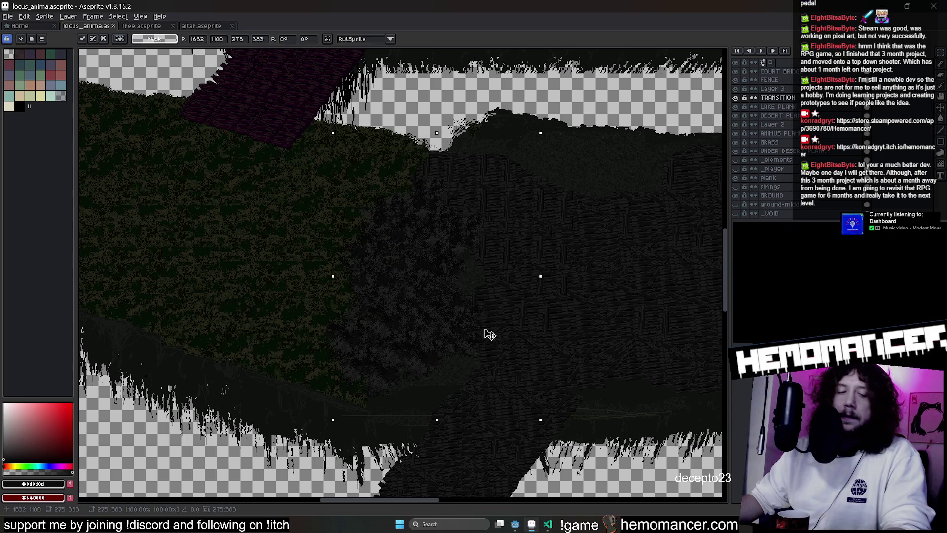
Try the pasted foliage block at the island's lower left, then undo to discard it
left_click_drag(358, 362, 287, 342)
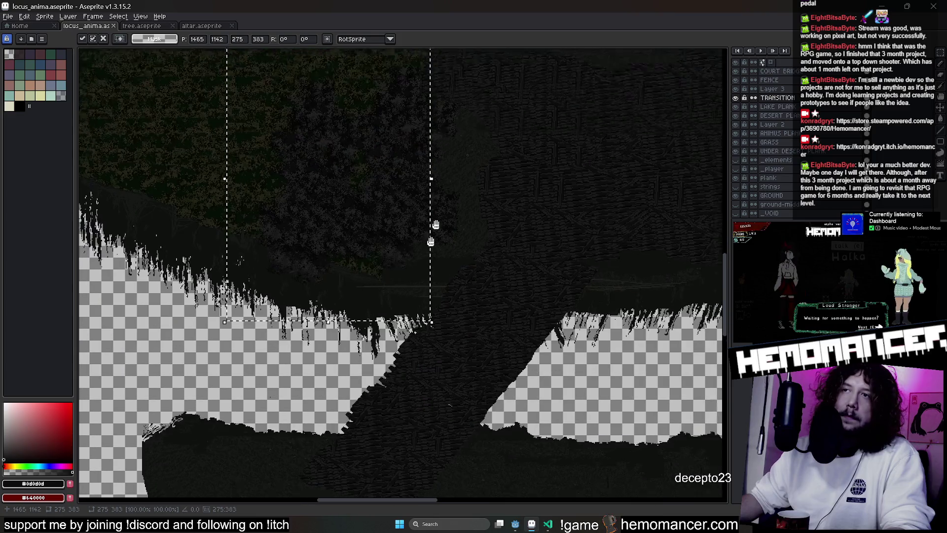
scroll(318, 348, "down", 5)
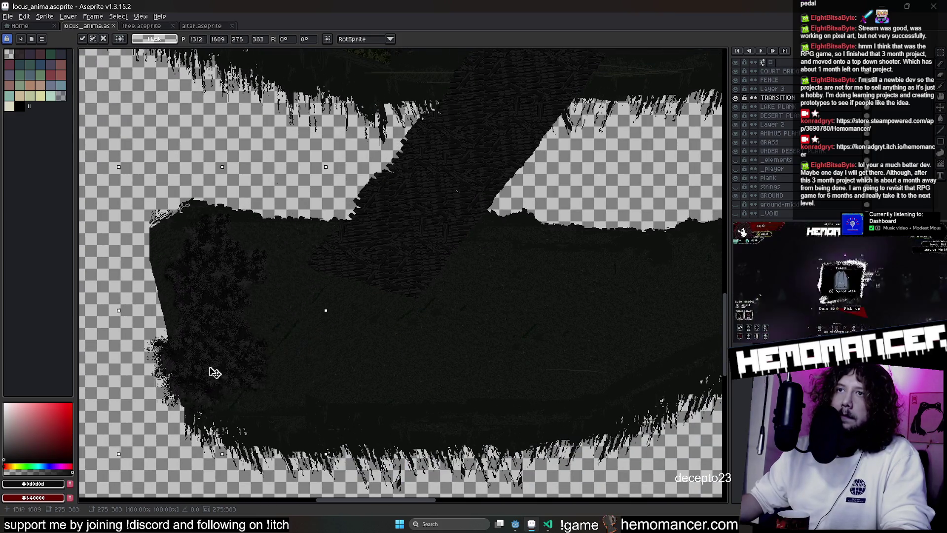
left_click_drag(189, 380, 205, 367)
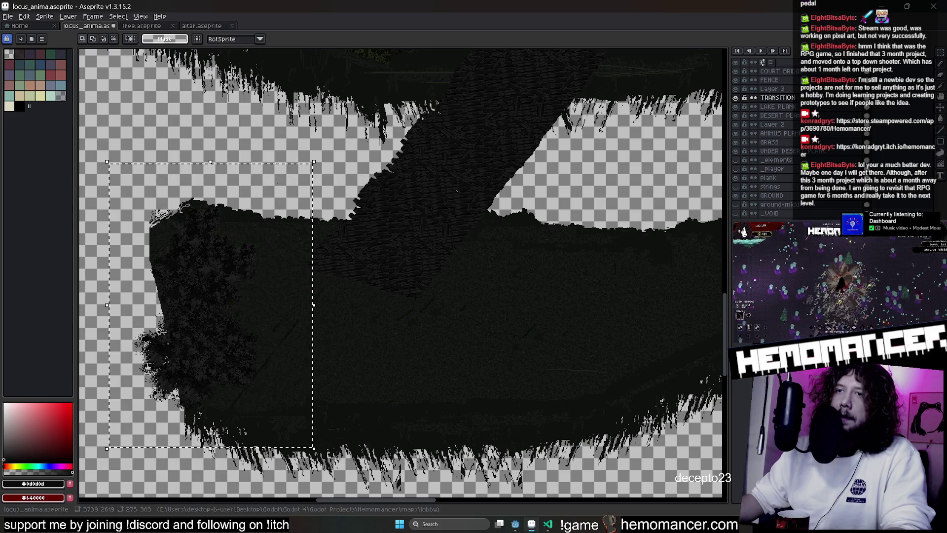
key("ctrl+z")
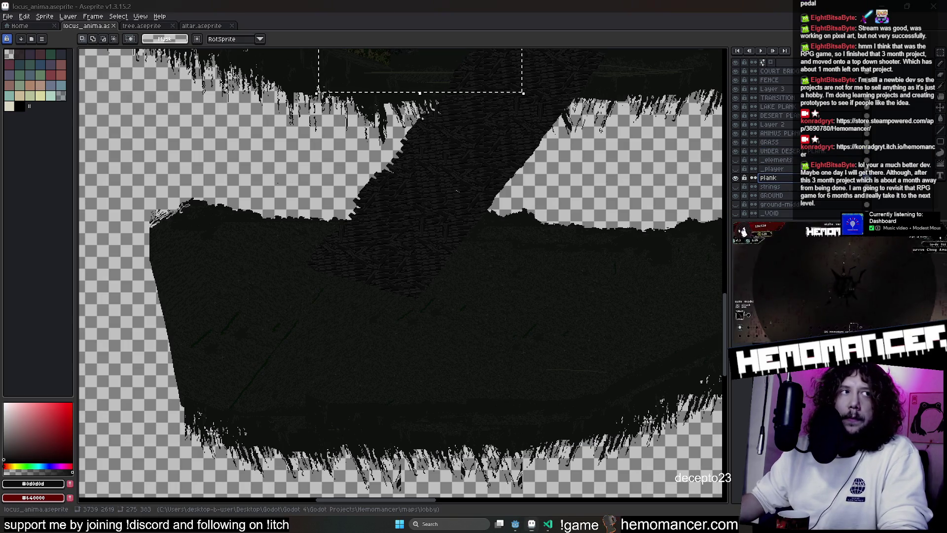
Pan down the island and briefly hide the GROUND layer to check it
left_click_drag(488, 131, 463, 180)
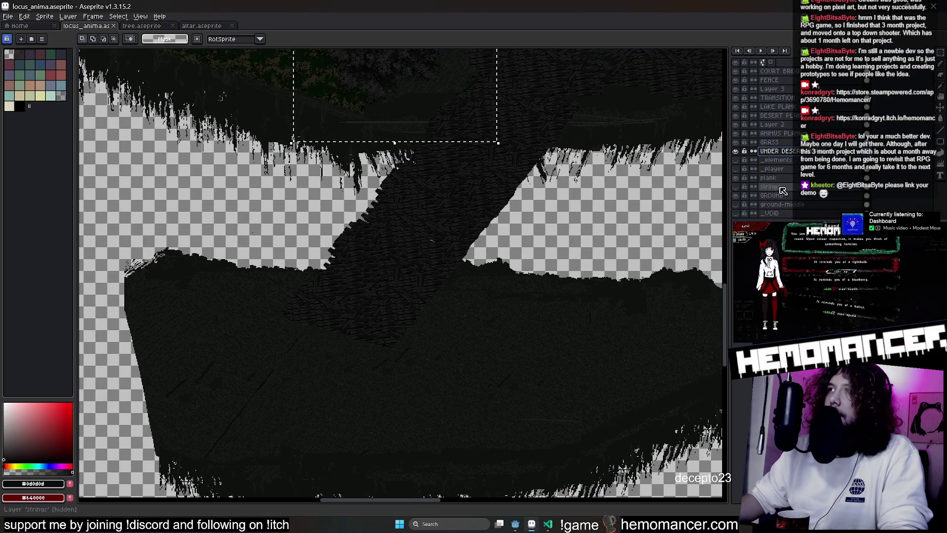
left_click(736, 197)
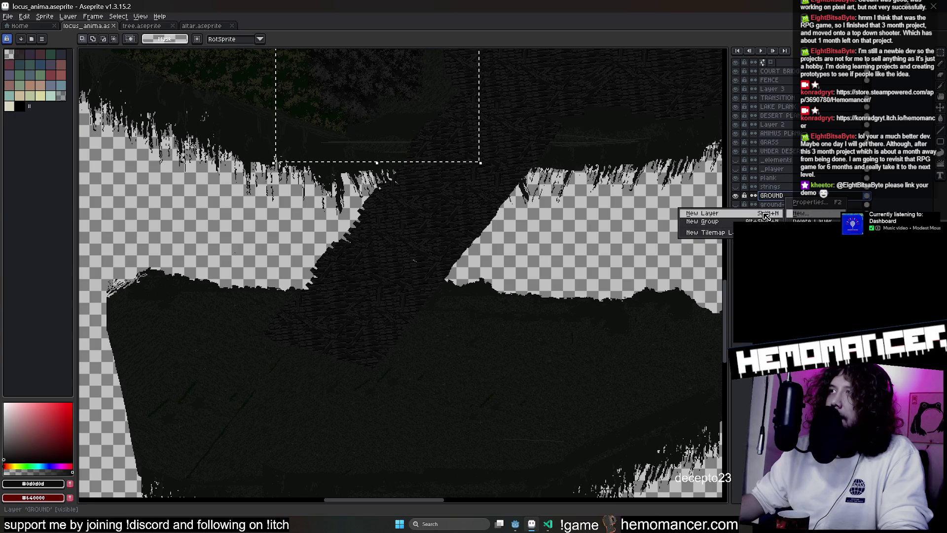
Rename the new layer 'locus on-ground' and move the foliage toward the island's lower left
double_click(773, 196)
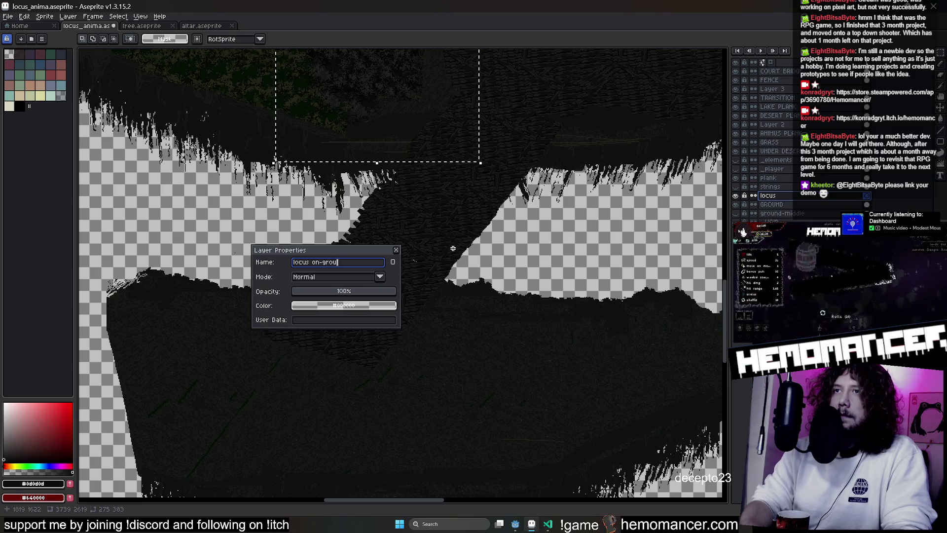
key("Return")
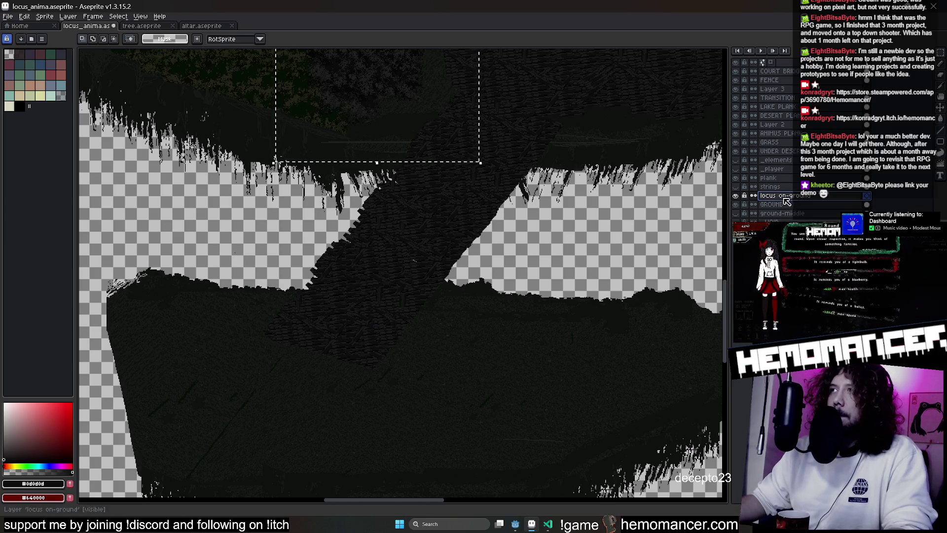
left_click_drag(447, 184, 237, 328)
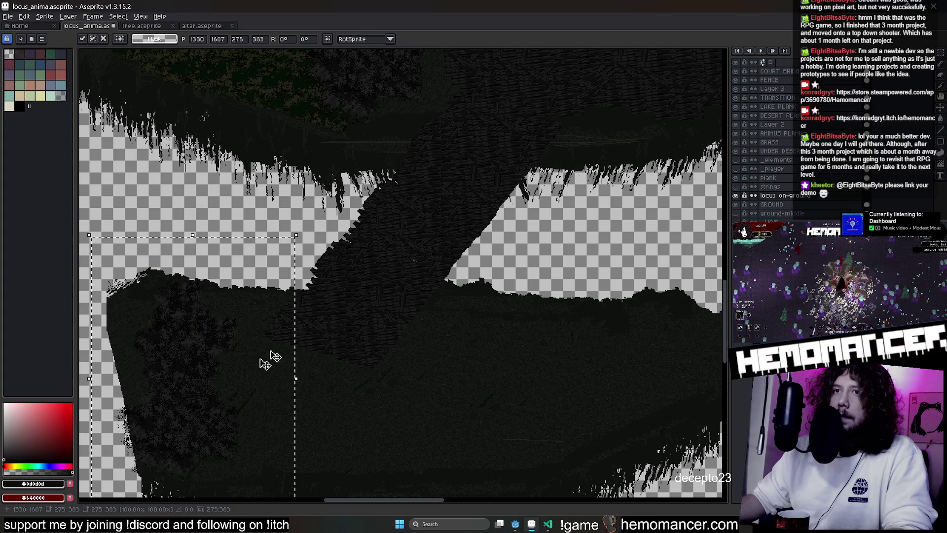
scroll(278, 340, "down", 3)
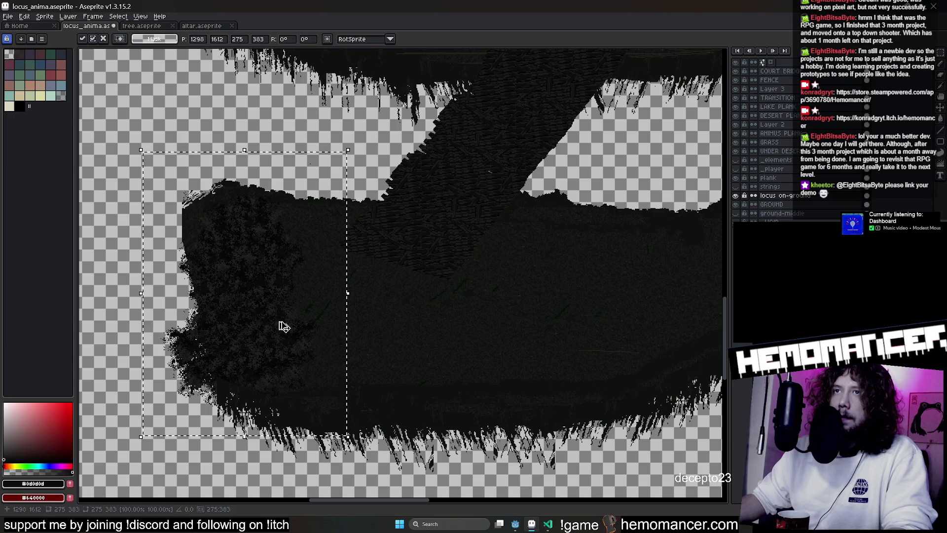
Move the dark bush patch right across the island and resize it under free transform
left_click_drag(284, 327, 324, 328)
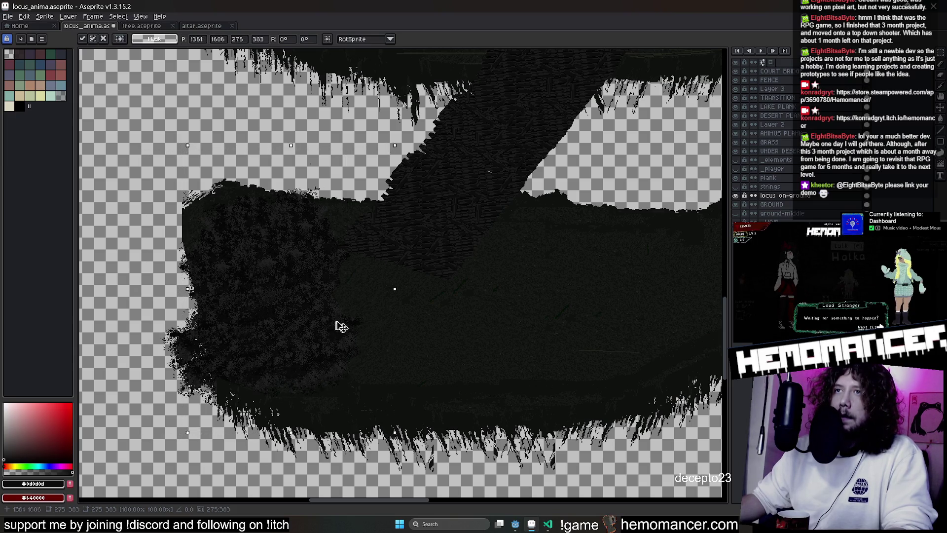
mouse_move(337, 326)
left_mouse_down()
mouse_move(434, 343)
mouse_move(415, 349)
mouse_move(587, 355)
left_mouse_up()
key("ctrl+z")
left_click_drag(629, 333, 466, 334)
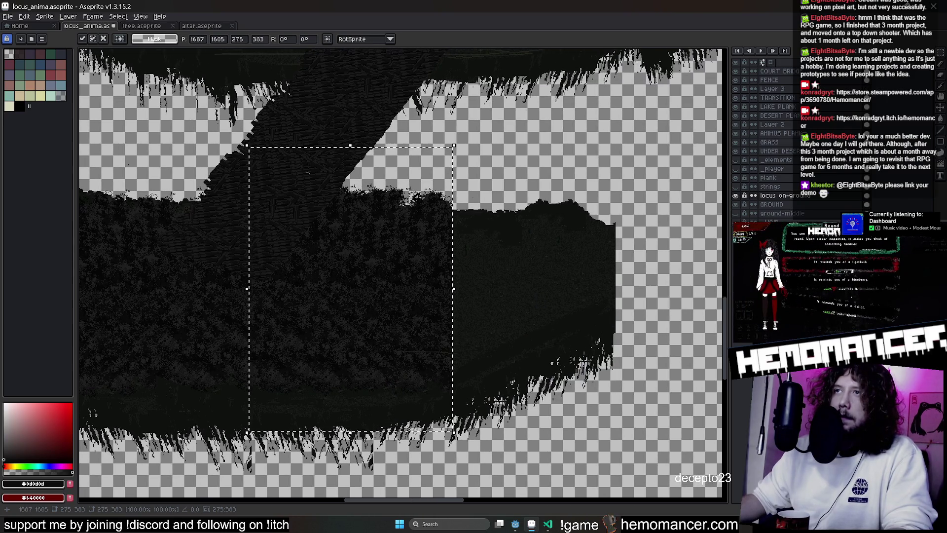
left_click_drag(452, 147, 454, 248)
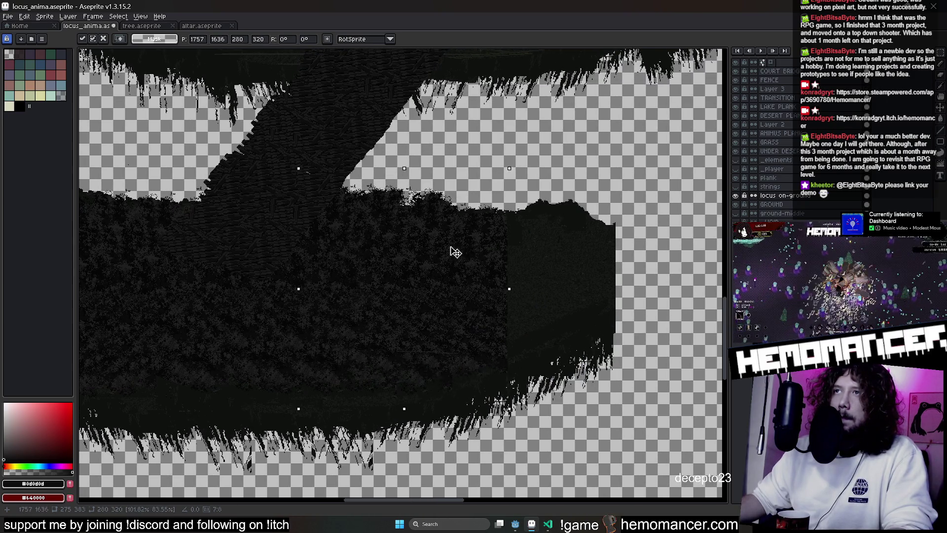
left_click_drag(456, 289, 542, 276)
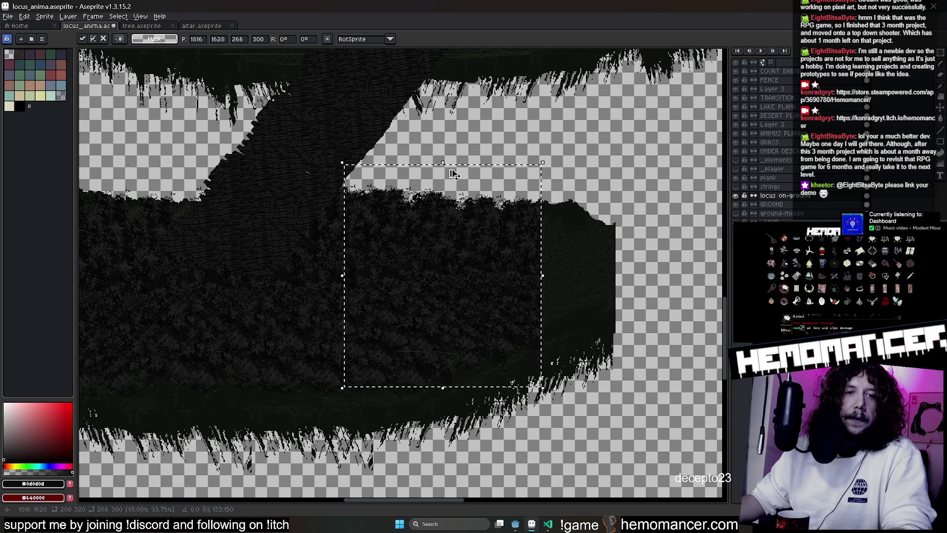
Shrink and nudge the bush patch toward the island's right end and commit the transform
left_click_drag(431, 245, 452, 245)
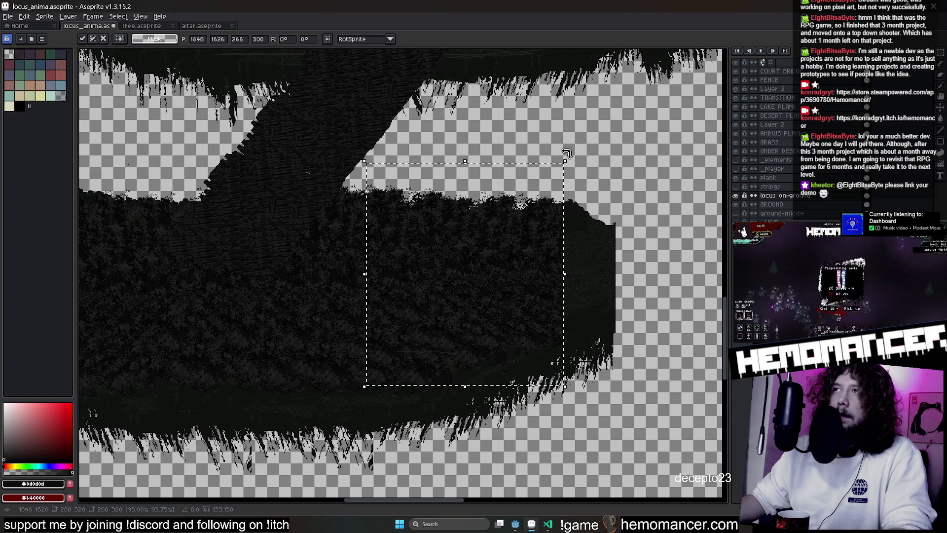
left_click_drag(566, 154, 551, 163)
mouse_move(523, 227)
left_mouse_down()
mouse_move(545, 220)
mouse_move(599, 234)
left_mouse_up()
left_click_drag(625, 154, 611, 168)
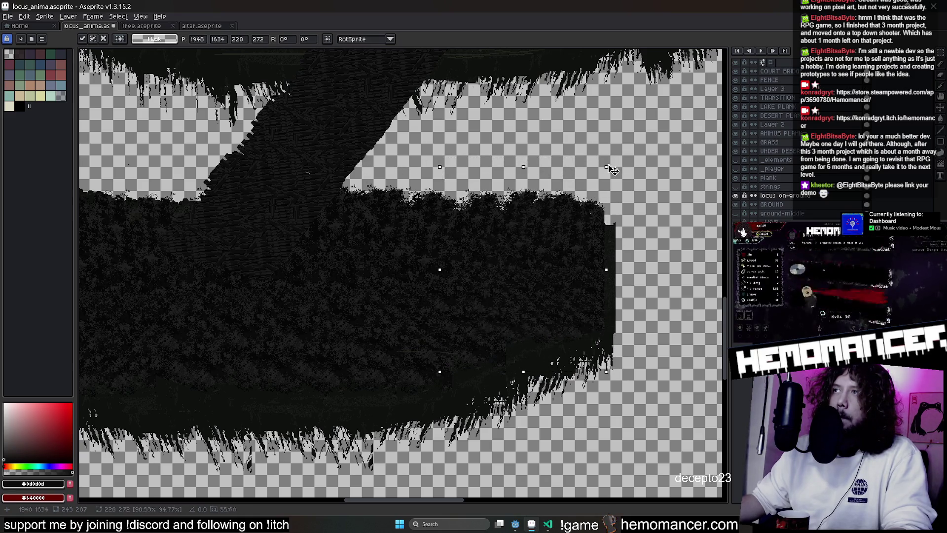
left_click_drag(585, 227, 598, 223)
key("Return")
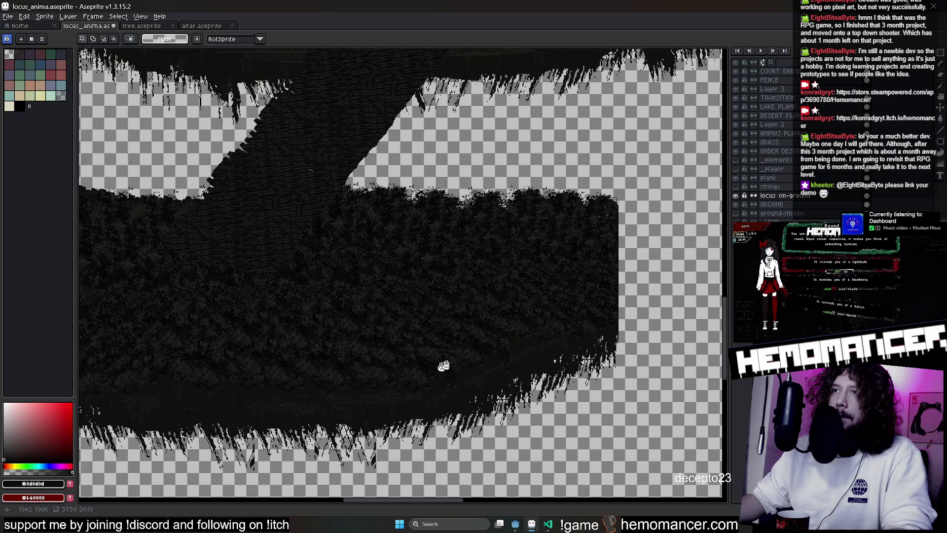
scroll(398, 284, "down", 2)
Move and shrink a fringe piece and place it onto the island's left grass edge
mouse_move(183, 332)
left_mouse_down()
mouse_move(172, 257)
mouse_move(171, 271)
left_mouse_up()
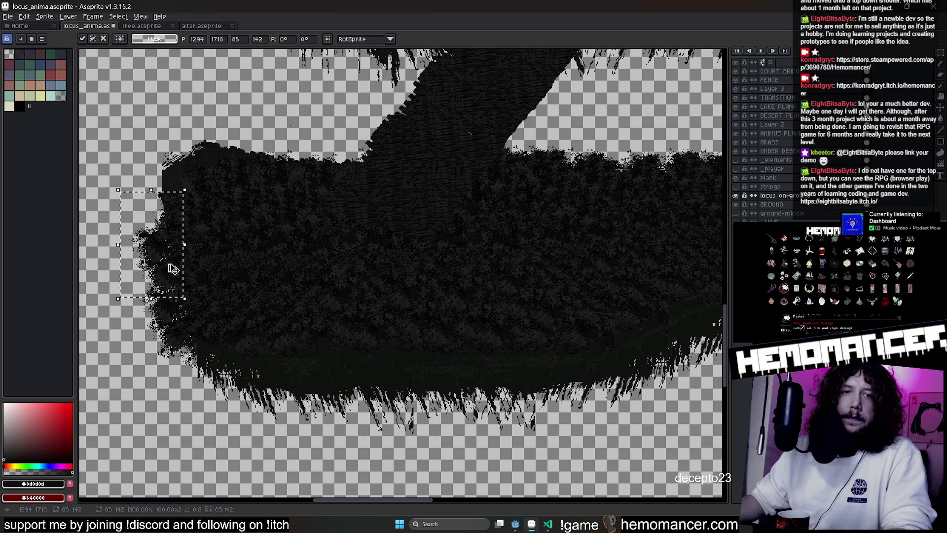
left_click_drag(183, 191, 162, 200)
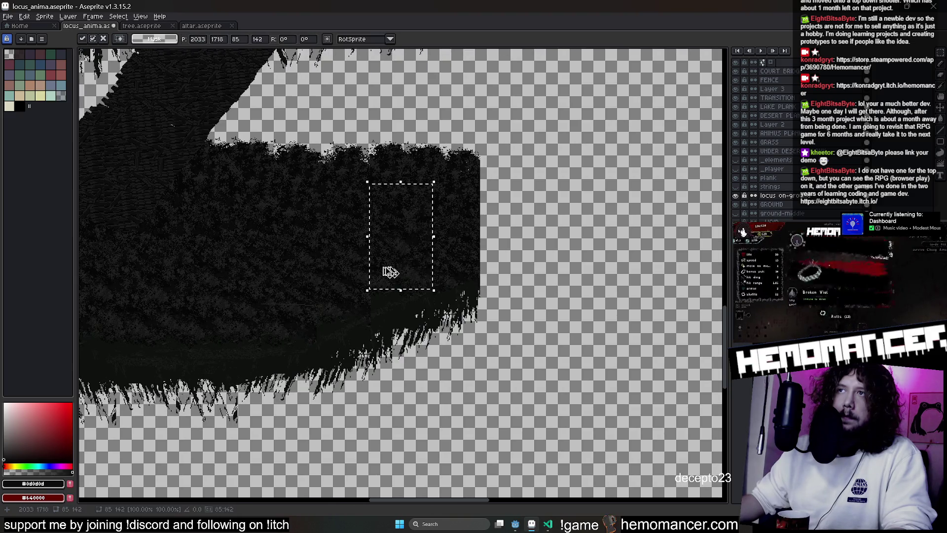
left_click_drag(389, 271, 489, 263)
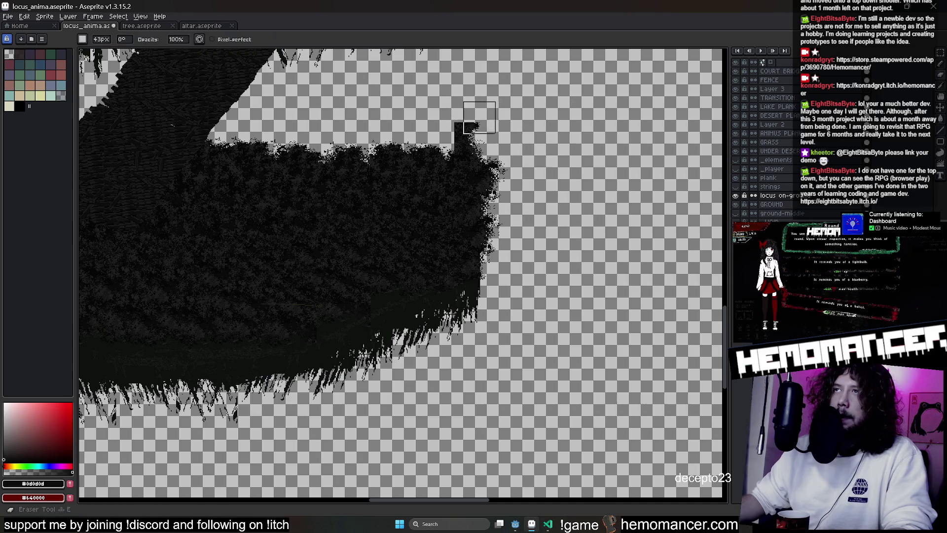
key("ctrl")
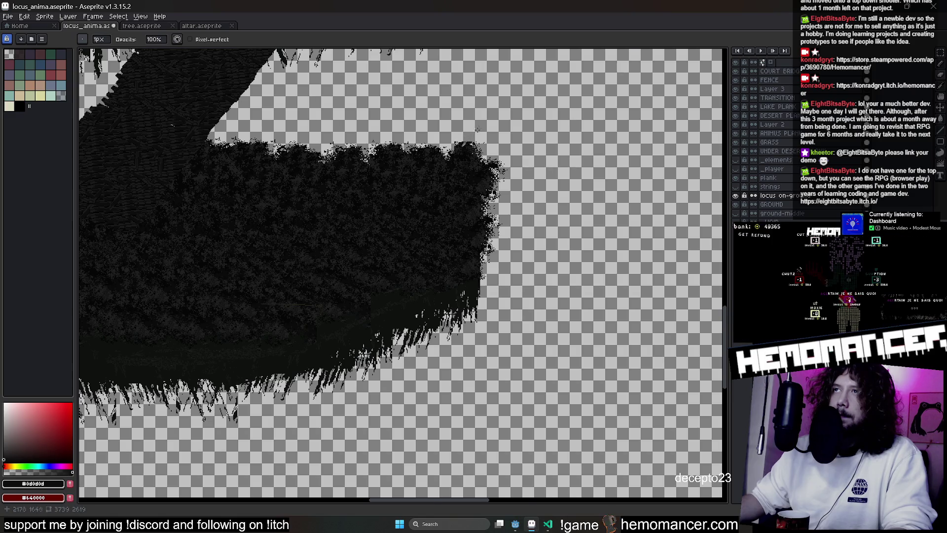
scroll(348, 213, "up", 3)
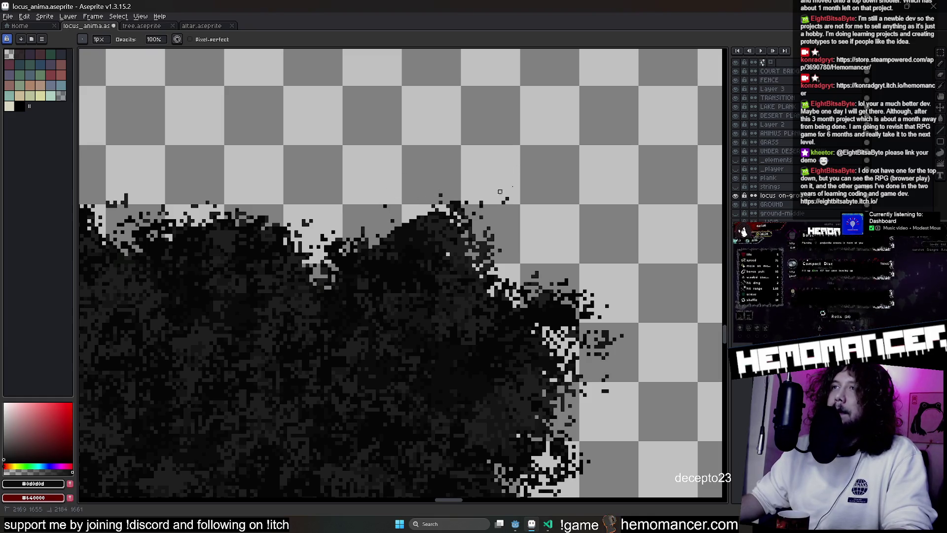
scroll(449, 207, "up", 1)
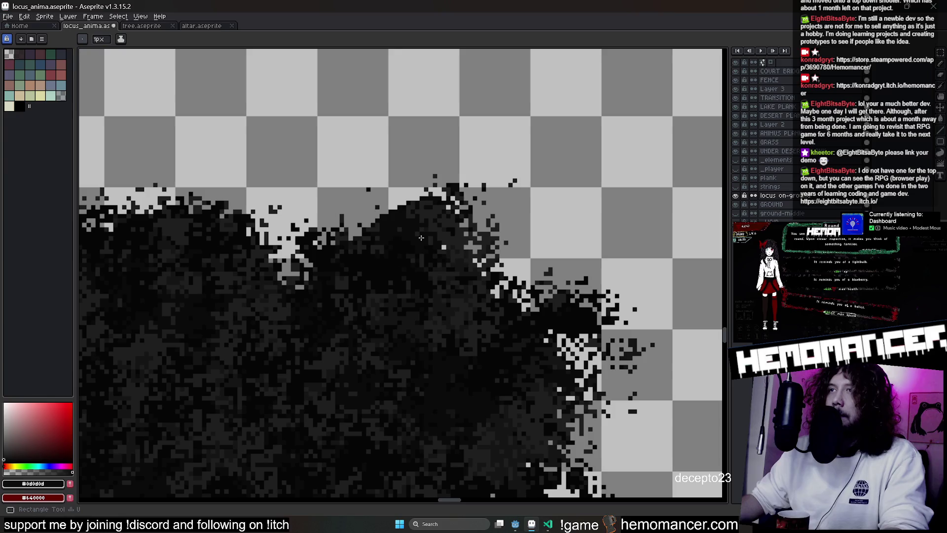
scroll(449, 245, "down", 2)
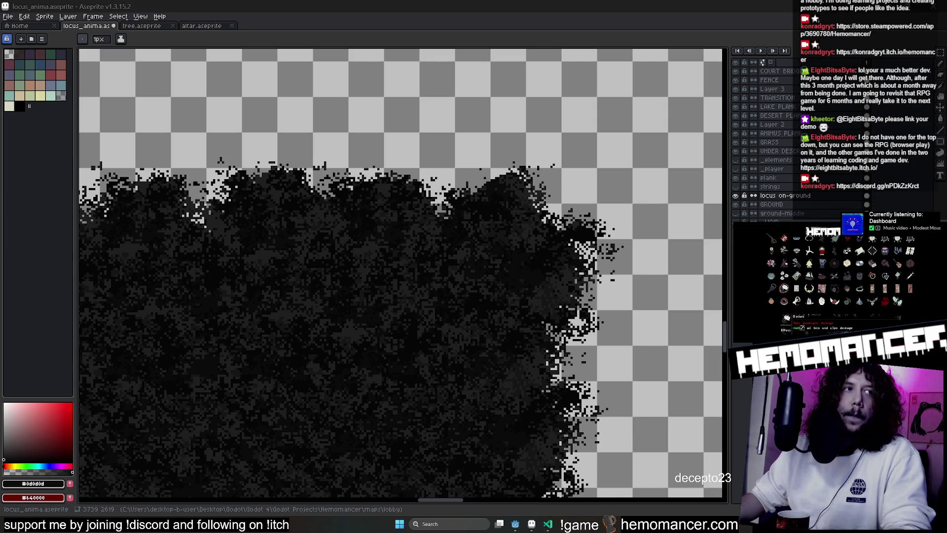
scroll(413, 311, "down", 1)
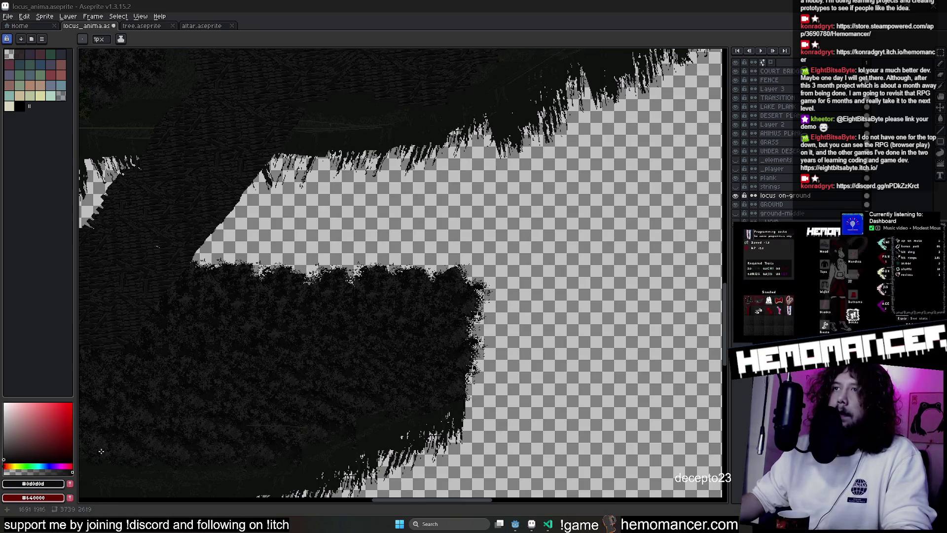
scroll(551, 290, "down", 1)
scroll(550, 291, "down", 1)
scroll(476, 249, "up", 1)
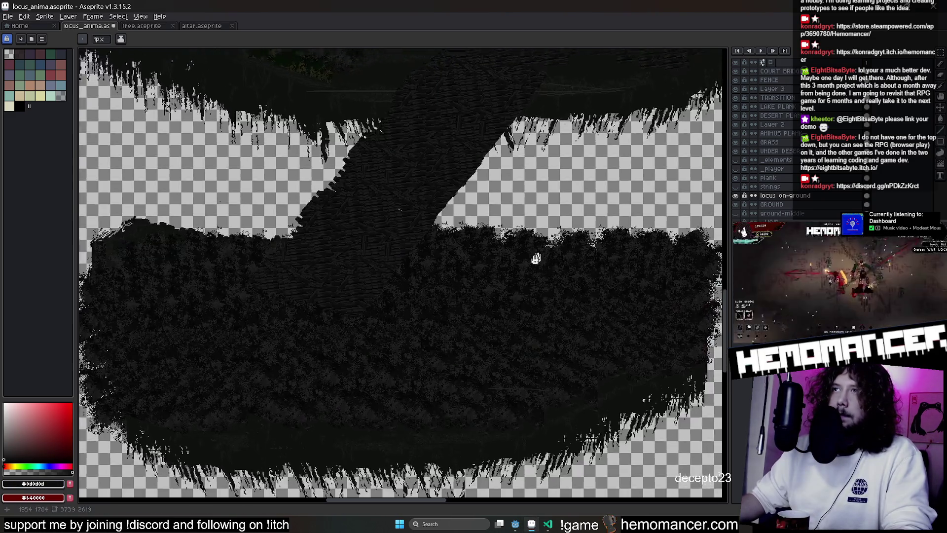
scroll(428, 425, "up", 1)
scroll(428, 424, "up", 2)
scroll(406, 328, "up", 1)
scroll(417, 375, "up", 1)
Pan across the hedge platforms and plank path and save locus_anima with Ctrl+S
left_click_drag(324, 354, 301, 349)
scroll(332, 298, "down", 1)
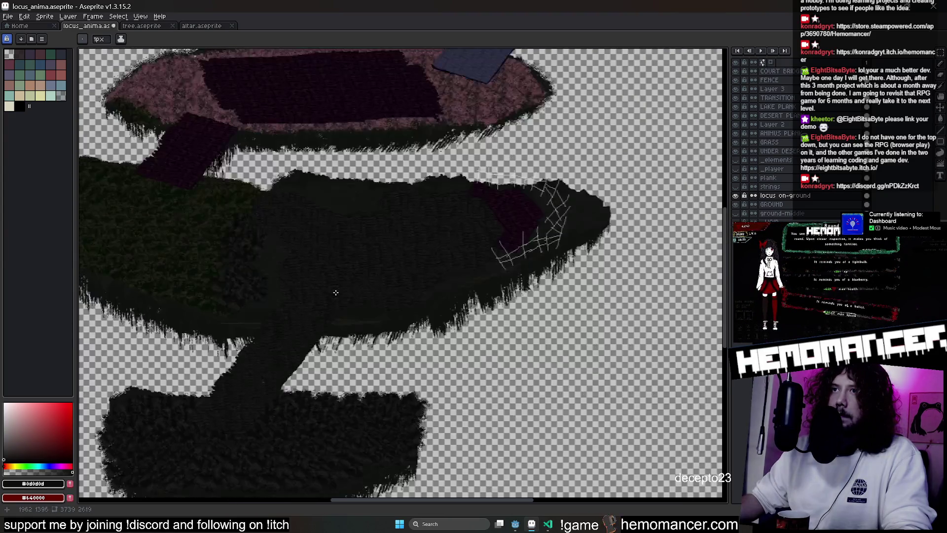
scroll(325, 311, "down", 1)
scroll(312, 329, "down", 1)
scroll(311, 330, "up", 2)
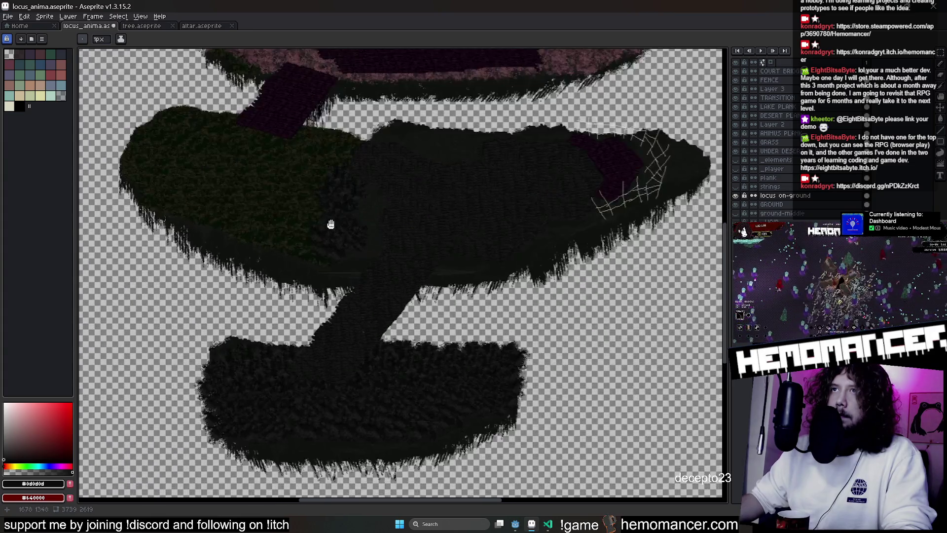
left_click_drag(456, 187, 423, 188)
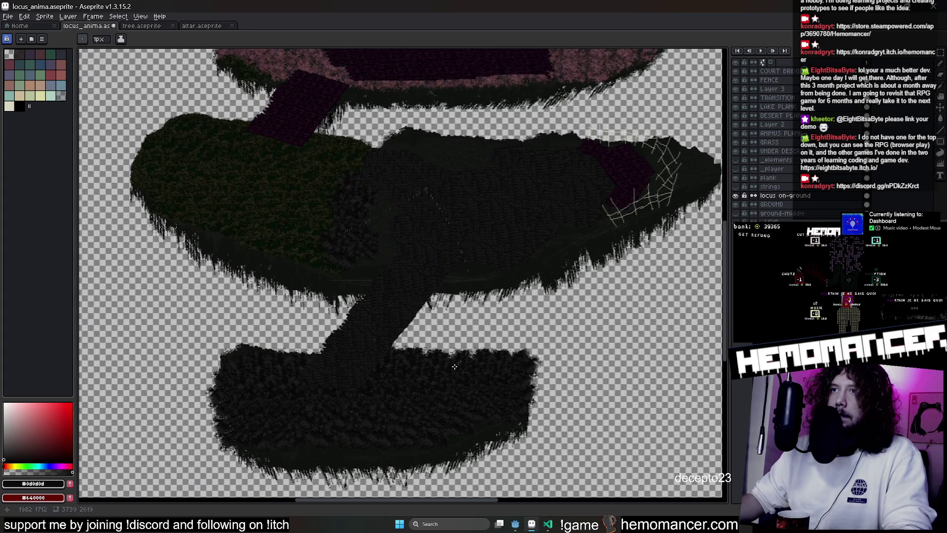
key("ctrl+s")
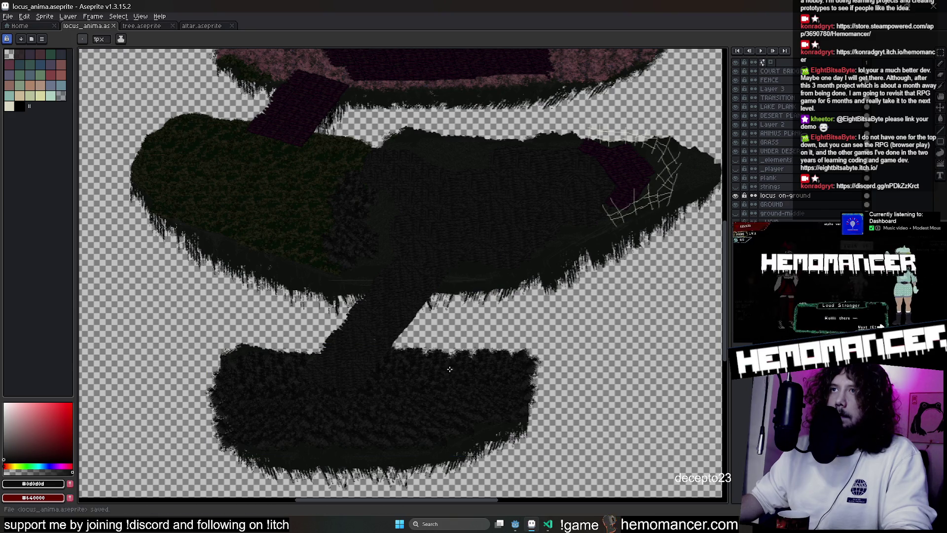
scroll(457, 345, "up", 1)
scroll(558, 414, "up", 1)
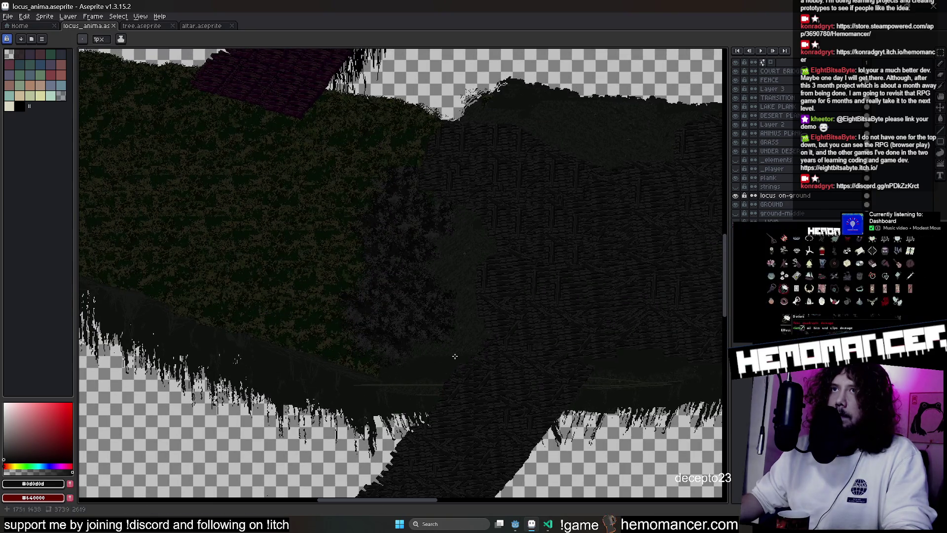
scroll(423, 359, "up", 1)
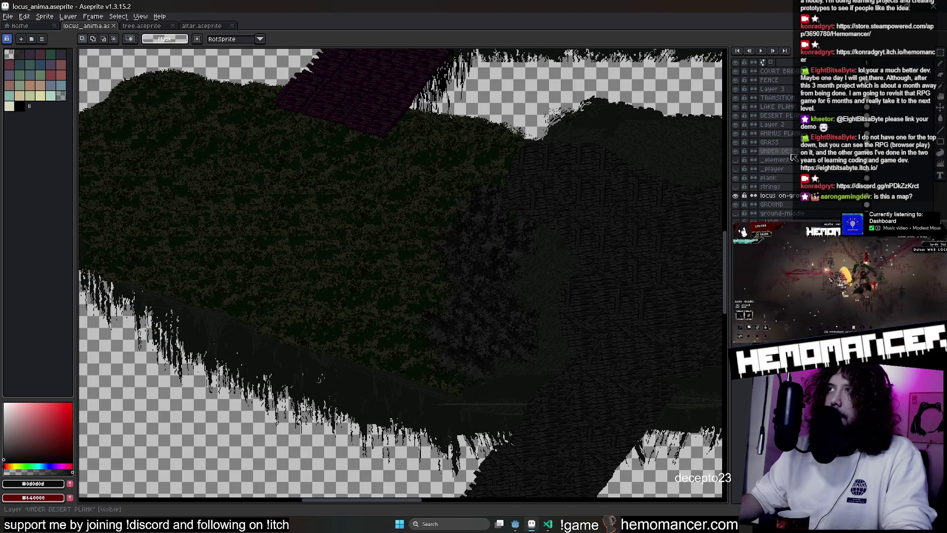
scroll(260, 111, "down", 1)
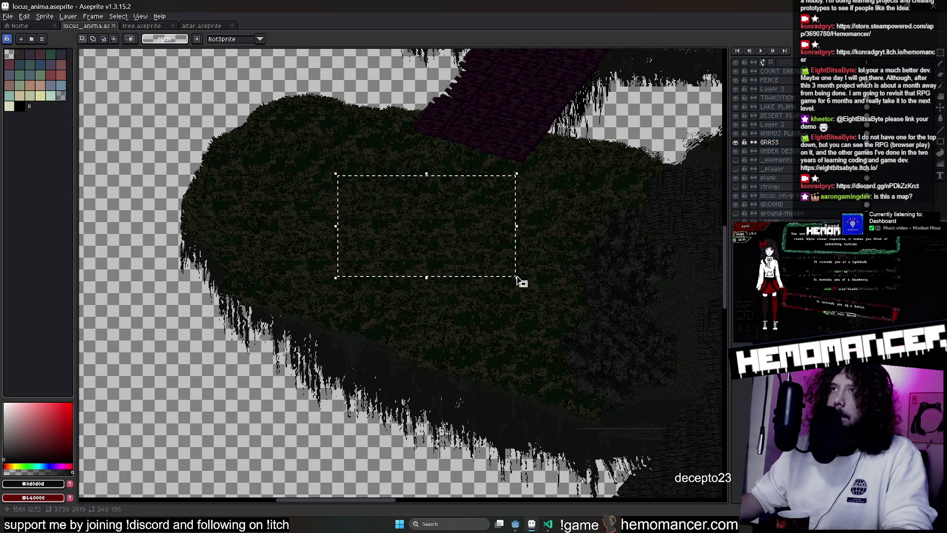
left_click_drag(605, 280, 252, 261)
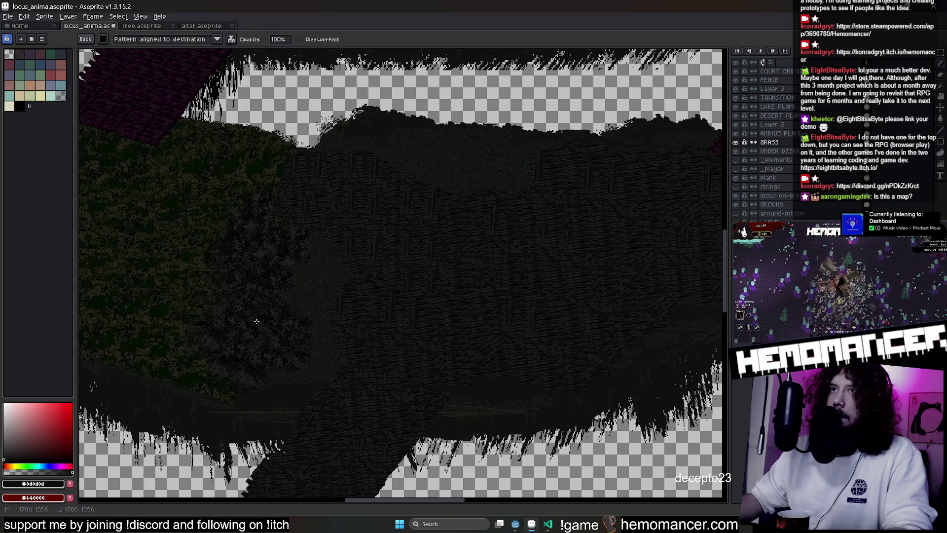
mouse_move(412, 264)
left_mouse_down()
mouse_move(501, 144)
mouse_move(508, 262)
mouse_move(370, 311)
mouse_move(339, 254)
mouse_move(466, 333)
left_mouse_up()
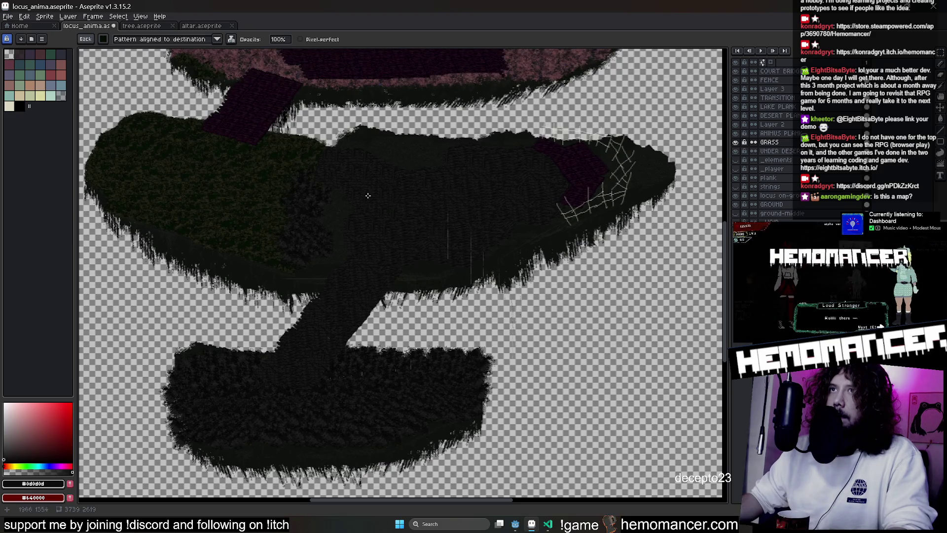
scroll(383, 211, "up", 2)
scroll(338, 180, "down", 2)
scroll(317, 207, "up", 2)
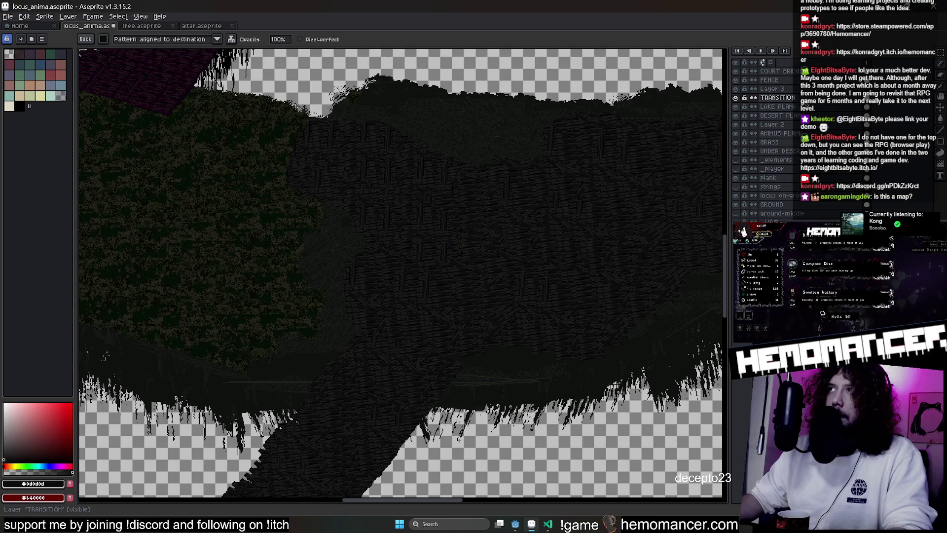
Toggle the LAKE PLANK layer off and on to compare, then marquee-select a small patch of grass texture
left_click_drag(271, 176, 273, 384)
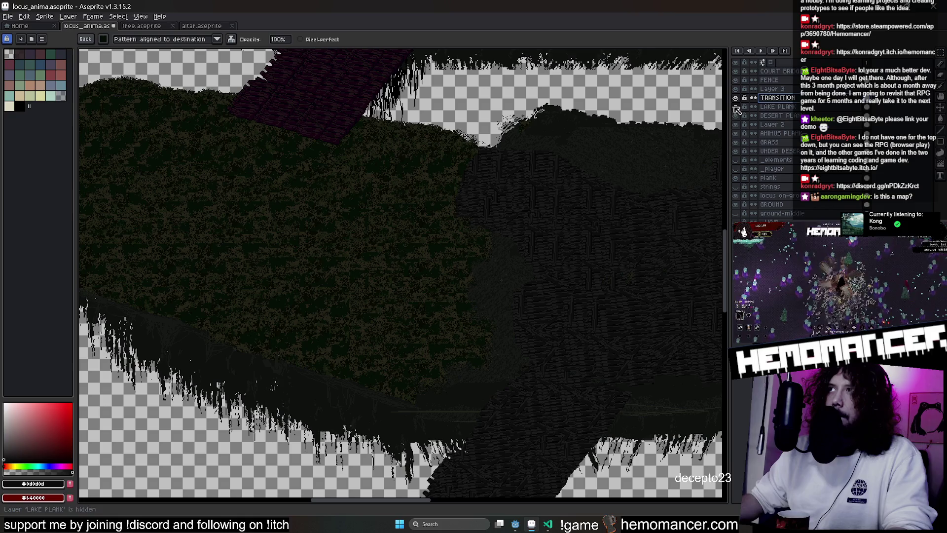
left_click(742, 148)
left_click(742, 149)
left_click(740, 148)
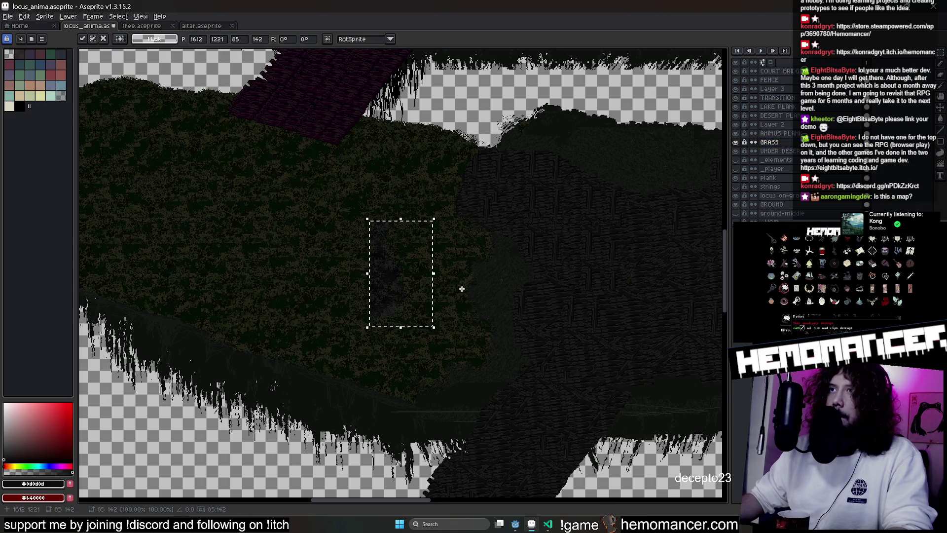
left_click_drag(265, 193, 300, 221)
left_click_drag(367, 220, 434, 327)
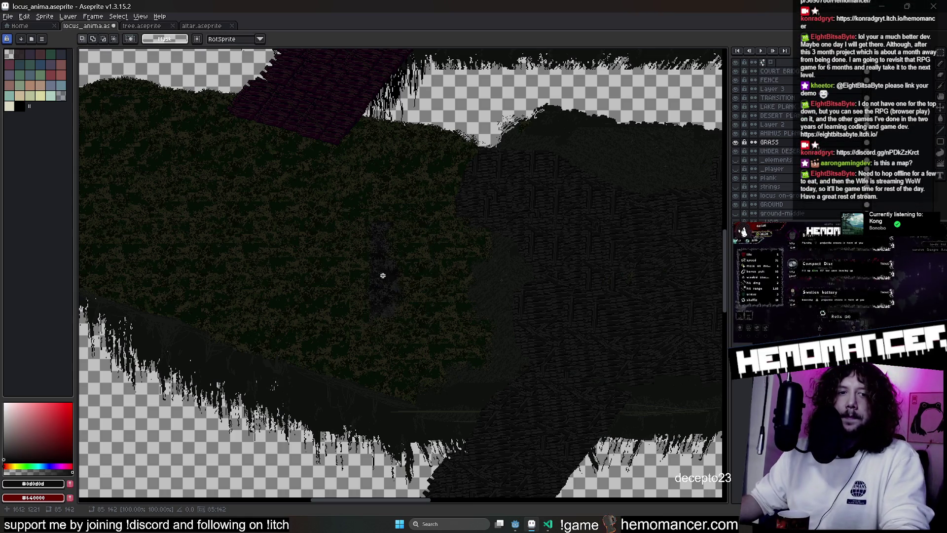
scroll(396, 288, "down", 3)
scroll(369, 243, "up", 3)
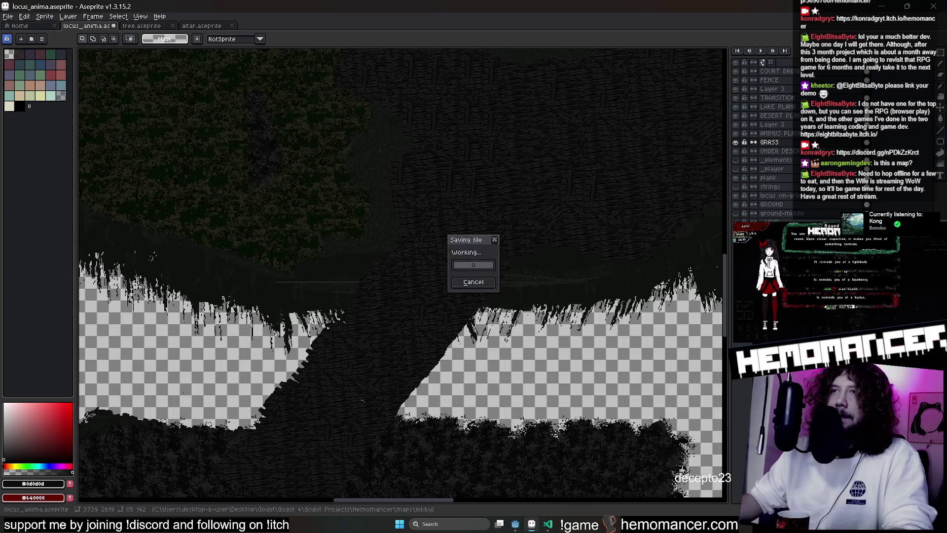
Bring the running game window forward, then switch back to the Godot editor
left_click(551, 487)
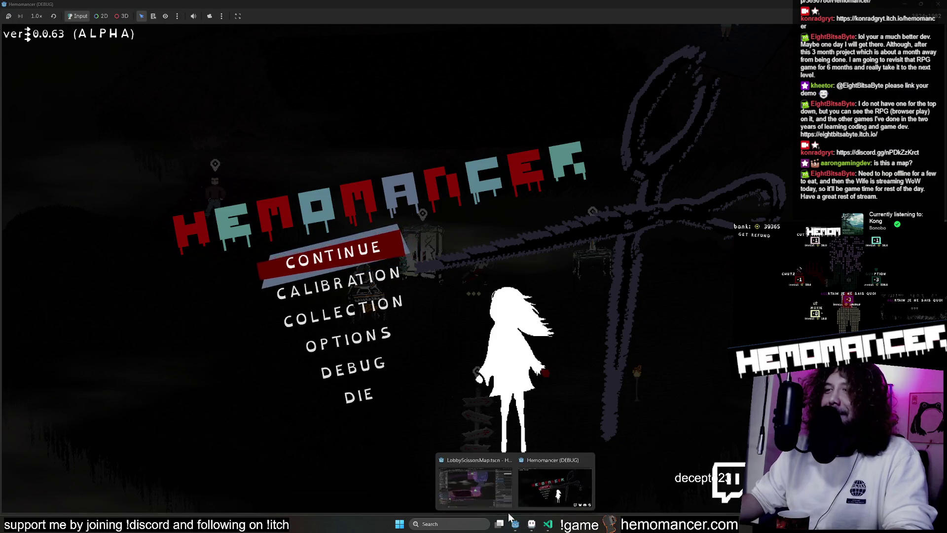
left_click(481, 476)
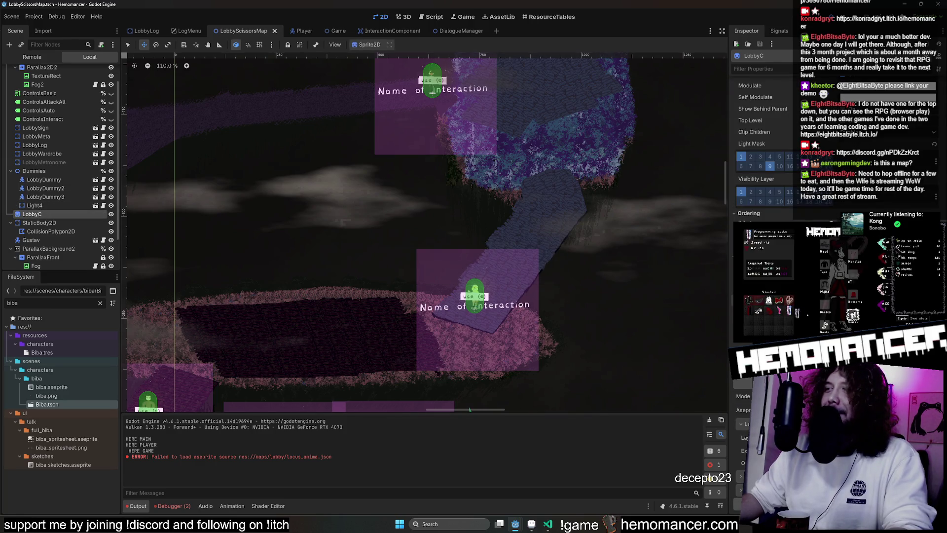
Run the game with F5, walk down-left to the Signpole, and view then pan the zoomed-out room map before returning
key("F5")
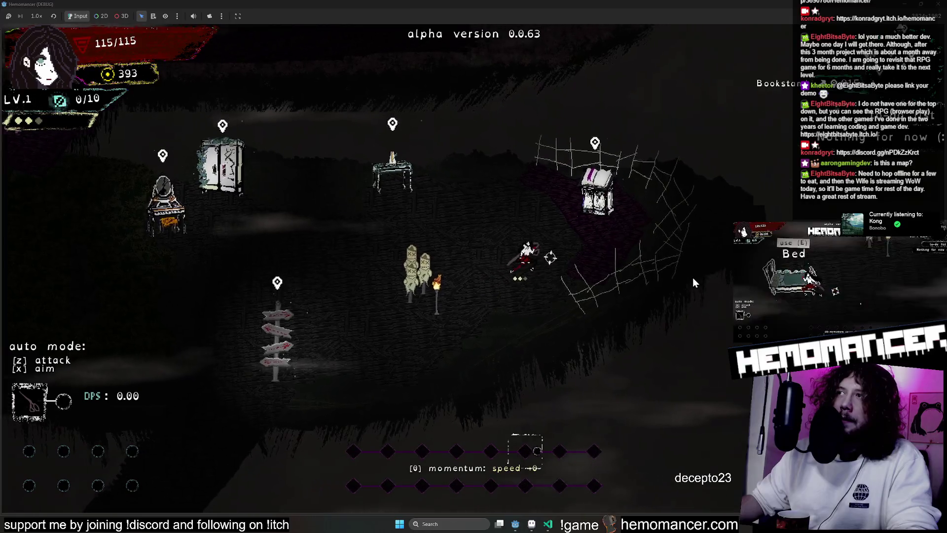
key("Left")
key("Down")
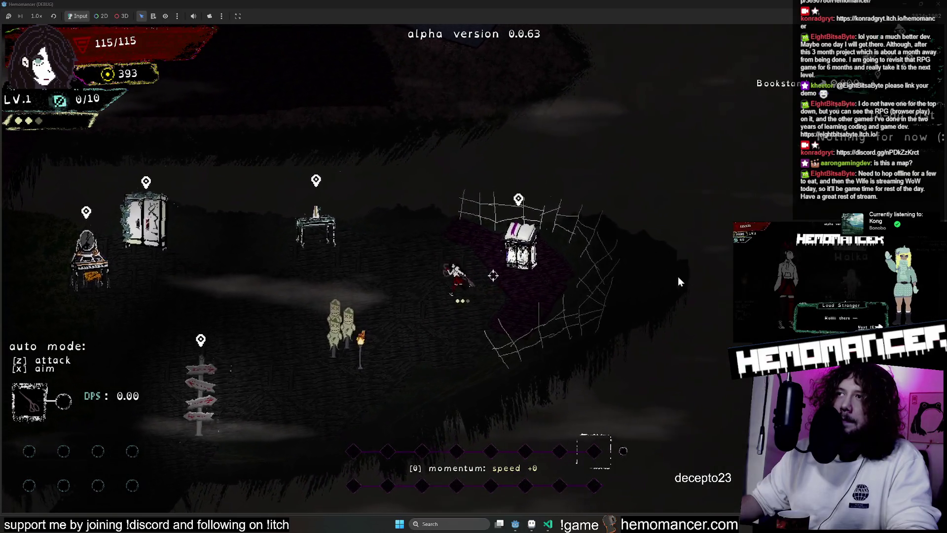
key("Left")
key("Down")
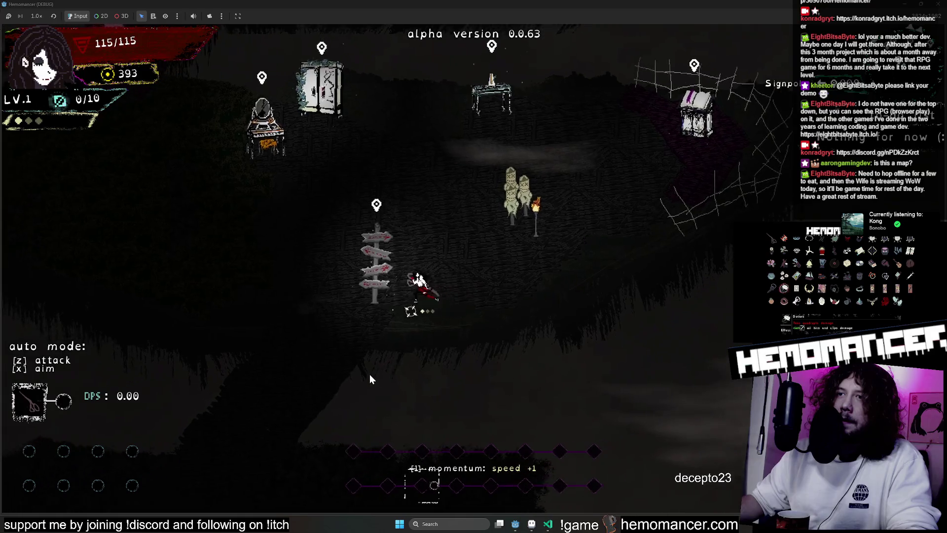
key("e")
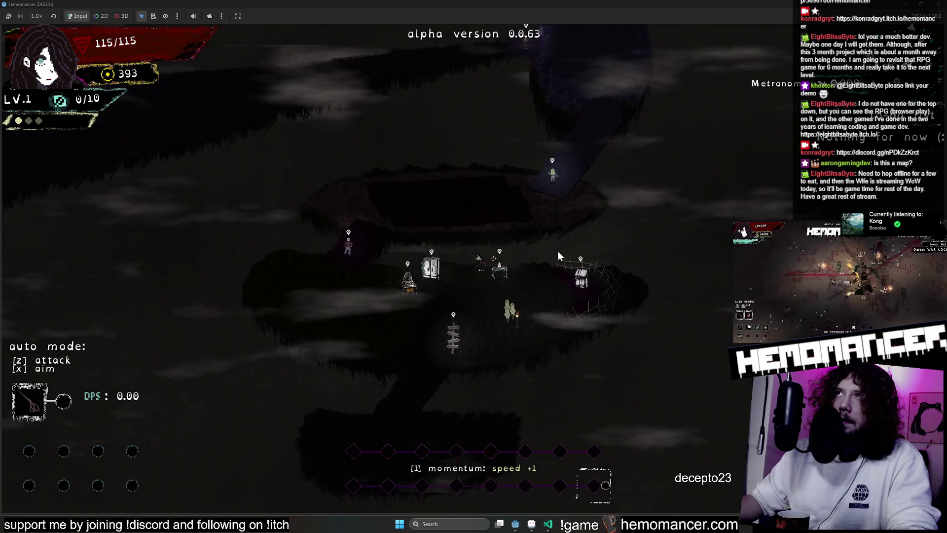
key("Left")
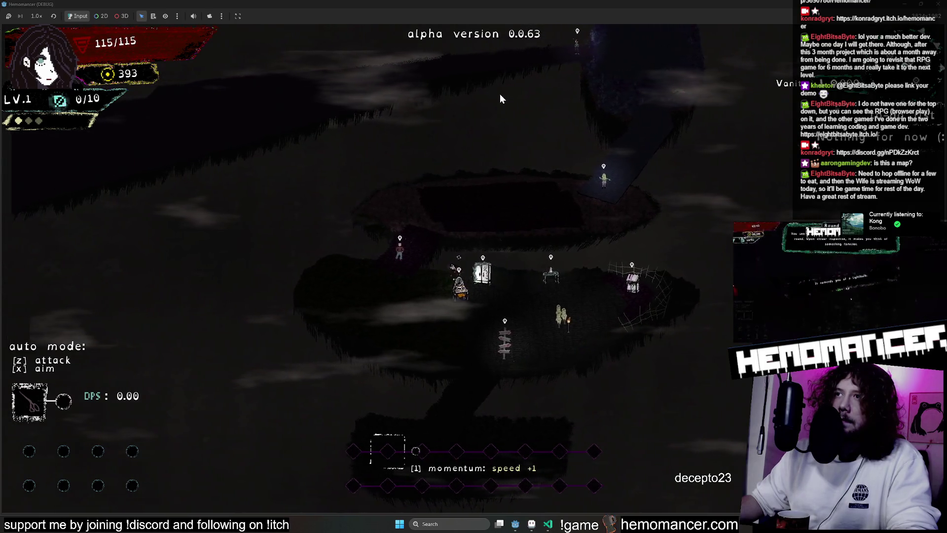
key("Right")
key("Right")
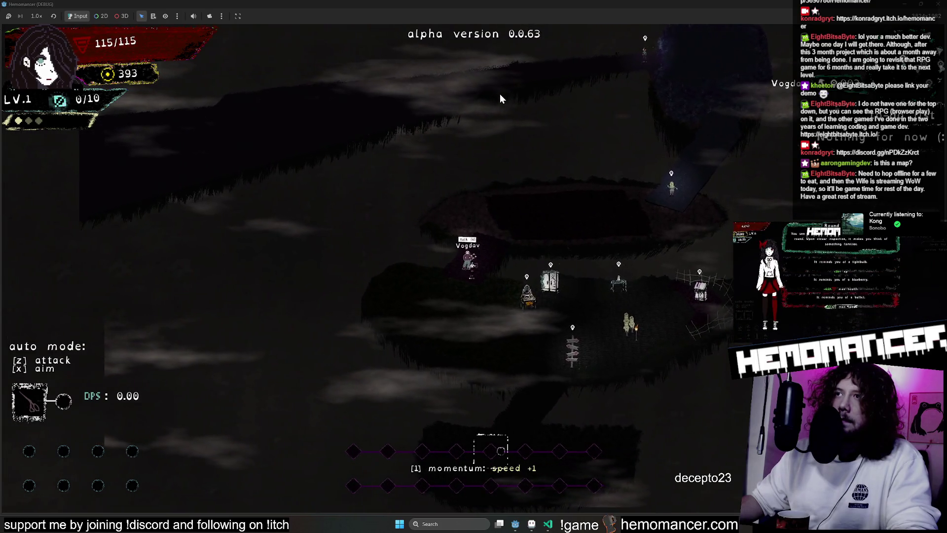
key("Right")
key("Right")
key("Right")
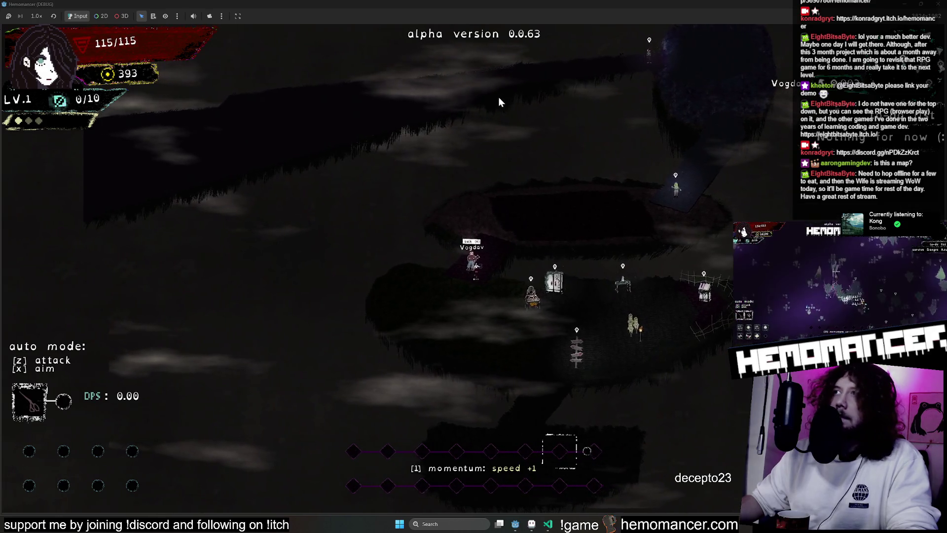
key("m")
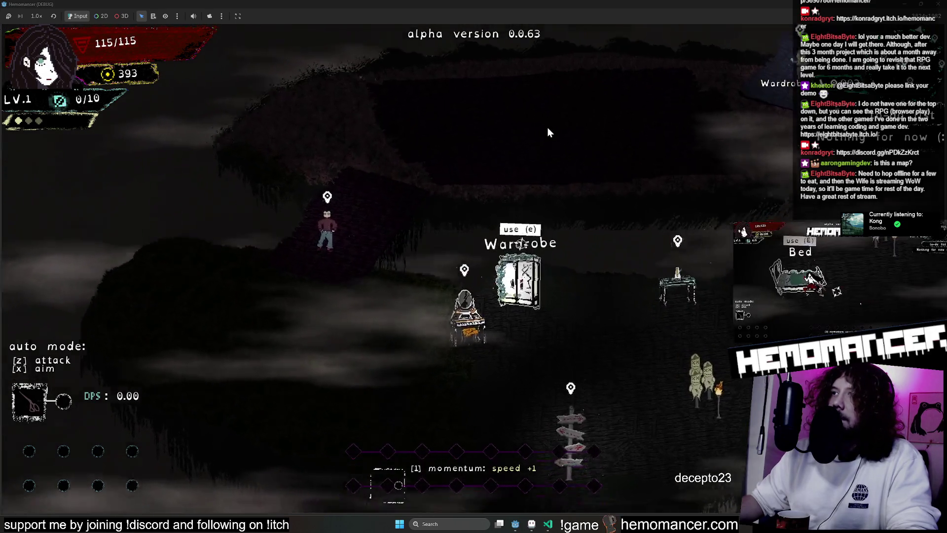
Walk through the room, check the room overview again, then head to the Metronome table and out left onto the island edge
key("s")
key("d")
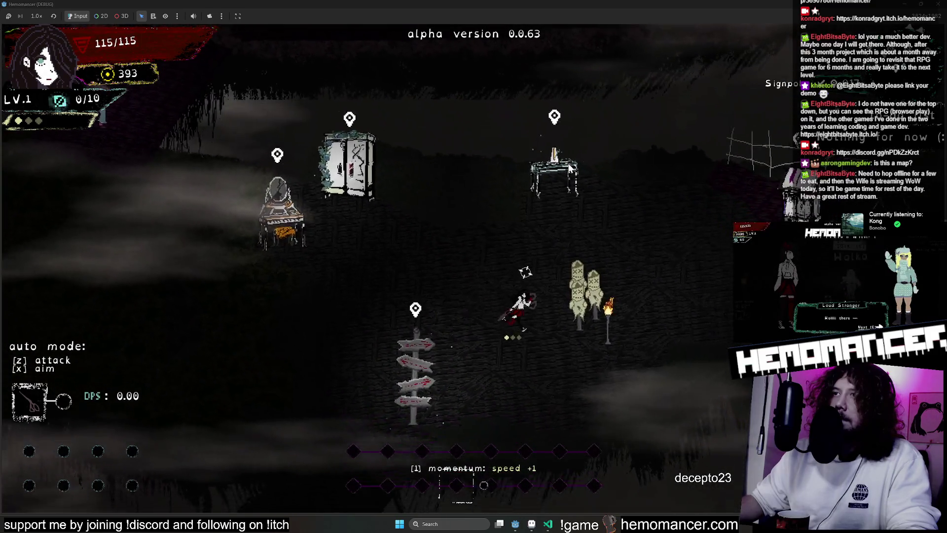
key("w")
key("a")
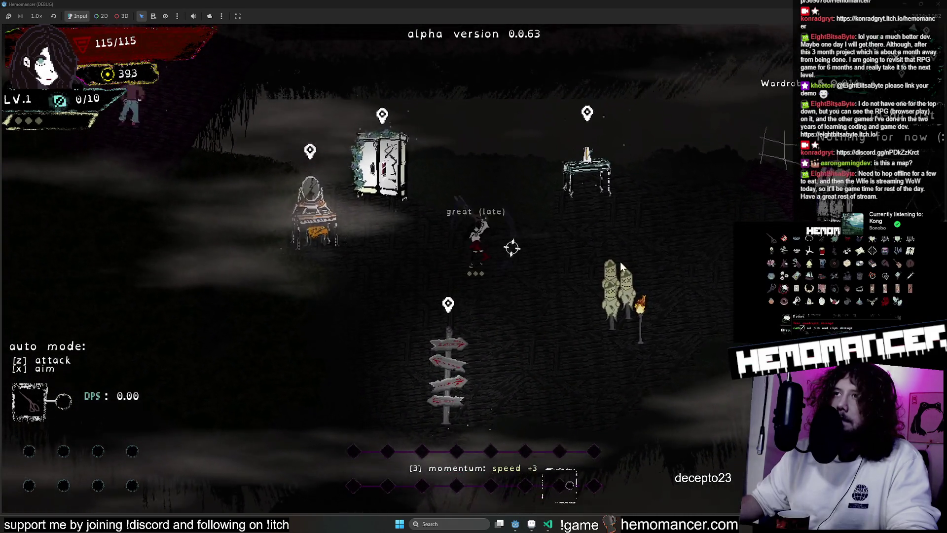
key("m")
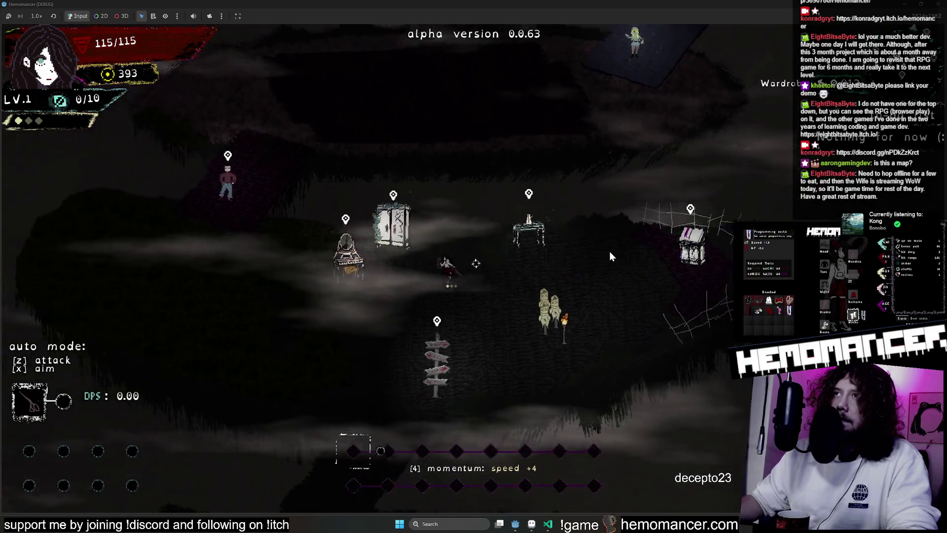
key("m")
key("d")
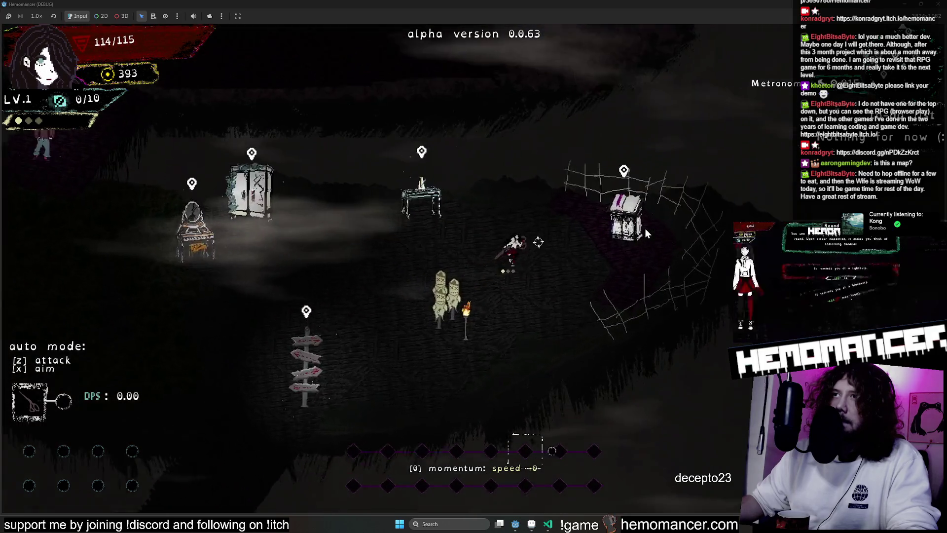
key("a")
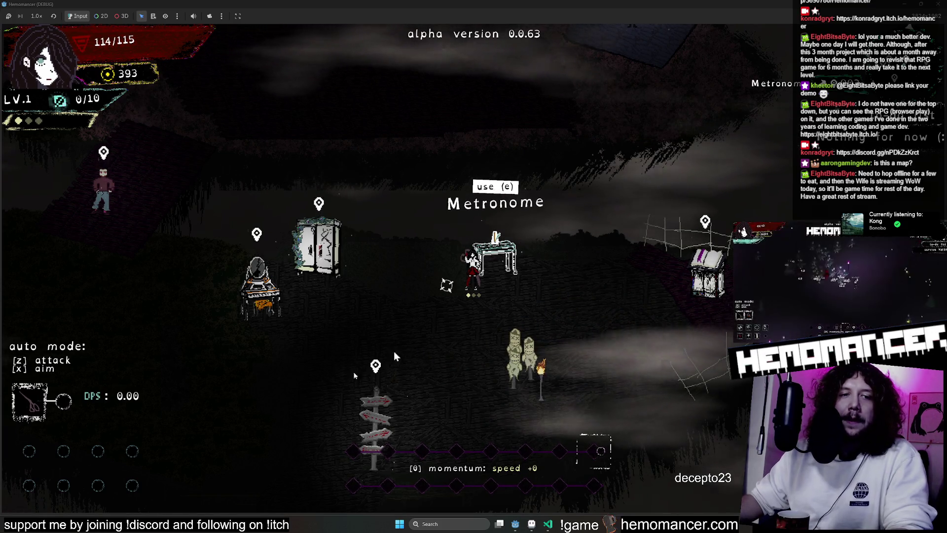
key("a")
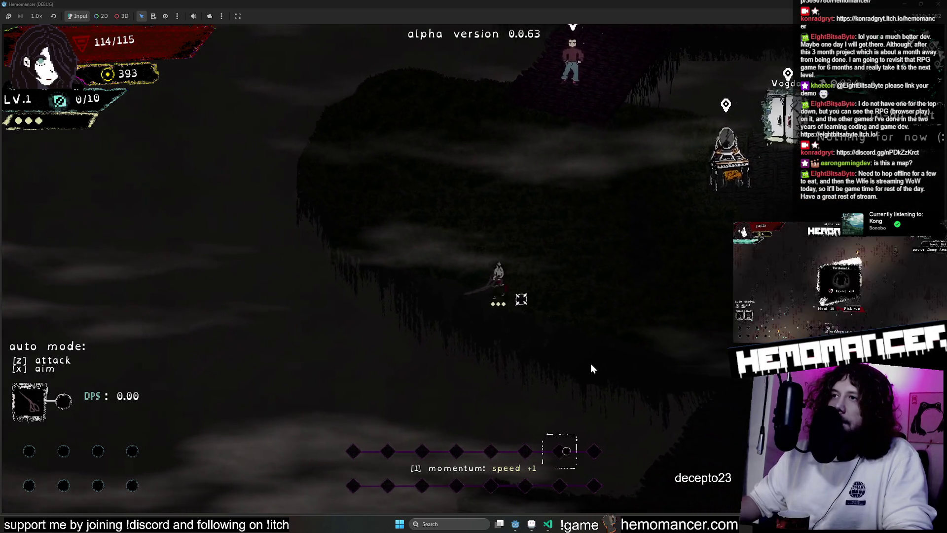
Walk from the island edge past the Vanity and Metronome table toward the webbed chest
key("d")
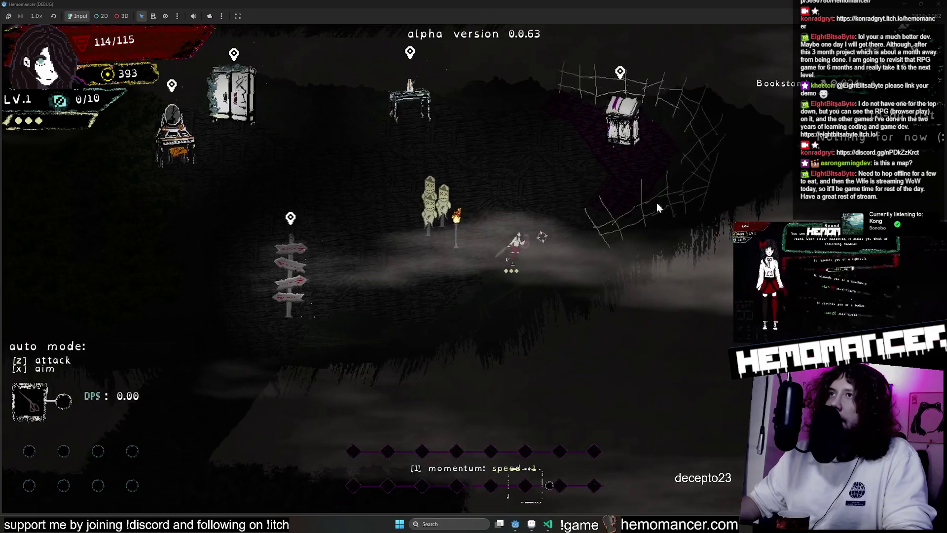
key("w")
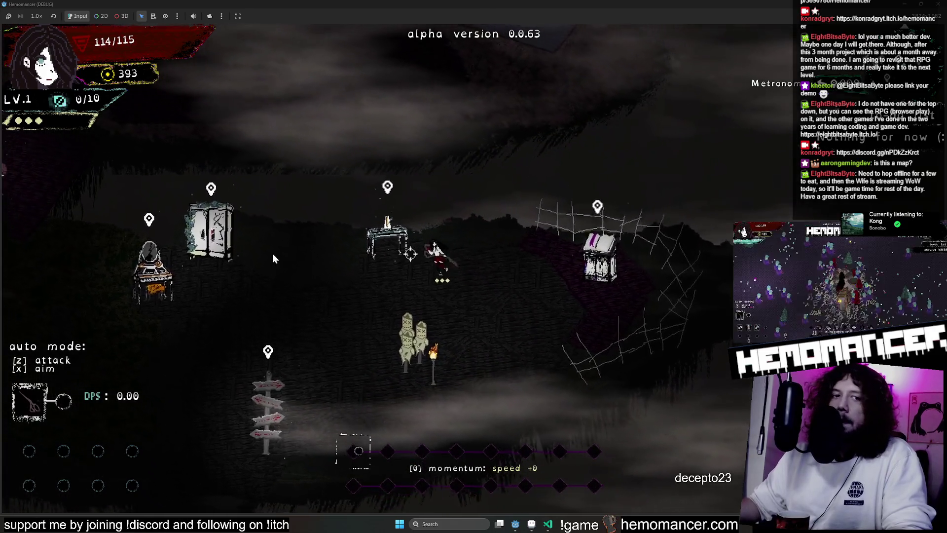
key("a")
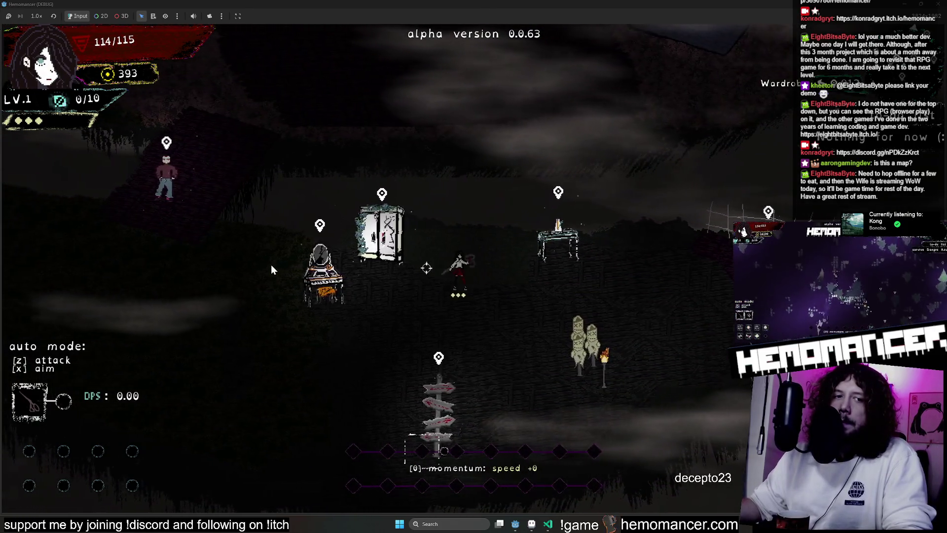
key("d")
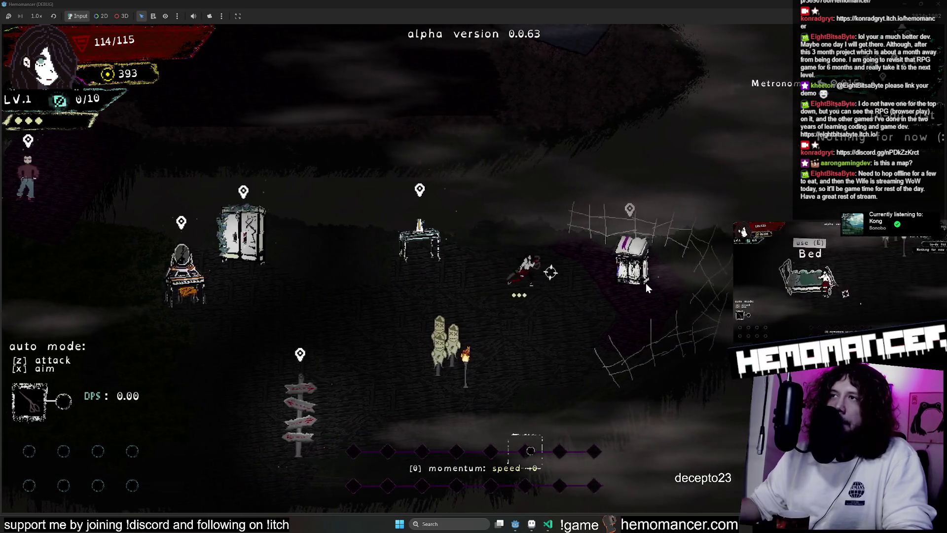
key("s")
key("a")
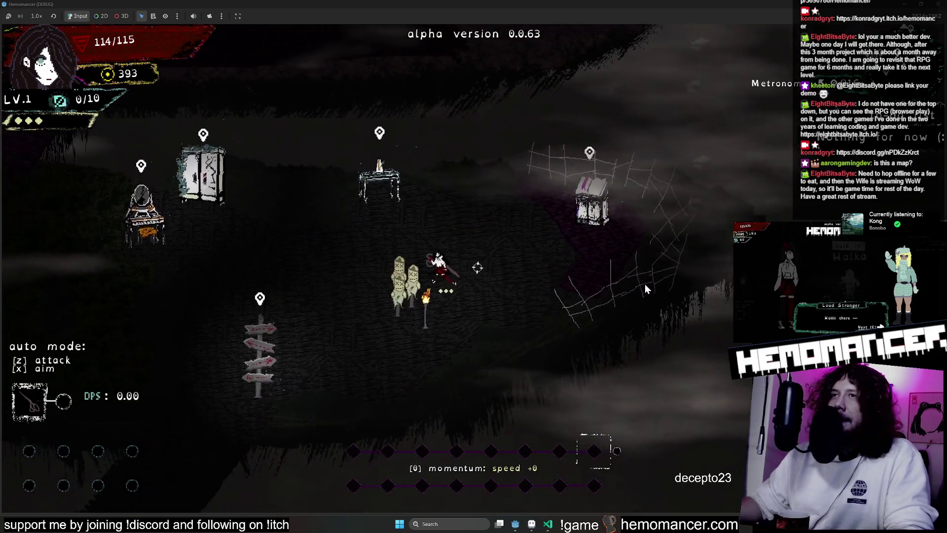
key("a")
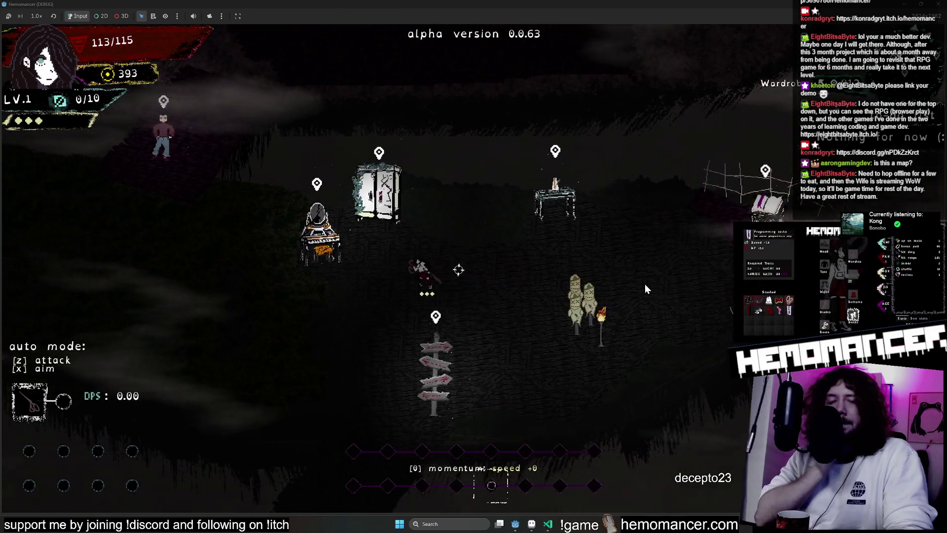
key("a")
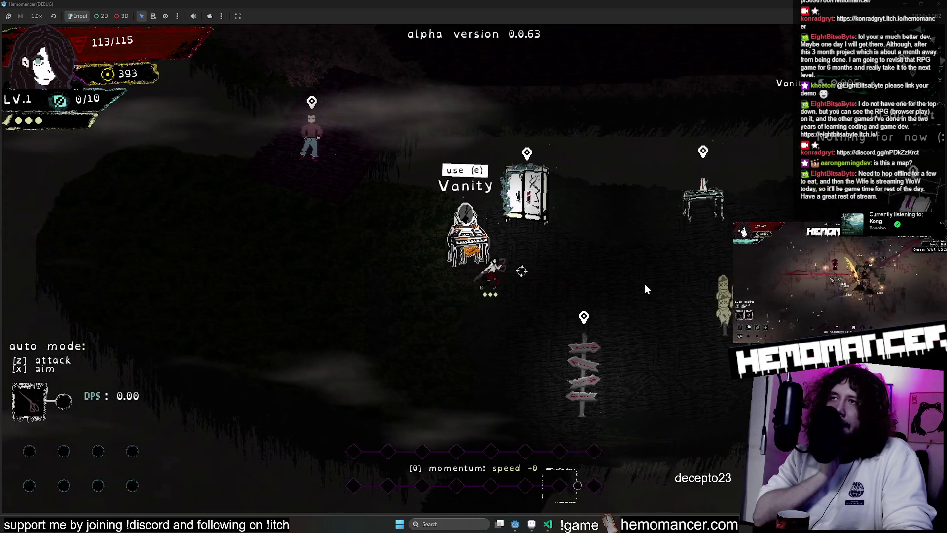
key("d")
key("w")
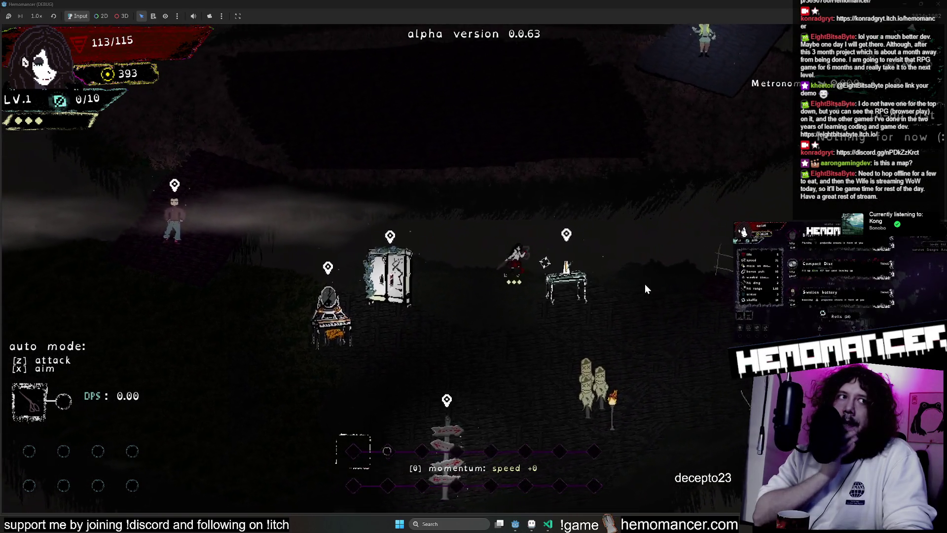
key("d")
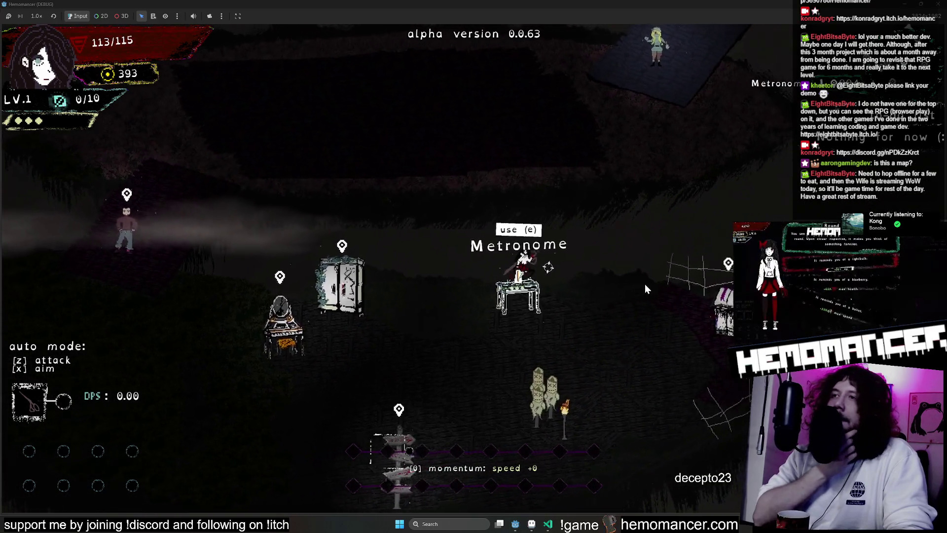
key("s")
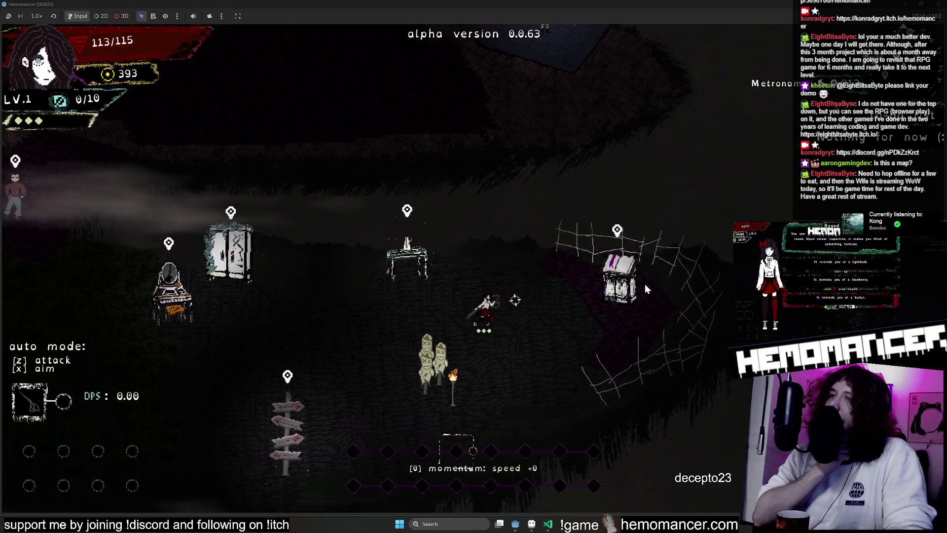
Walk back past the Vanity and Wardrobe and stop at the Metronome table with its use prompt showing
key("a")
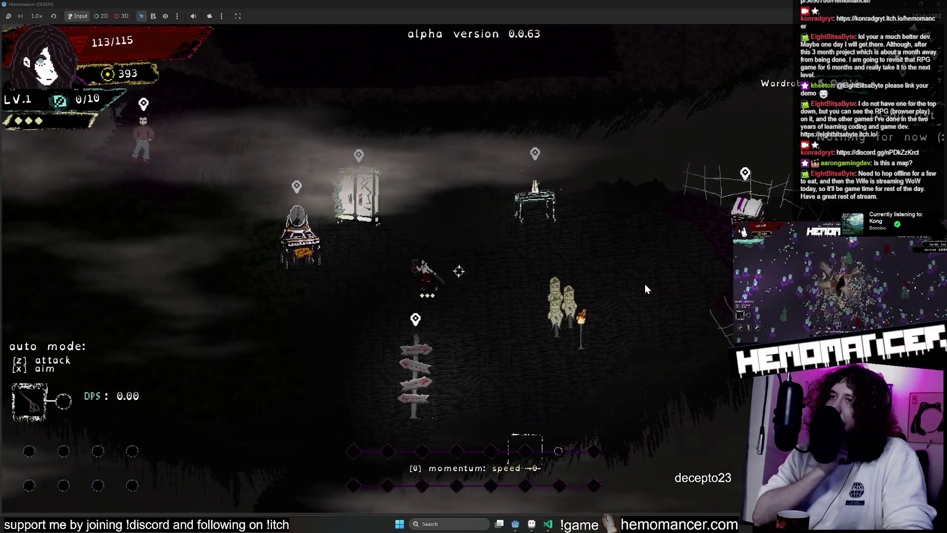
key("a")
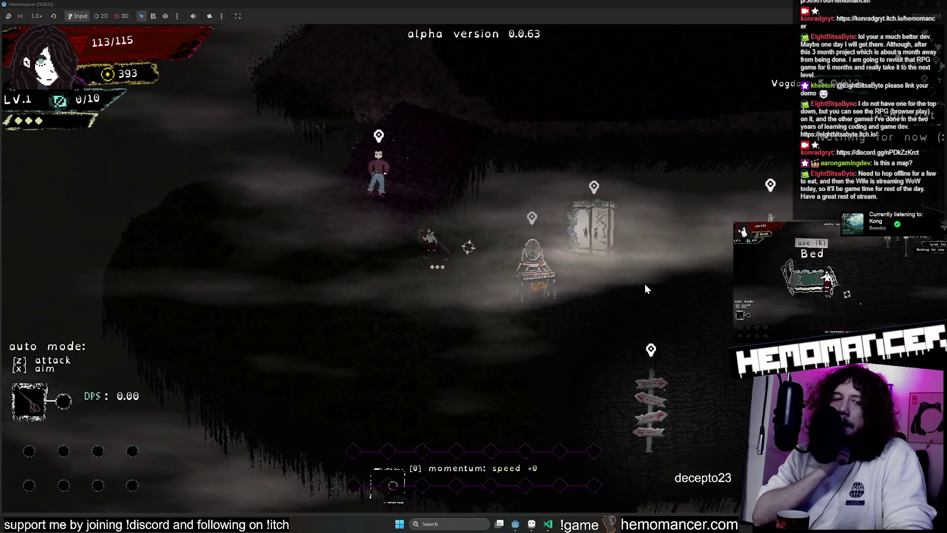
key("s")
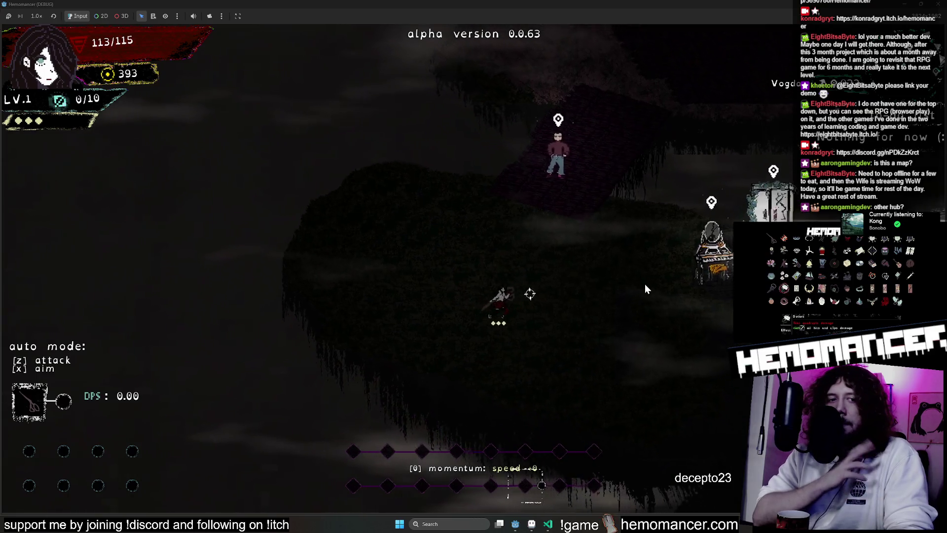
key("d")
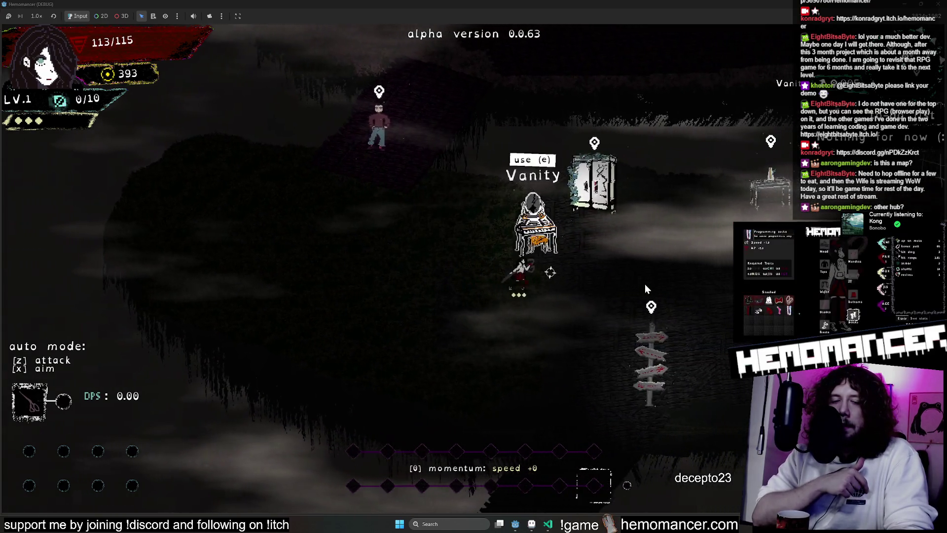
key("d")
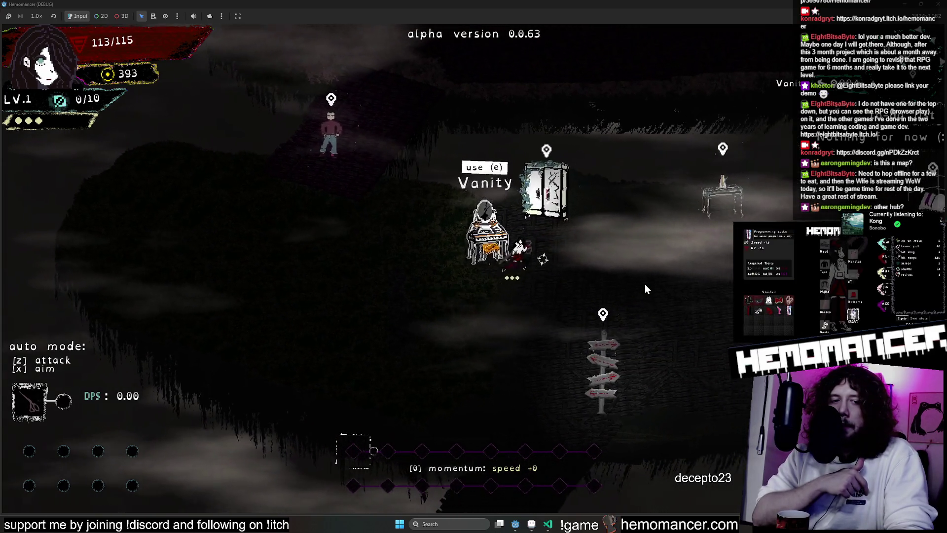
key("w")
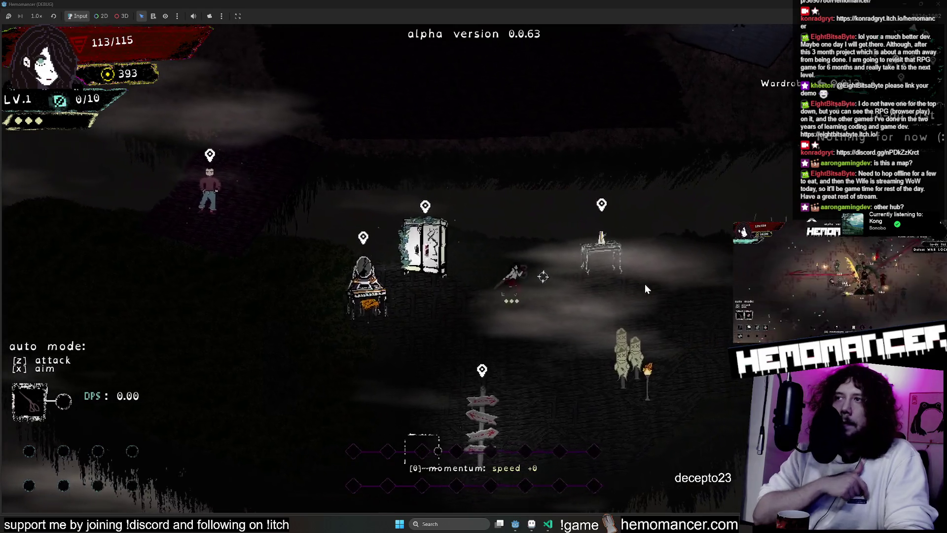
key("d")
key("s")
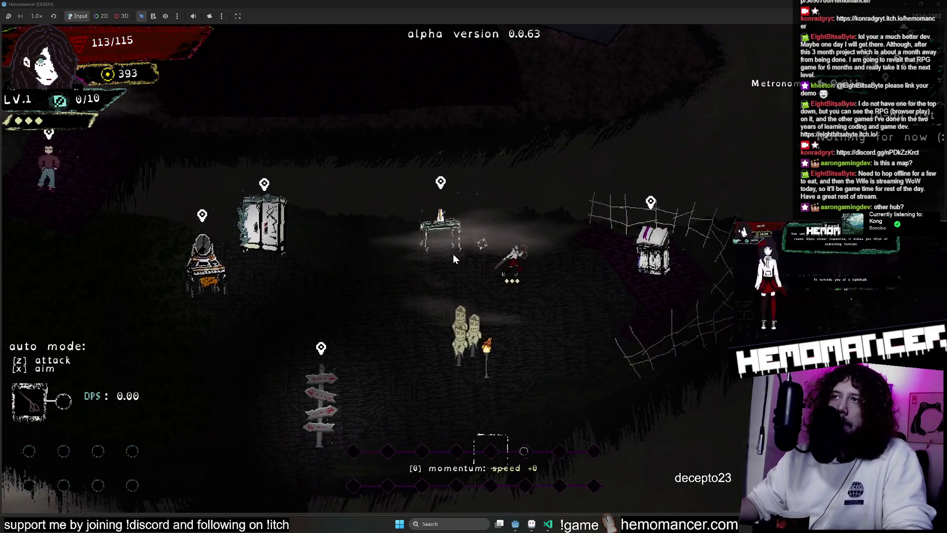
key("a")
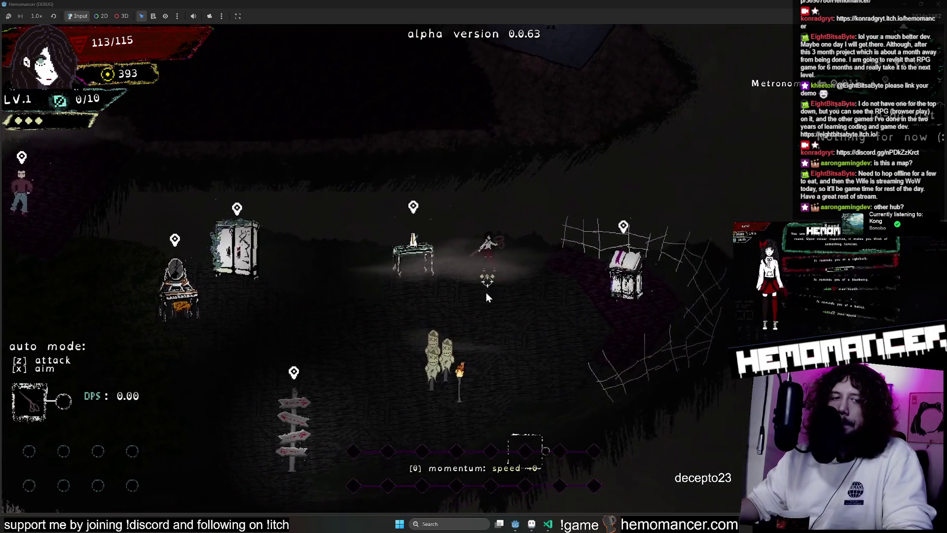
key("w")
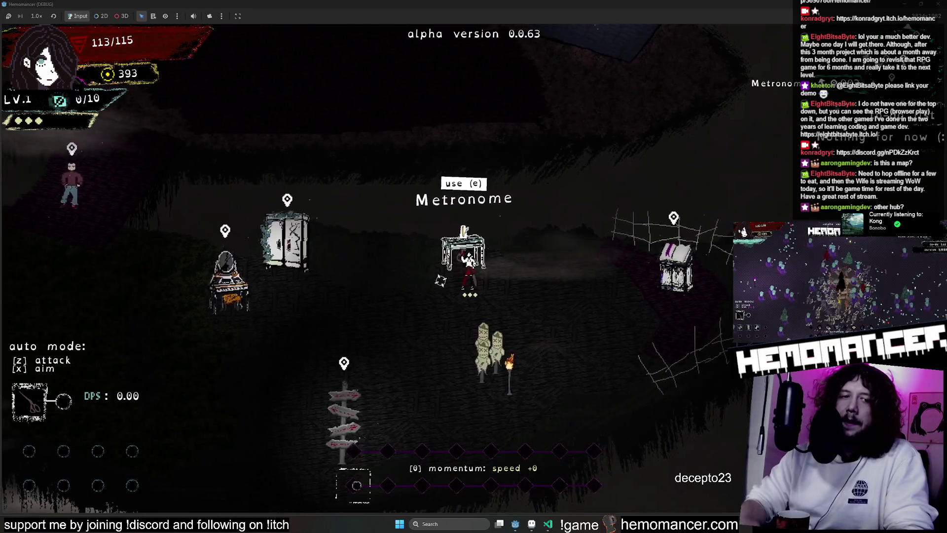
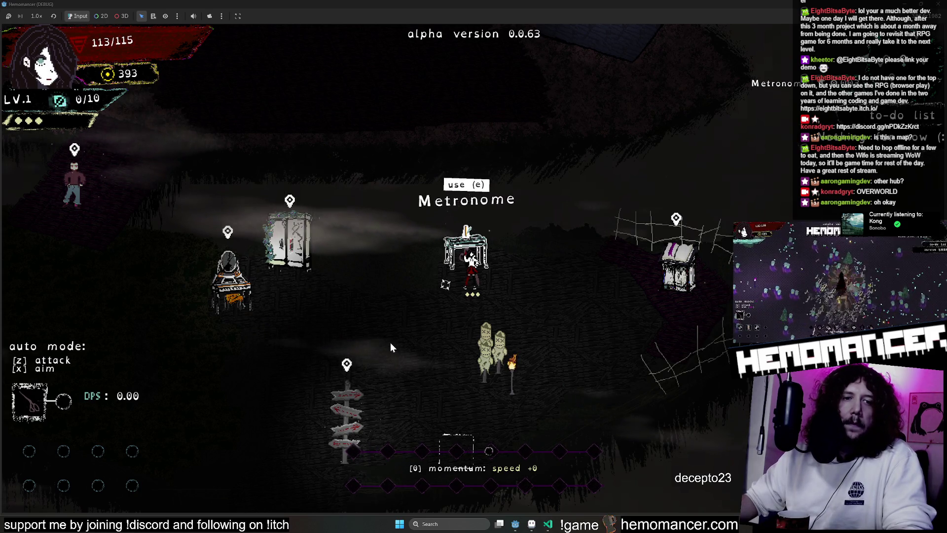
Walk the character away from the Metronome, down-left, then up and around the lobby
key("a")
key("s")
key("a")
key("s")
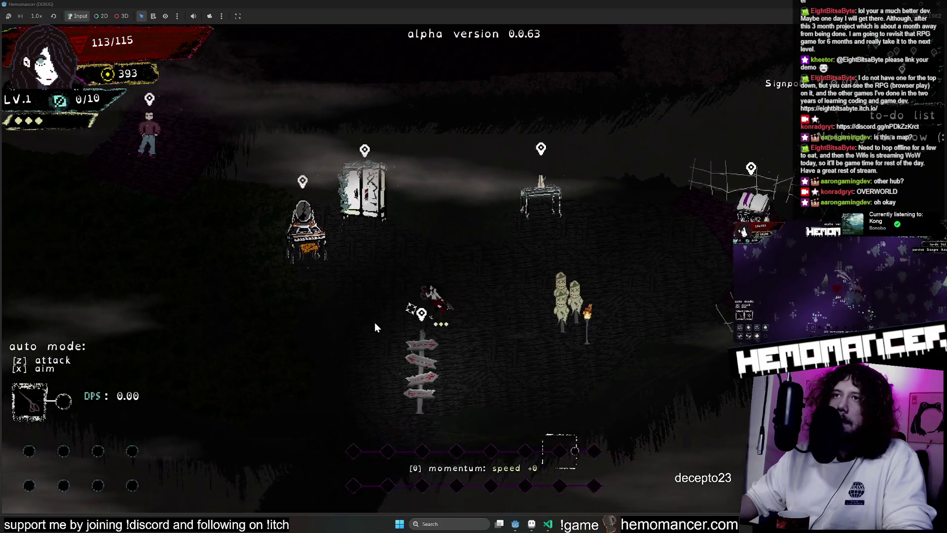
key("w")
key("a")
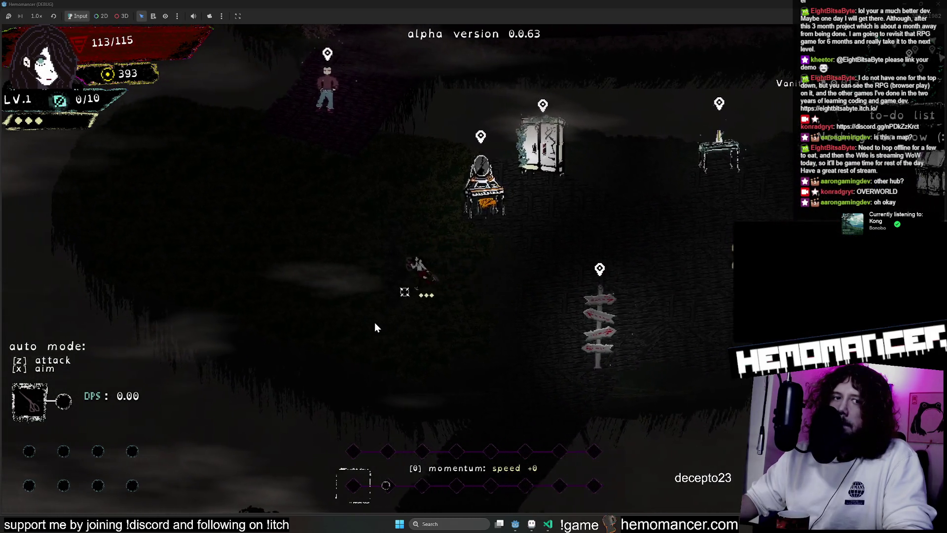
key("w")
key("a")
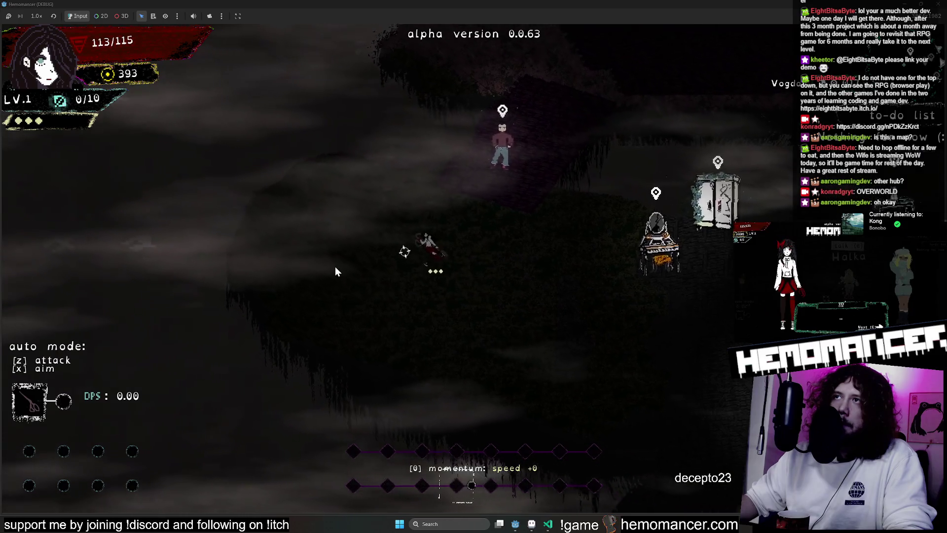
key("w")
key("w")
key("d")
key("d")
key("d")
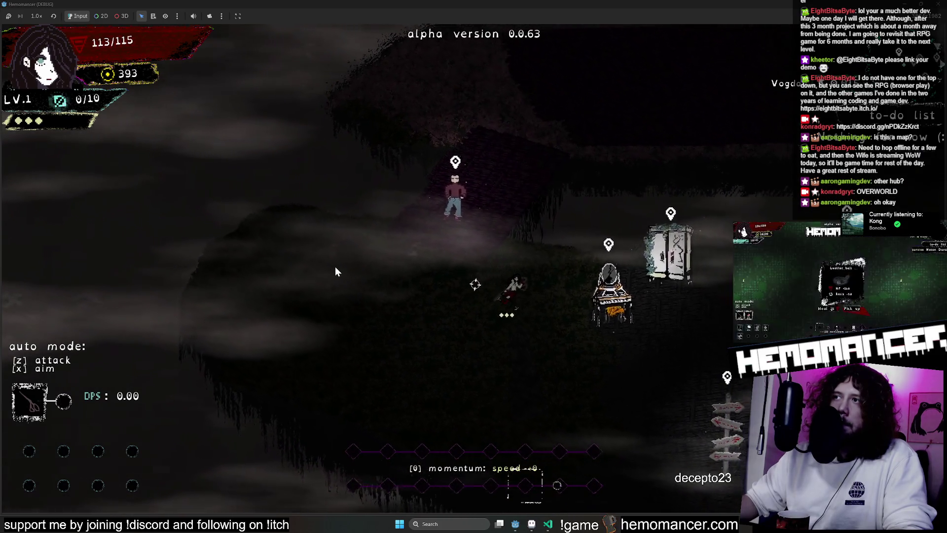
Walk the character right across the lobby, then stop the running game with F8
key("s")
key("d")
key("d")
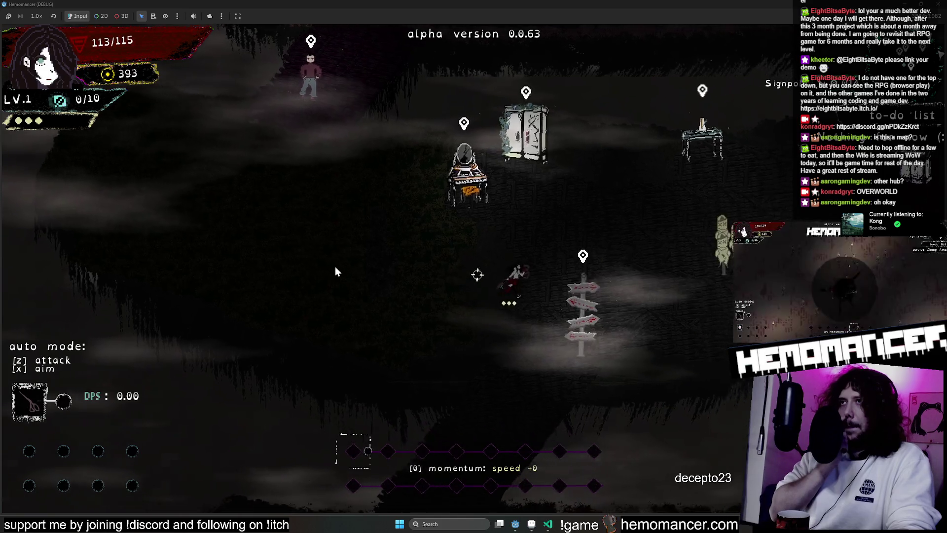
key("d")
key("d")
key("d")
key("d")
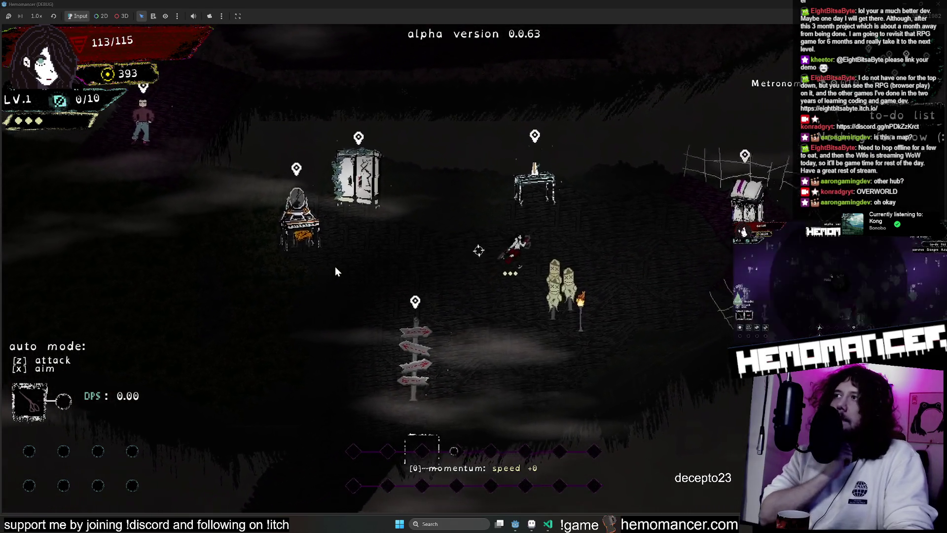
key("w")
key("d")
key("d")
key("d")
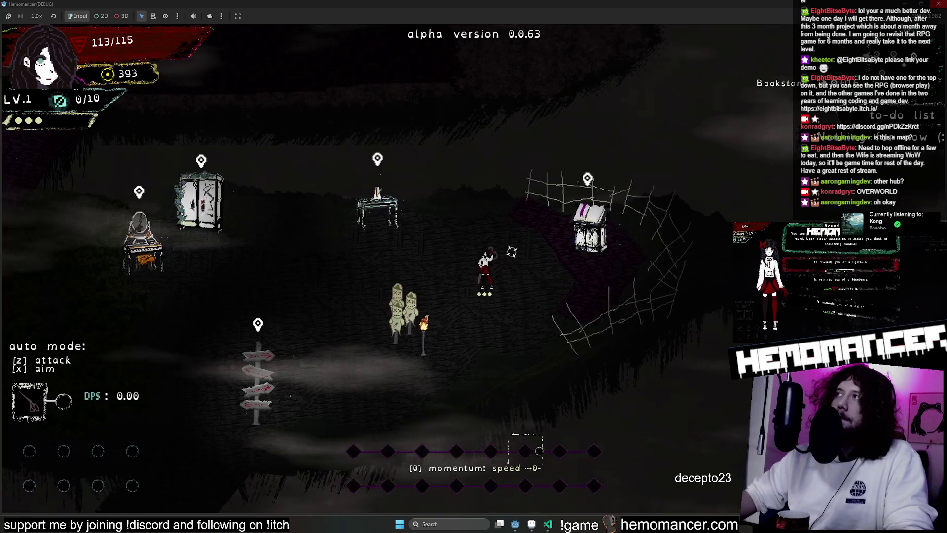
key("F8")
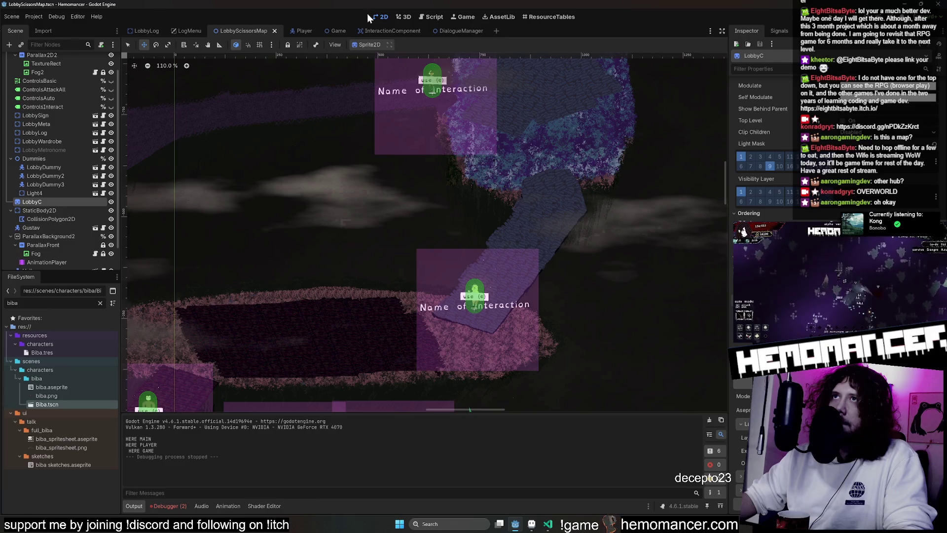
Frame the whole lobby island in the 2D view, check the Debugger errors, and switch to Aseprite
key("shift+f")
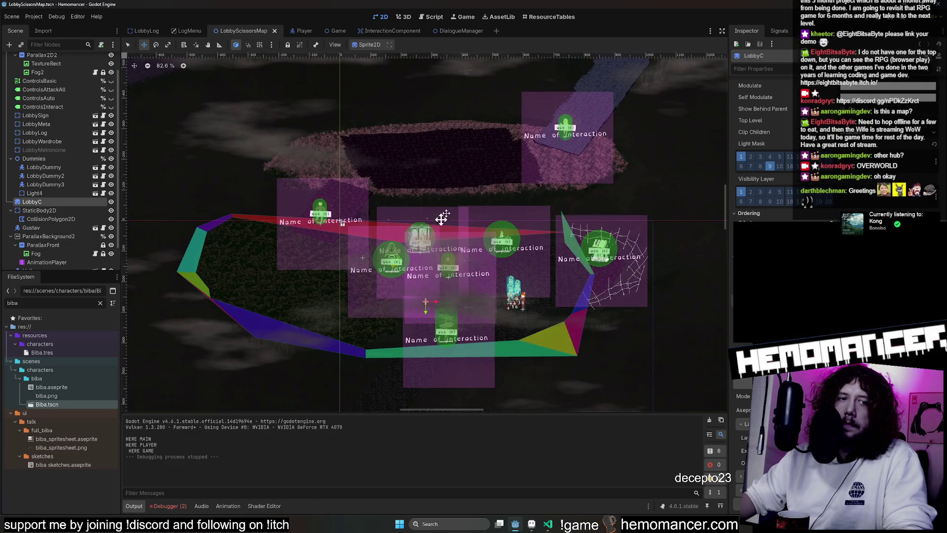
scroll(450, 207, "up", 3)
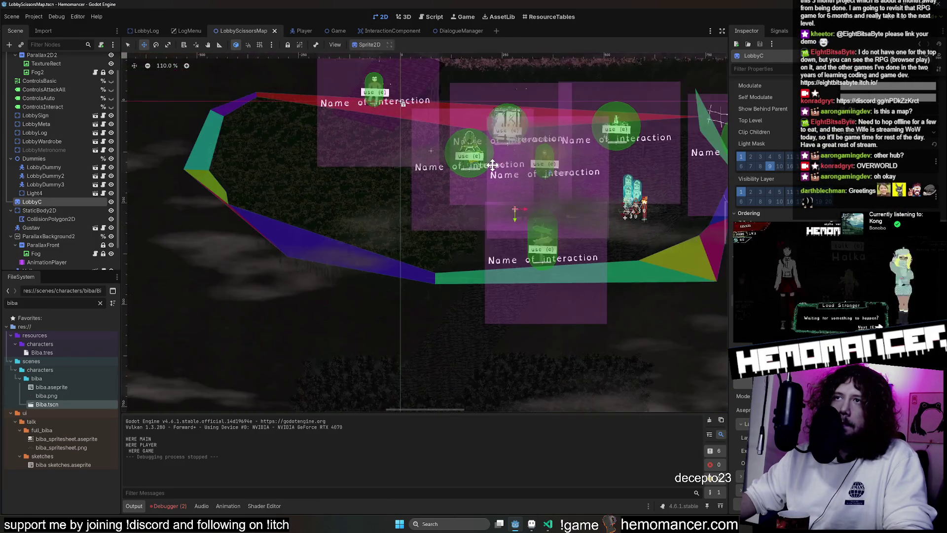
left_click_drag(492, 165, 461, 208)
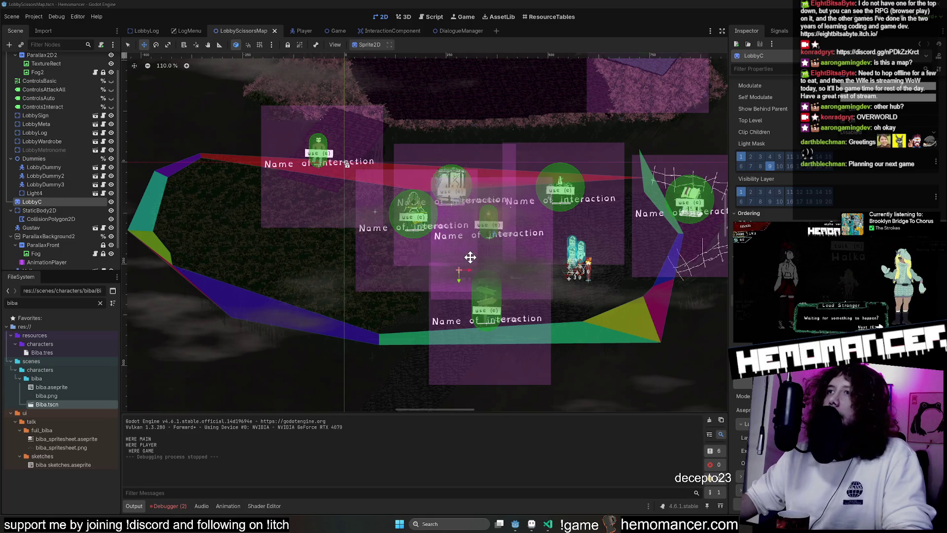
scroll(470, 257, "down", 1)
scroll(477, 275, "down", 2)
scroll(310, 289, "up", 1)
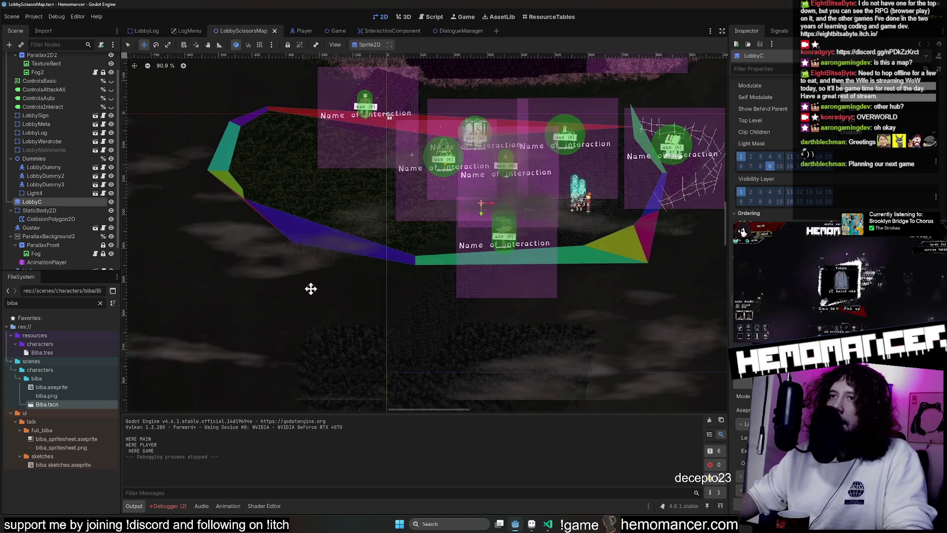
left_click(164, 506)
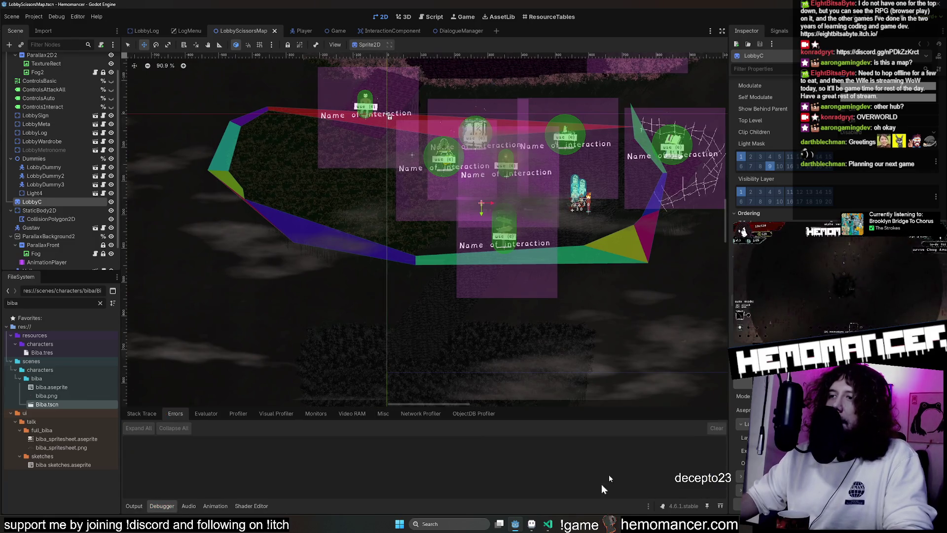
left_click(592, 523)
scroll(428, 281, "down", 2)
scroll(567, 461, "down", 1)
scroll(491, 281, "down", 1)
scroll(374, 381, "down", 3)
scroll(373, 381, "up", 1)
scroll(332, 356, "up", 1)
scroll(454, 326, "down", 2)
Show and select the hidden _VOID layer, cancelling an accidental move of its dark rectangle
mouse_move(454, 325)
left_mouse_down()
mouse_move(513, 437)
mouse_move(387, 195)
left_mouse_up()
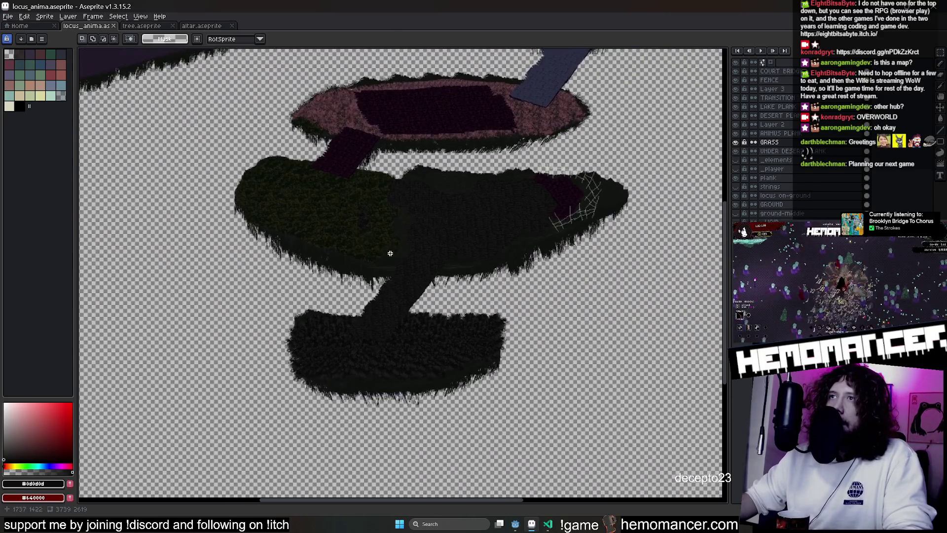
scroll(507, 259, "down", 1)
scroll(508, 253, "up", 2)
scroll(508, 195, "down", 1)
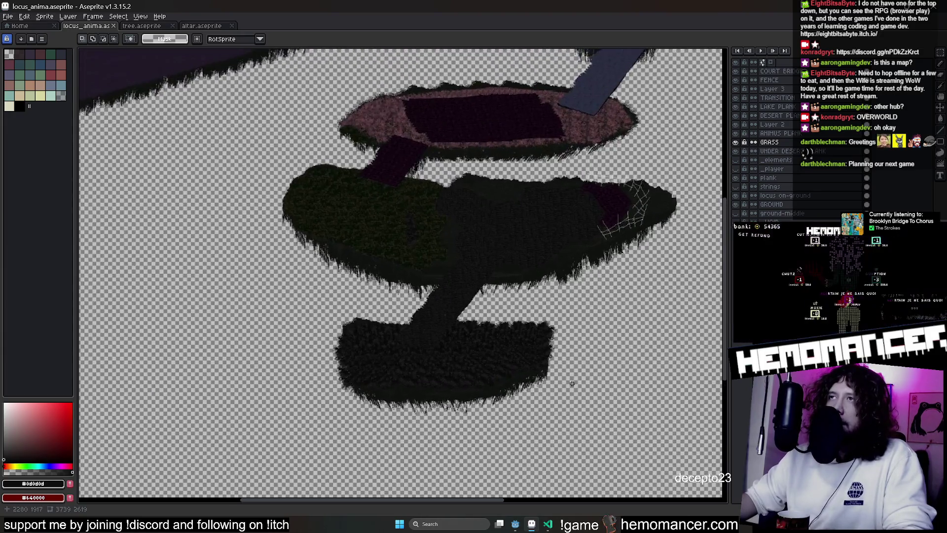
scroll(528, 344, "down", 1)
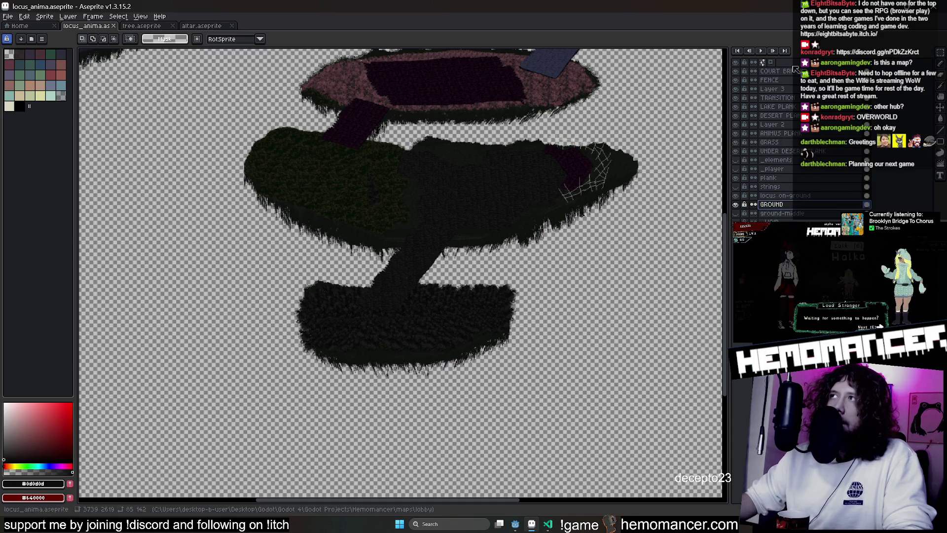
scroll(537, 253, "up", 2)
scroll(537, 253, "down", 2)
scroll(537, 253, "up", 1)
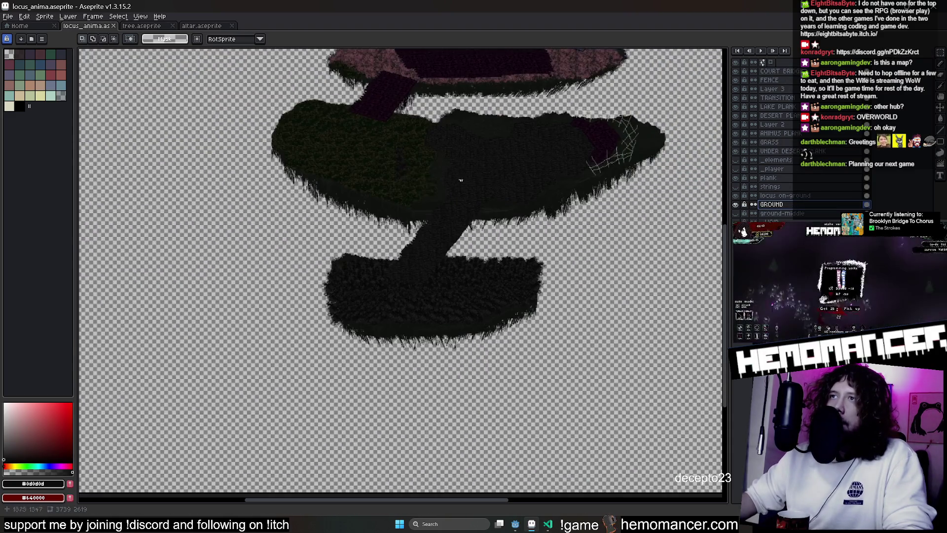
scroll(399, 227, "down", 1)
left_click(736, 222)
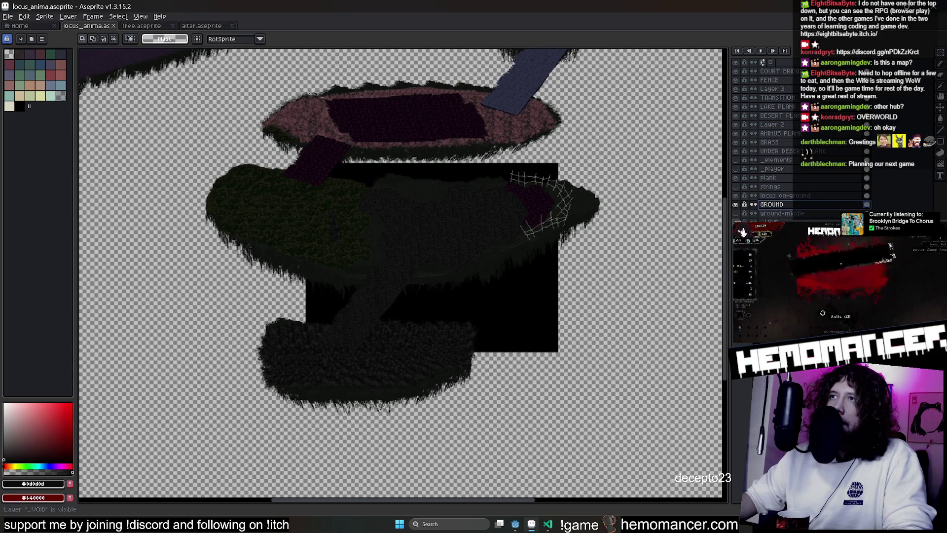
left_click(736, 221)
left_click(735, 222)
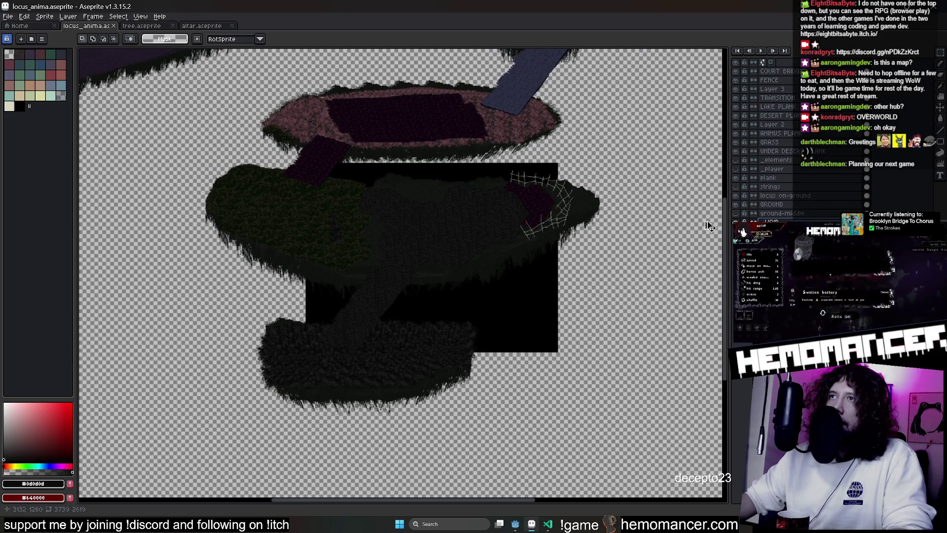
left_click_drag(578, 182, 426, 466)
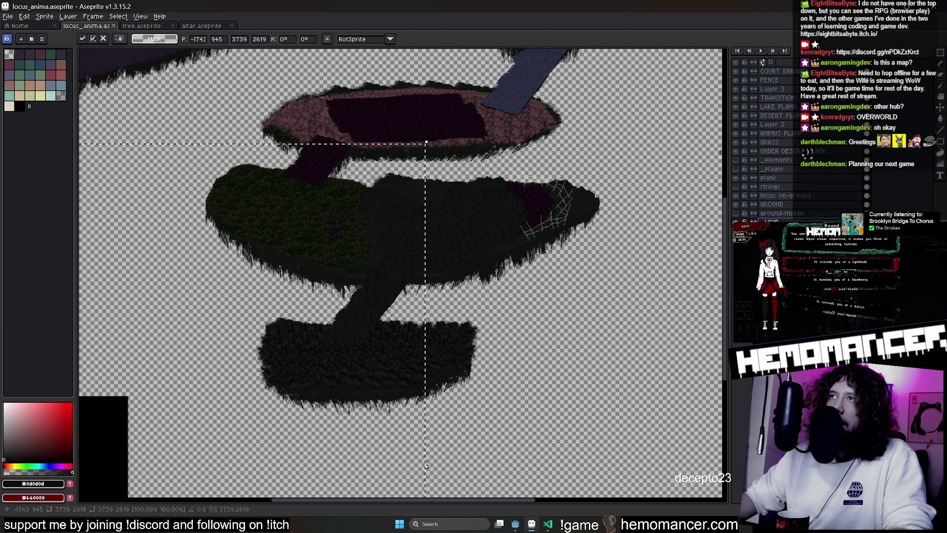
key("Escape")
key("Delete")
Select all and scale the dark void rectangle to cover the entire canvas
key("ctrl+a")
scroll(699, 158, "down", 2)
scroll(668, 169, "down", 1)
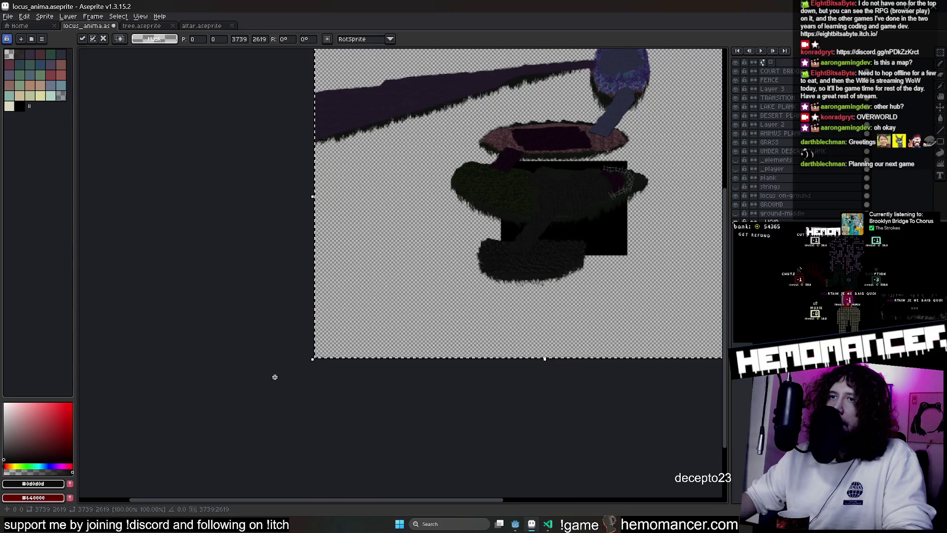
left_click_drag(316, 365, 82, 492)
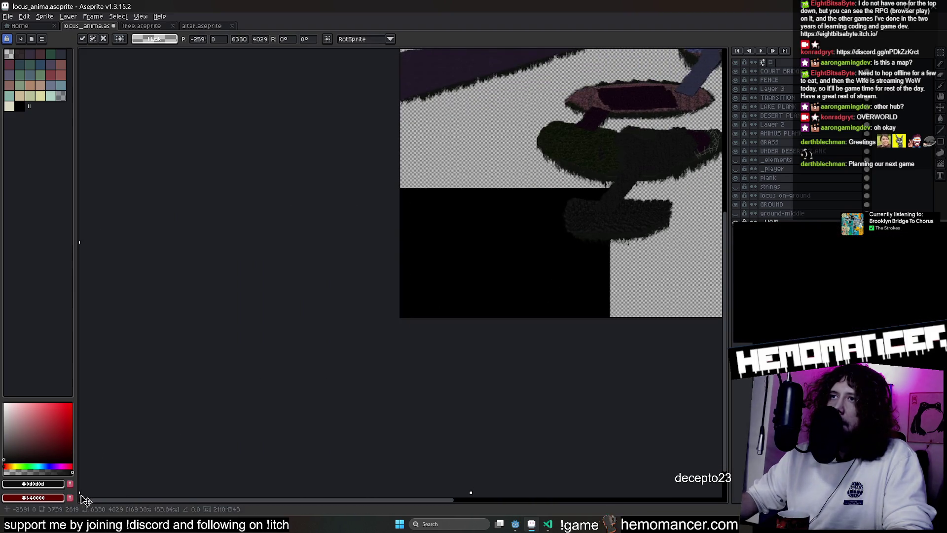
scroll(582, 342, "right", 5)
scroll(569, 259, "up", 2)
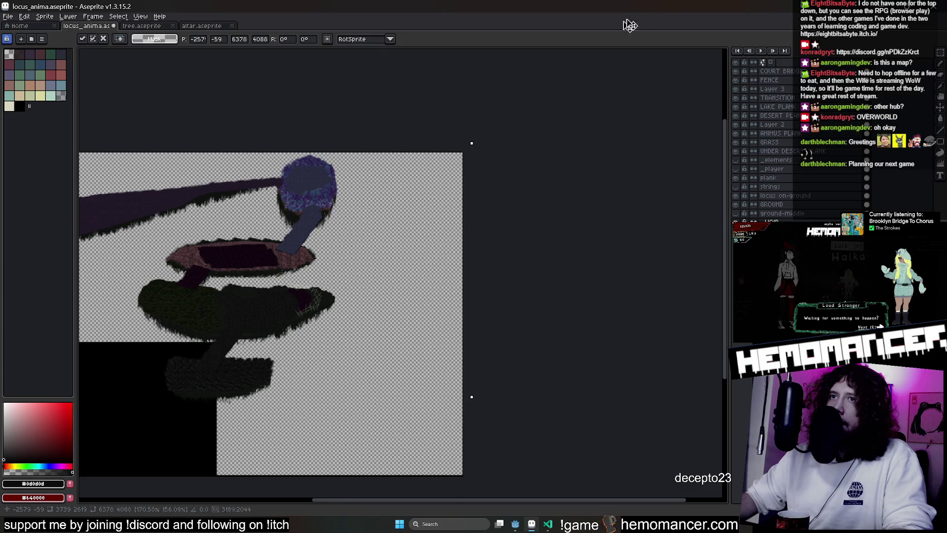
left_click_drag(613, 37, 596, 57)
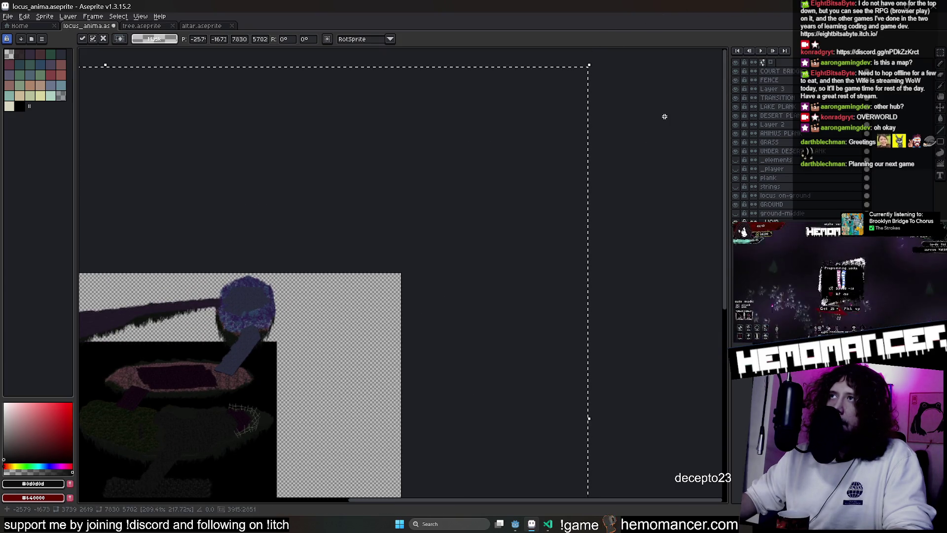
key("Return")
scroll(491, 259, "down", 1)
scroll(490, 260, "left", 1)
scroll(488, 194, "down", 1)
scroll(489, 195, "left", 1)
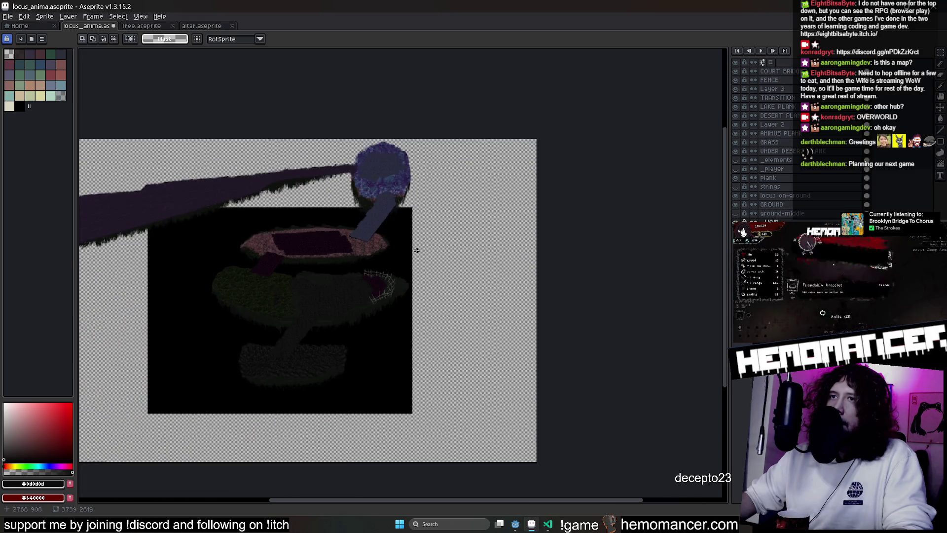
scroll(416, 250, "up", 1)
scroll(422, 237, "up", 1)
scroll(492, 176, "up", 2)
Fill the void layer with dark grey #3c3c3c, then pick a near-black colour from the palette
key("g")
scroll(475, 190, "down", 1)
scroll(518, 178, "down", 2)
scroll(590, 170, "down", 2)
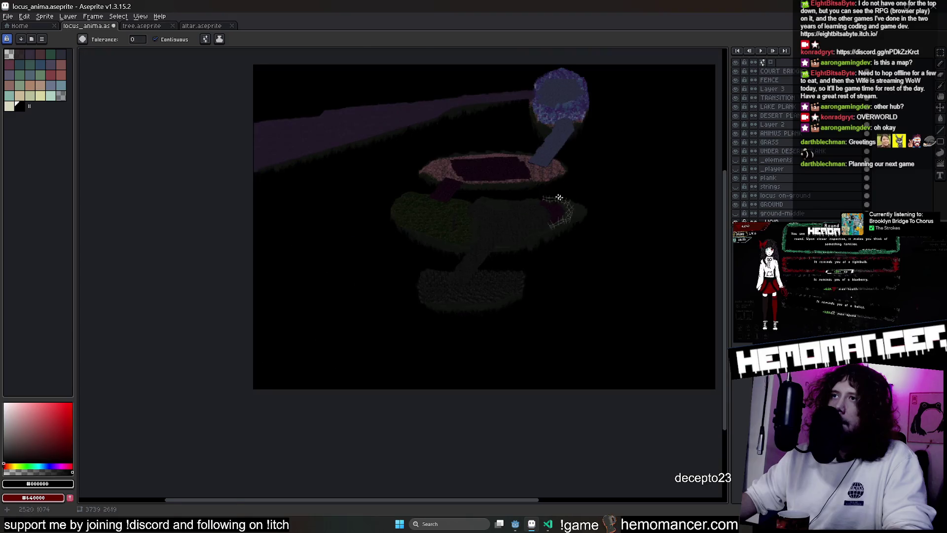
scroll(563, 198, "up", 1)
scroll(523, 226, "up", 1)
scroll(518, 222, "down", 1)
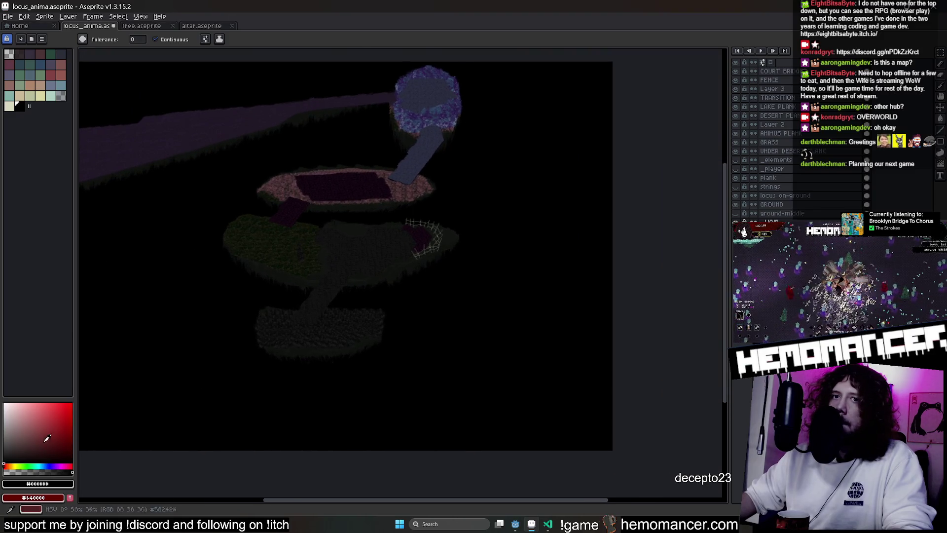
left_click(8, 449)
left_click(438, 347)
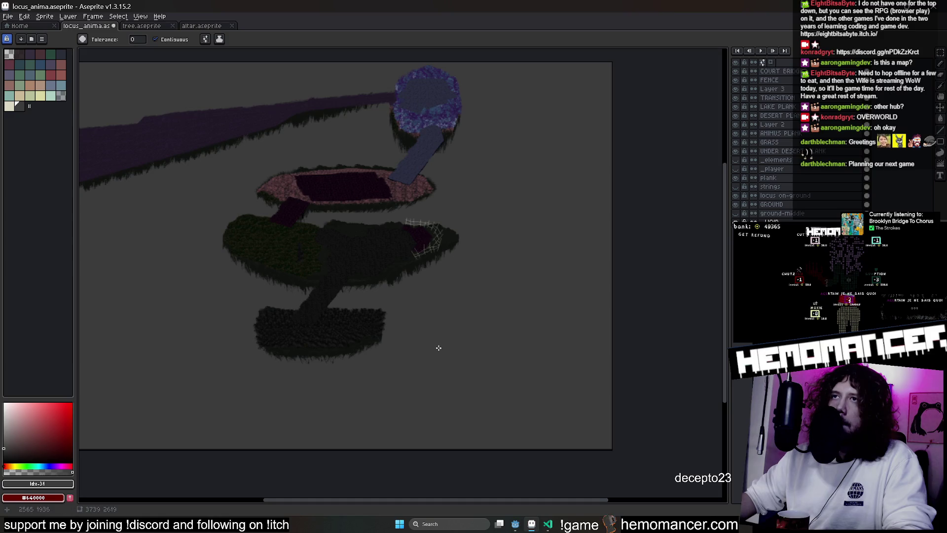
left_click(33, 485)
left_click(344, 386)
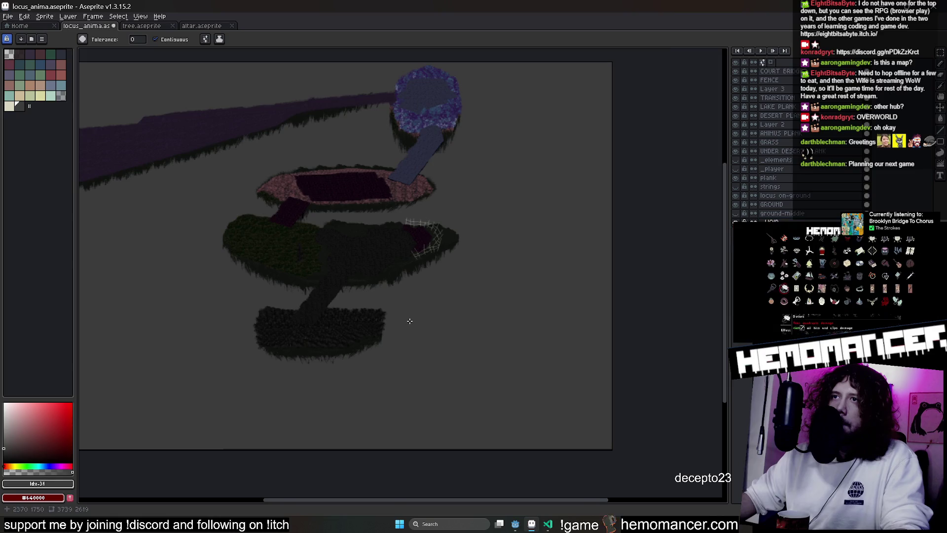
scroll(409, 321, "up", 3)
scroll(391, 271, "up", 2)
left_click(391, 285, "alt")
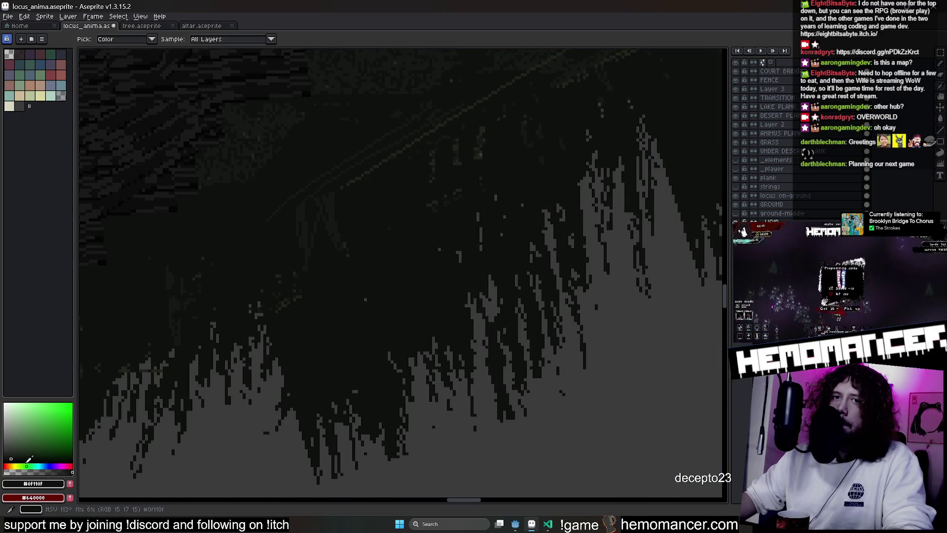
left_click_drag(29, 460, 5, 459)
scroll(528, 419, "down", 2)
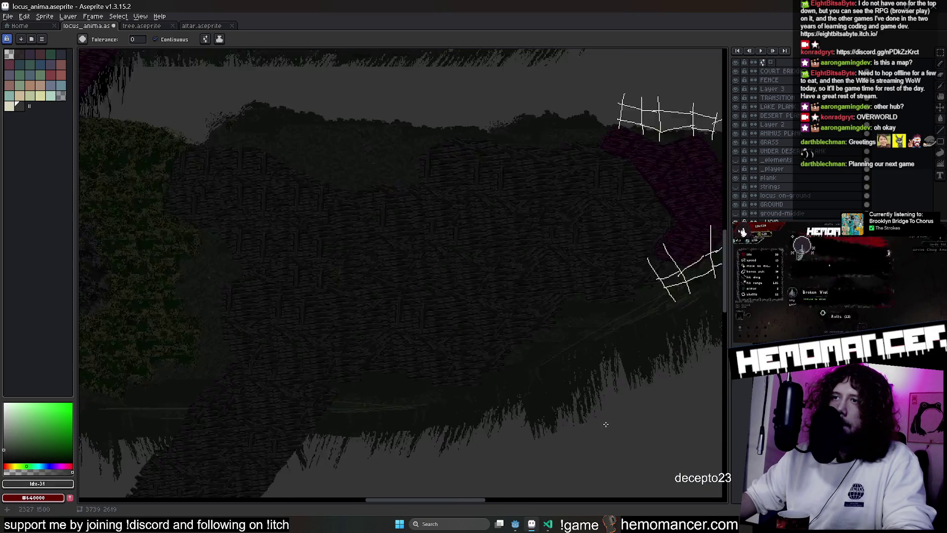
scroll(599, 419, "down", 2)
scroll(503, 321, "down", 1)
scroll(502, 322, "down", 1)
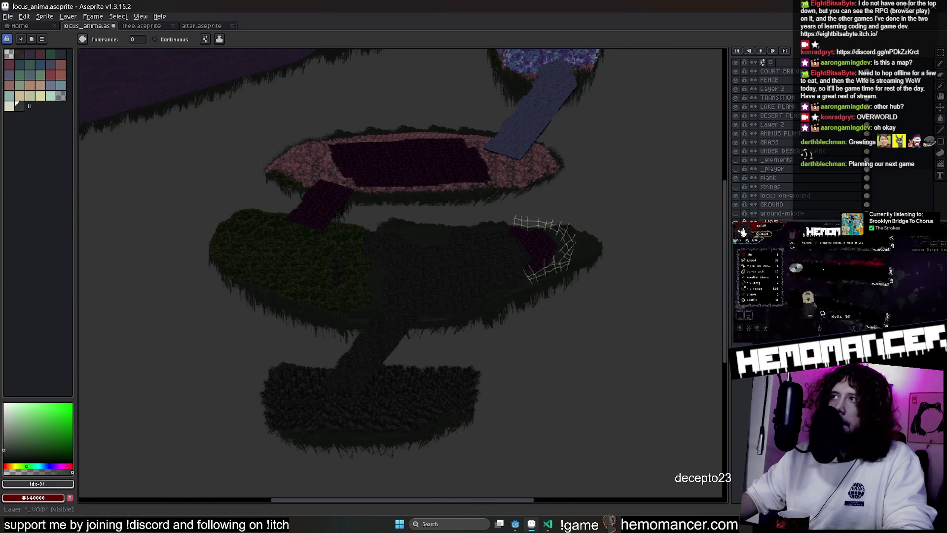
Rename _VOID to _VOID_BACKGROUND and delete the ground-middle layer with its stray dark terrain shape
double_click(769, 221)
type("_B")
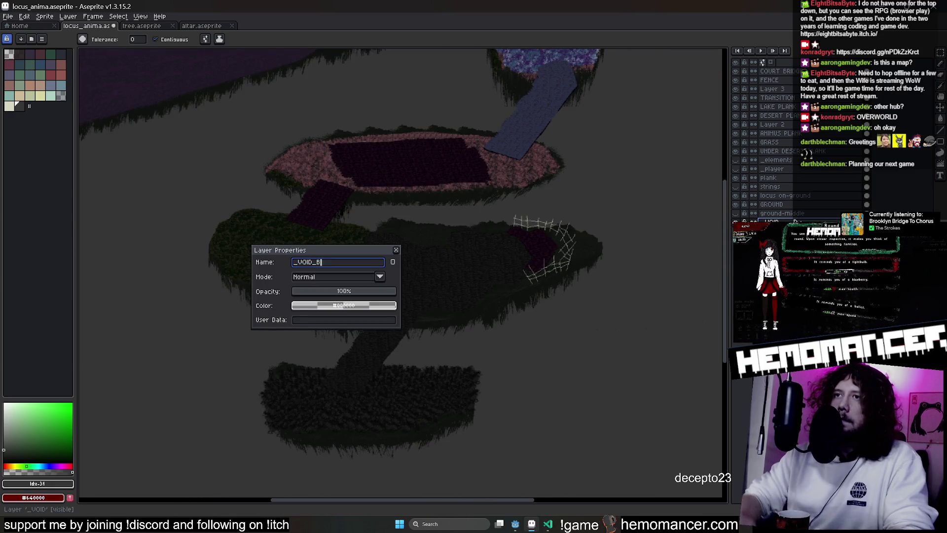
type("ACKGROUND")
key("Return")
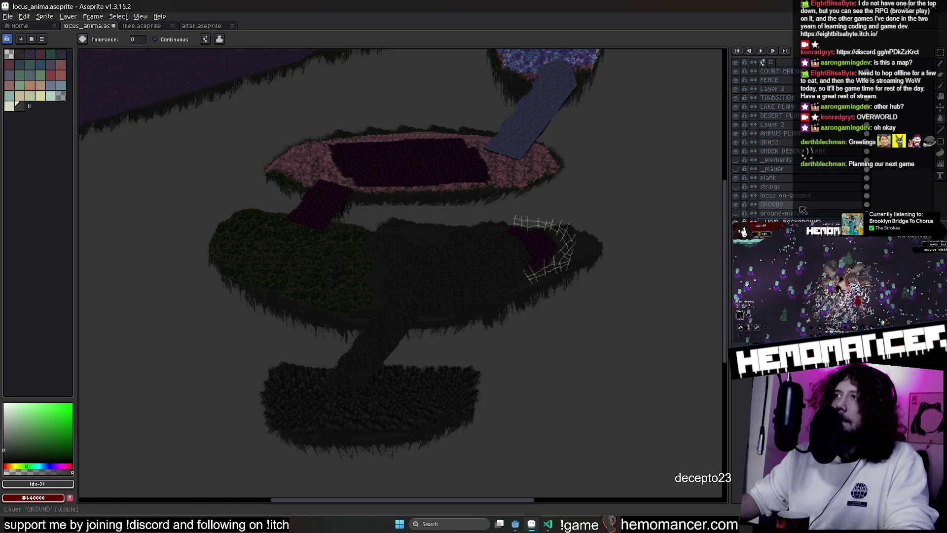
left_click(735, 214)
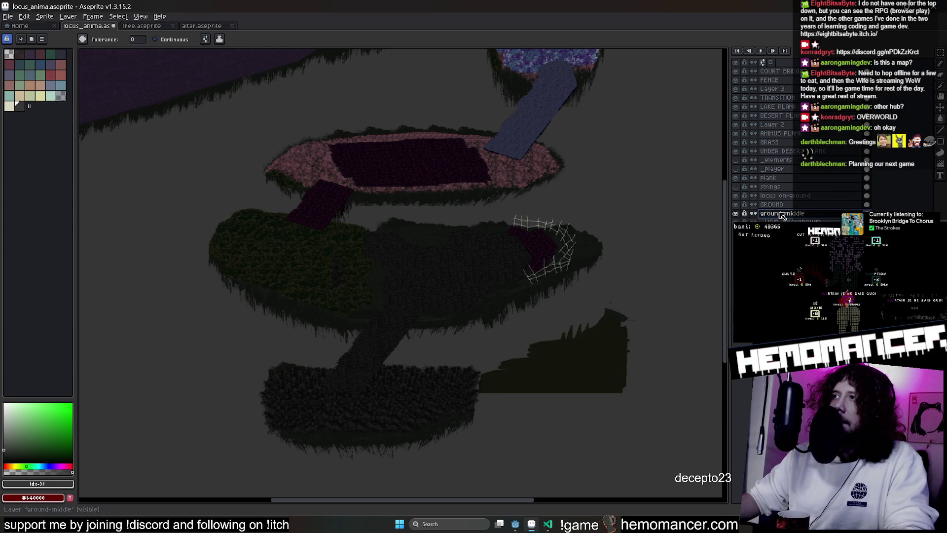
left_click(940, 54)
left_click_drag(676, 233, 444, 462)
key("Delete")
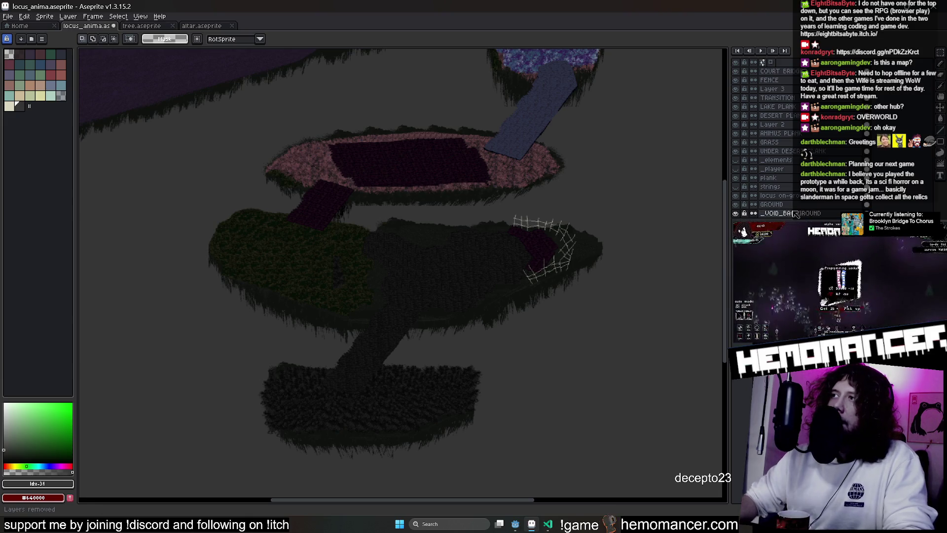
Select GROUND, toggle it to compare the upper islands, and leave it hidden
left_click(792, 206)
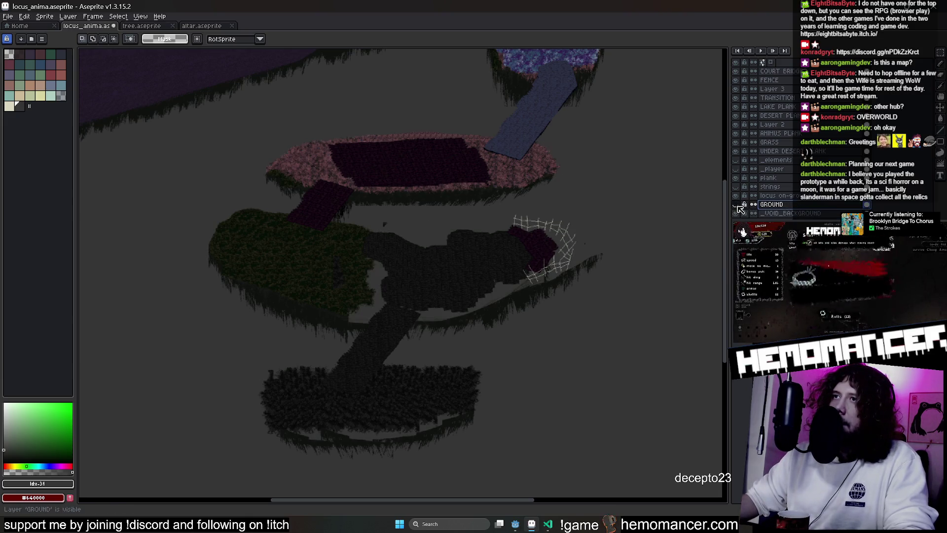
left_click_drag(601, 138, 617, 197)
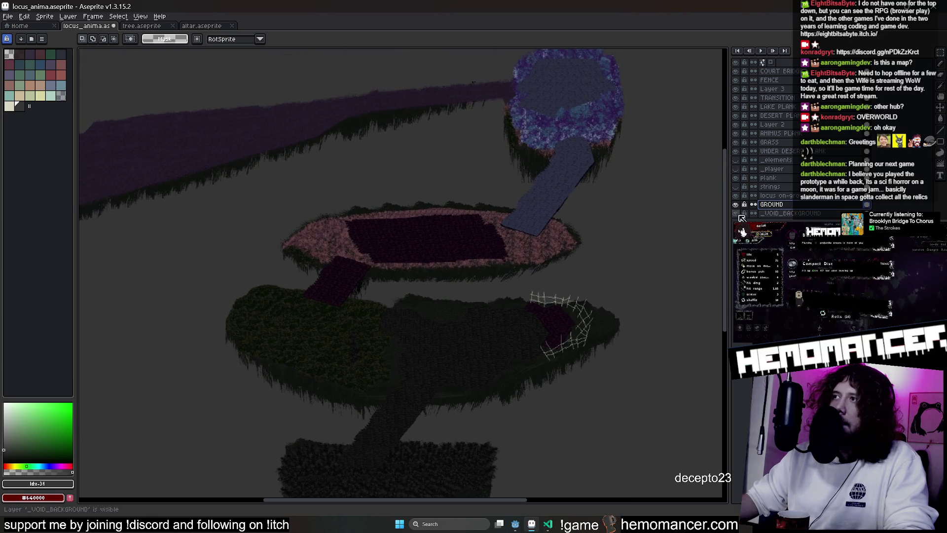
left_click(736, 204)
left_click(736, 206)
left_click(737, 205)
left_click(736, 205)
left_click(736, 205)
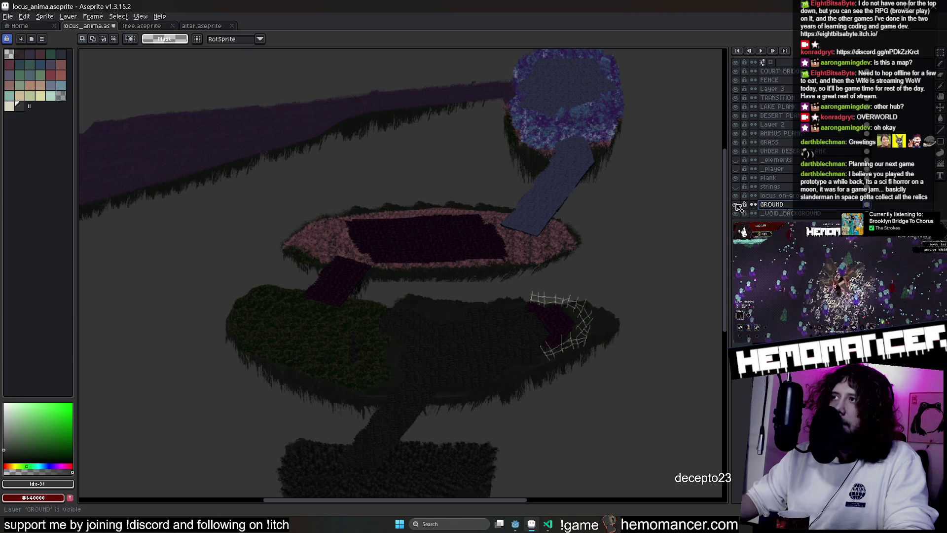
left_click(736, 205)
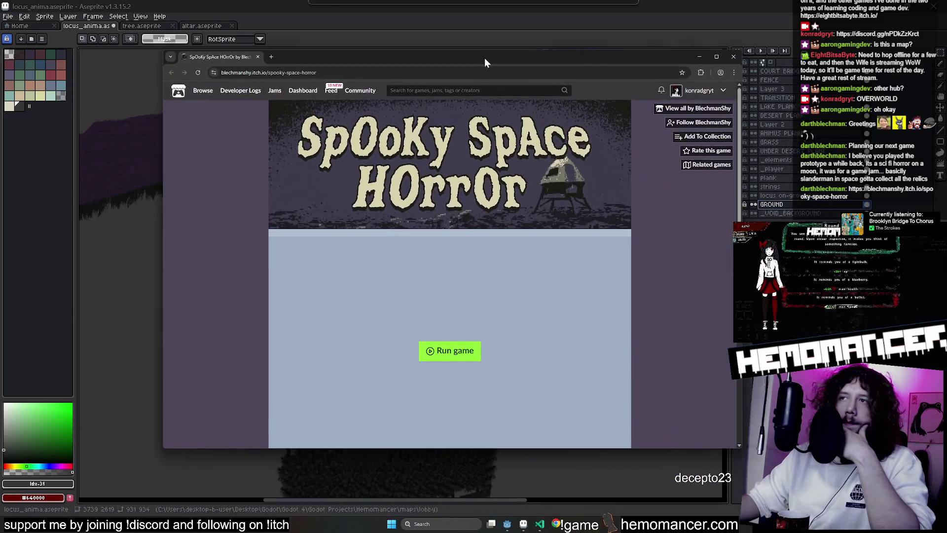
scroll(465, 291, "down", 2)
Run the Spooky Space Horror game on itch.io, start a mode, then exit and close the browser
left_click(463, 242)
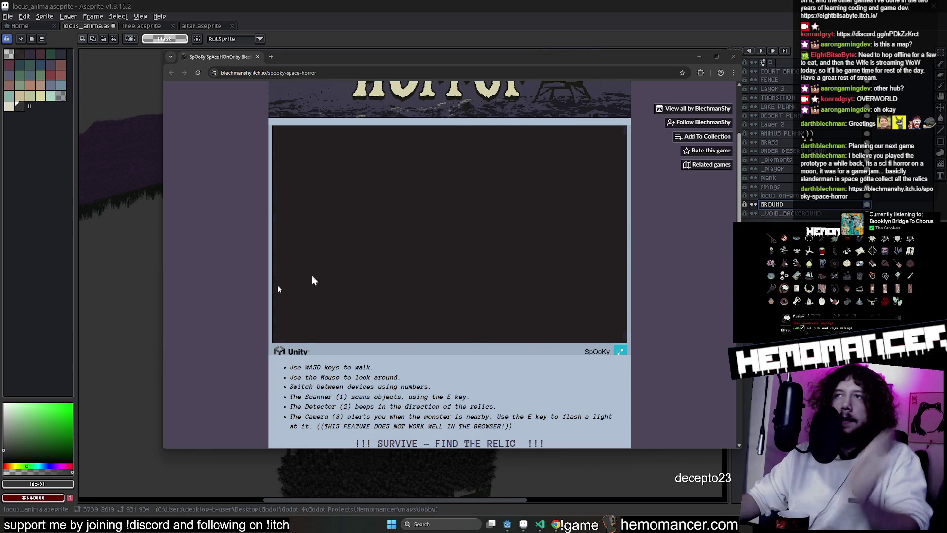
left_click(459, 246)
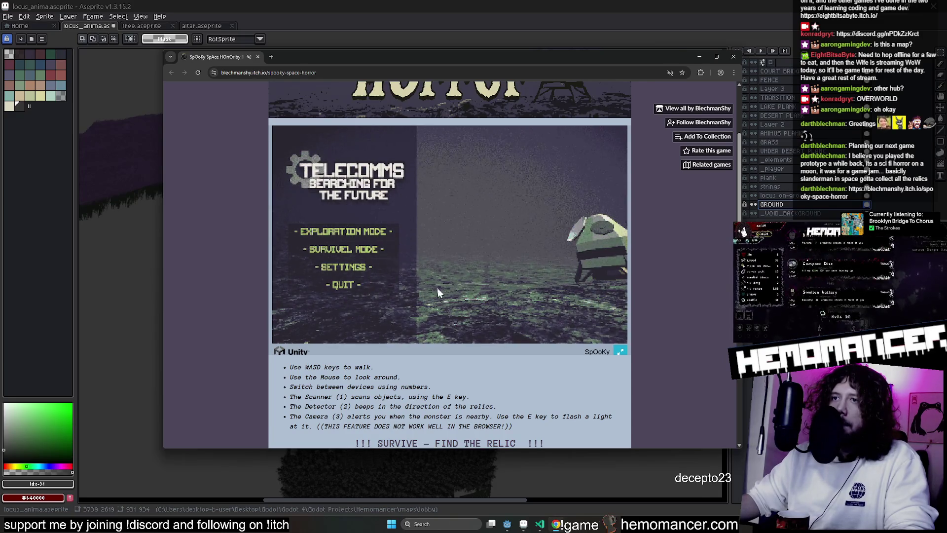
left_click(348, 249)
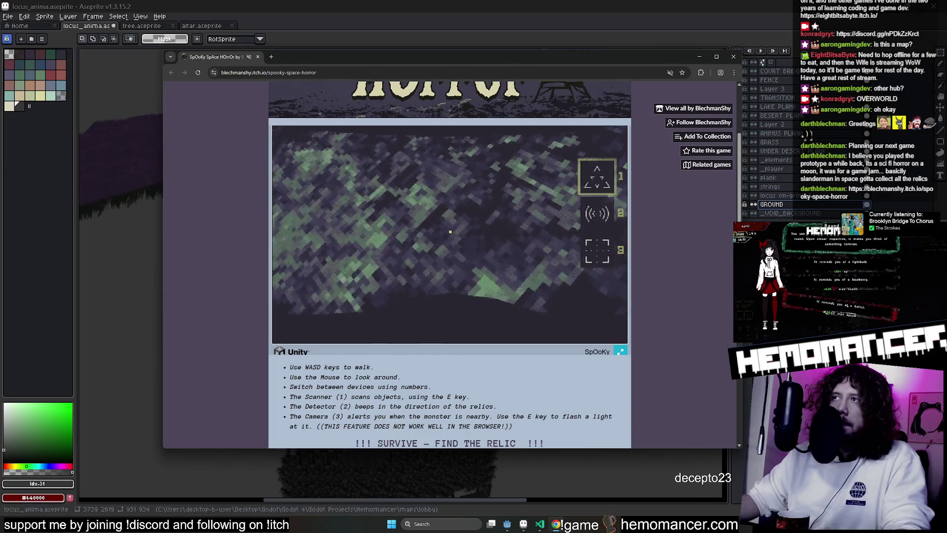
key("Escape")
key("ctrl+w")
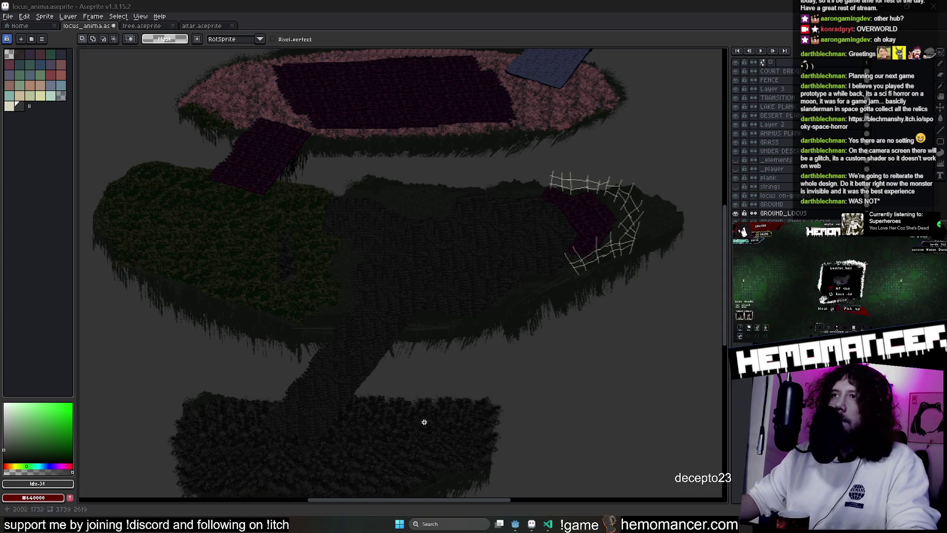
Toggle GROUND_LOCUS off and on to see its content, then bring up the GROUND layer's properties
left_click(735, 213)
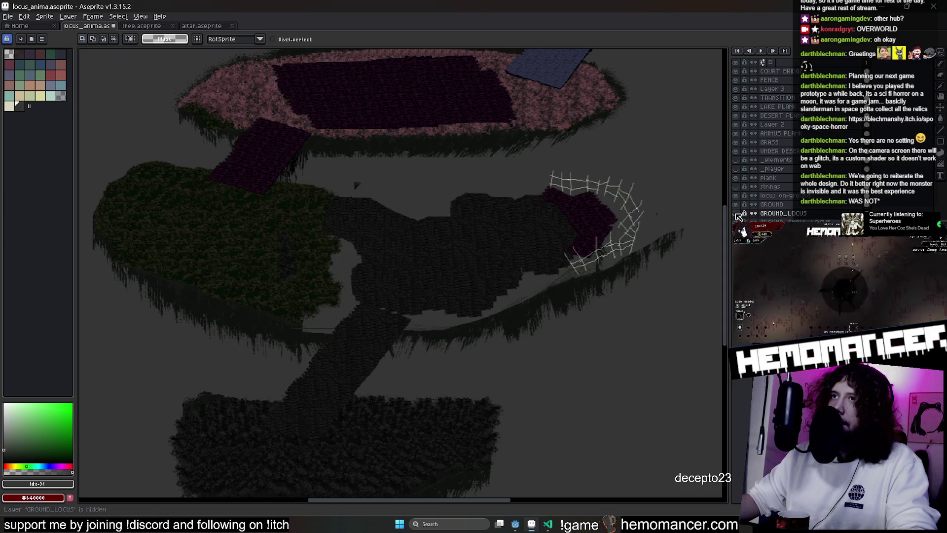
left_click(736, 214)
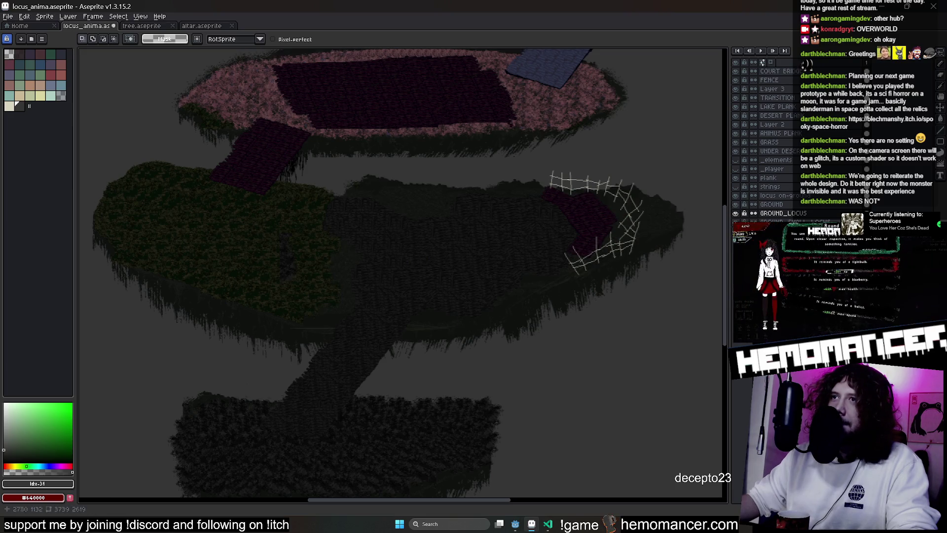
scroll(564, 244, "down", 2)
scroll(564, 244, "down", 1)
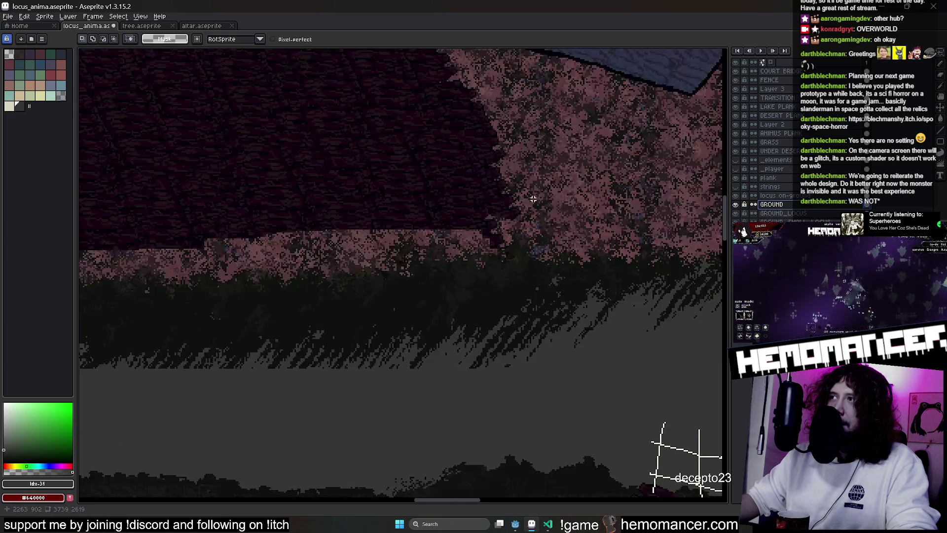
double_click(773, 204)
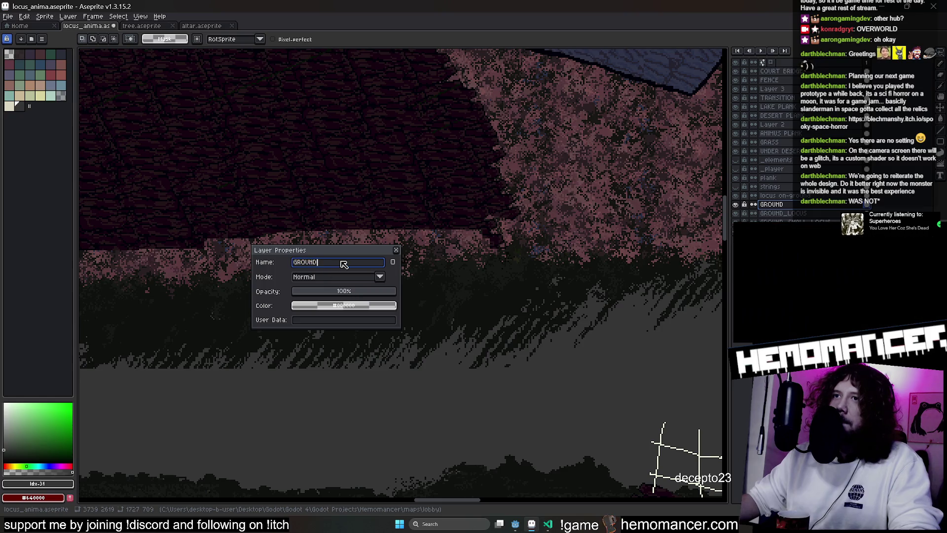
type("_DESERT")
Rename GROUND to GROUND_DESERT, compare layers, and move 'locus on-ground' lower in the stack
key("Return")
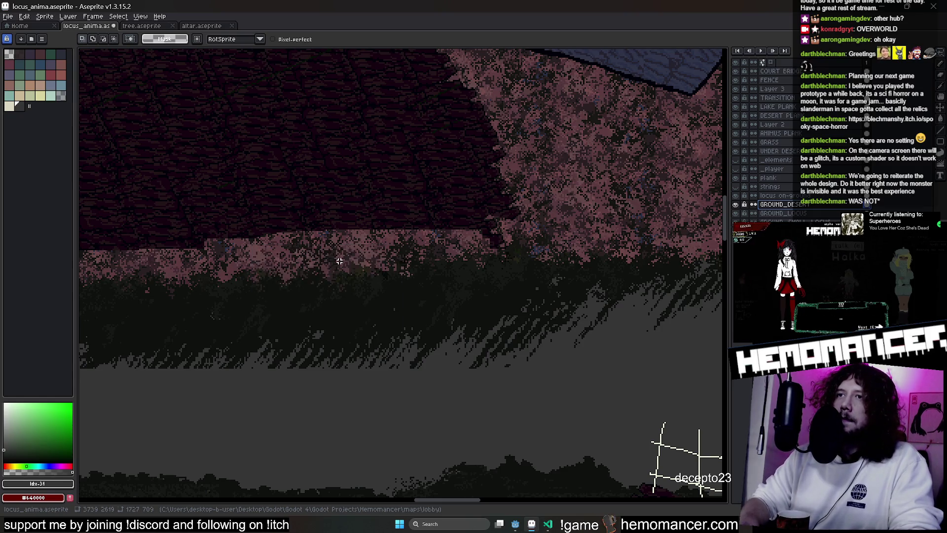
scroll(687, 207, "down", 3)
left_click(736, 209)
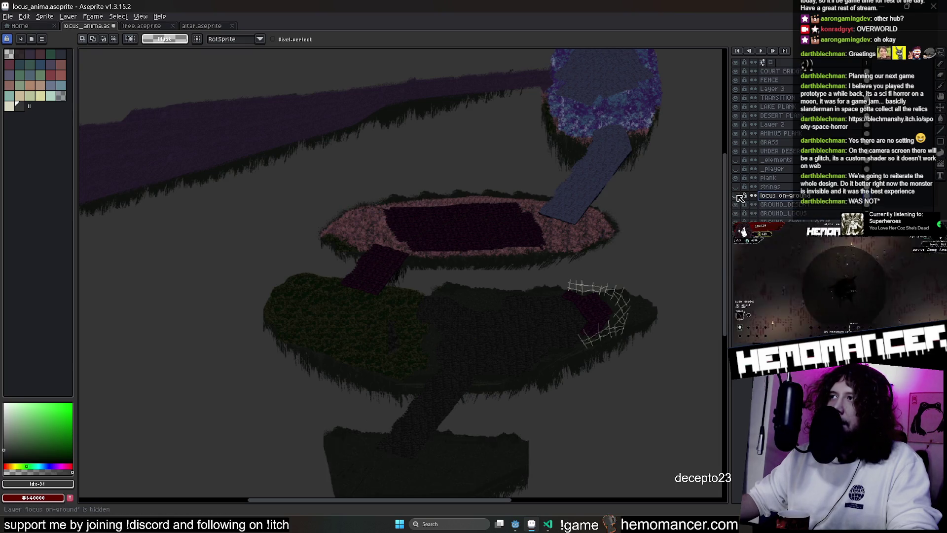
left_click(735, 205)
scroll(533, 220, "up", 3)
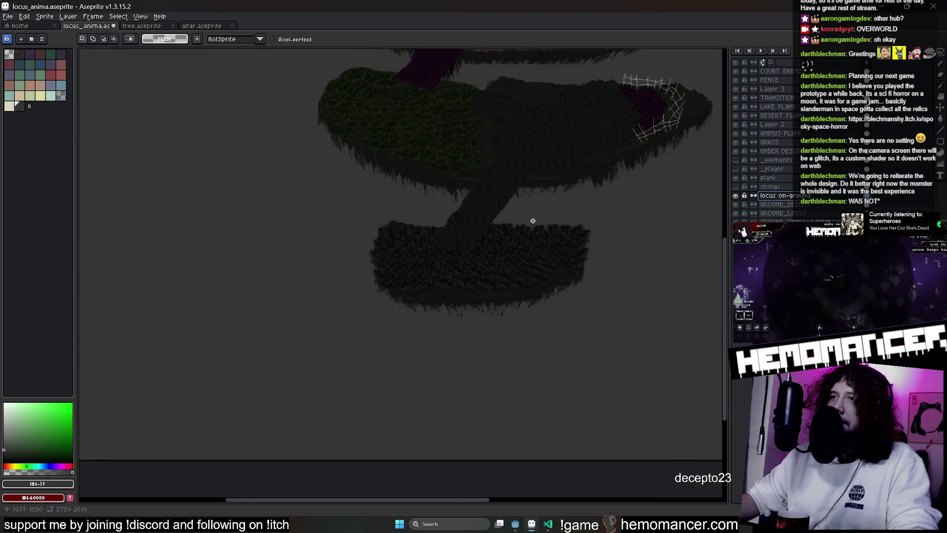
scroll(533, 220, "up", 3)
left_click(738, 199)
left_click(738, 199)
scroll(572, 207, "down", 1)
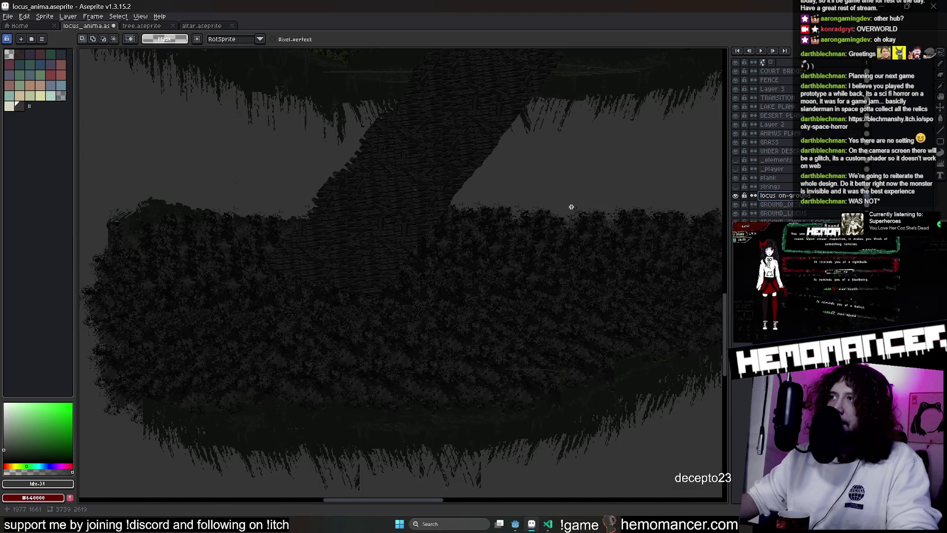
left_click_drag(762, 201, 763, 216)
Rename 'locus on-ground' to SLOCUS_TOP and GROUND_SMALL_LOCUS to SLOCUS_GROUND
double_click(774, 214)
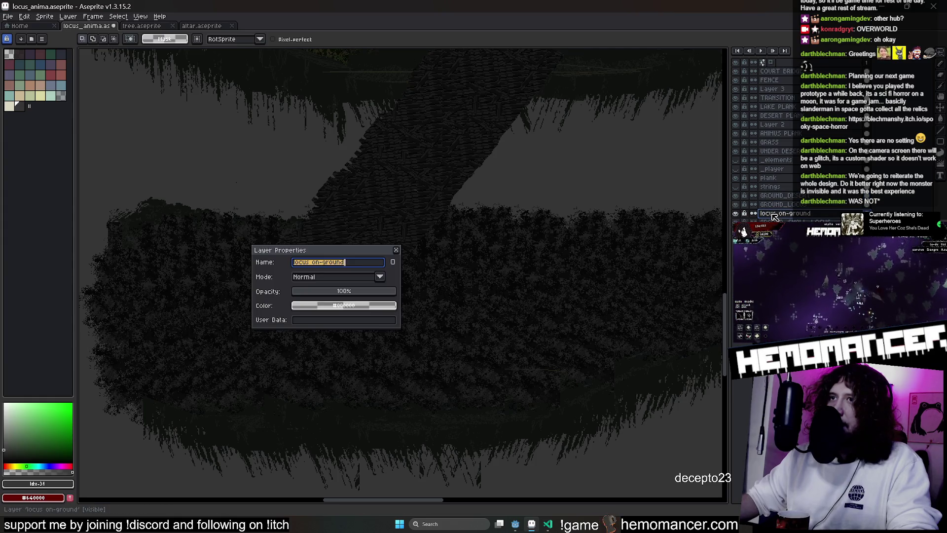
key("Escape")
double_click(783, 214)
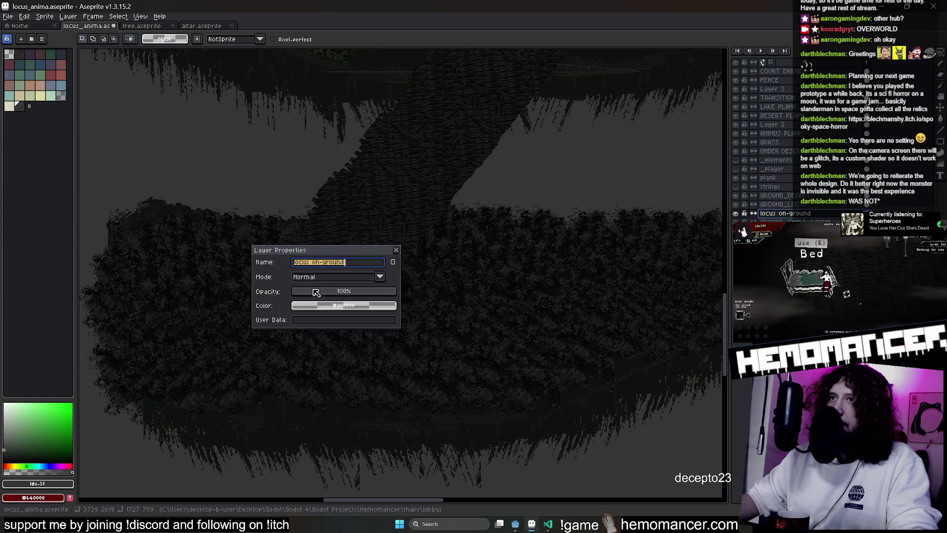
left_click(295, 262)
type("S")
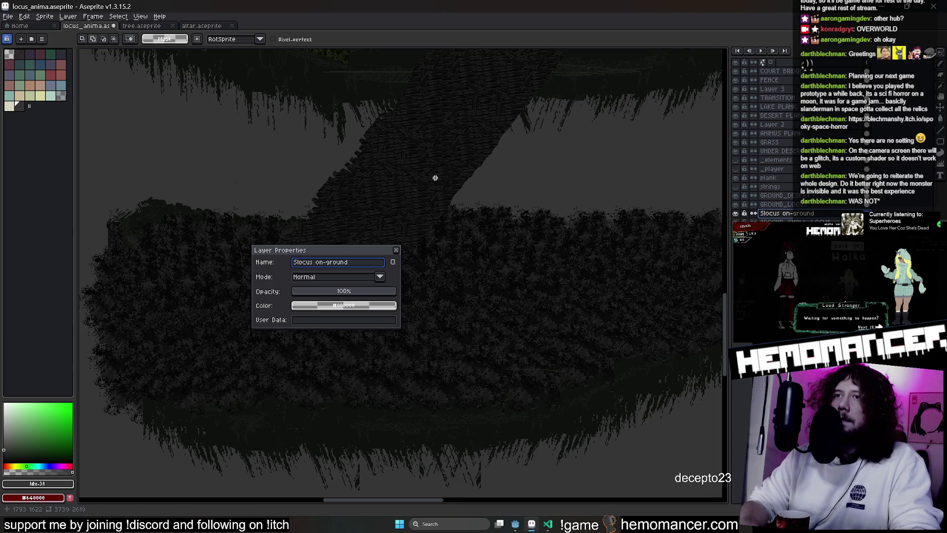
type("LOCUS_")
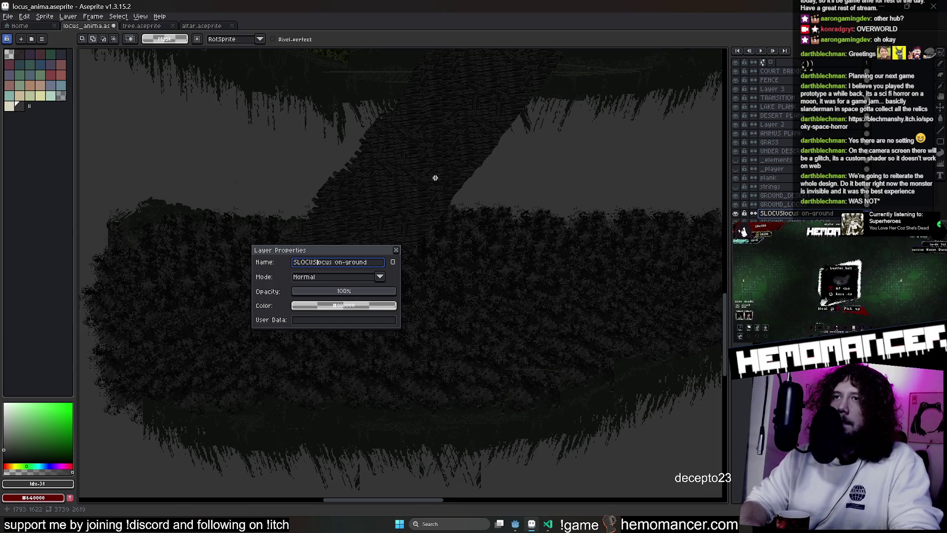
key("Delete")
key("Delete")
key("Delete")
type("TOP")
key("Return")
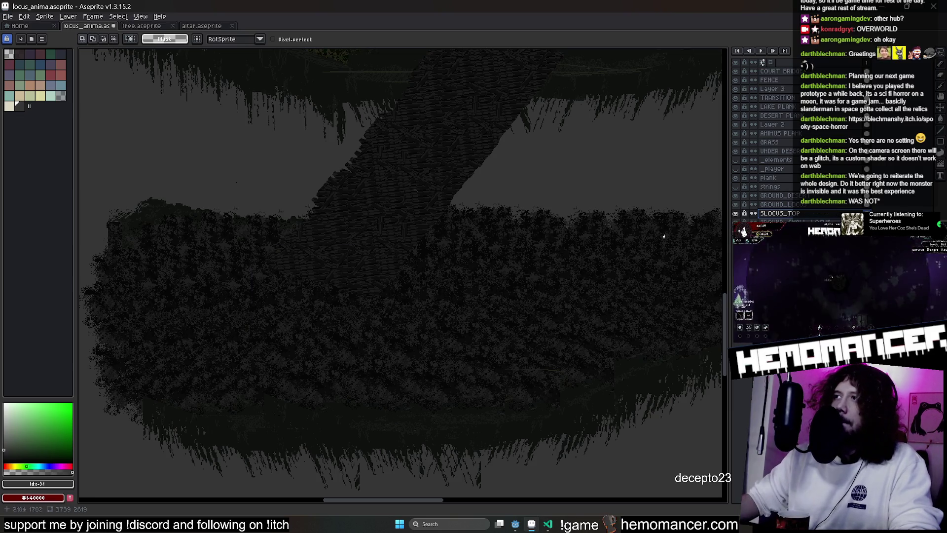
double_click(785, 221)
type("SLOCUS_GROUND")
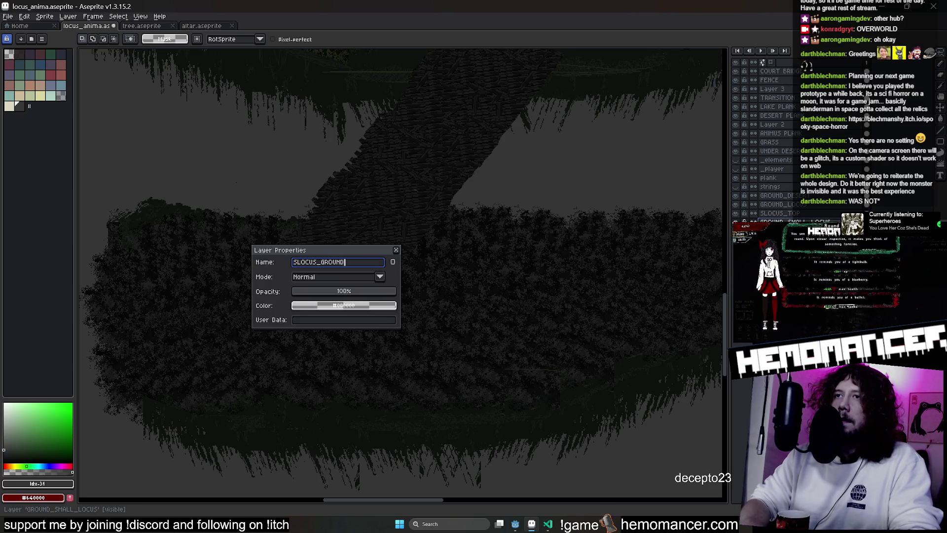
key("Return")
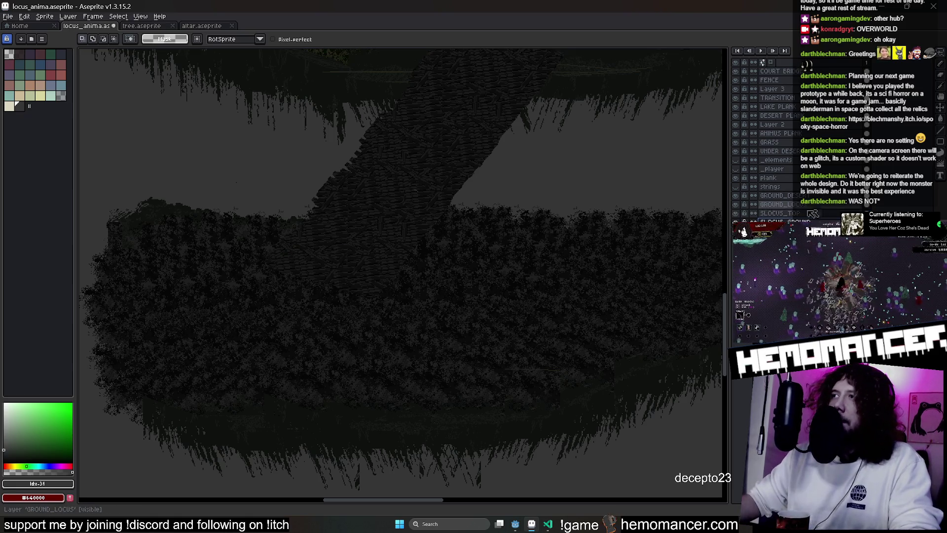
Hide SLOCUS_TOP, then rename it to SLOCUS_PLANKS
left_click(736, 222)
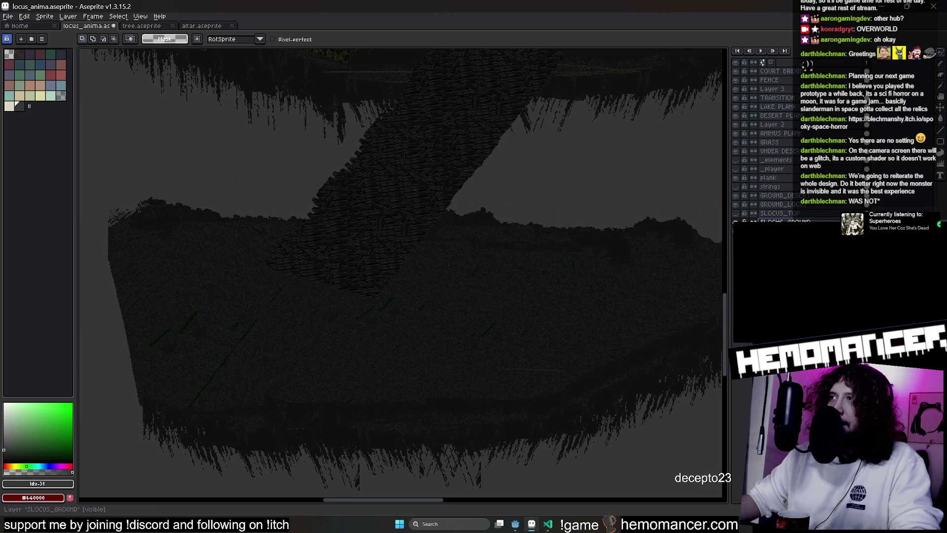
left_click_drag(372, 247, 422, 232)
double_click(814, 214)
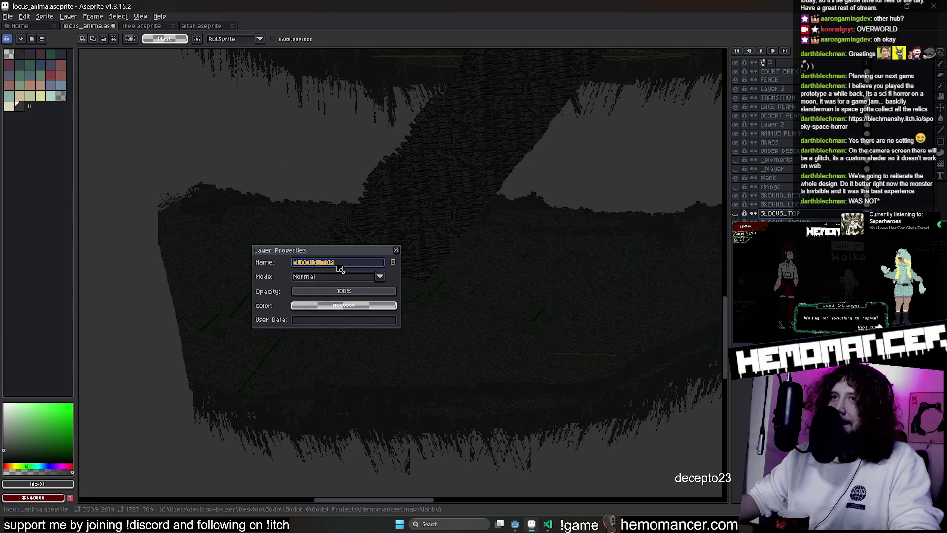
key("BackSpace")
key("BackSpace")
key("BackSpace")
type("PLANKS")
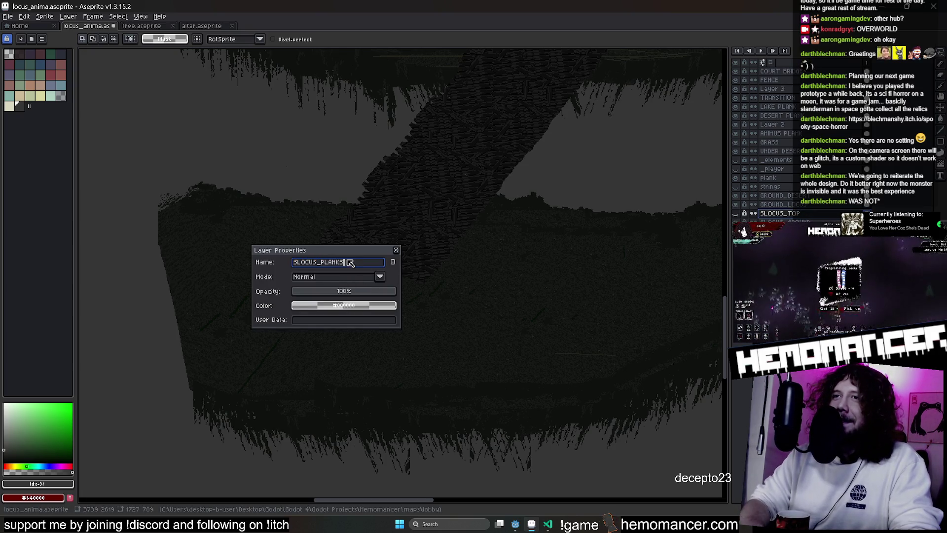
key("Return")
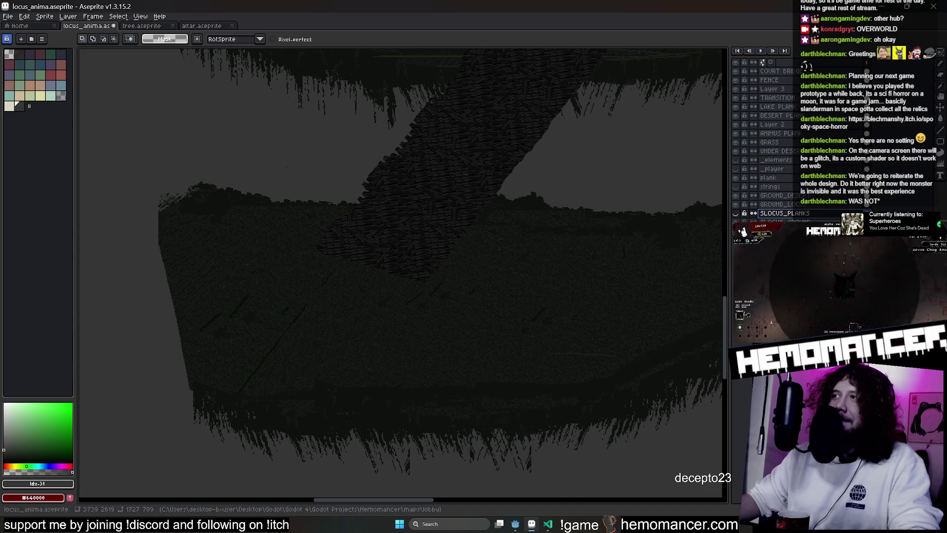
key("u")
scroll(296, 285, "left", 2)
Try the eyedropper, pencil ink options and lasso before settling on the Jumble scatter brush
key("i")
scroll(254, 215, "up", 2)
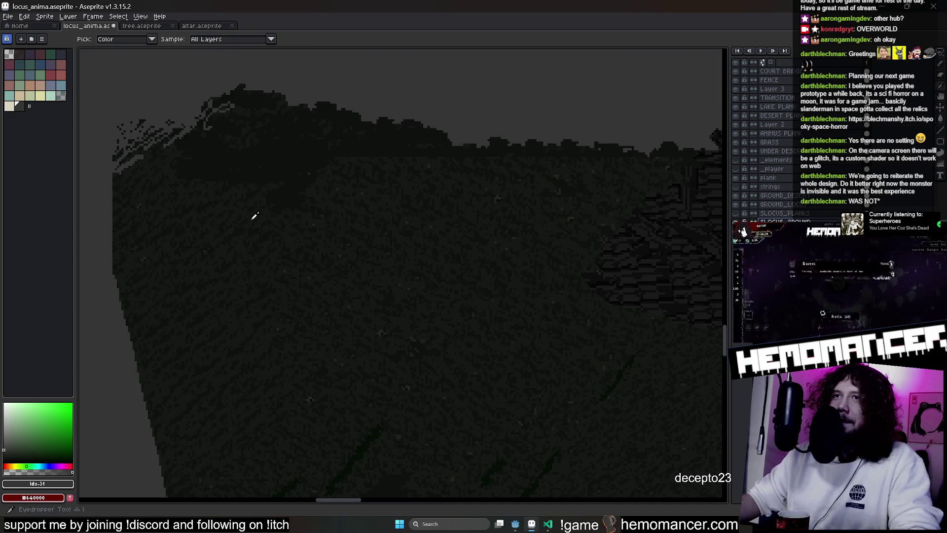
scroll(278, 155, "down", 1)
key("b")
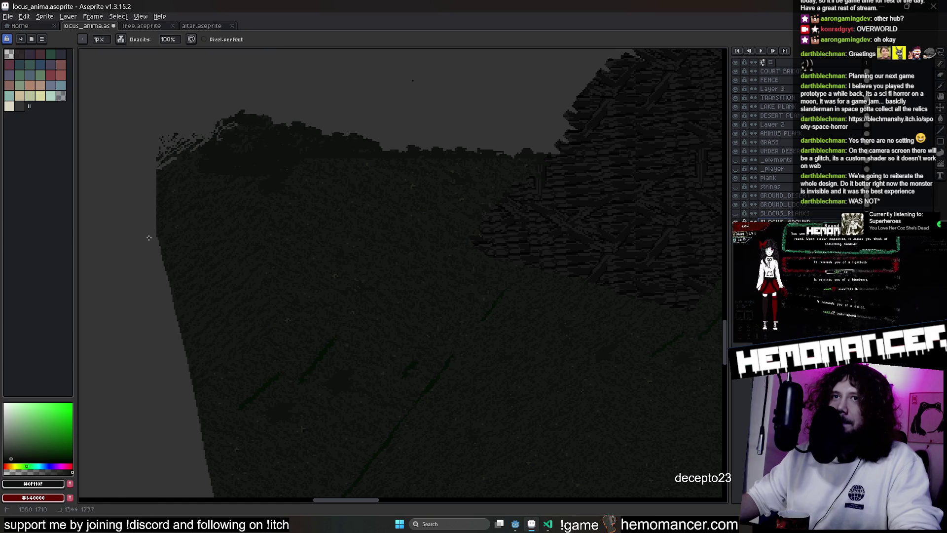
left_click(120, 39)
left_click(138, 50)
left_click(121, 39)
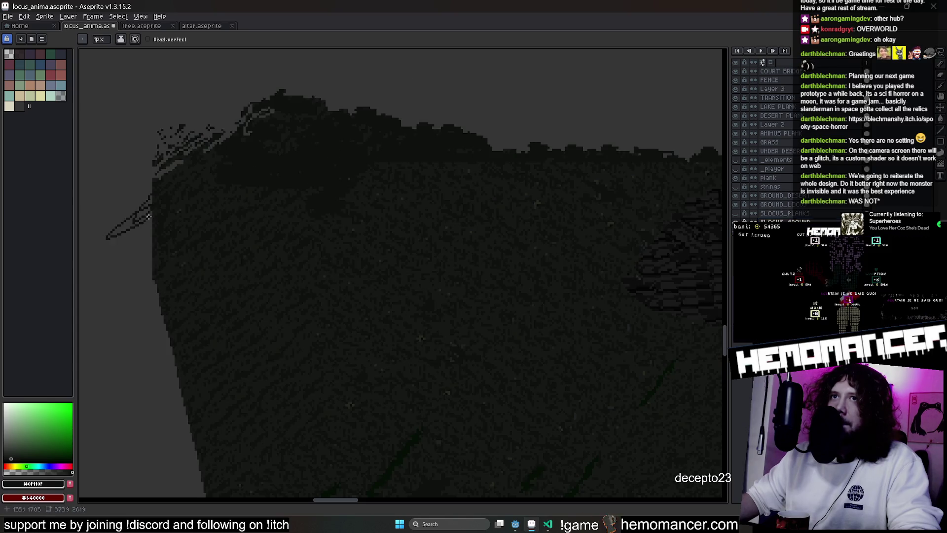
scroll(435, 111, "up", 2)
left_click(938, 65)
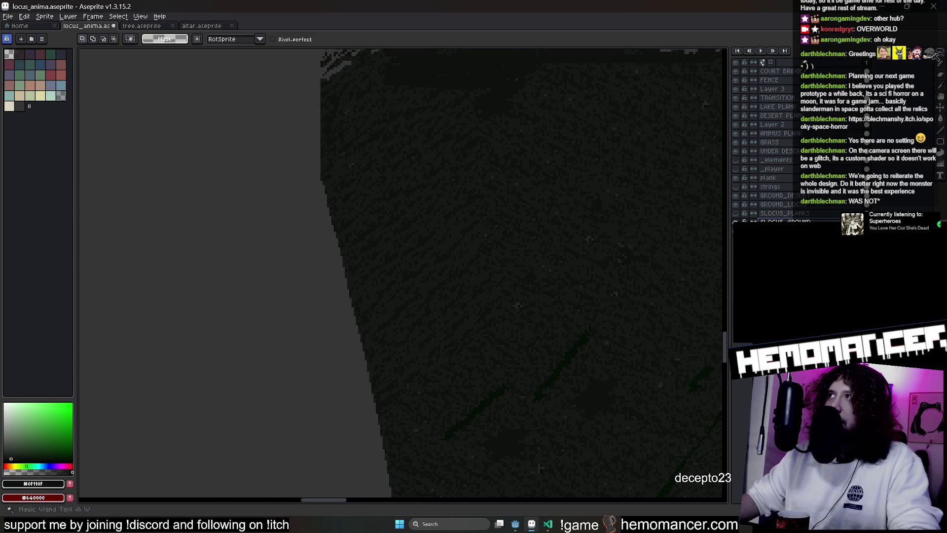
left_click(938, 155)
Roughen the lower island's straight left and top edges into ragged grass with Jumble
mouse_move(325, 62)
left_mouse_down()
mouse_move(311, 158)
mouse_move(357, 324)
mouse_move(348, 307)
left_mouse_up()
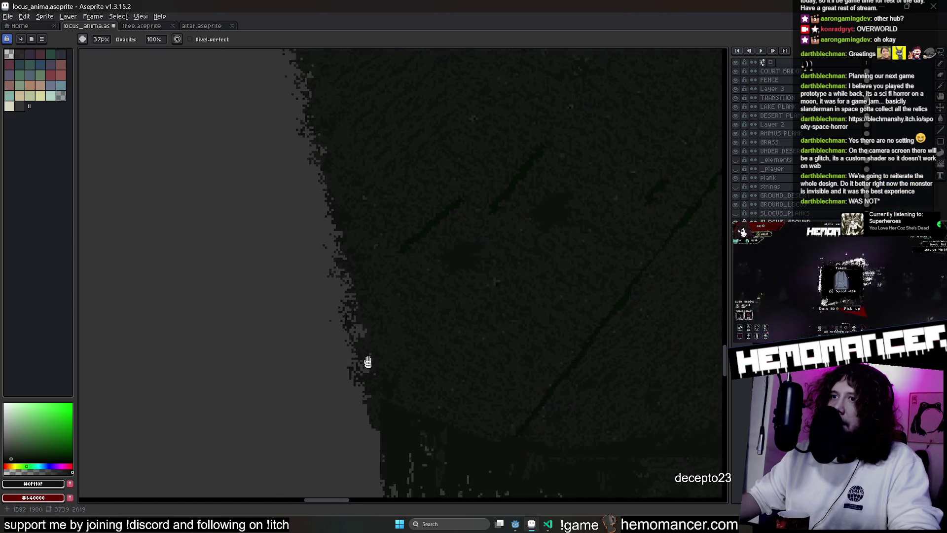
left_click_drag(365, 370, 353, 254)
scroll(333, 185, "up", 2)
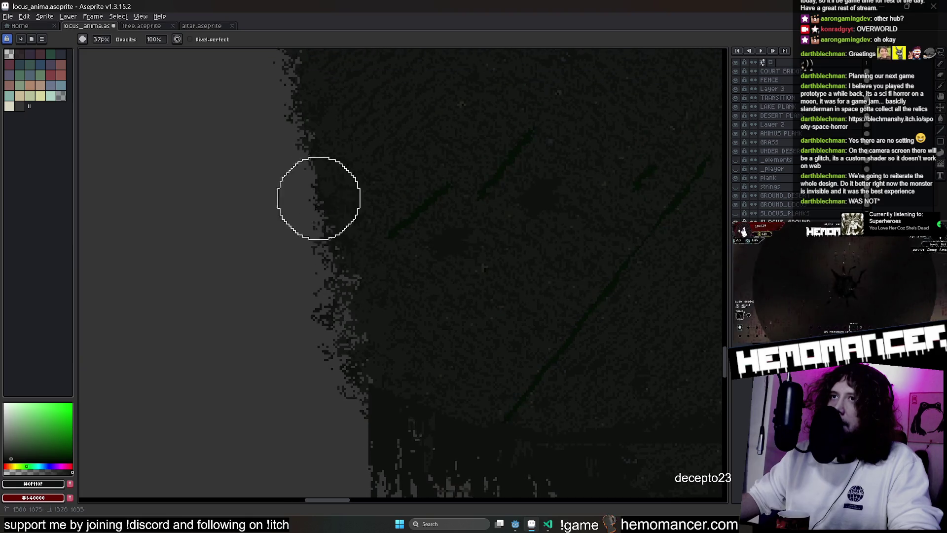
scroll(321, 205, "up", 2)
scroll(321, 292, "up", 2)
mouse_move(314, 355)
left_mouse_down()
mouse_move(339, 184)
mouse_move(558, 148)
mouse_move(455, 152)
left_mouse_up()
scroll(562, 159, "left", 1)
scroll(244, 132, "down", 2)
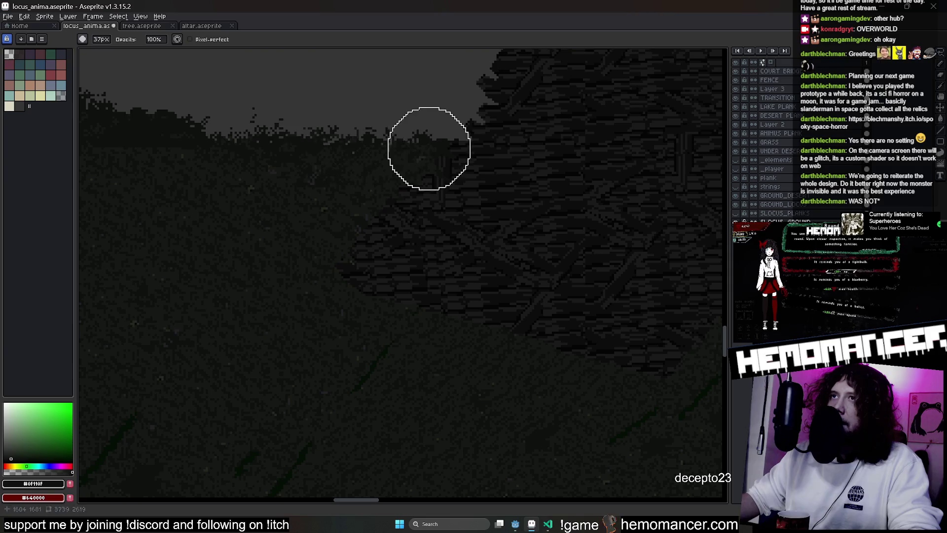
scroll(345, 159, "down", 2)
scroll(441, 144, "right", 1)
scroll(306, 174, "right", 2)
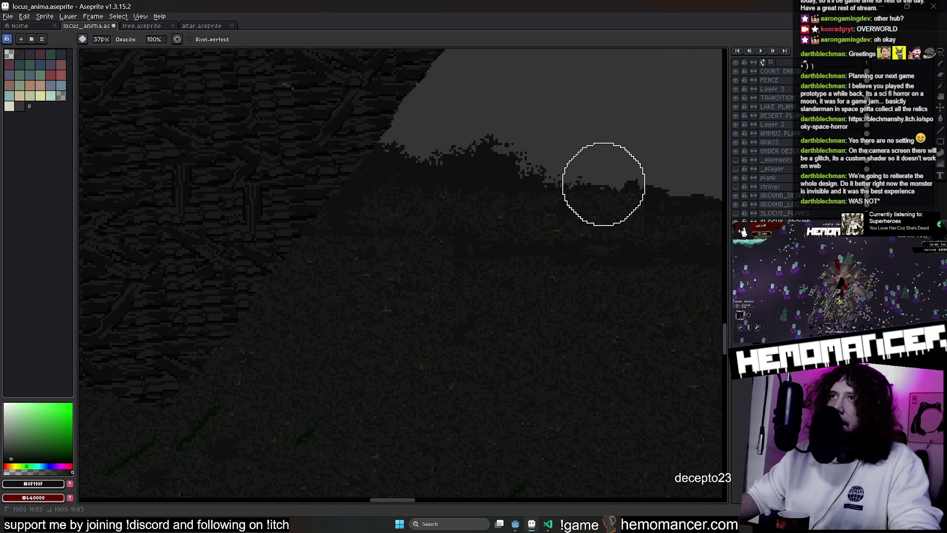
scroll(599, 182, "right", 2)
scroll(416, 175, "up", 1)
scroll(608, 189, "up", 1)
scroll(518, 185, "right", 2)
scroll(444, 161, "right", 1)
scroll(282, 148, "right", 2)
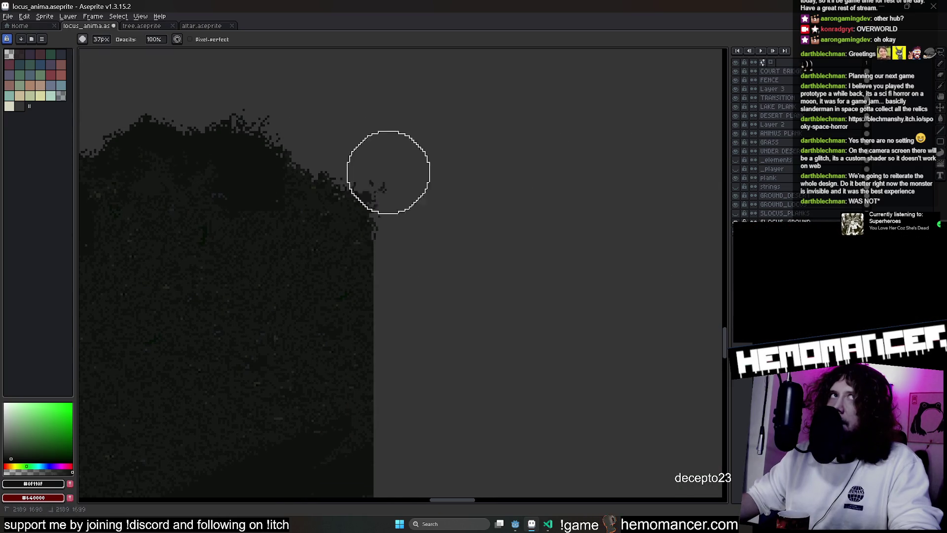
scroll(386, 163, "down", 2)
scroll(370, 283, "down", 2)
scroll(370, 212, "up", 1)
scroll(377, 152, "down", 3)
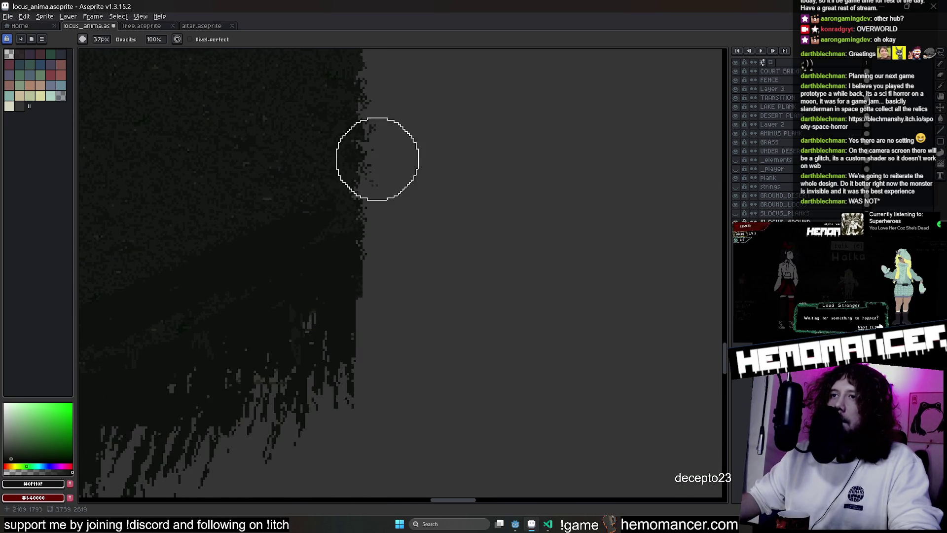
scroll(435, 188, "down", 3)
scroll(435, 189, "left", 1)
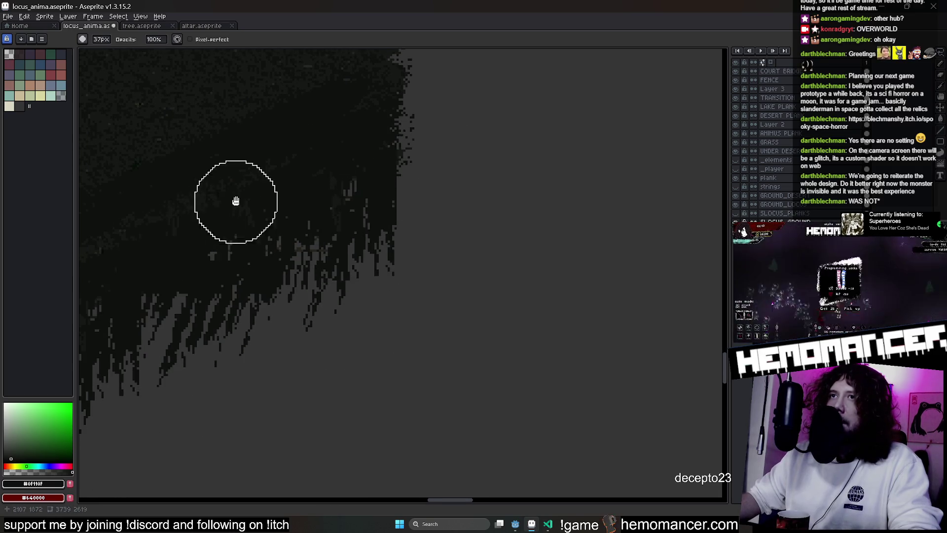
scroll(556, 159, "down", 2)
scroll(492, 158, "down", 2)
scroll(491, 158, "up", 3)
scroll(493, 195, "down", 2)
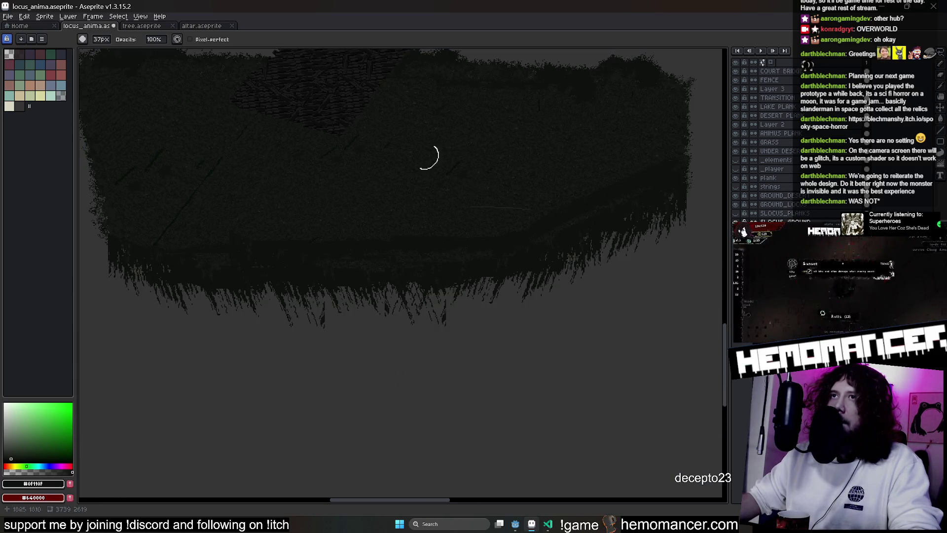
scroll(440, 165, "up", 1)
mouse_move(435, 197)
left_mouse_down()
mouse_move(402, 224)
mouse_move(422, 222)
left_mouse_up()
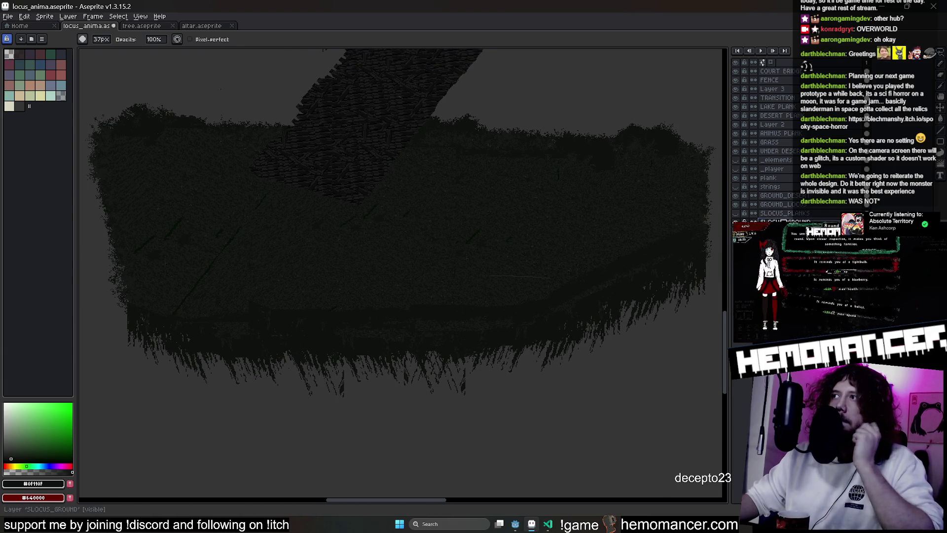
Cut a rectangle of grass from the lower island and move it down-left to form a stepped ledge
key("v")
left_click_drag(573, 198, 477, 216)
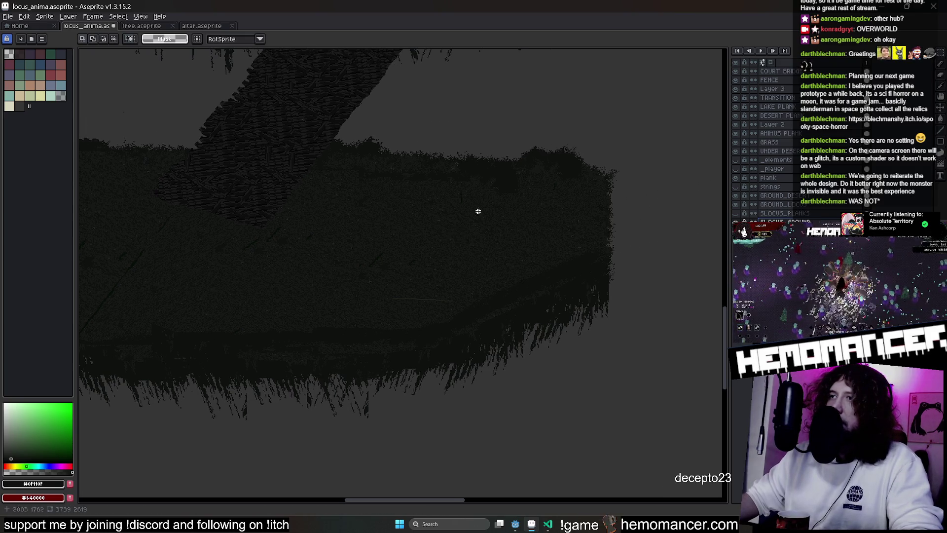
mouse_move(473, 135)
left_mouse_down()
mouse_move(634, 366)
mouse_move(601, 448)
mouse_move(601, 409)
mouse_move(548, 406)
mouse_move(509, 441)
mouse_move(449, 440)
mouse_move(448, 459)
mouse_move(636, 376)
mouse_move(556, 385)
mouse_move(516, 409)
left_mouse_up()
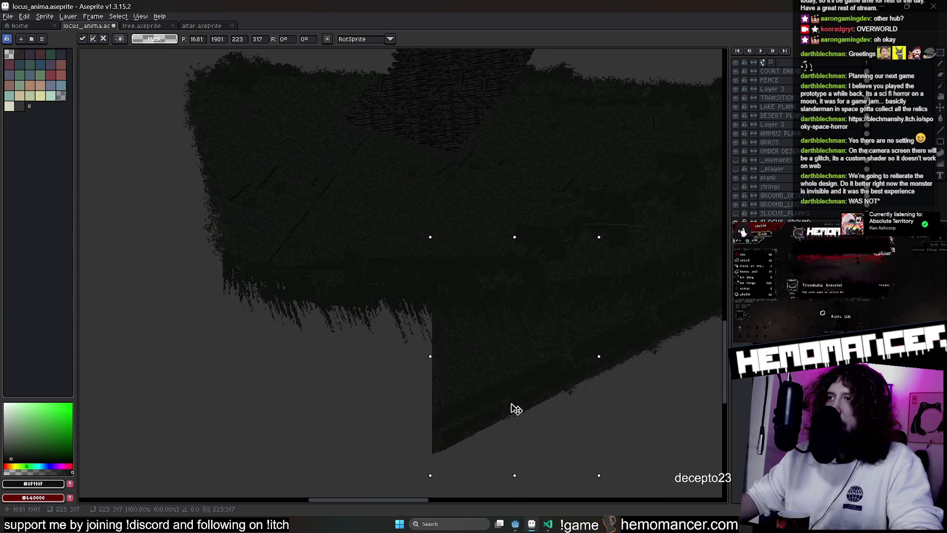
scroll(503, 406, "down", 3)
scroll(492, 402, "up", 1)
mouse_move(448, 405)
left_mouse_down()
mouse_move(391, 430)
mouse_move(400, 424)
mouse_move(400, 433)
mouse_move(339, 426)
mouse_move(247, 382)
mouse_move(261, 386)
left_mouse_up()
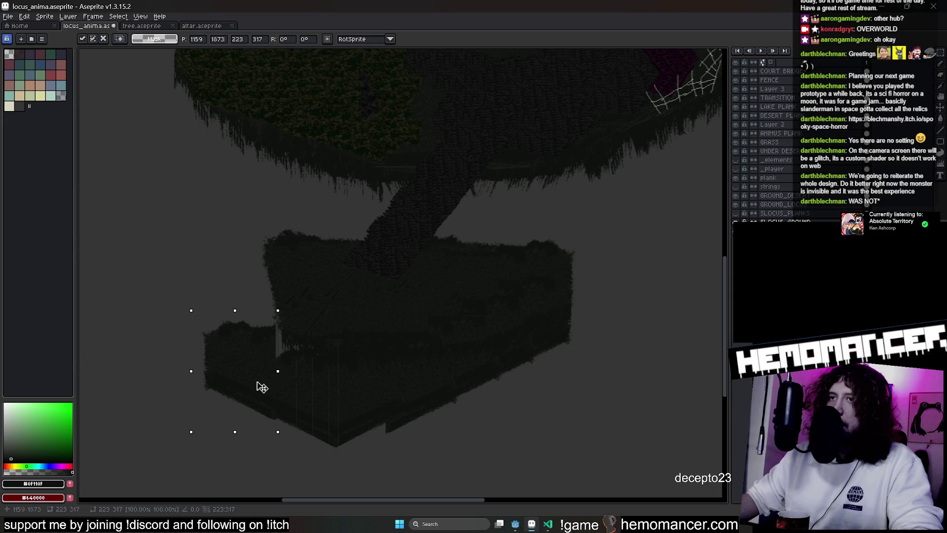
scroll(435, 444, "up", 5)
key("b")
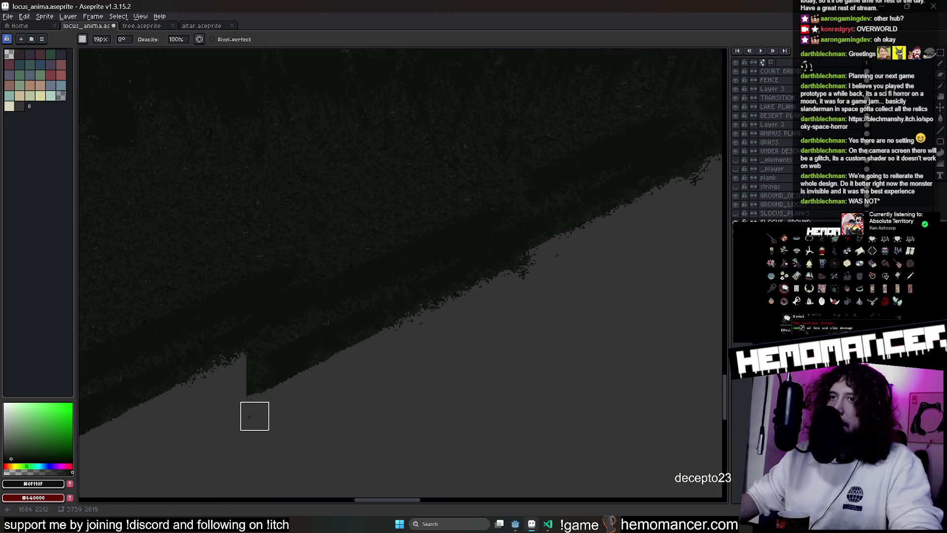
scroll(345, 387, "down", 3)
scroll(528, 302, "up", 2)
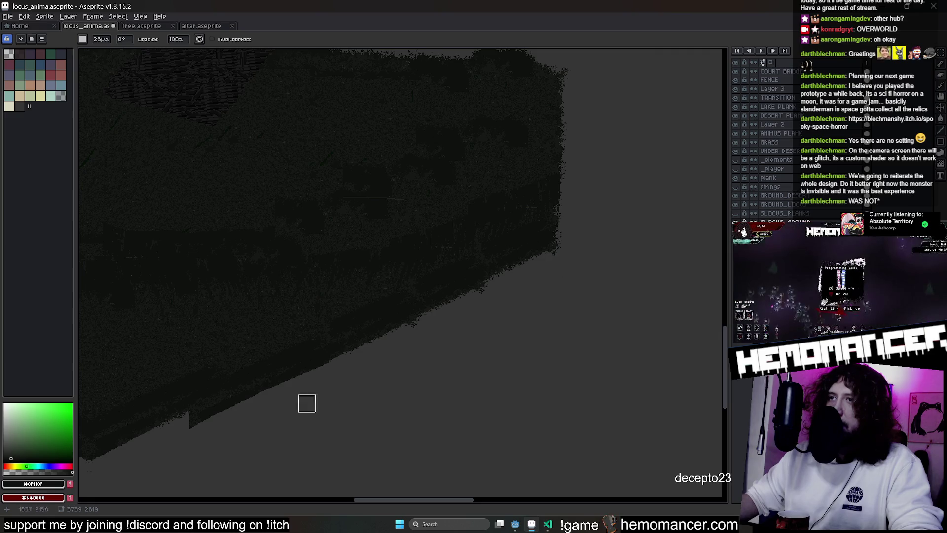
scroll(297, 395, "down", 1)
scroll(603, 244, "right", 3)
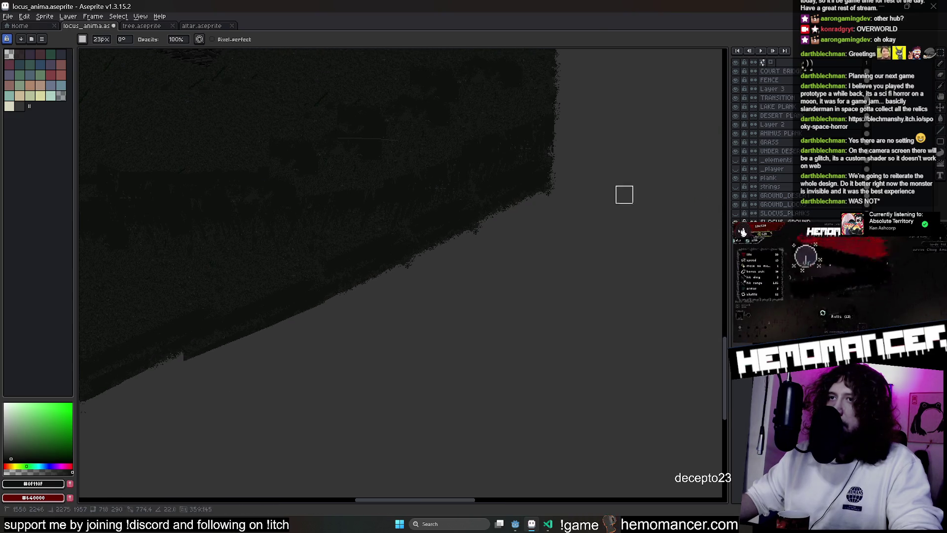
scroll(604, 170, "down", 3)
scroll(617, 220, "up", 1)
scroll(617, 219, "up", 1)
scroll(321, 247, "up", 1)
key("b")
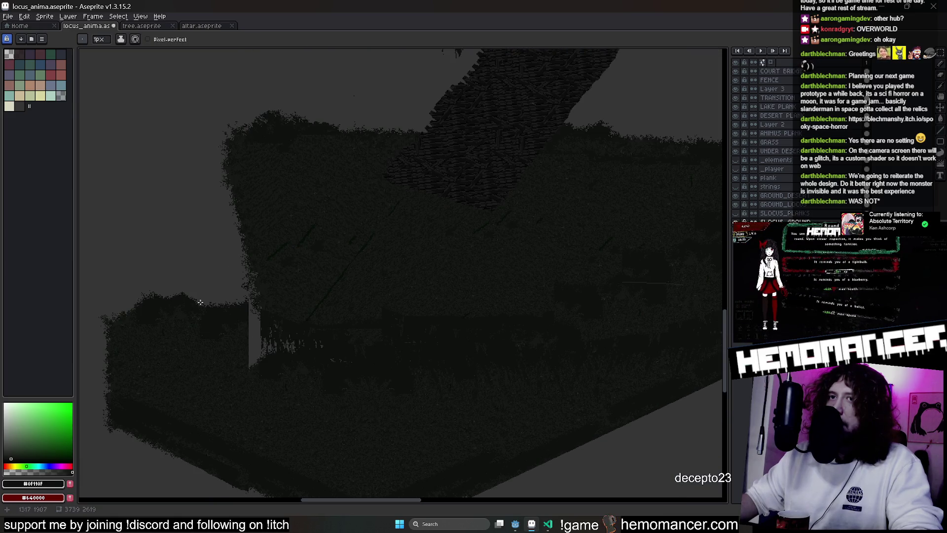
scroll(201, 302, "left", 1)
key("m")
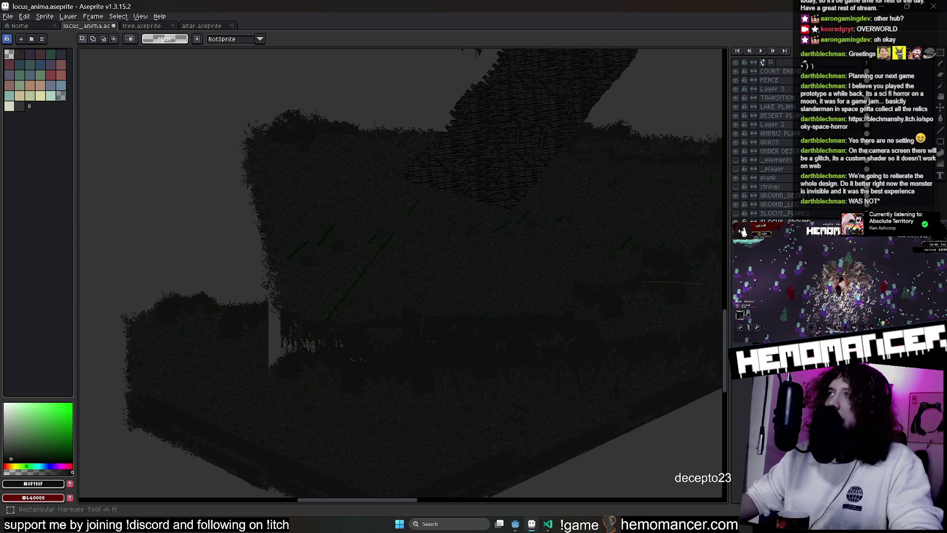
scroll(239, 321, "left", 3)
scroll(230, 277, "down", 1)
Lasso the left ledge and move it right and up into the island, committing it as one compact block
mouse_move(230, 277)
left_mouse_down()
mouse_move(276, 442)
mouse_move(378, 357)
mouse_move(444, 349)
mouse_move(277, 288)
mouse_move(324, 272)
mouse_move(304, 282)
left_mouse_up()
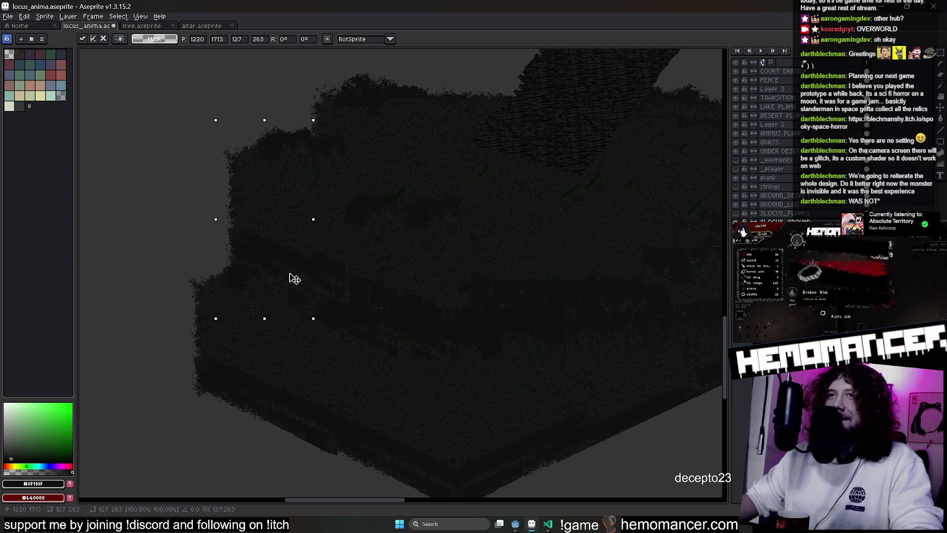
key("ctrl+alt+c")
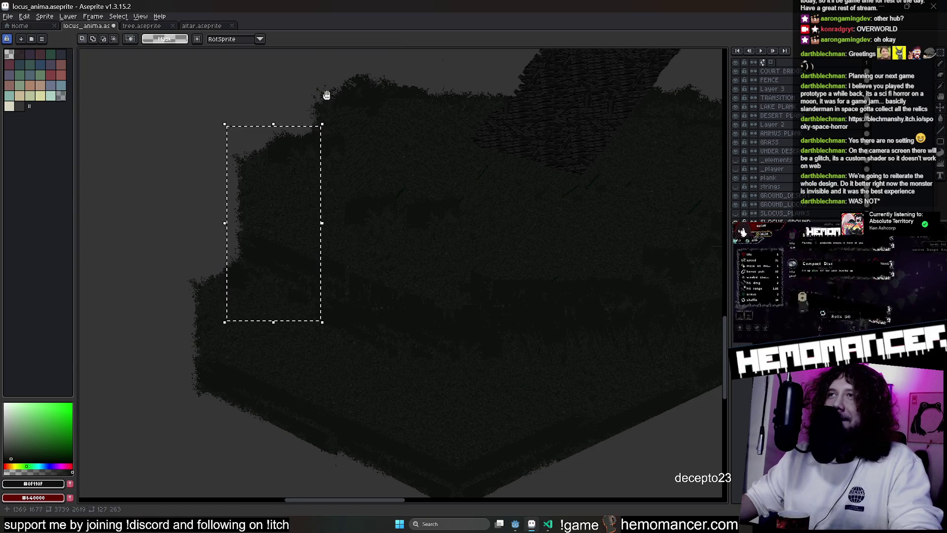
scroll(328, 95, "down", 1)
scroll(424, 97, "down", 2)
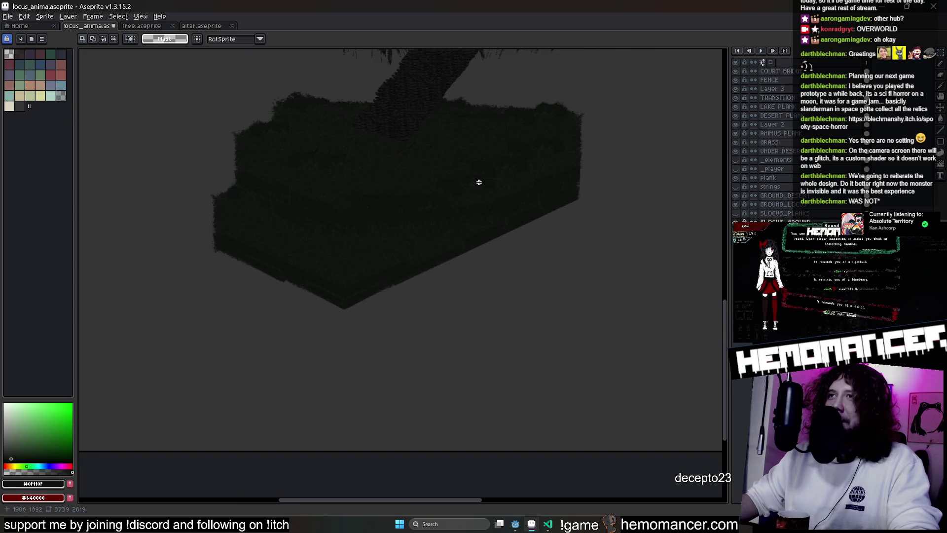
scroll(479, 182, "up", 3)
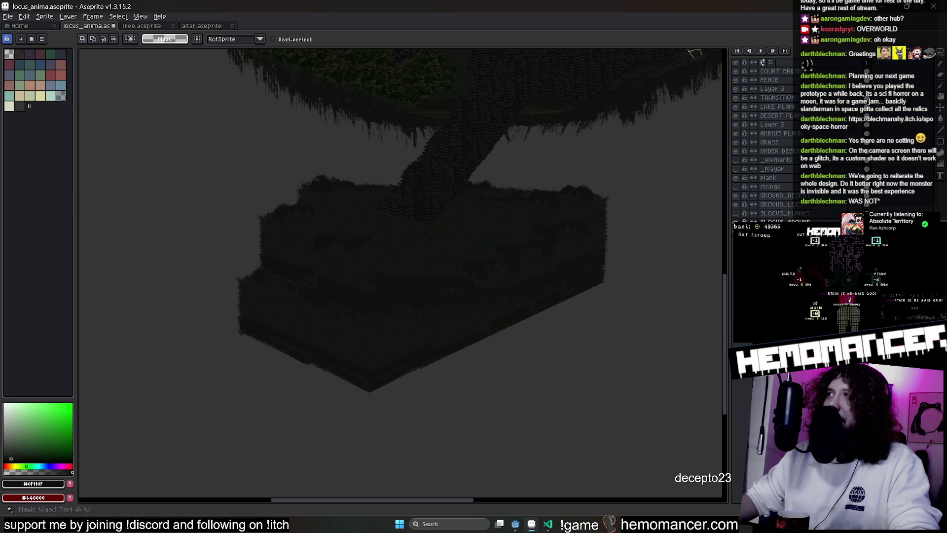
scroll(397, 407, "up", 2)
scroll(362, 423, "down", 2)
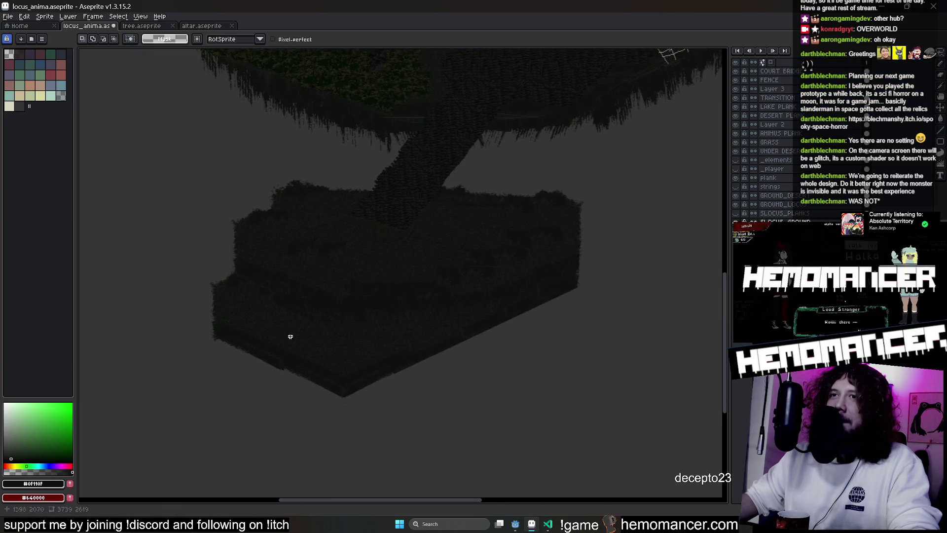
scroll(182, 219, "up", 2)
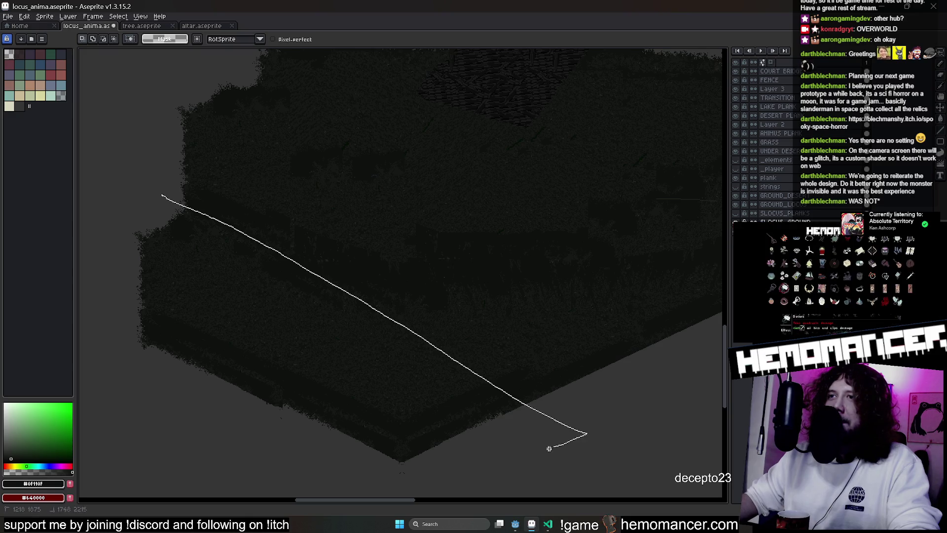
left_click_drag(117, 393, 159, 191)
mouse_move(337, 355)
left_mouse_down()
mouse_move(376, 355)
mouse_move(369, 359)
left_mouse_up()
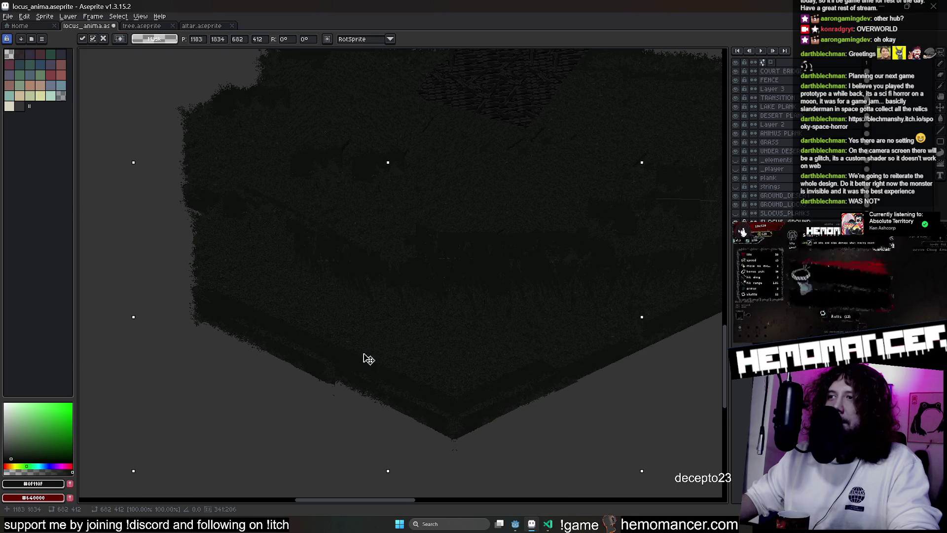
key("Return")
scroll(214, 370, "down", 1)
scroll(411, 373, "down", 1)
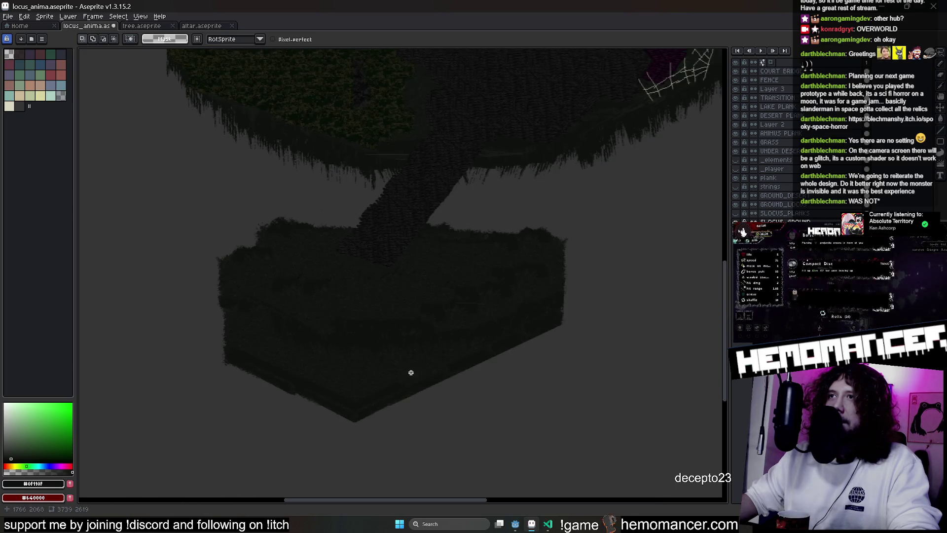
scroll(287, 236, "up", 2)
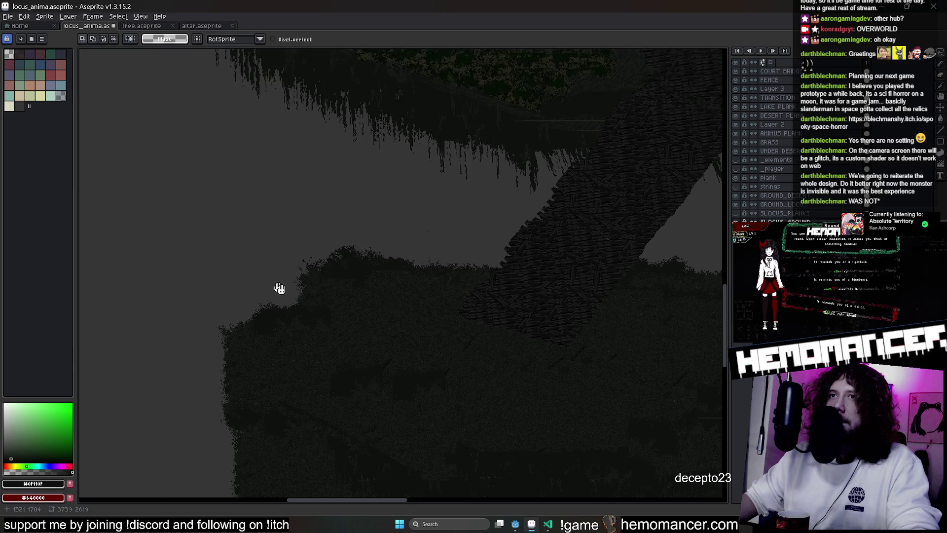
scroll(298, 236, "down", 2)
scroll(343, 227, "down", 3)
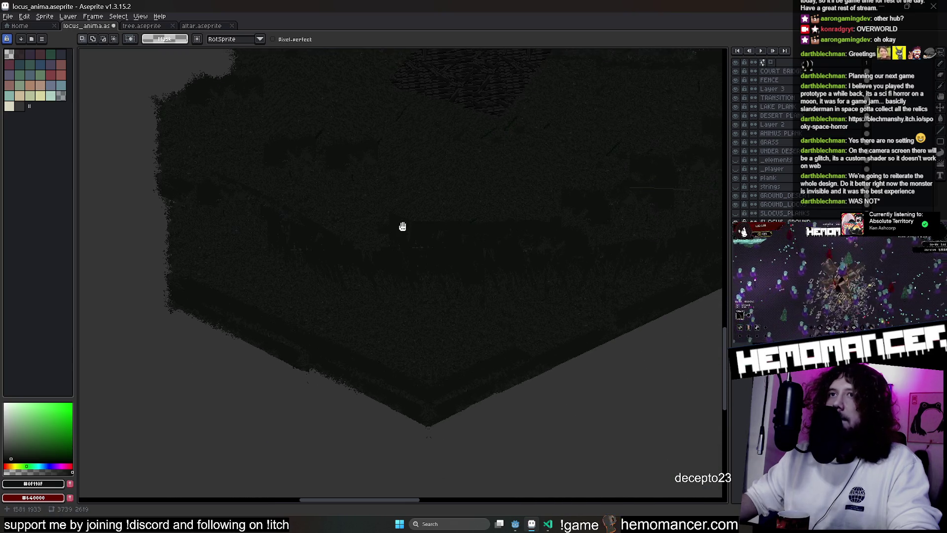
scroll(440, 237, "down", 2)
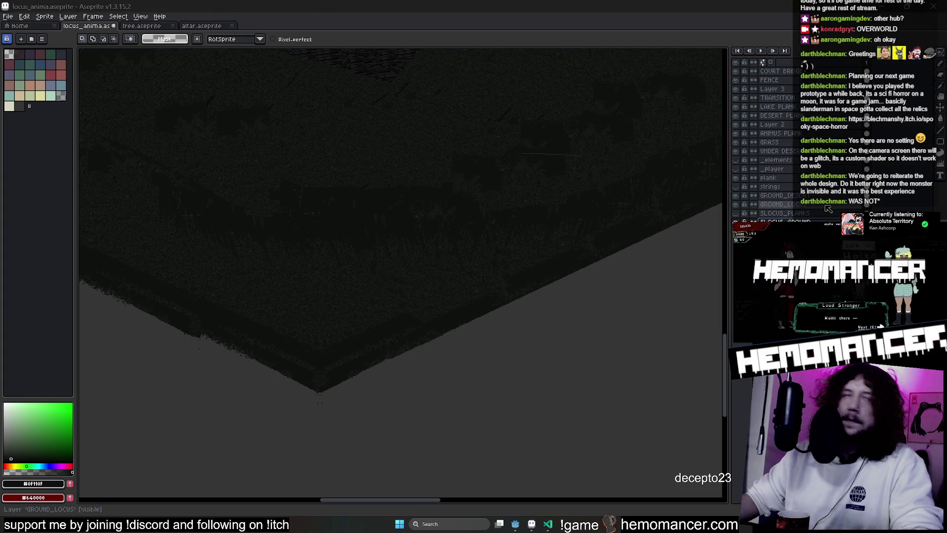
left_click(936, 165)
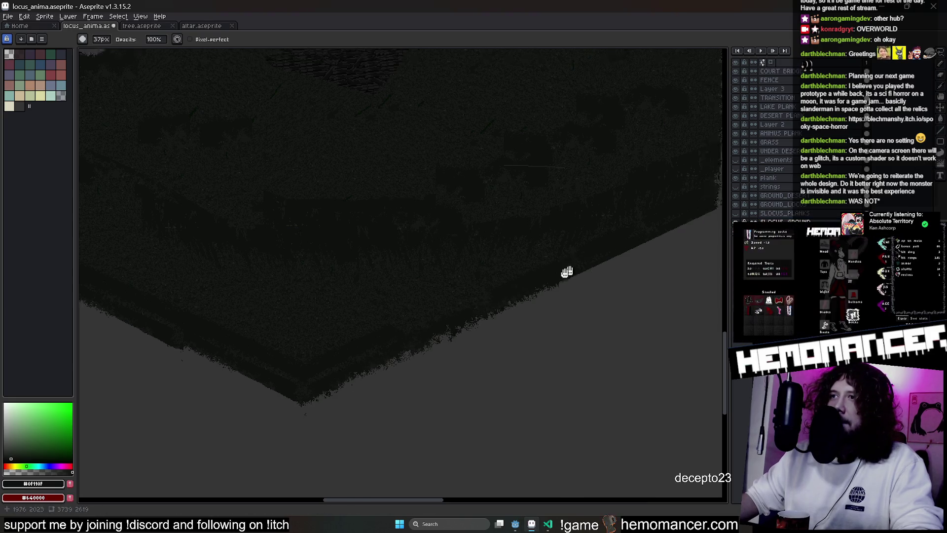
left_click_drag(586, 260, 337, 362)
scroll(406, 345, "down", 2)
scroll(279, 273, "up", 1)
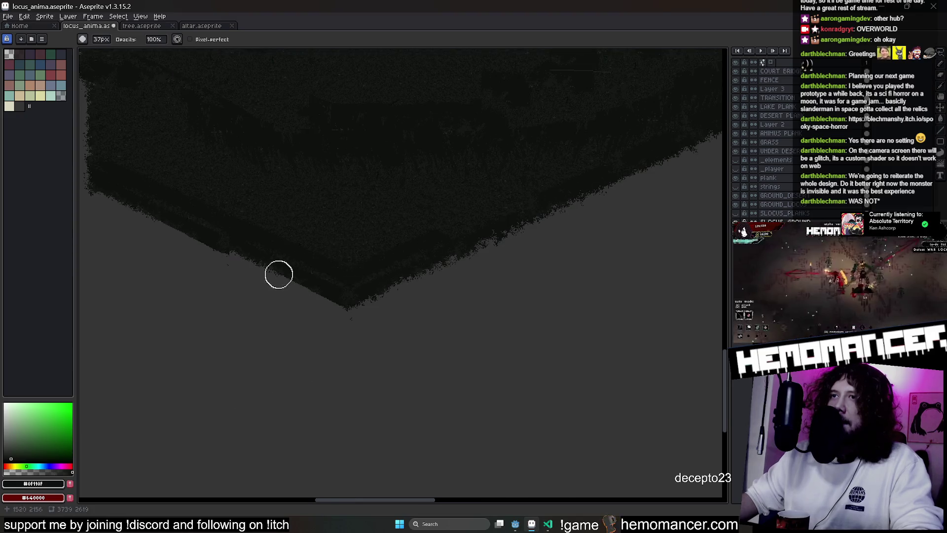
scroll(338, 318, "up", 1)
scroll(456, 354, "up", 1)
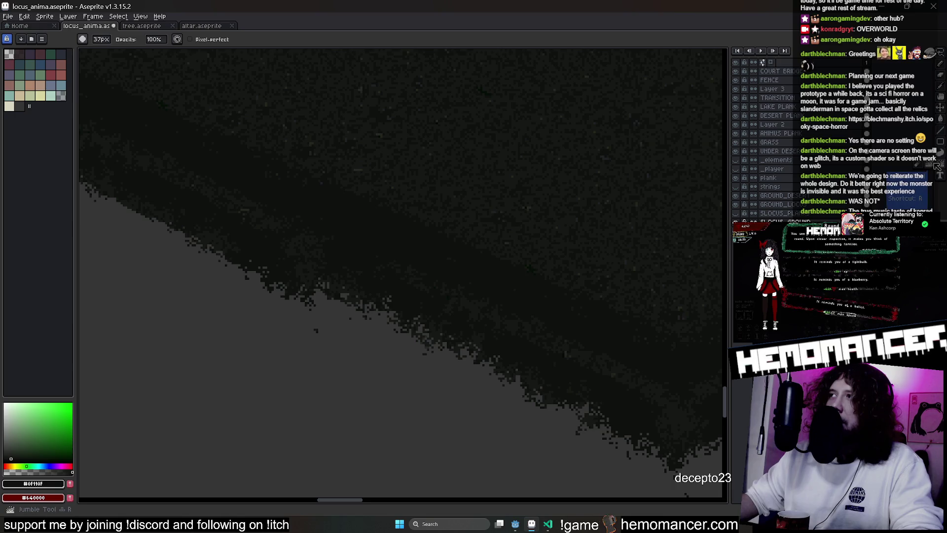
left_click_drag(282, 264, 364, 292)
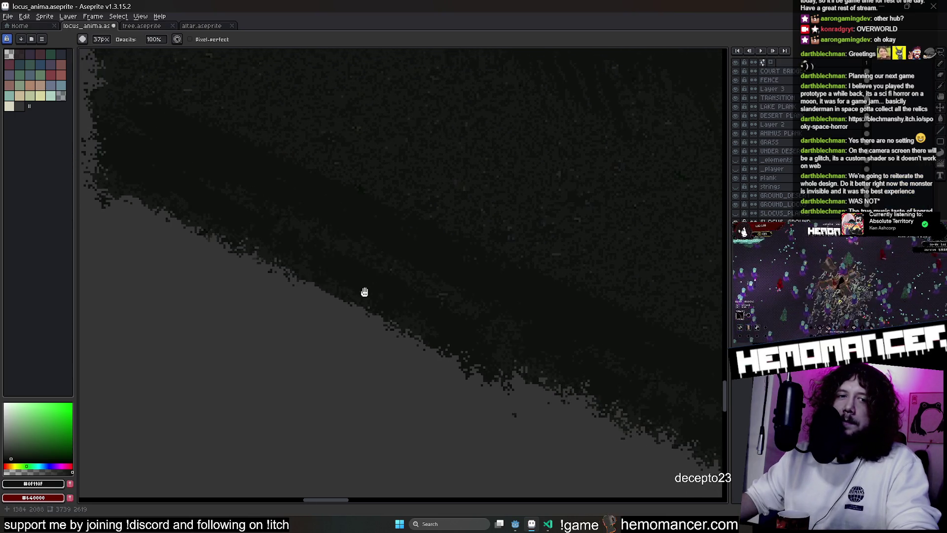
scroll(482, 328, "down", 1)
scroll(488, 287, "right", 3)
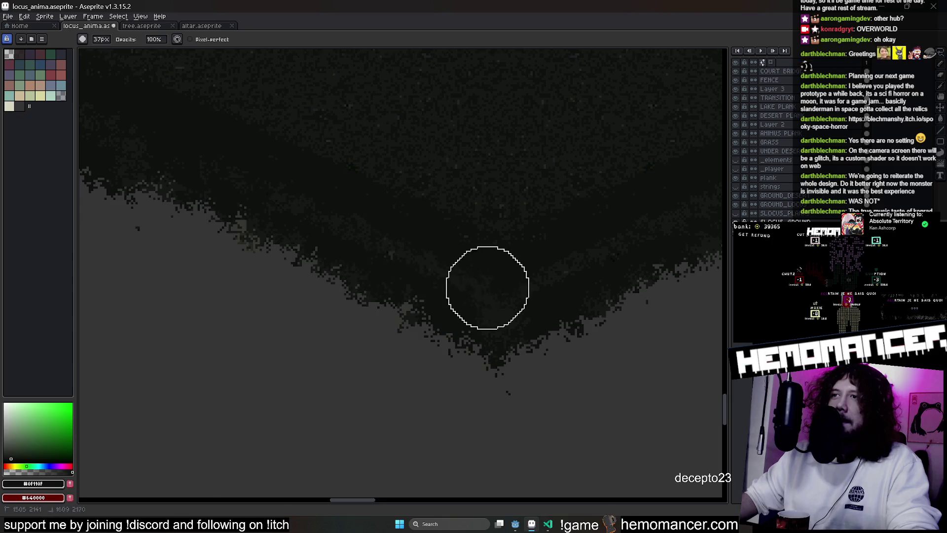
scroll(537, 334, "right", 3)
scroll(537, 334, "up", 1)
scroll(412, 363, "right", 3)
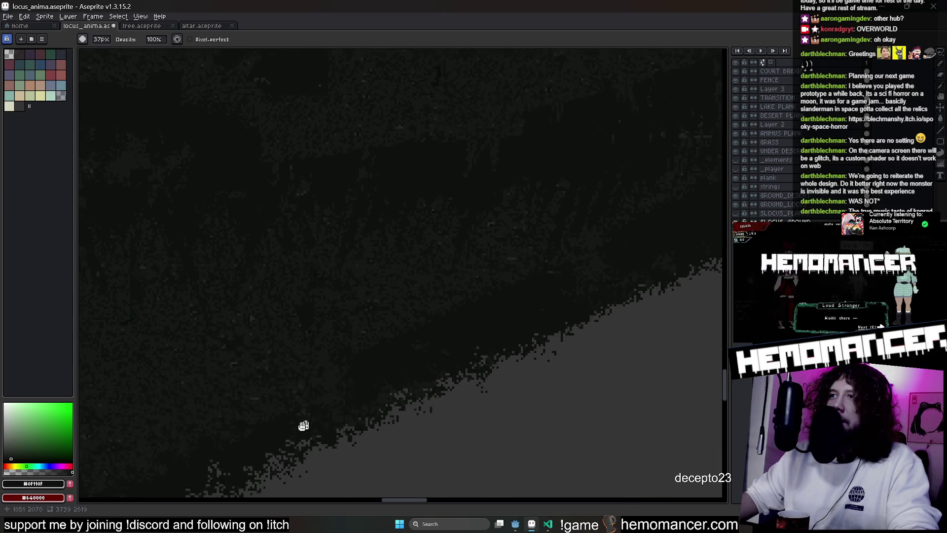
scroll(564, 257, "down", 1)
scroll(550, 262, "up", 1)
scroll(499, 262, "right", 3)
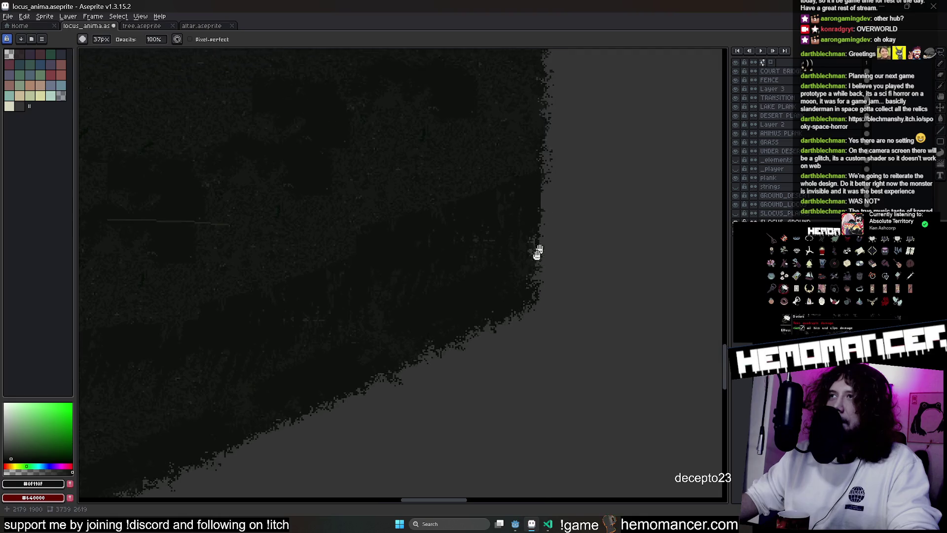
scroll(517, 237, "up", 1)
scroll(504, 258, "down", 2)
scroll(340, 348, "down", 1)
key("e")
scroll(275, 293, "up", 1)
scroll(551, 316, "left", 3)
scroll(551, 315, "left", 3)
scroll(222, 241, "left", 3)
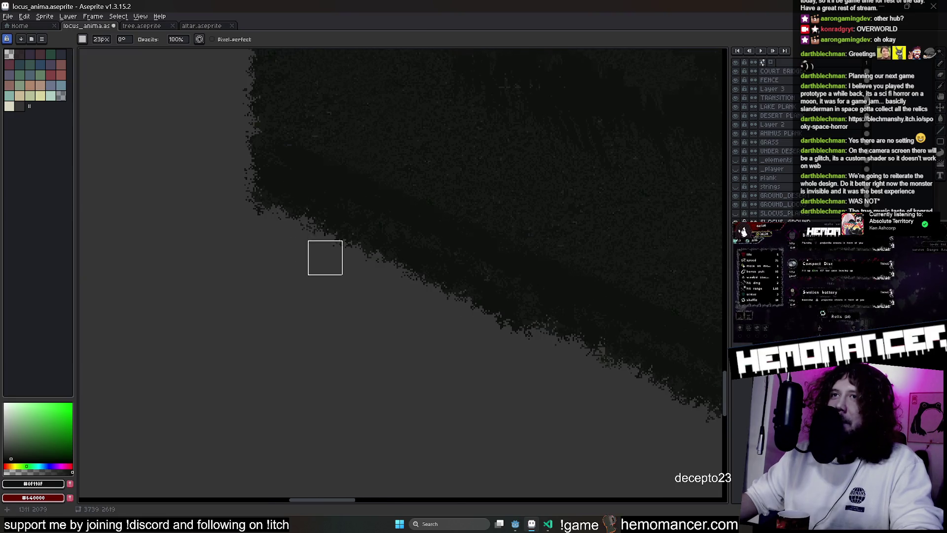
scroll(325, 258, "down", 2)
scroll(363, 336, "up", 1)
scroll(397, 355, "up", 1)
scroll(644, 186, "down", 1)
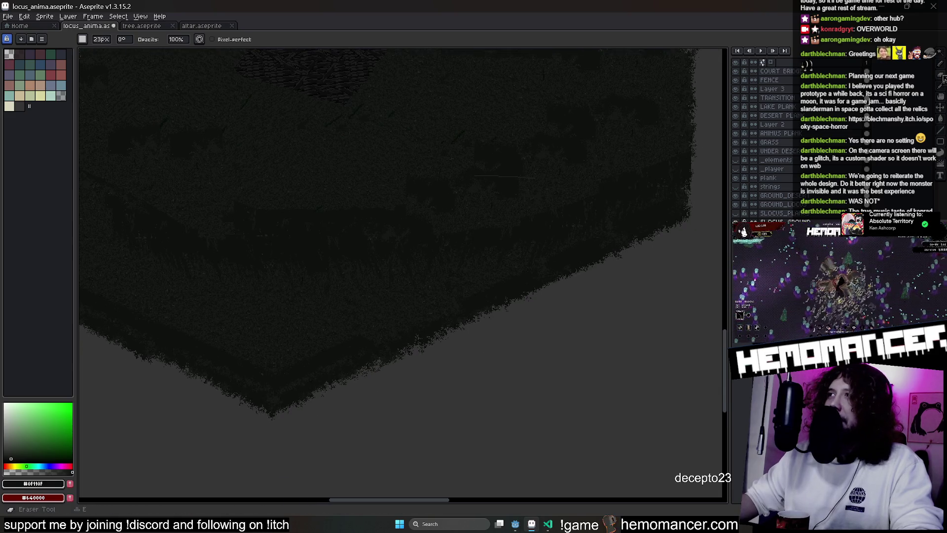
scroll(489, 226, "up", 1)
key("q")
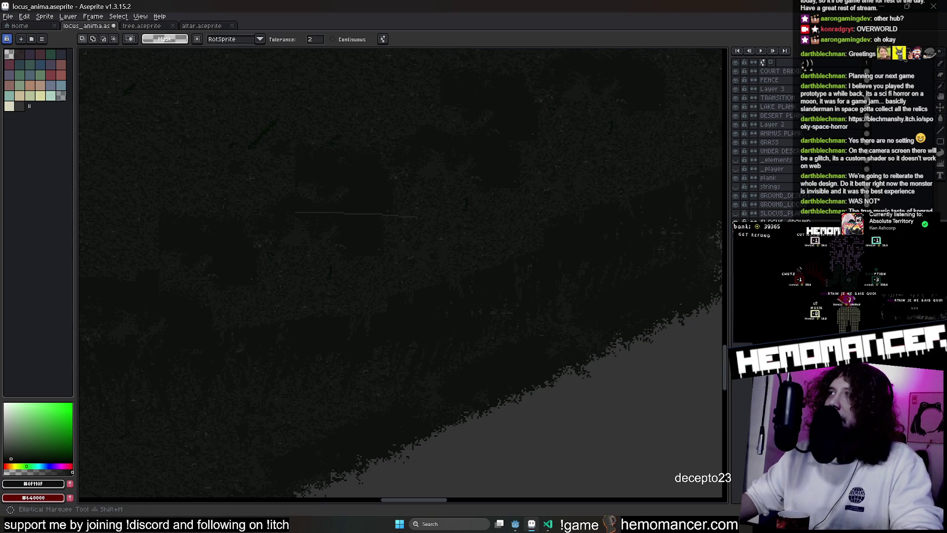
Pan around the lower island's edges and top, switching between pencil and marquee while inspecting
left_click_drag(355, 222, 545, 343)
key("b")
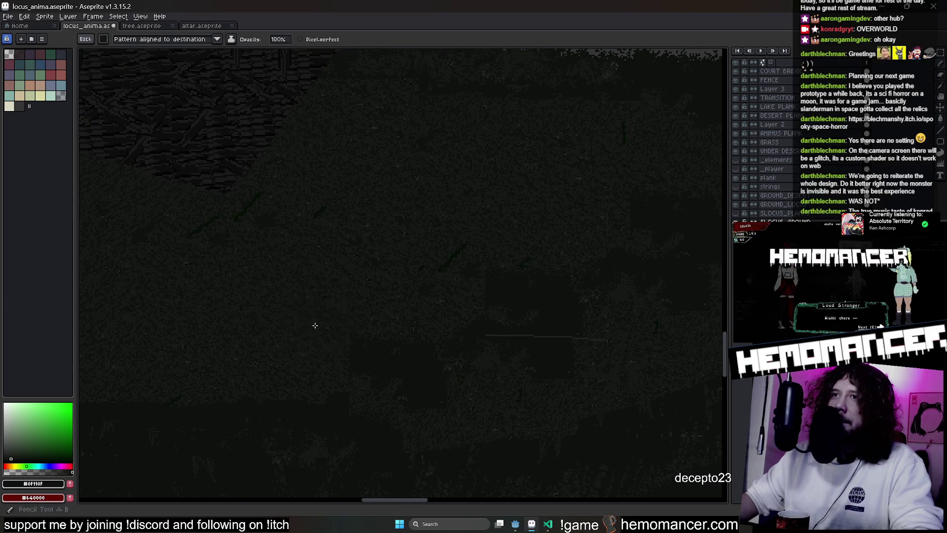
left_click_drag(315, 321, 375, 177)
left_click_drag(507, 287, 571, 233)
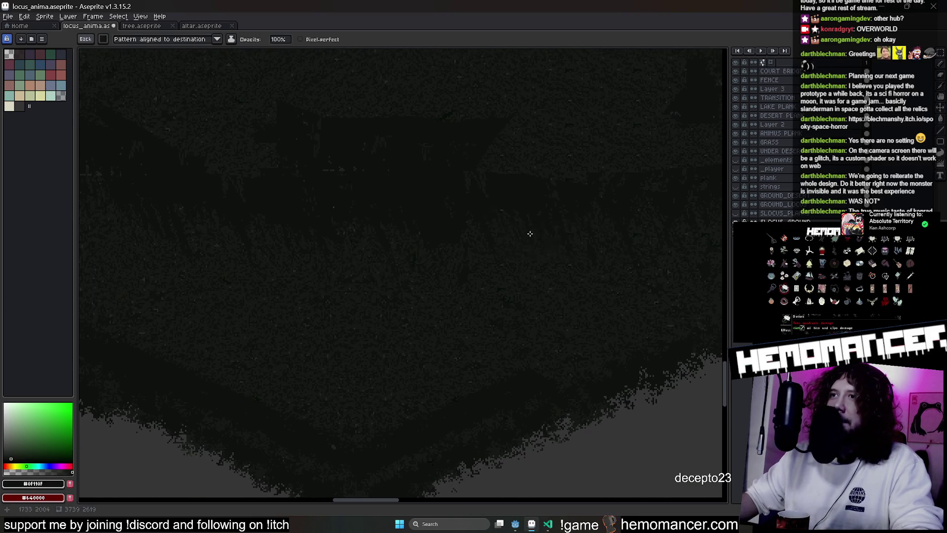
left_click_drag(360, 152, 486, 225)
scroll(410, 222, "down", 2)
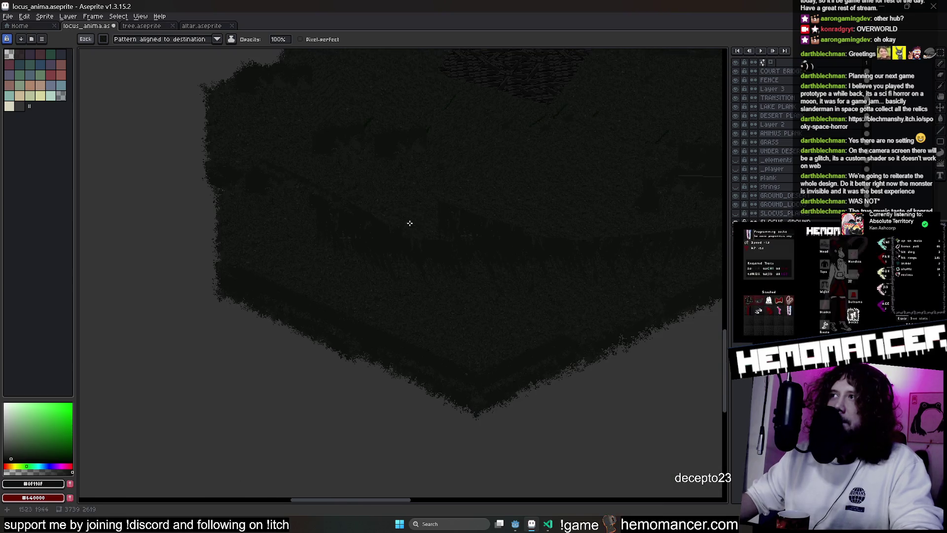
left_click_drag(482, 140, 398, 223)
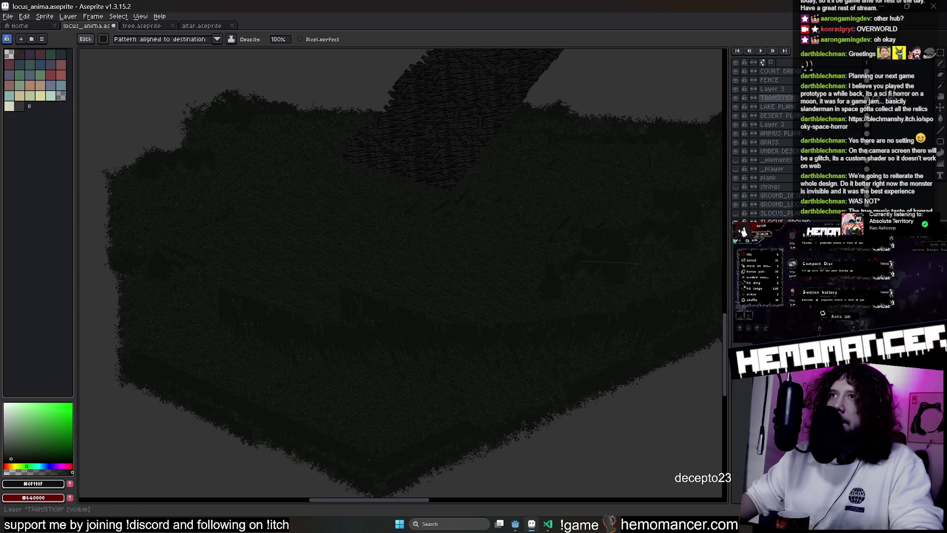
key("m")
scroll(240, 165, "up", 3)
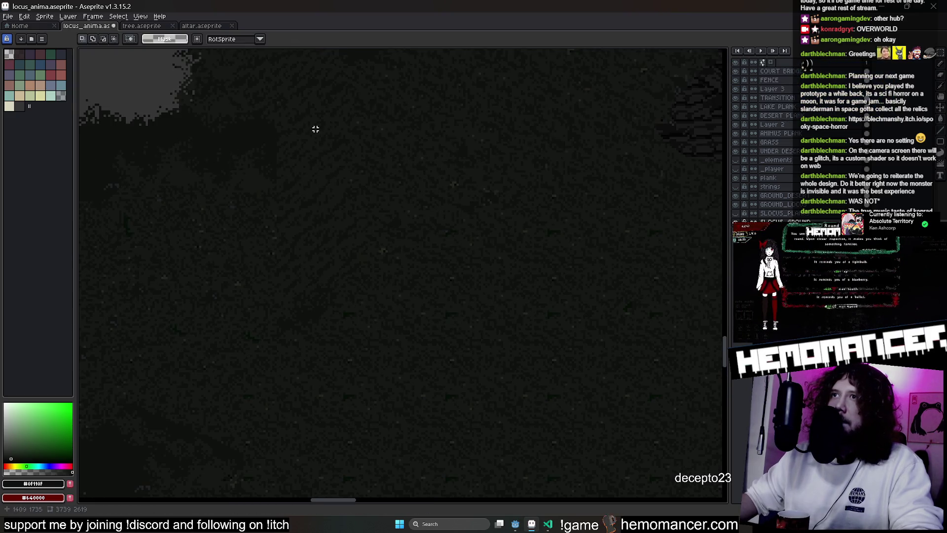
key("b")
scroll(428, 317, "down", 2)
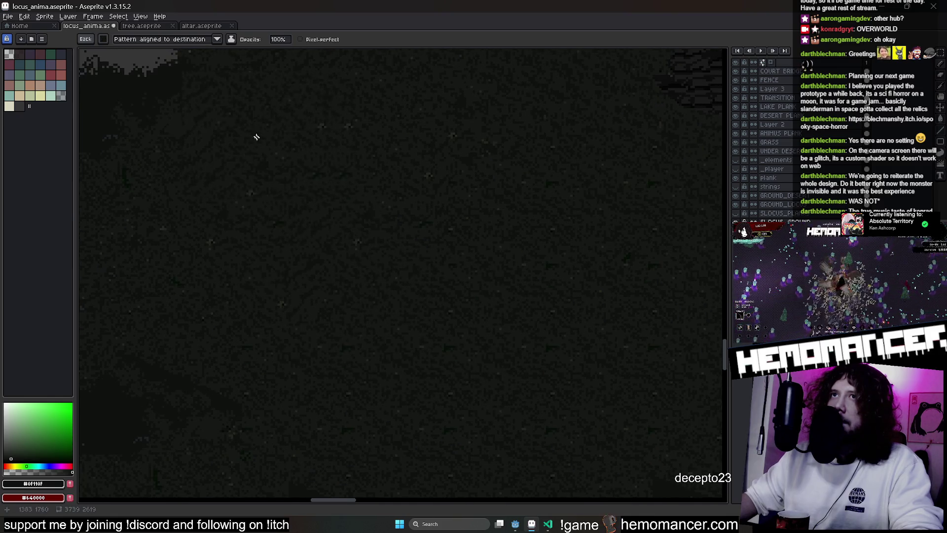
left_click_drag(255, 136, 448, 309)
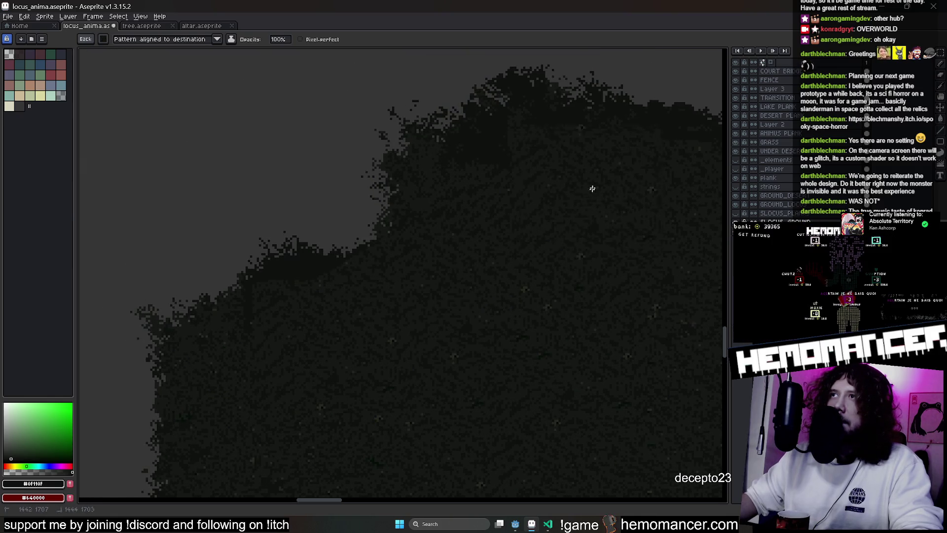
scroll(507, 242, "down", 2)
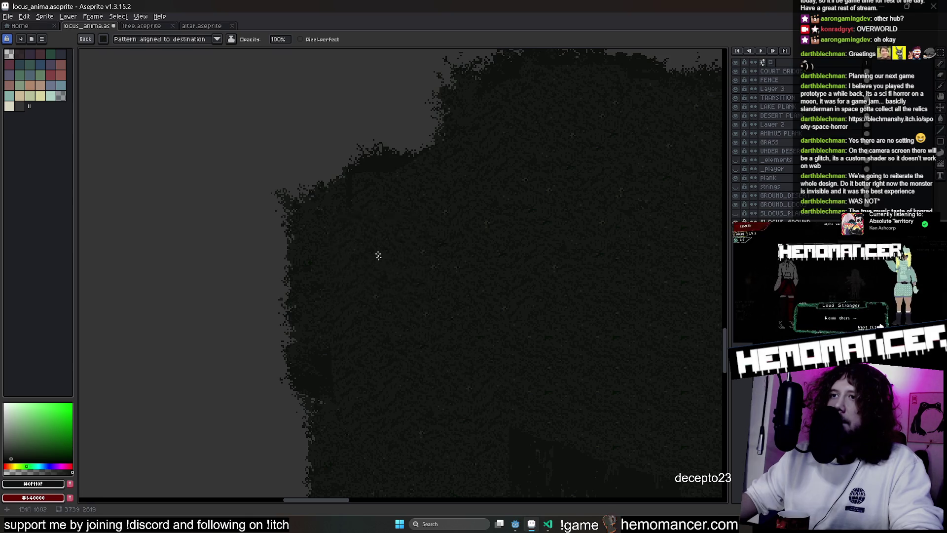
scroll(397, 232, "down", 2)
scroll(402, 288, "down", 2)
scroll(185, 221, "down", 3)
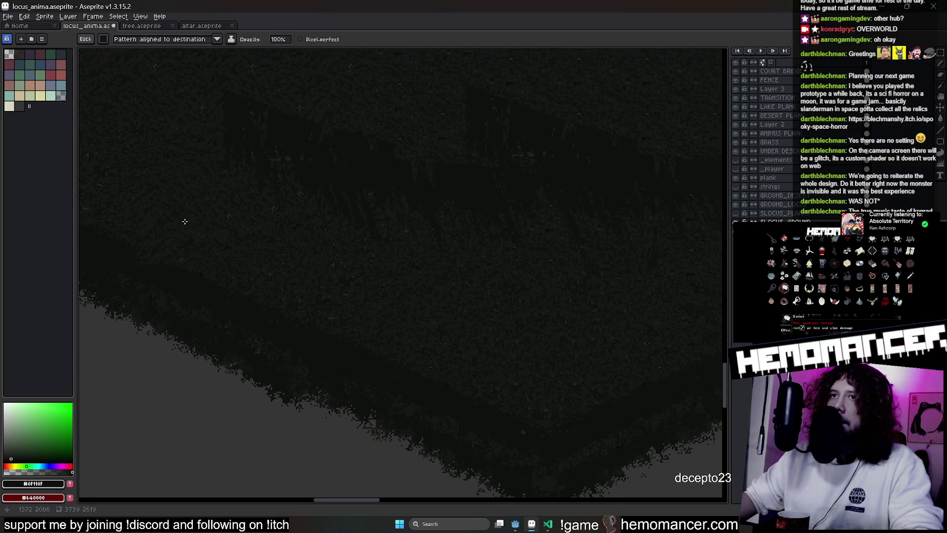
left_click_drag(184, 222, 525, 309)
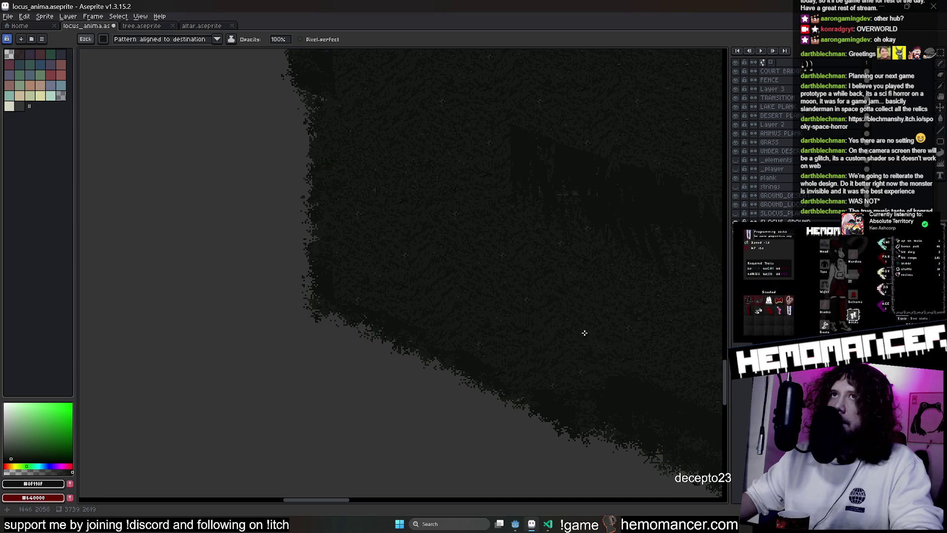
left_click_drag(584, 333, 436, 249)
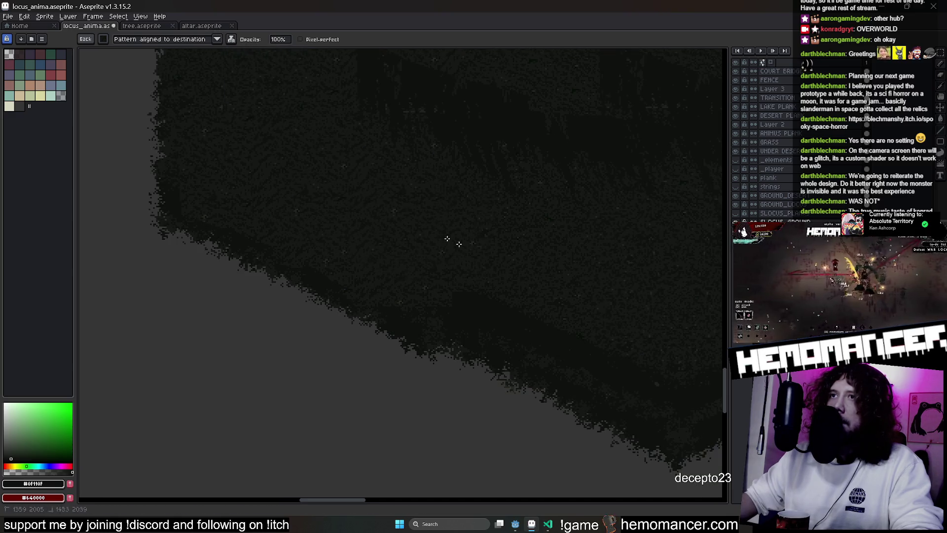
Inspect the island's bottom tip, left edge and interior with the plain one-pixel pencil ready
left_click_drag(651, 327, 423, 229)
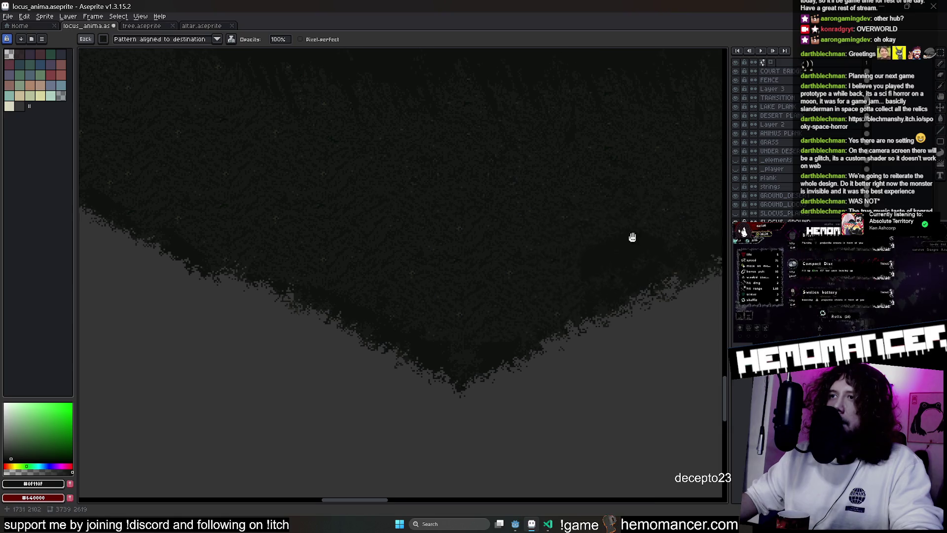
left_click_drag(634, 237, 437, 282)
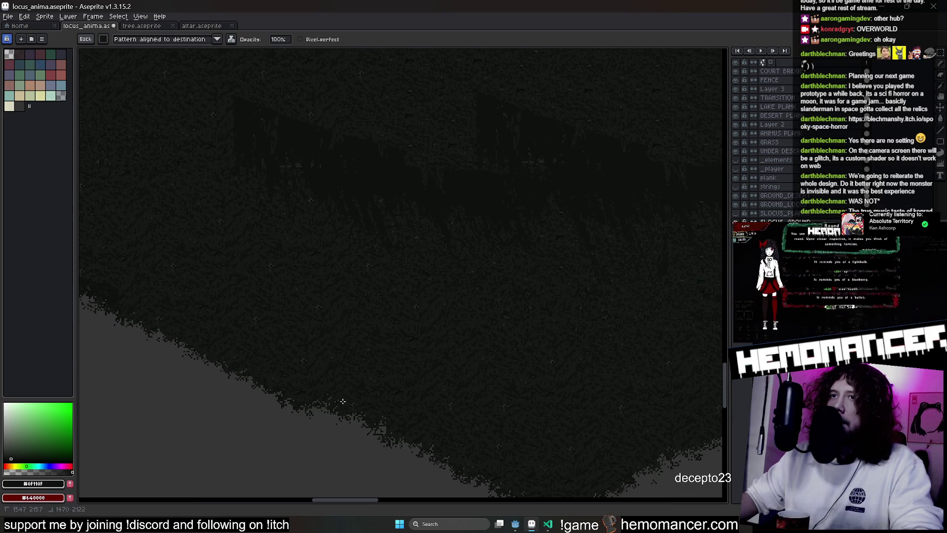
left_click_drag(211, 360, 405, 413)
left_click_drag(380, 246, 333, 338)
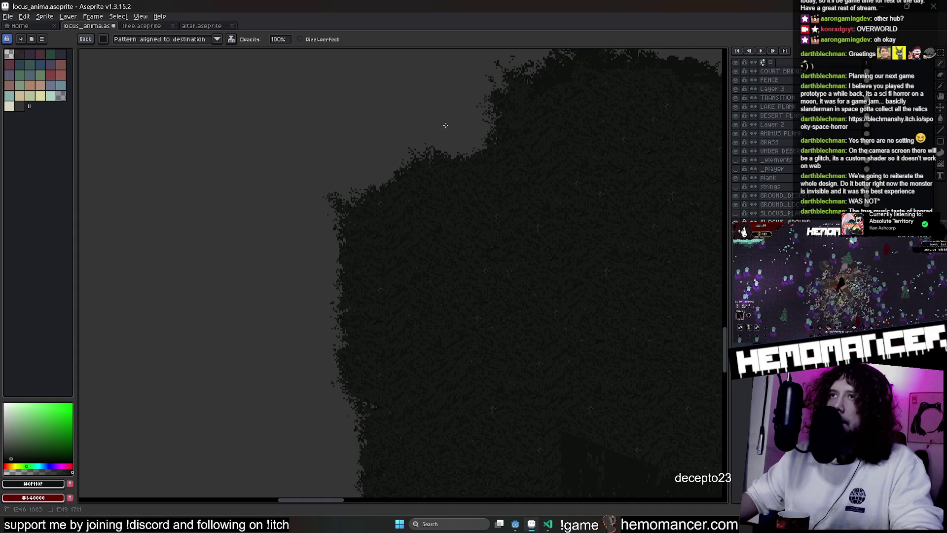
left_click_drag(445, 125, 293, 275)
mouse_move(422, 233)
left_mouse_down()
mouse_move(180, 127)
mouse_move(568, 206)
left_mouse_up()
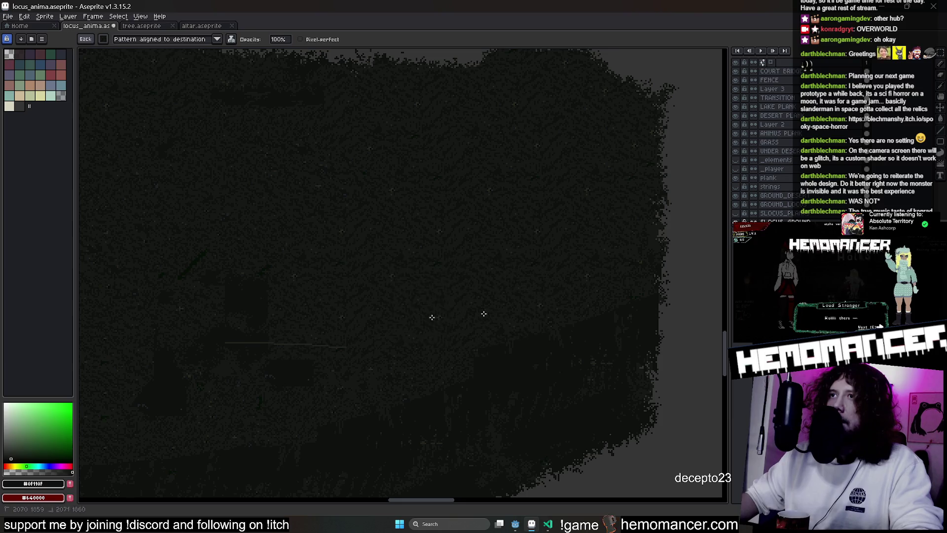
scroll(448, 258, "down", 2)
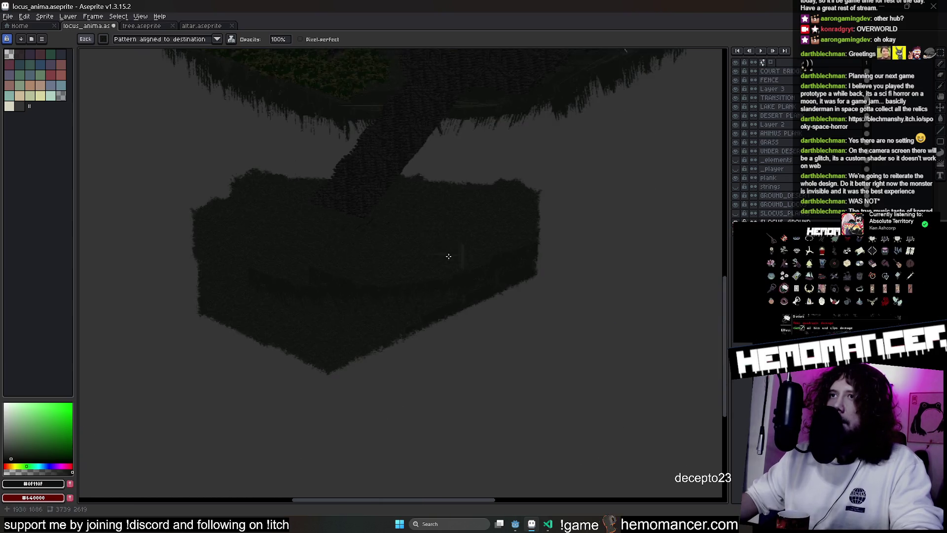
scroll(327, 199, "up", 2)
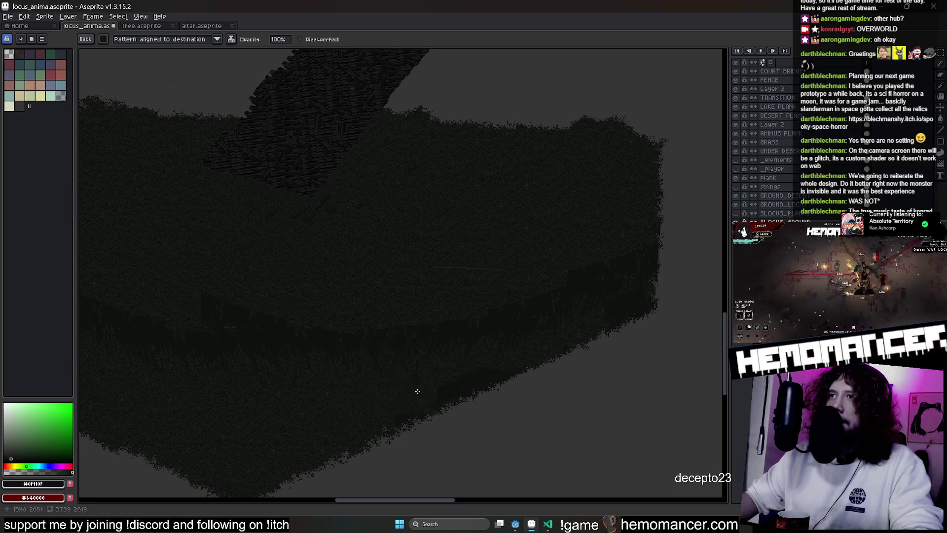
scroll(527, 296, "up", 2)
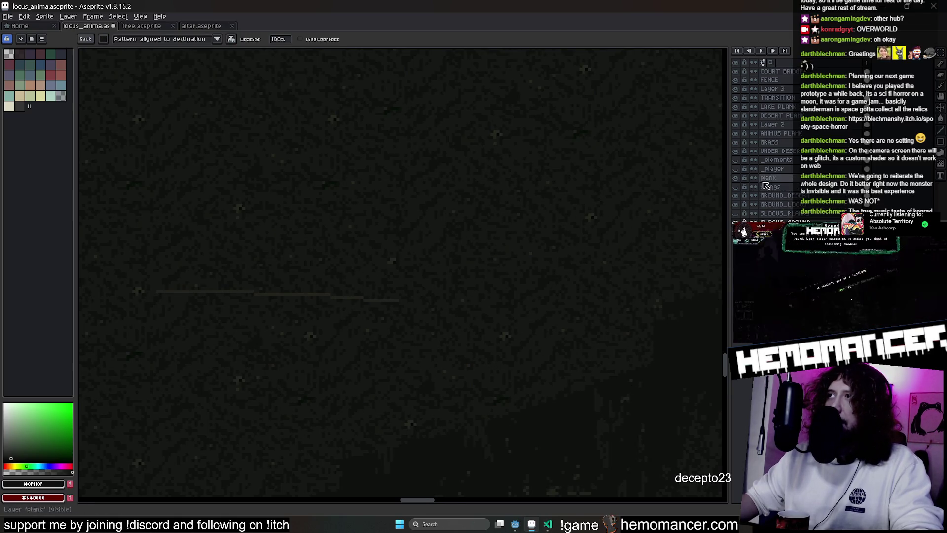
scroll(656, 109, "down", 2)
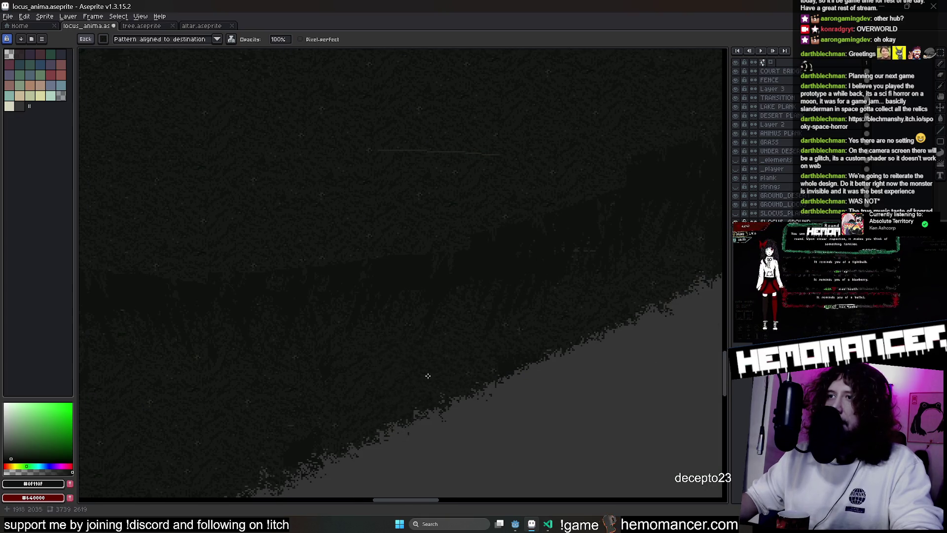
left_click_drag(420, 381, 454, 170)
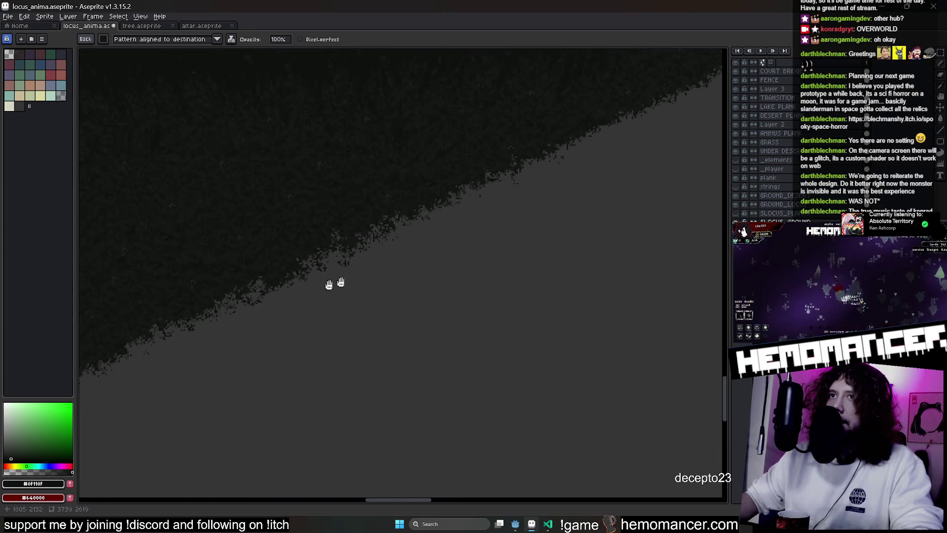
scroll(324, 285, "down", 1)
scroll(434, 264, "down", 1)
scroll(427, 229, "up", 1)
scroll(419, 184, "up", 2)
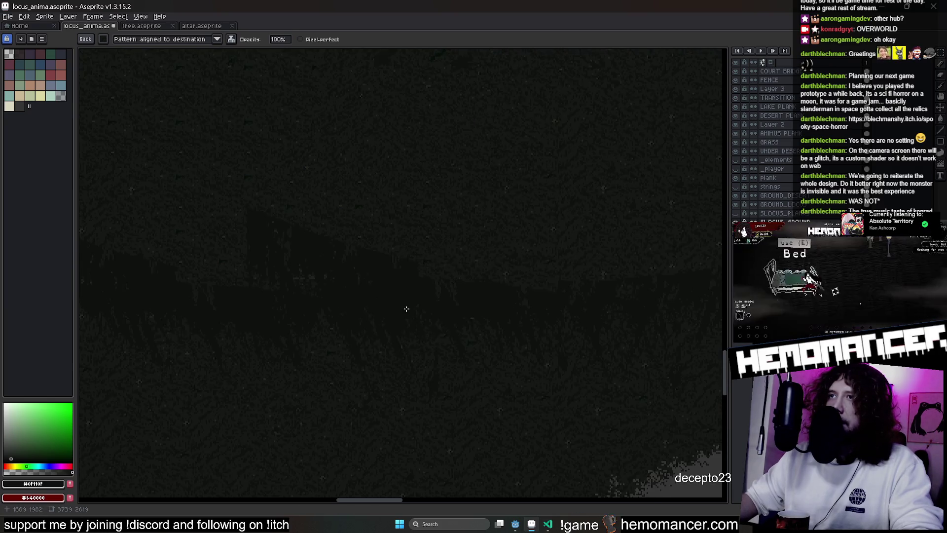
key("b")
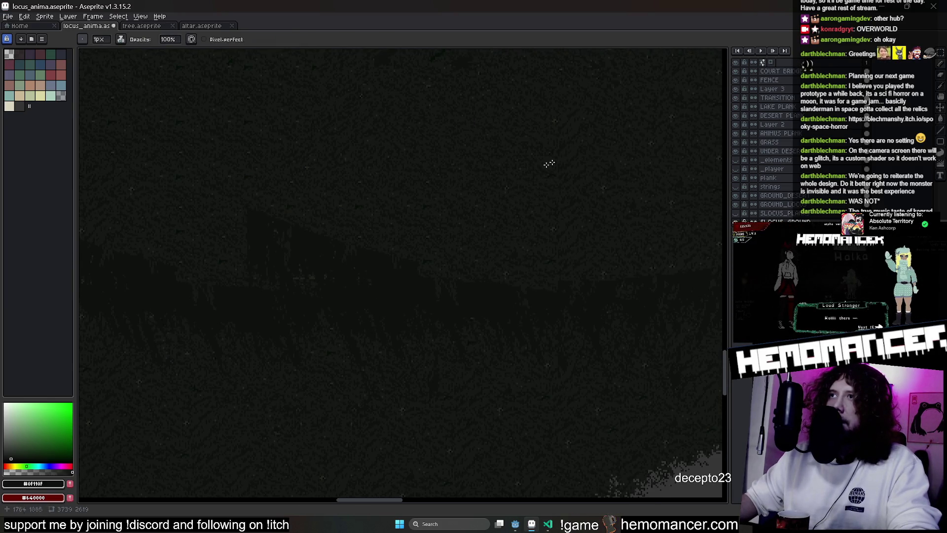
key("m")
key("b")
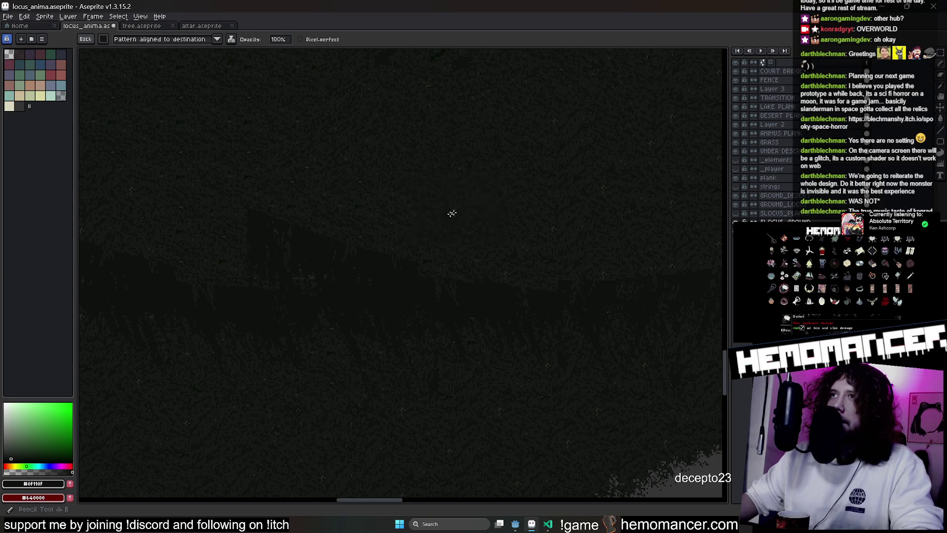
left_click_drag(452, 430, 441, 380)
scroll(286, 300, "down", 2)
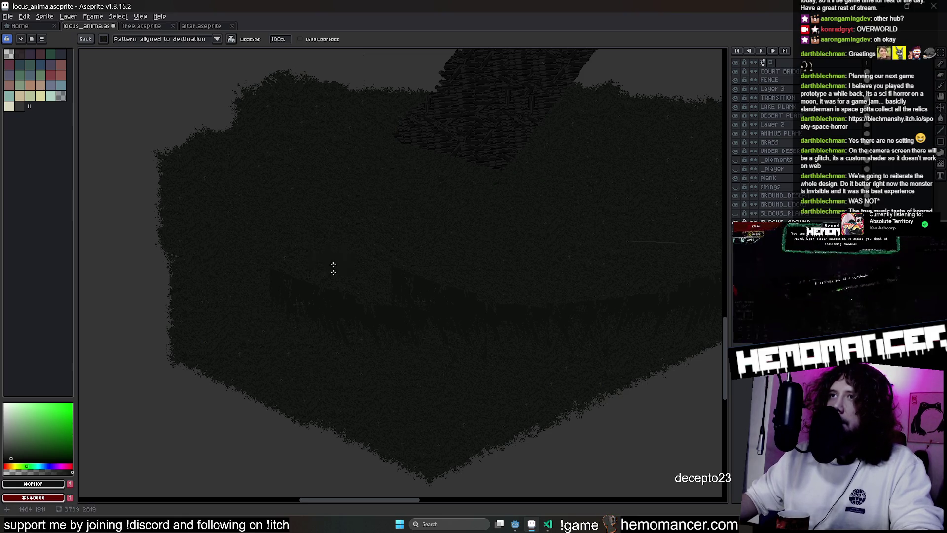
scroll(526, 331, "right", 3)
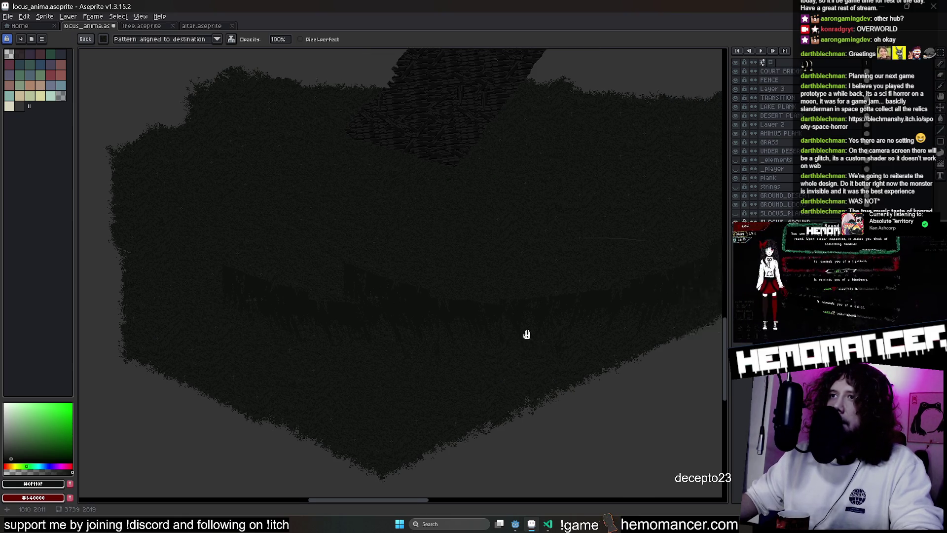
Toggle the GRASS layer and briefly marquee-select the lower island block, then deselect
left_click(739, 144)
key("m")
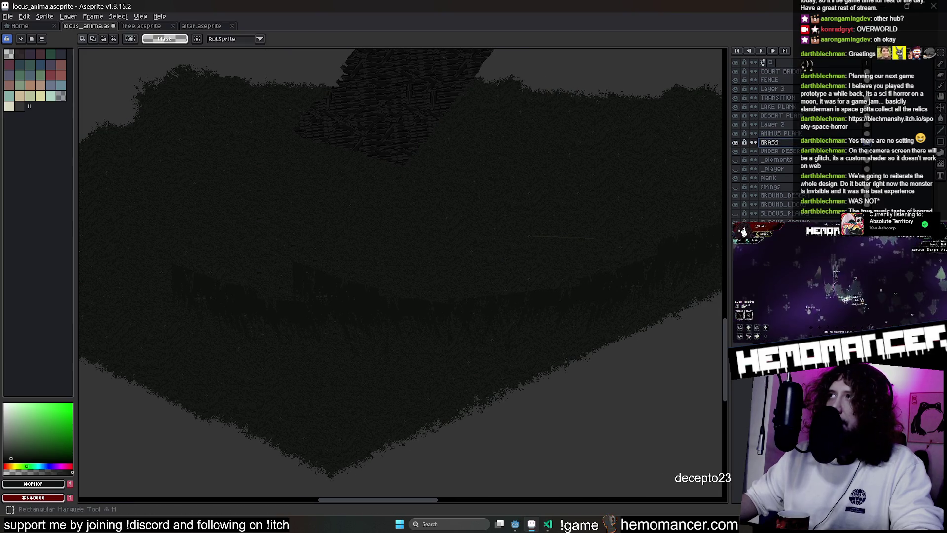
scroll(526, 177, "down", 2)
mouse_move(244, 99)
left_mouse_down()
mouse_move(614, 333)
mouse_move(718, 370)
left_mouse_up()
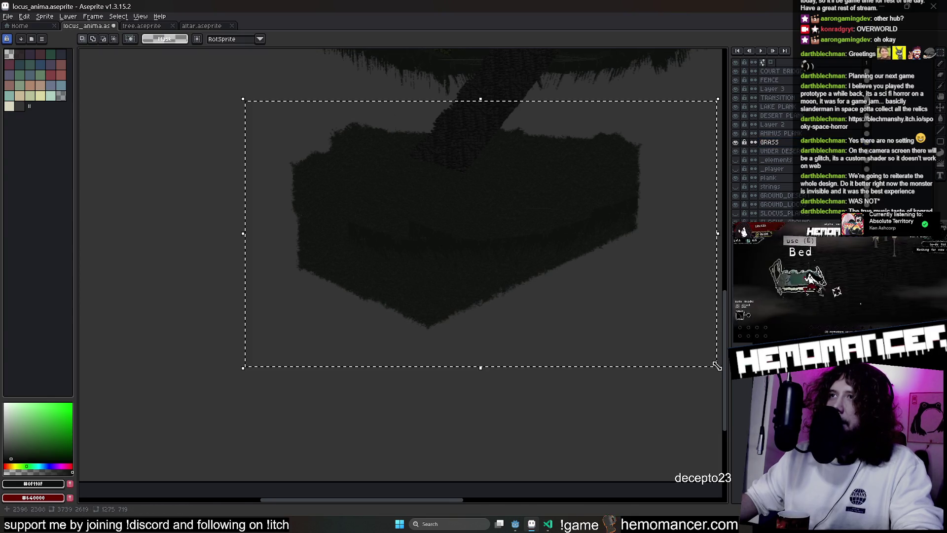
left_click(675, 353)
scroll(512, 244, "up", 1)
scroll(432, 258, "up", 1)
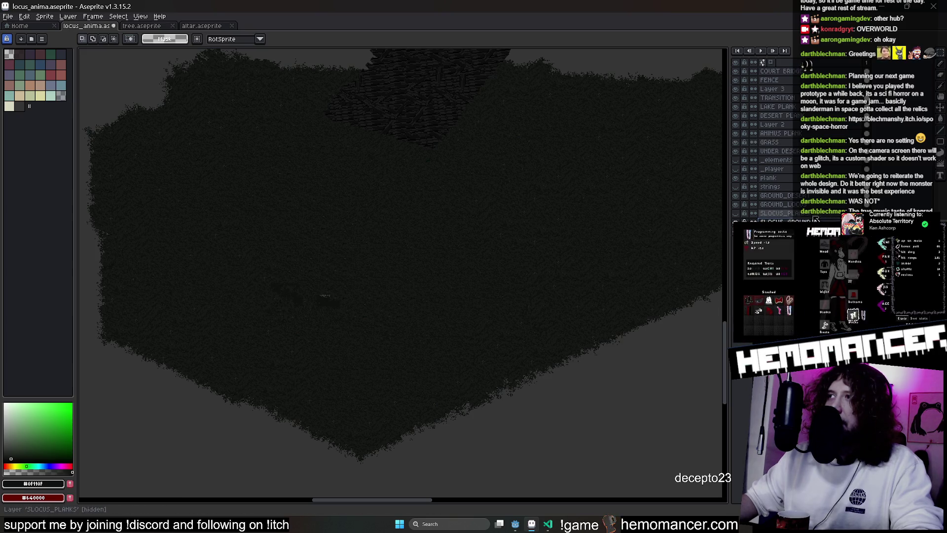
Show SLOCUS_PLANKS, toggle SLOCUS_GROUND, and bring up Layer 4's properties for renaming
left_click(738, 215)
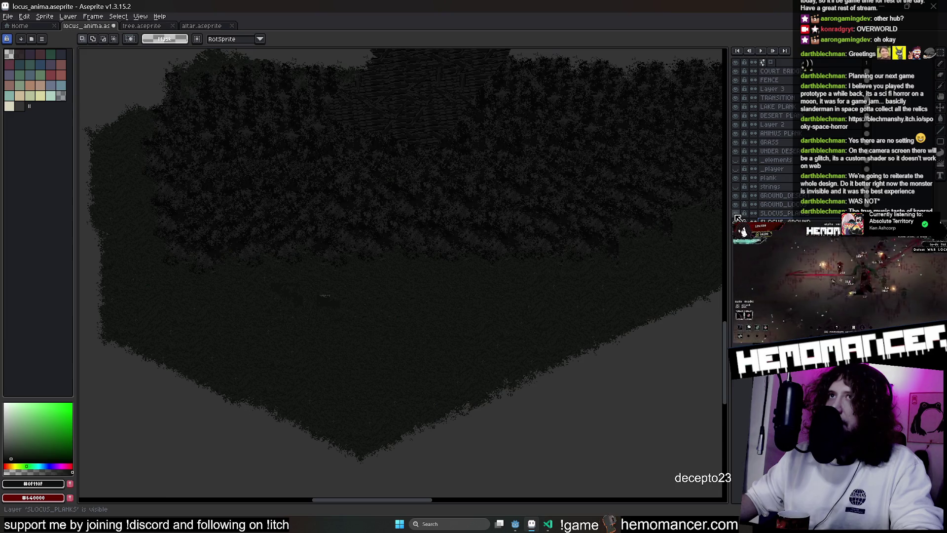
left_click(737, 221)
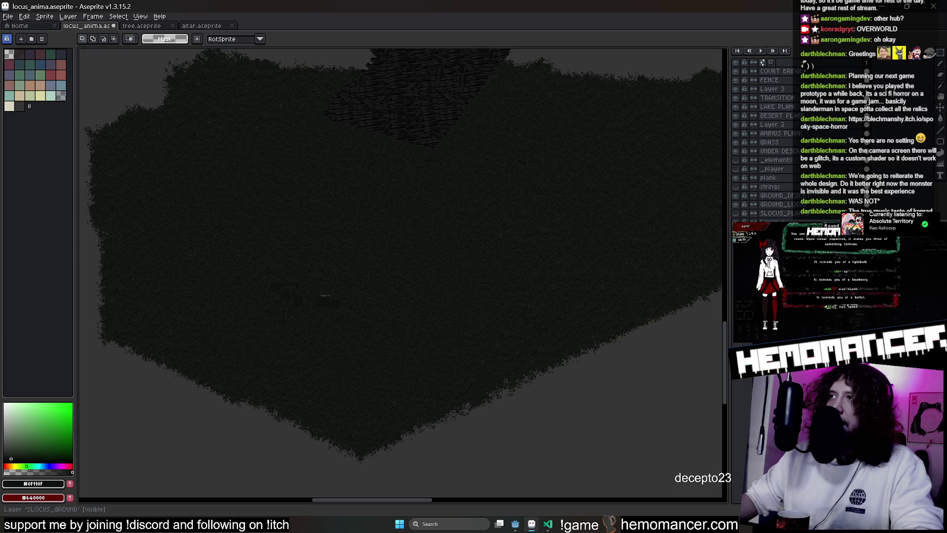
double_click(762, 62)
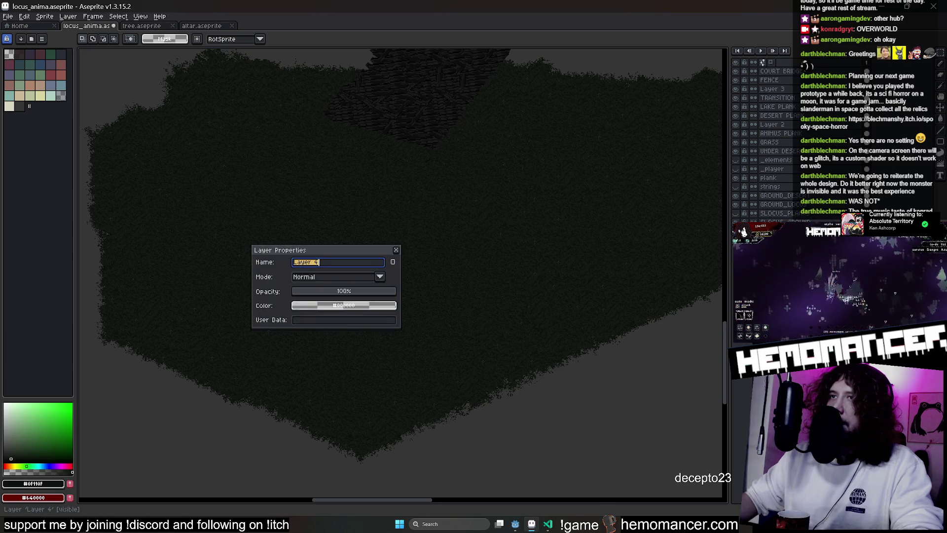
type("SLOCUS_UNDERG")
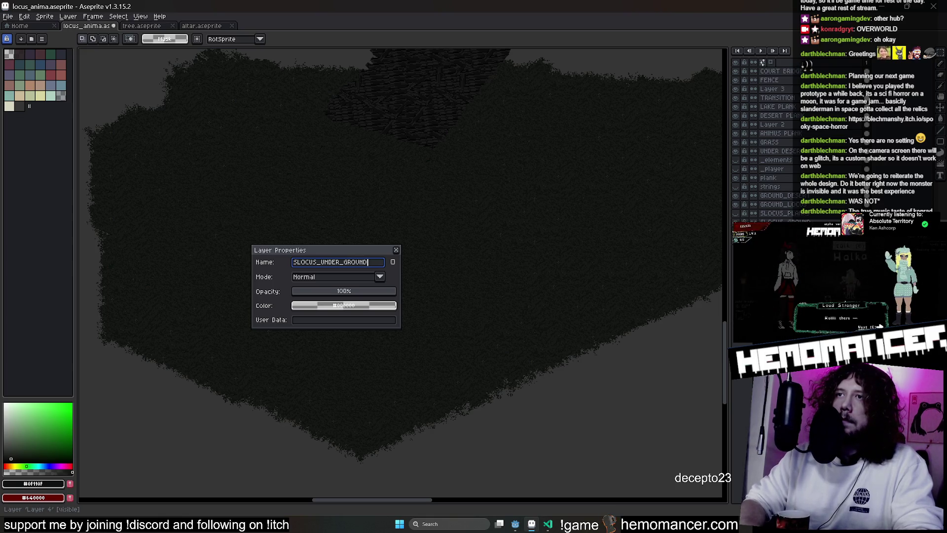
Confirm the layer's new name SLOCUS_UNDER_GROUND
key("Return")
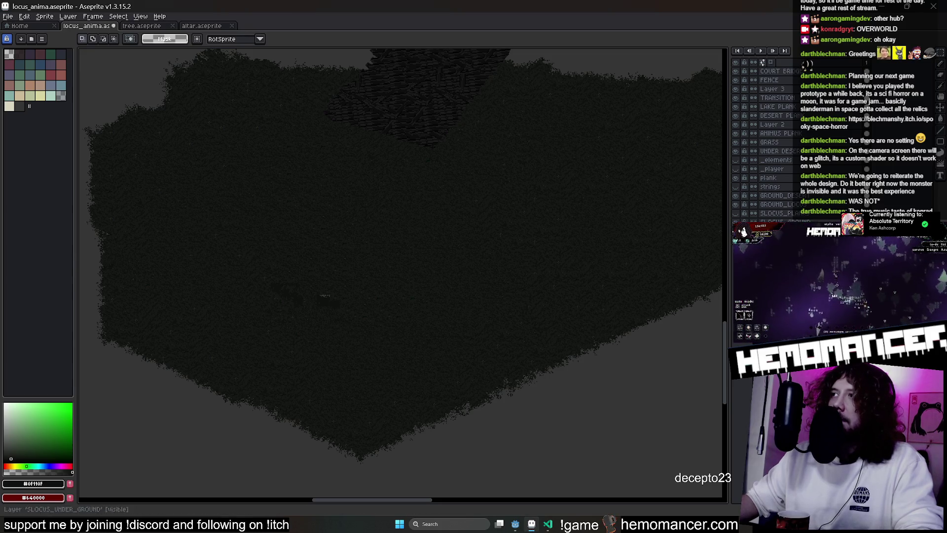
Commit the pending platform transform and make the GRASS layer active
left_click(452, 290)
scroll(448, 291, "down", 4)
scroll(448, 292, "up", 3)
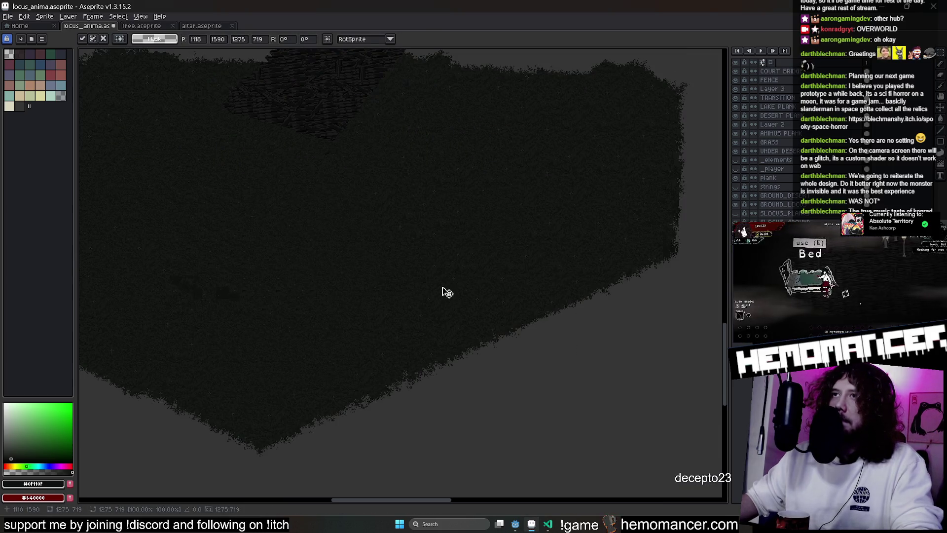
key("Return")
scroll(458, 285, "down", 1)
scroll(569, 148, "down", 1)
scroll(569, 149, "down", 2)
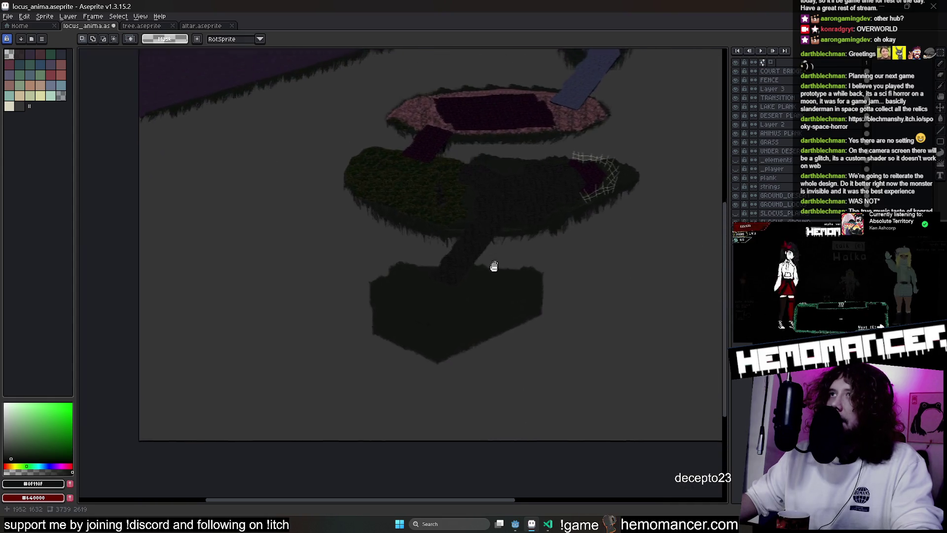
scroll(493, 260, "up", 1)
left_click(770, 142)
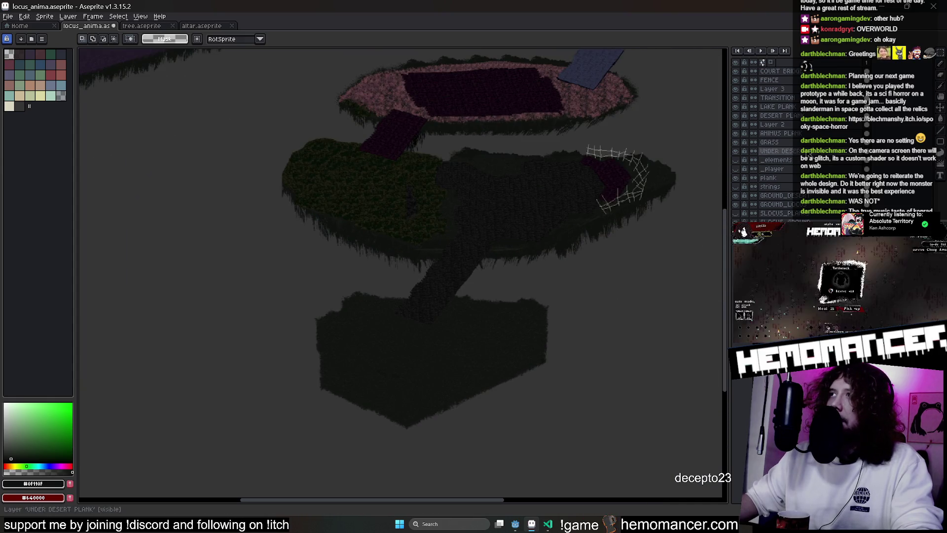
scroll(286, 211, "up", 1)
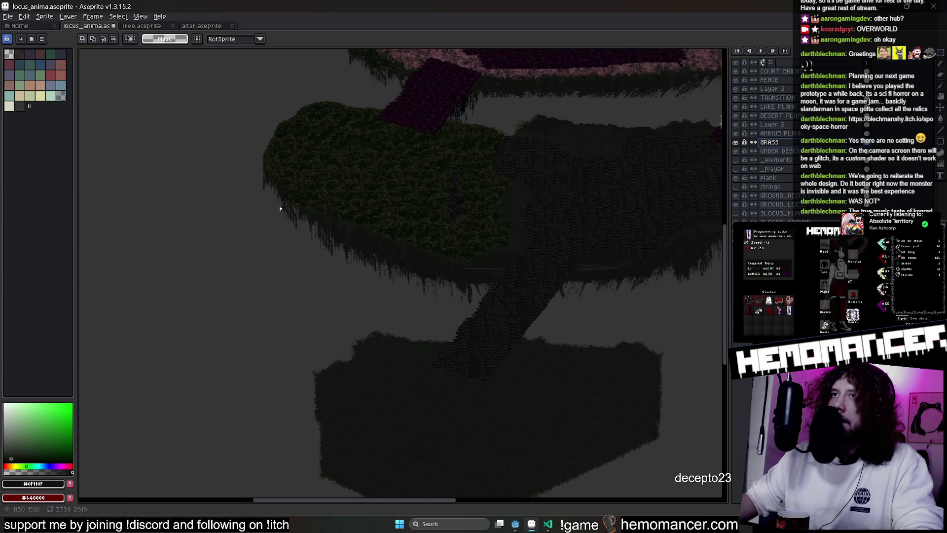
Marquee-select a chunk of the grass platform and drag it below the lower island block
left_click_drag(222, 169, 508, 303)
key("ctrl+d")
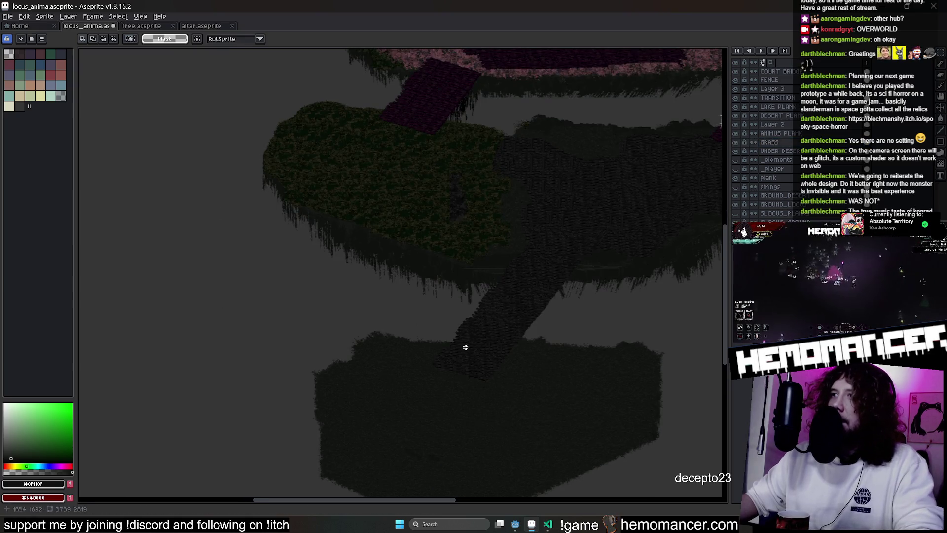
left_click_drag(222, 170, 444, 303)
mouse_move(434, 271)
left_mouse_down()
mouse_move(450, 413)
mouse_move(451, 234)
mouse_move(327, 455)
left_mouse_up()
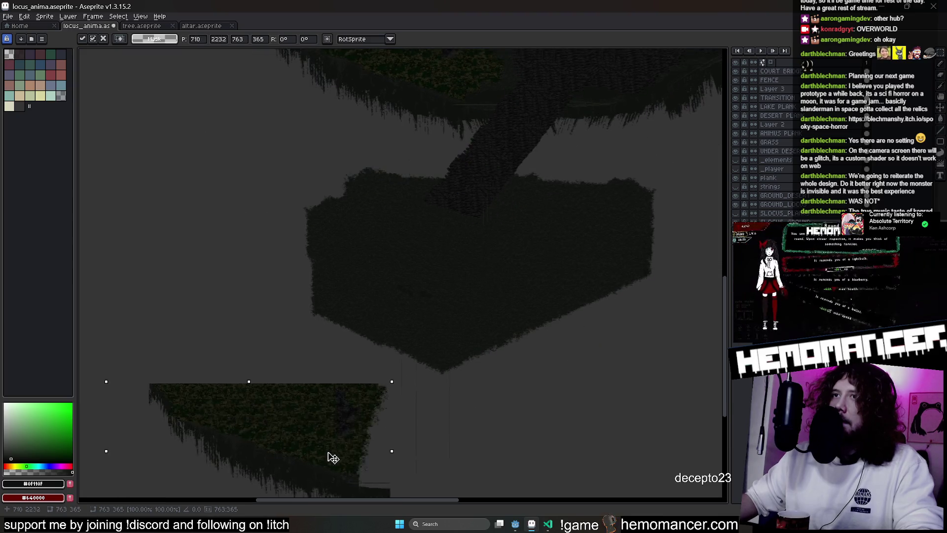
Drop the moved grass piece and erase its grass top and slope so only hanging vines remain
key("ctrl+d")
scroll(489, 305, "up", 2)
key("e")
scroll(489, 306, "up", 4)
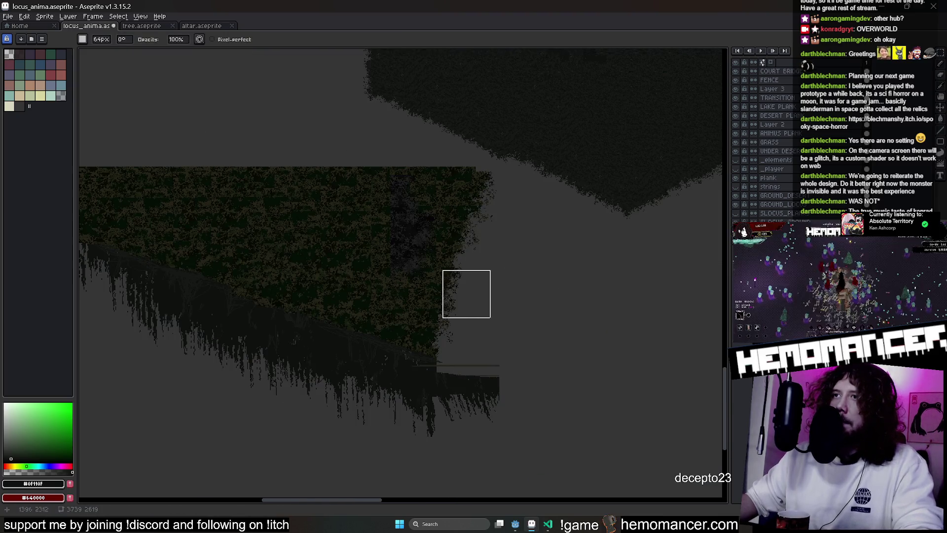
scroll(474, 184, "up", 1)
scroll(372, 158, "down", 1)
scroll(368, 196, "down", 1)
left_click_drag(368, 198, 414, 244)
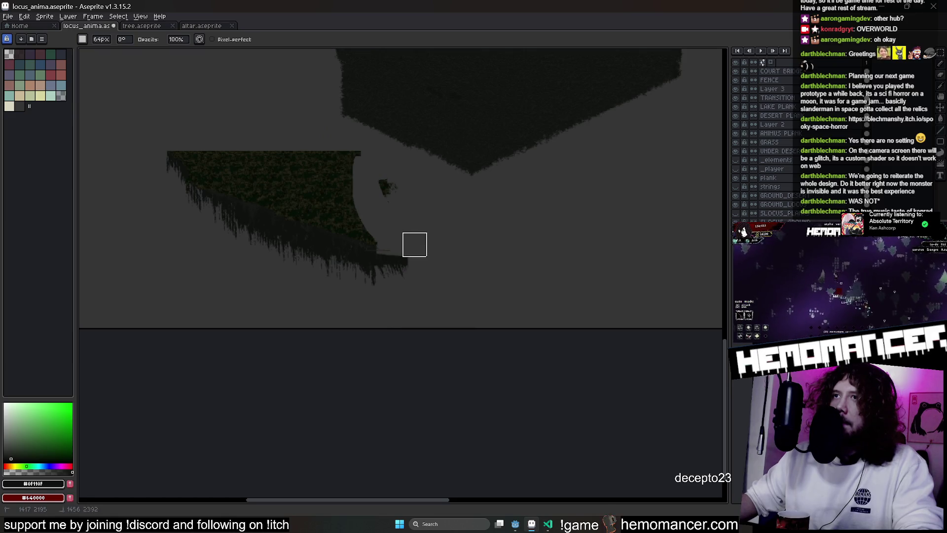
left_click(348, 230)
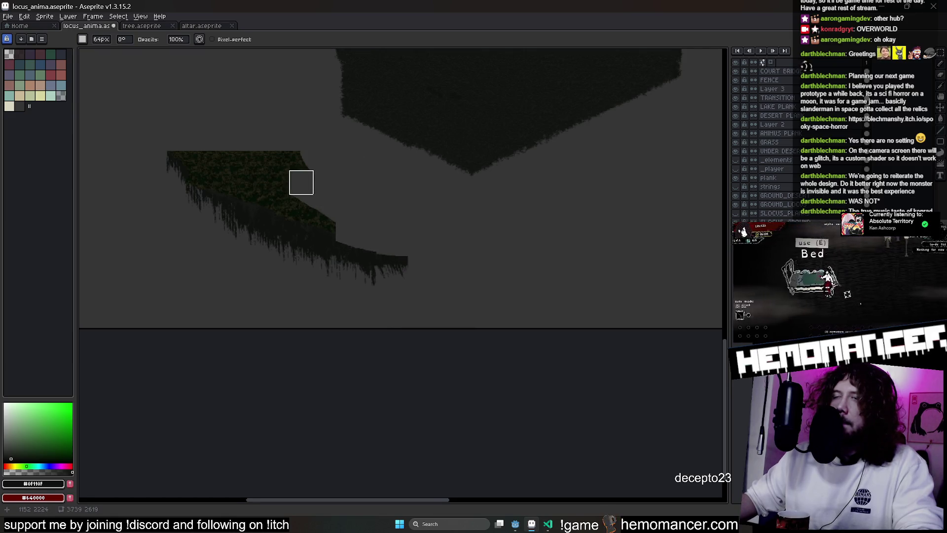
scroll(318, 187, "down", 1)
scroll(377, 196, "up", 3)
scroll(407, 192, "up", 2)
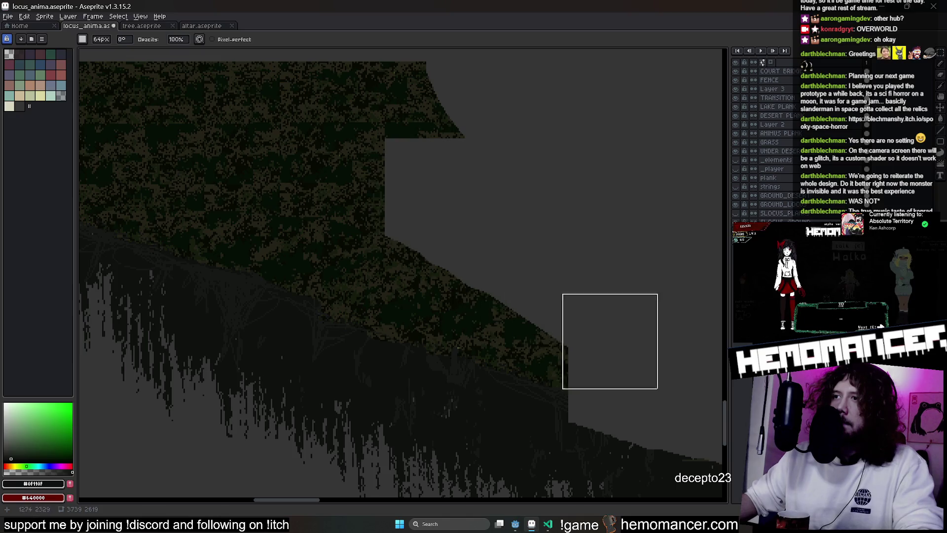
left_click_drag(607, 338, 448, 266)
scroll(332, 194, "down", 2)
scroll(504, 254, "down", 1)
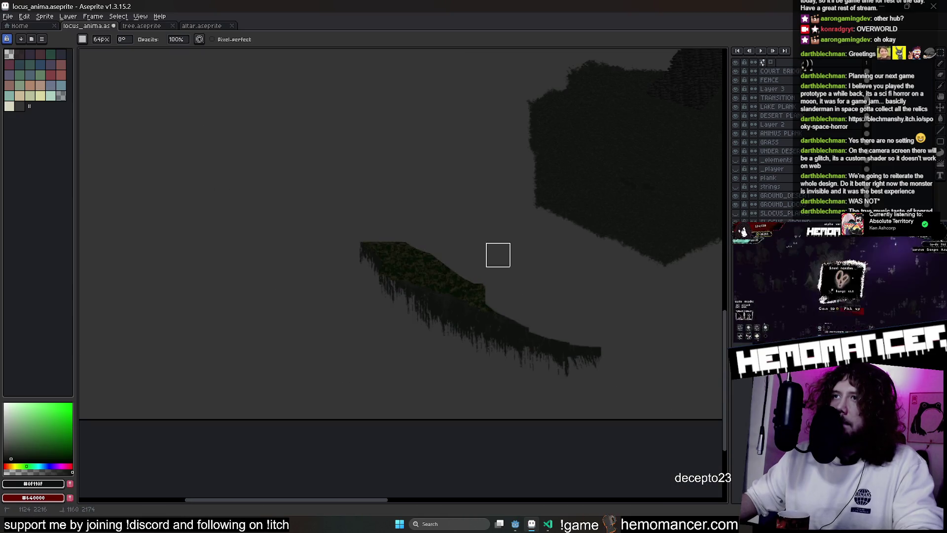
scroll(507, 262, "up", 1)
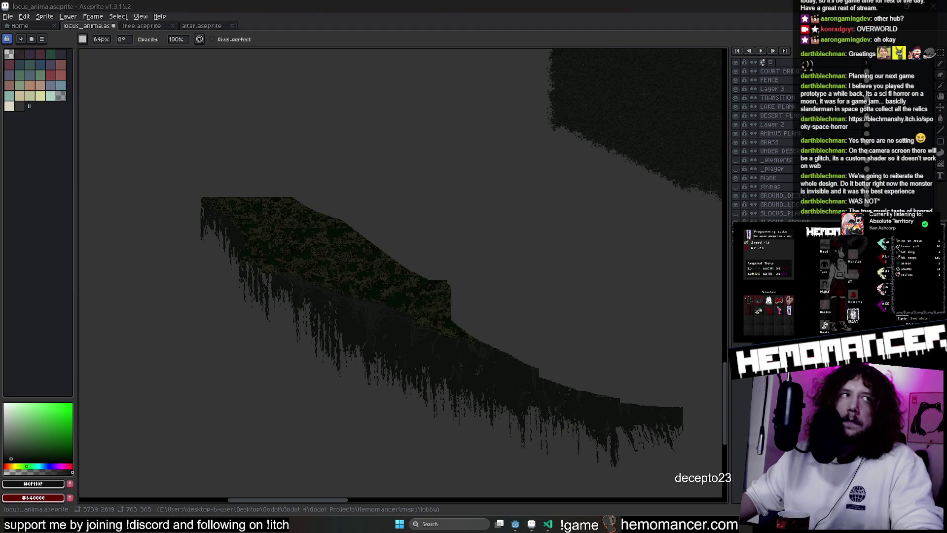
mouse_move(393, 224)
left_mouse_down()
mouse_move(439, 275)
mouse_move(528, 323)
mouse_move(244, 186)
mouse_move(323, 243)
mouse_move(249, 185)
left_mouse_up()
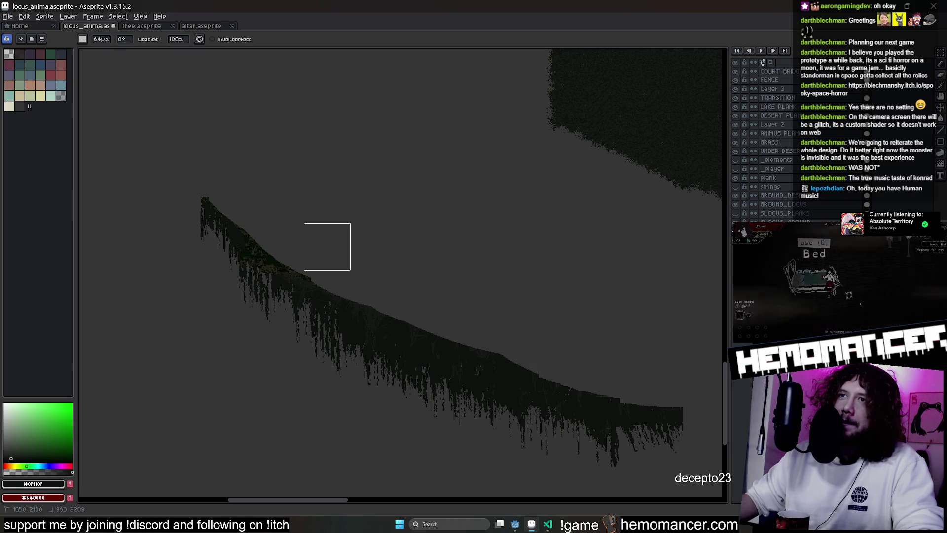
left_click_drag(424, 281, 291, 216)
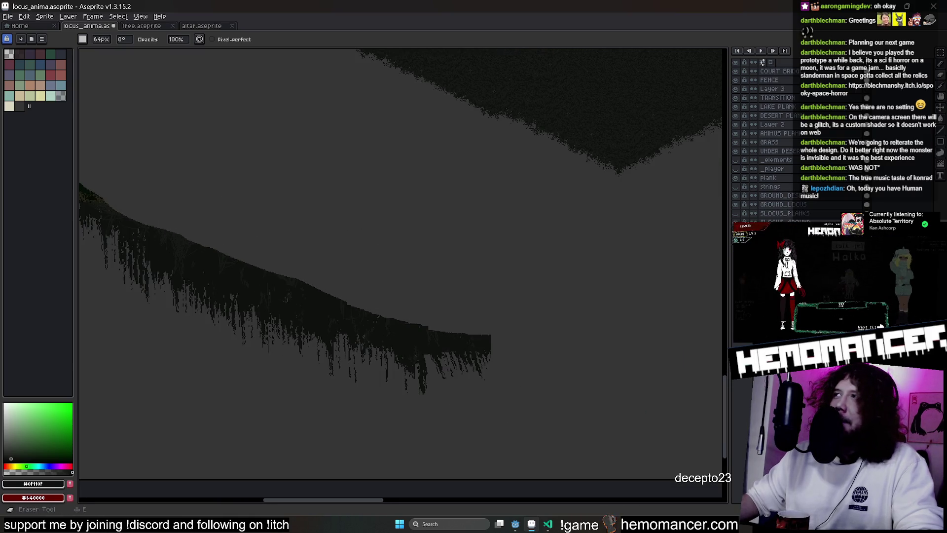
Marquee-select the leftover vine strip
left_click(939, 53)
scroll(401, 260, "down", 1)
mouse_move(162, 194)
left_mouse_down()
mouse_move(423, 321)
mouse_move(467, 204)
mouse_move(510, 227)
mouse_move(541, 226)
mouse_move(521, 226)
left_mouse_up()
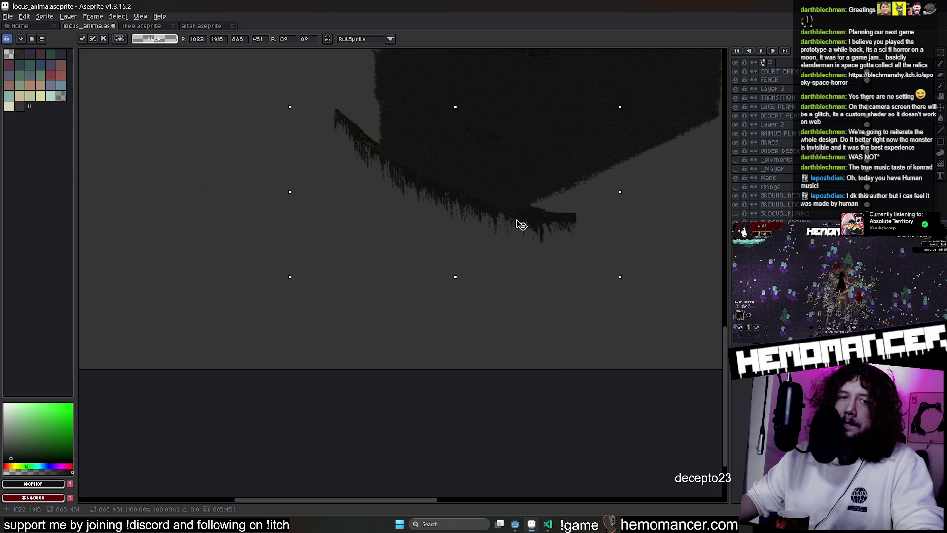
Drop the vine strip, lasso the vines under the block and move them into place
mouse_move(522, 225)
left_mouse_down()
mouse_move(513, 232)
mouse_move(523, 224)
mouse_move(513, 220)
left_mouse_up()
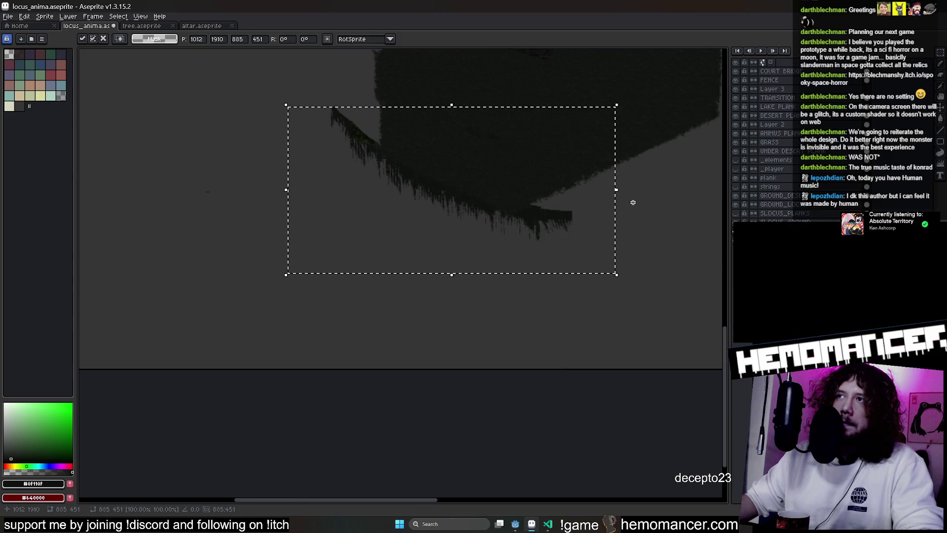
key("ctrl+d")
scroll(478, 271, "up", 2)
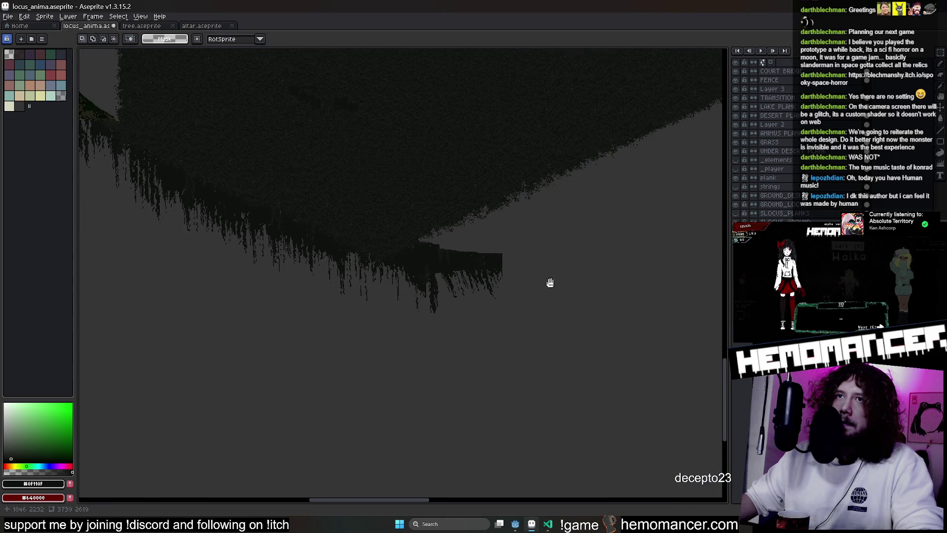
key("b")
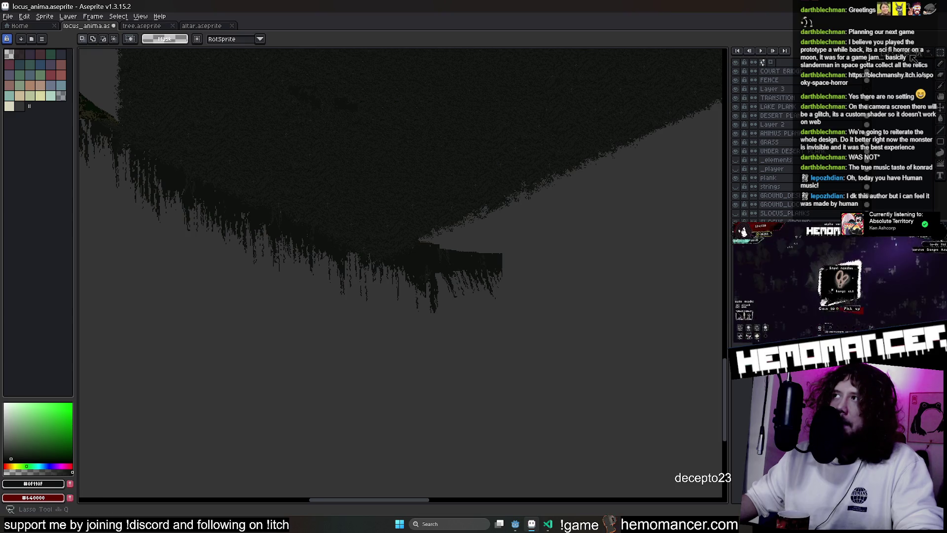
left_click_drag(456, 217, 392, 259)
mouse_move(489, 199)
left_mouse_down()
mouse_move(387, 264)
mouse_move(415, 325)
left_mouse_up()
left_click_drag(397, 179, 571, 250)
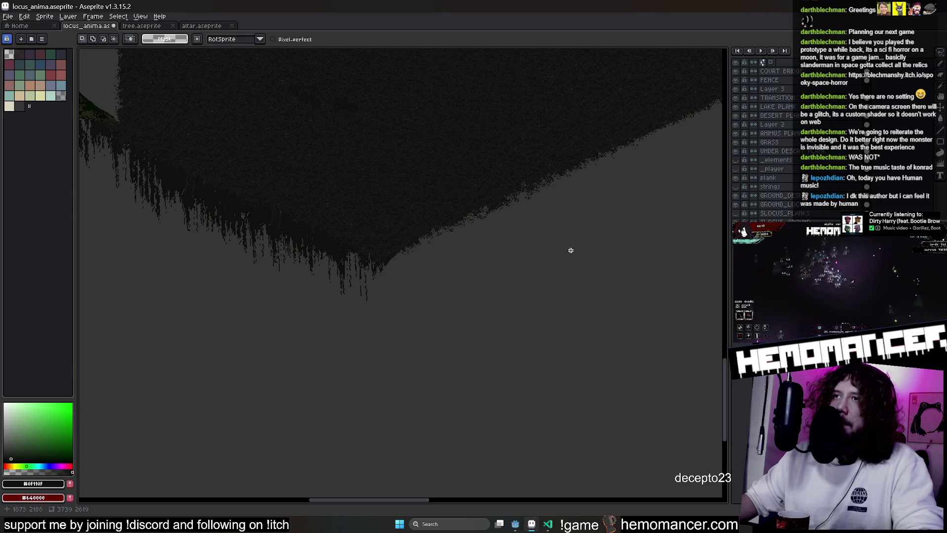
mouse_move(402, 272)
left_mouse_down()
mouse_move(405, 259)
mouse_move(379, 263)
left_mouse_up()
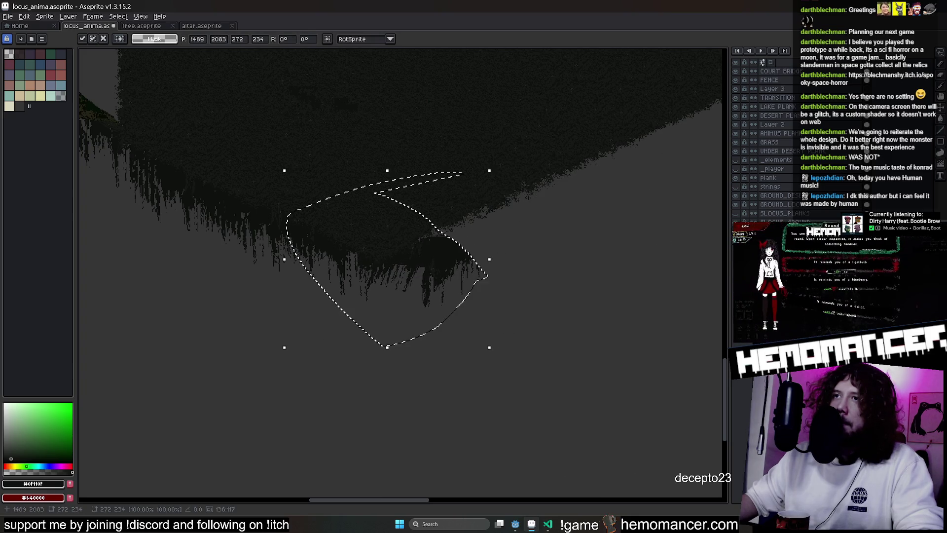
Rotate the vines to follow the block's diagonal edge, apply, then undo and redo the placement
mouse_move(496, 162)
left_mouse_down()
mouse_move(436, 153)
mouse_move(476, 212)
mouse_move(482, 232)
mouse_move(471, 239)
mouse_move(503, 228)
left_mouse_up()
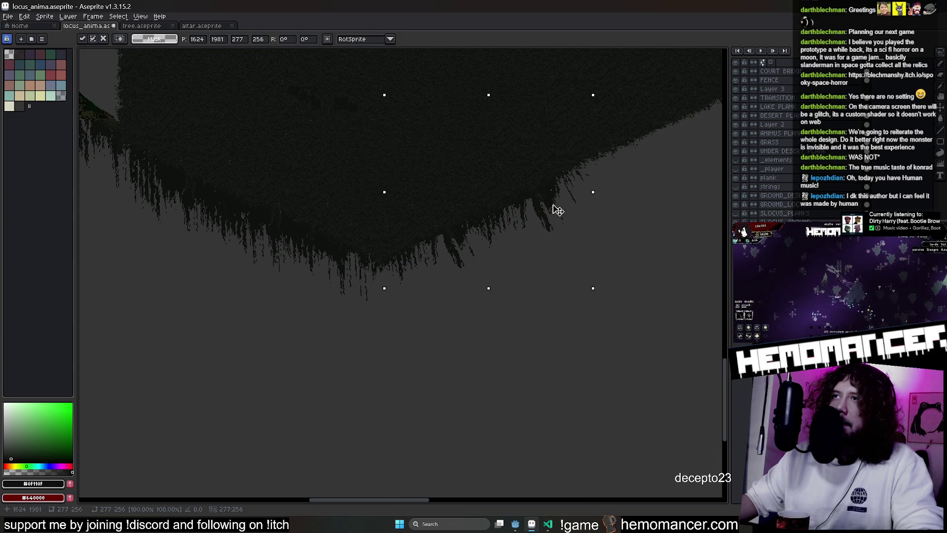
mouse_move(596, 236)
left_mouse_down()
mouse_move(535, 245)
mouse_move(597, 271)
mouse_move(429, 313)
mouse_move(476, 271)
mouse_move(505, 272)
mouse_move(555, 147)
mouse_move(566, 154)
left_mouse_up()
mouse_move(557, 187)
left_mouse_down()
mouse_move(585, 240)
mouse_move(571, 249)
left_mouse_up()
key("ctrl+d")
key("ctrl+z")
key("ctrl+y")
key("e")
key("ctrl+z")
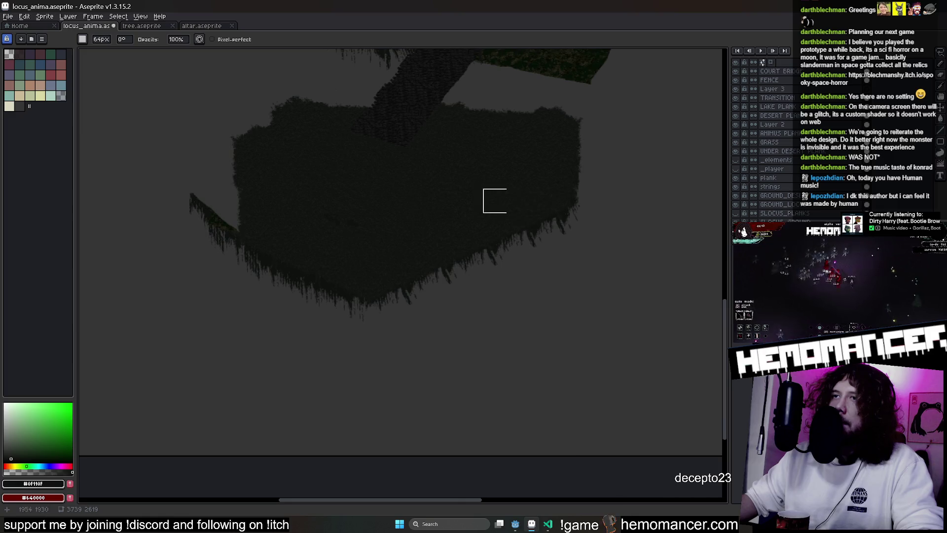
Pan across the island and unlock the GROUND_LOCUS layer for editing
left_click_drag(492, 200, 599, 211)
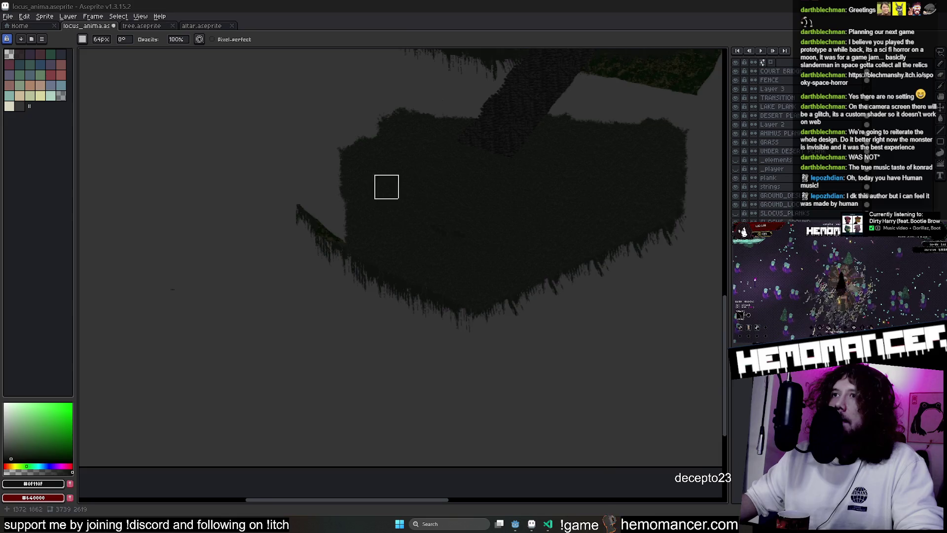
scroll(379, 182, "up", 2)
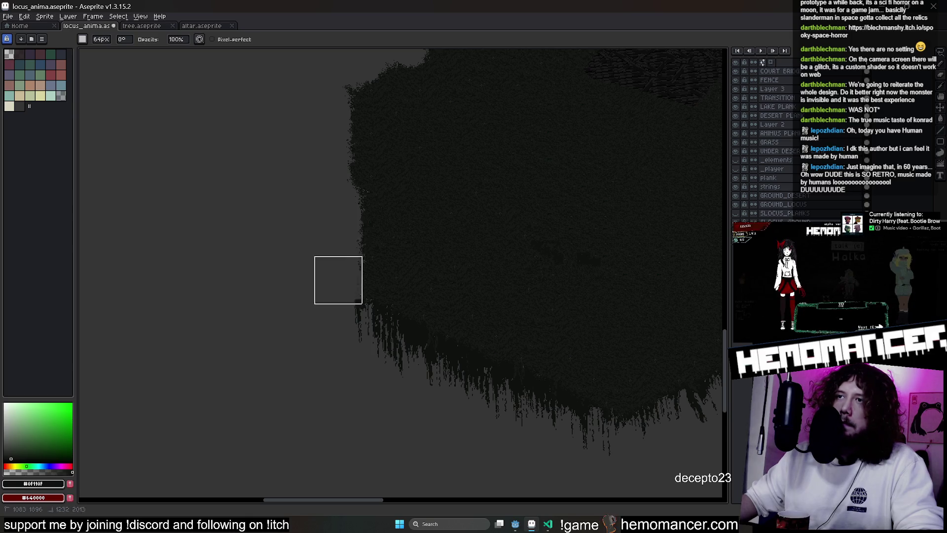
scroll(539, 284, "down", 2)
scroll(294, 223, "up", 1)
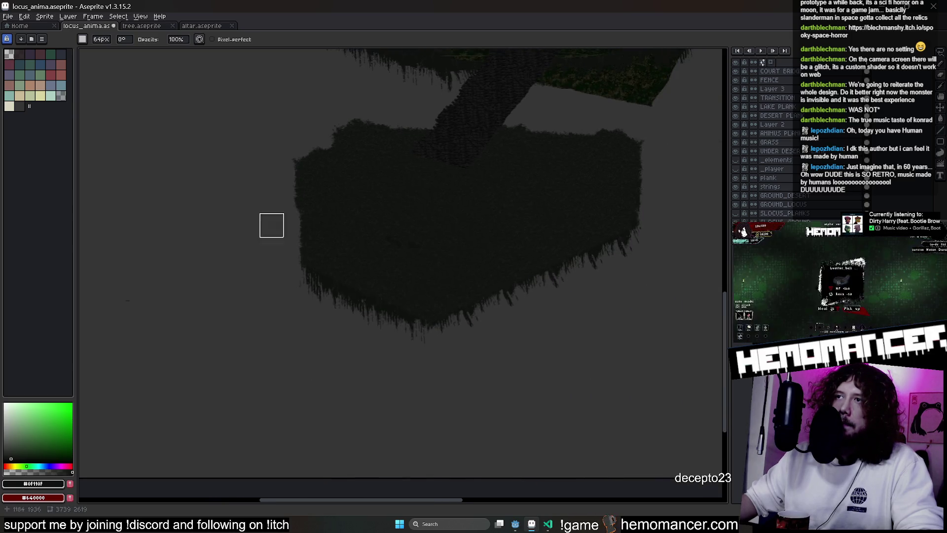
scroll(106, 315, "up", 1)
scroll(344, 303, "down", 1)
scroll(343, 302, "up", 1)
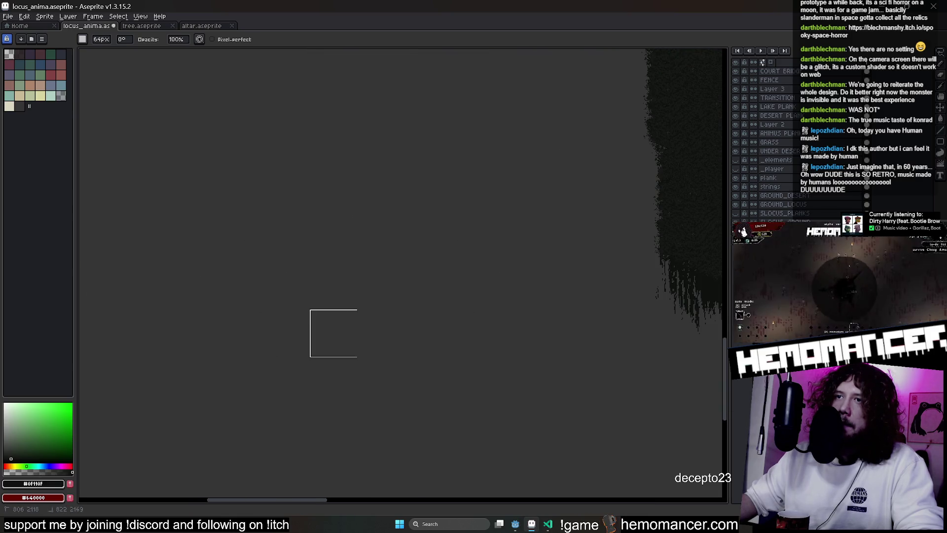
scroll(465, 279, "right", 3)
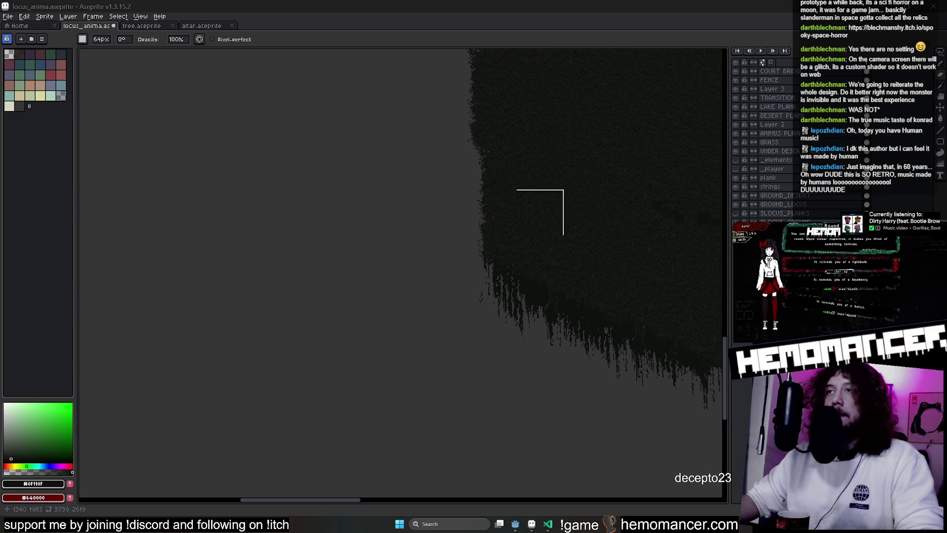
scroll(373, 288, "right", 5)
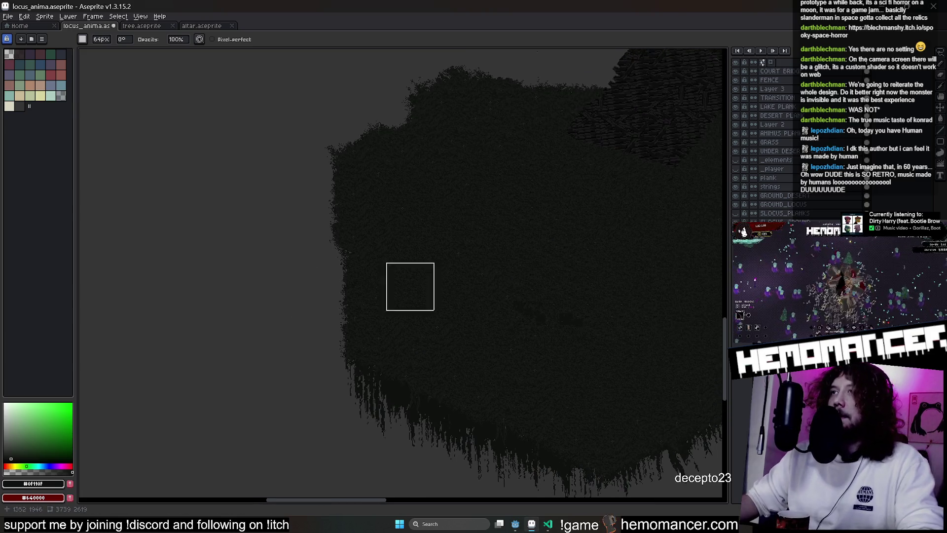
scroll(343, 137, "down", 3)
scroll(446, 214, "up", 2)
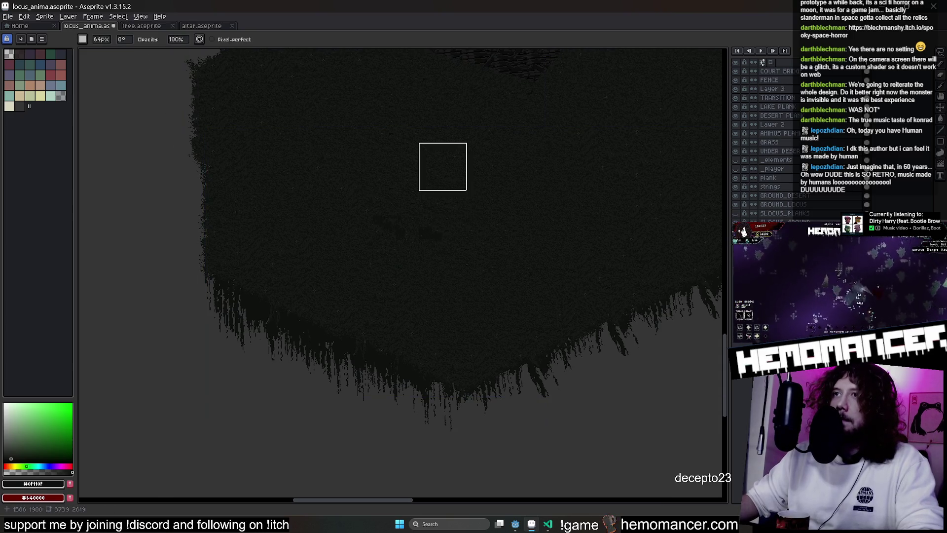
scroll(415, 209, "up", 3)
scroll(473, 229, "down", 1)
scroll(440, 196, "down", 2)
scroll(477, 192, "up", 1)
scroll(402, 211, "down", 2)
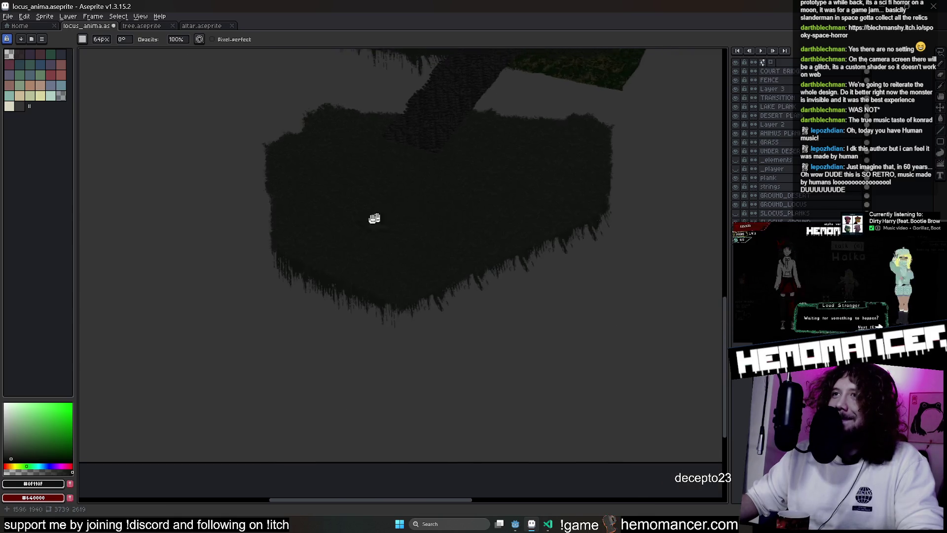
scroll(277, 146, "down", 1)
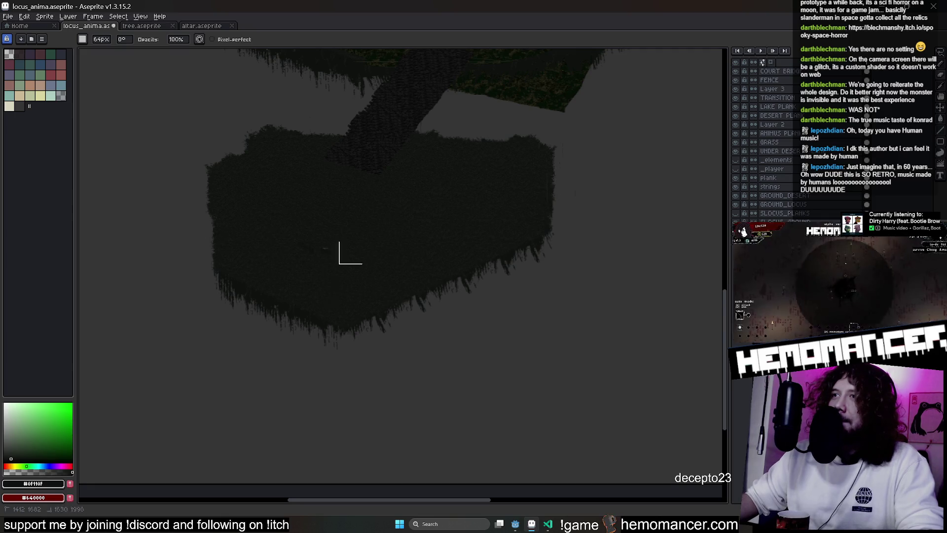
left_click(736, 204)
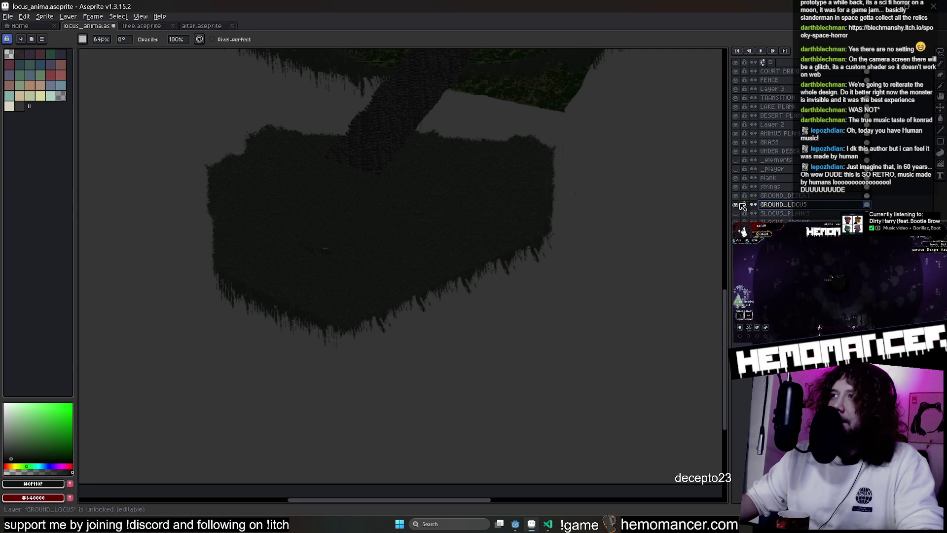
scroll(518, 259, "up", 2)
scroll(449, 266, "up", 2)
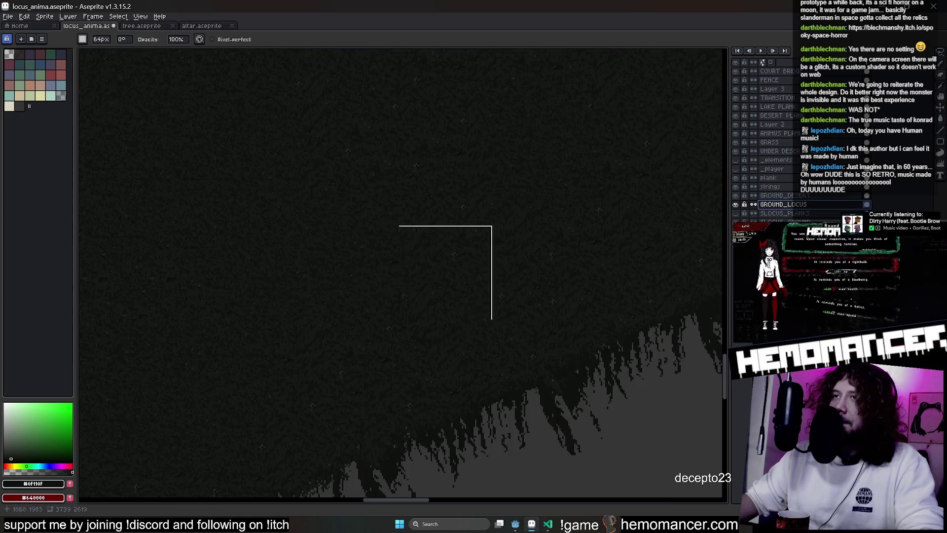
scroll(376, 296, "down", 2)
Pan over the island and start a new 888 by 670 sprite with Ctrl+N
left_click_drag(376, 296, 588, 228)
scroll(585, 225, "down", 2)
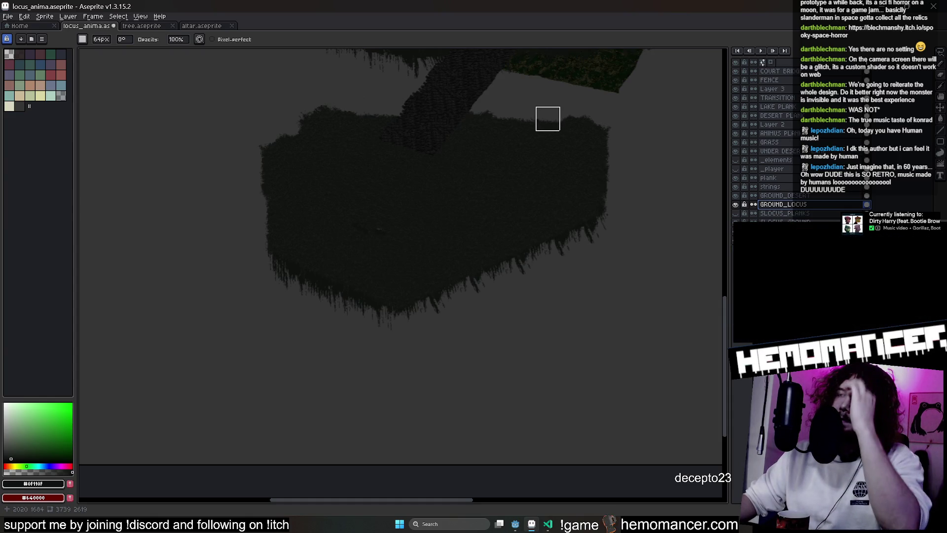
scroll(559, 147, "up", 2)
scroll(559, 148, "down", 2)
scroll(555, 167, "down", 1)
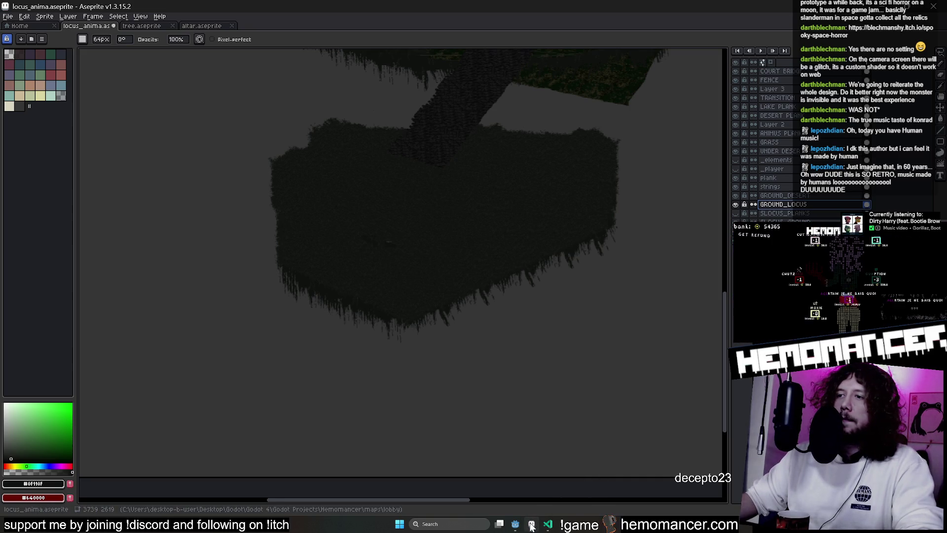
key("ctrl+n")
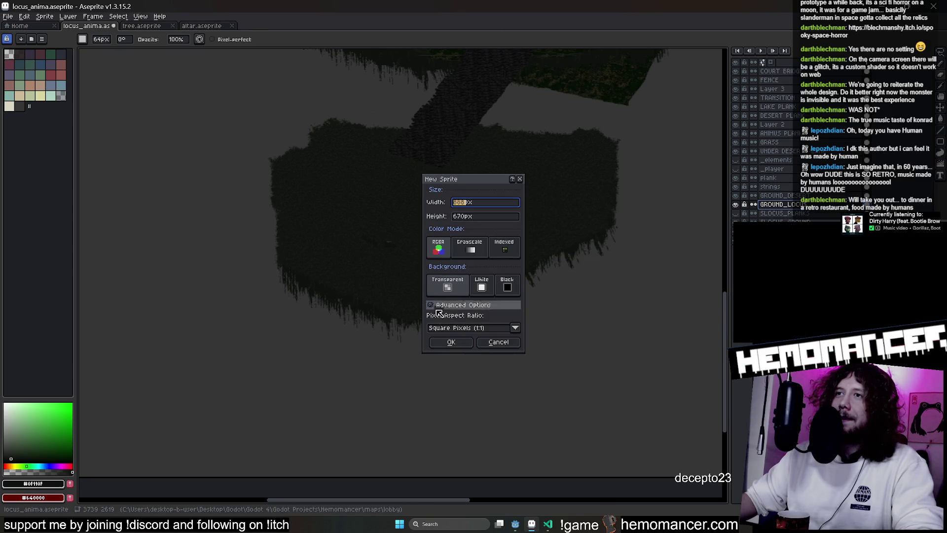
Create the sprite, paste the hotel image and split its tab beside the lobby map
left_click(460, 345)
key("ctrl+v")
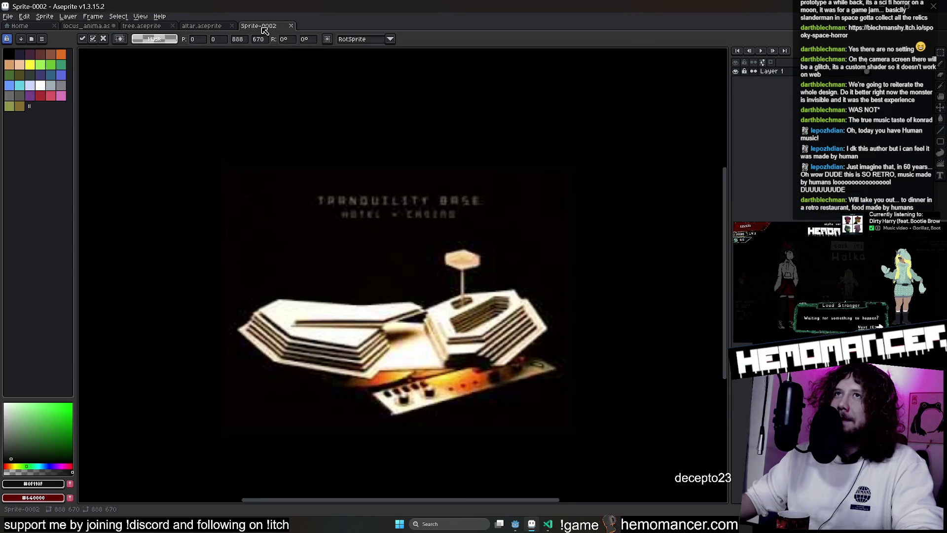
left_click_drag(265, 30, 711, 274)
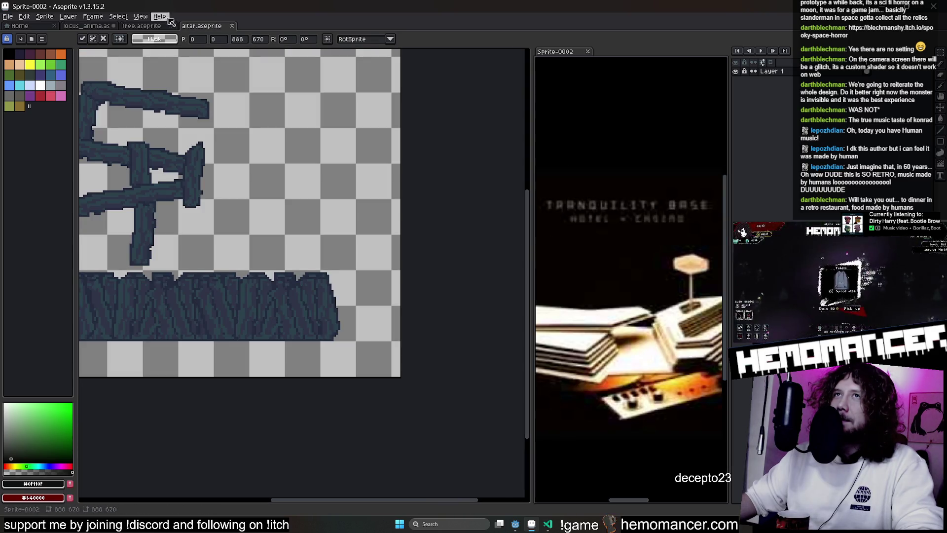
left_click(87, 26)
scroll(624, 293, "down", 1)
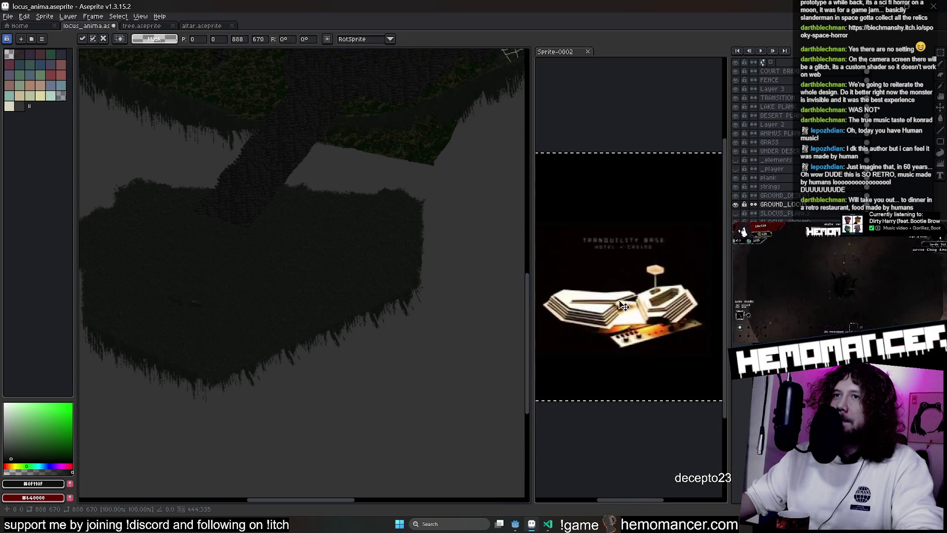
Position the hotel image higher, pan the map, pick the island's dark colour and hide SLOCUS_PLANKS
left_click_drag(624, 294, 615, 231)
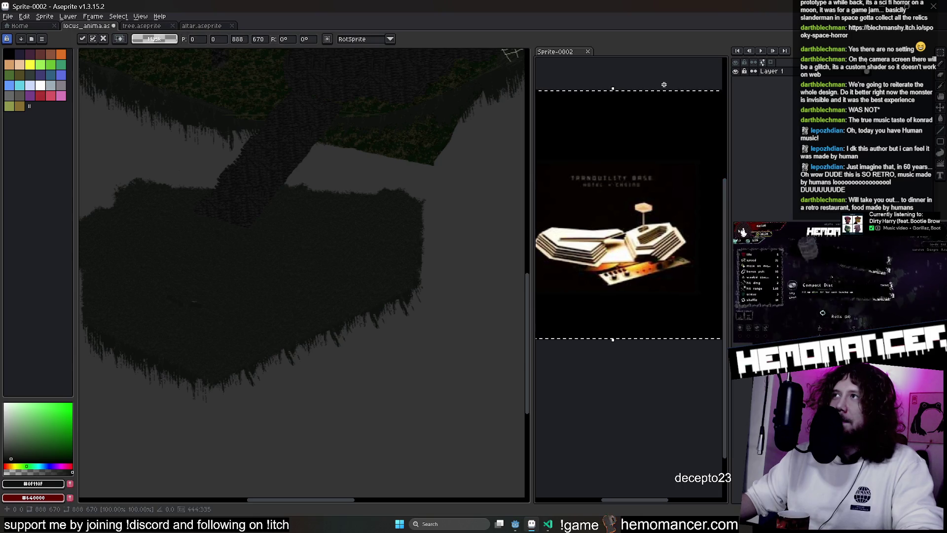
left_click_drag(566, 55, 627, 111)
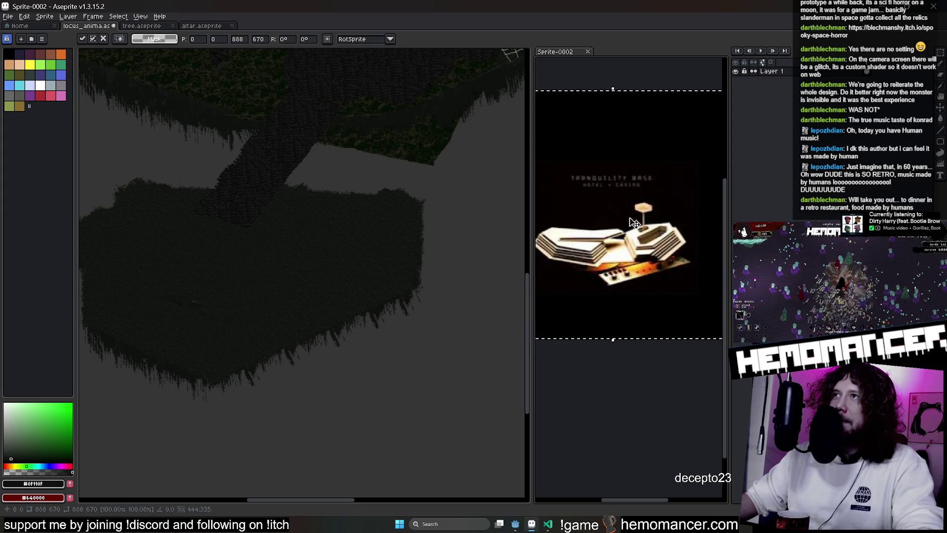
scroll(624, 230, "down", 1)
left_click(611, 305)
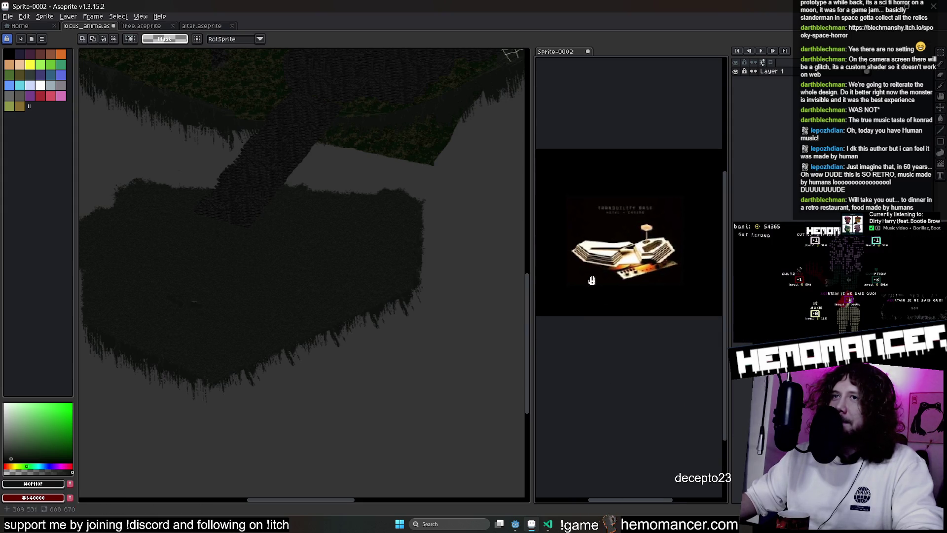
mouse_move(300, 324)
left_mouse_down()
mouse_move(383, 331)
mouse_move(316, 333)
mouse_move(331, 332)
left_mouse_up()
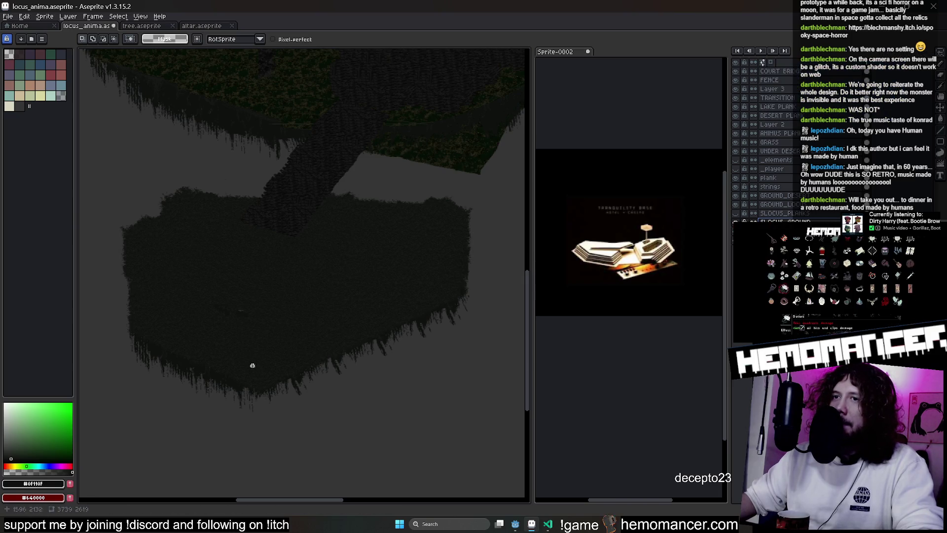
scroll(290, 363, "up", 2)
scroll(281, 364, "down", 2)
left_click_drag(282, 363, 321, 360)
left_click(455, 264, "alt")
left_click(736, 213)
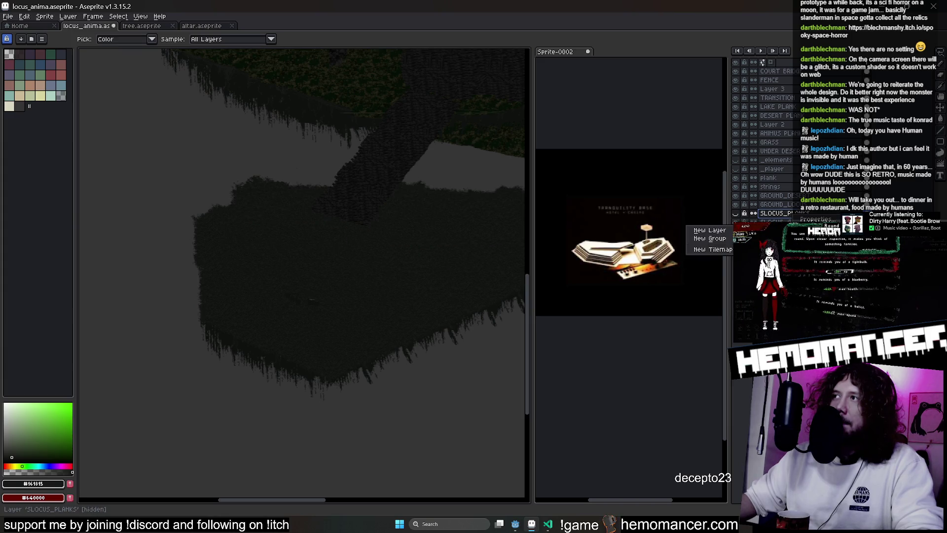
Add a new layer and sketch a thin red outline along the island's right and lower edges
left_click(709, 230)
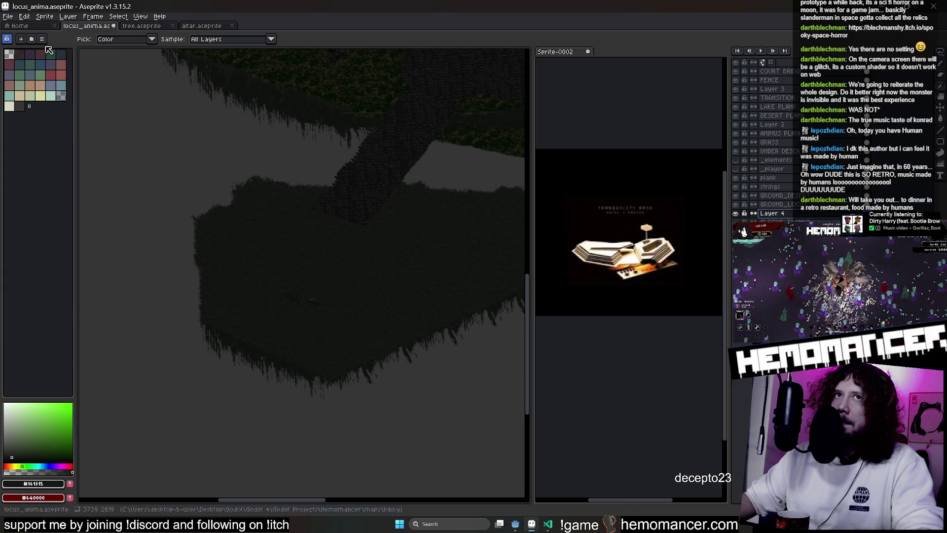
left_click(52, 70)
key("b")
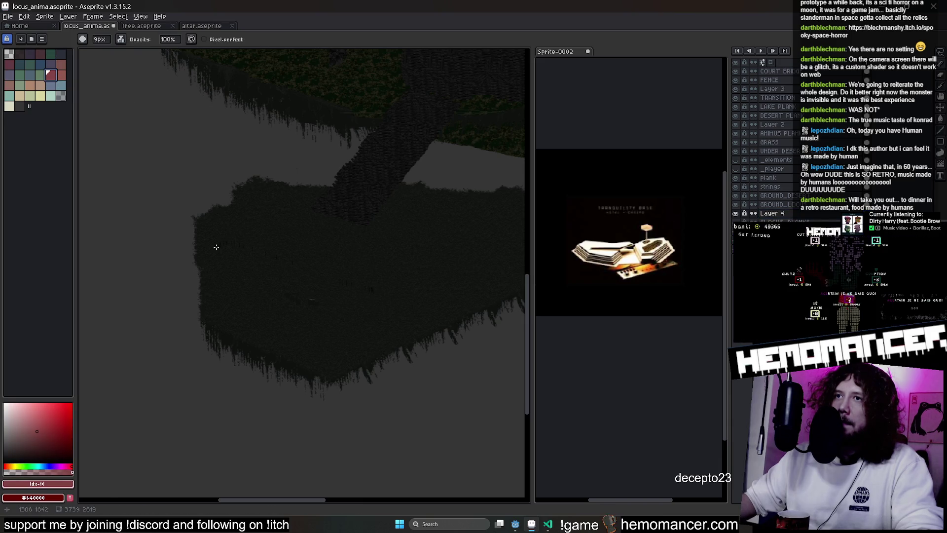
scroll(233, 212, "up", 2)
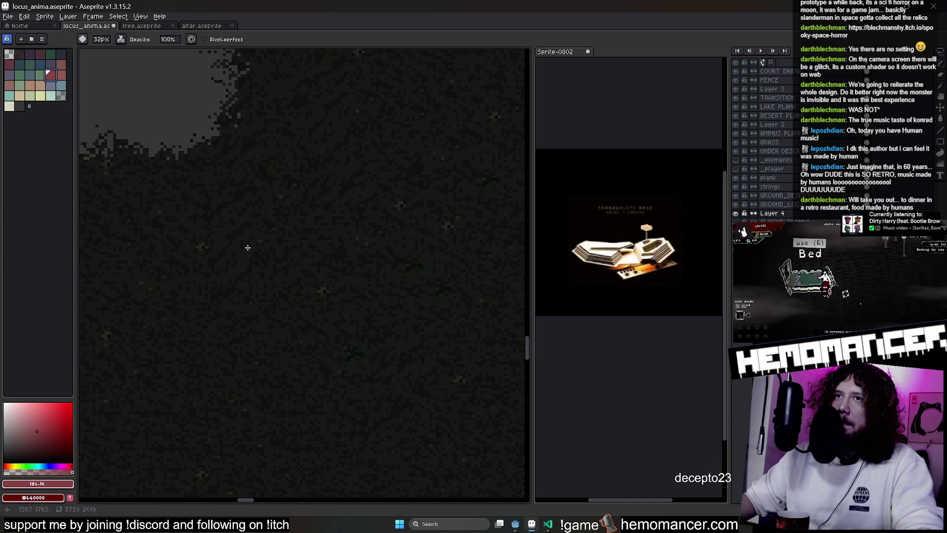
left_click(120, 39)
scroll(319, 244, "down", 3)
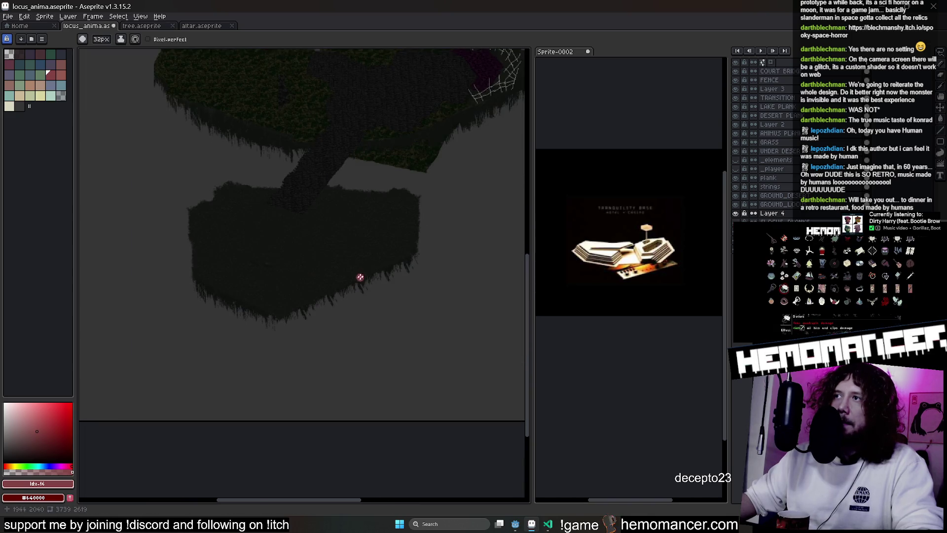
scroll(376, 259, "up", 1)
scroll(422, 244, "up", 1)
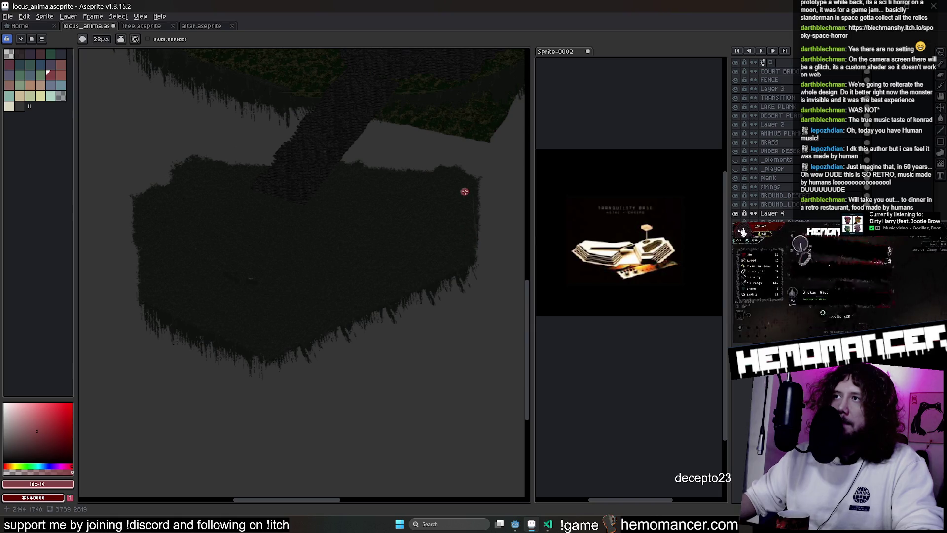
key("minus")
key("minus")
key("minus")
key("minus")
key("minus")
key("minus")
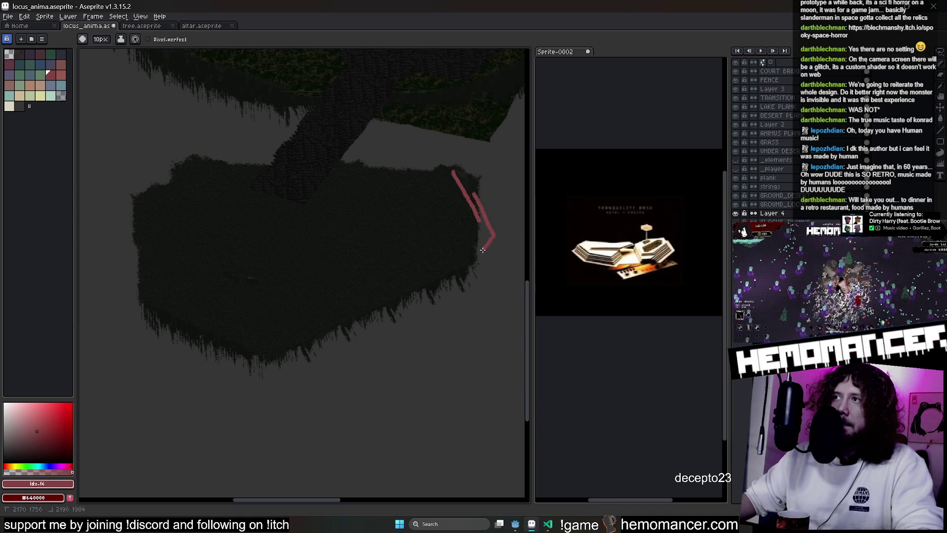
mouse_move(467, 265)
left_mouse_down()
mouse_move(473, 277)
mouse_move(486, 273)
left_mouse_up()
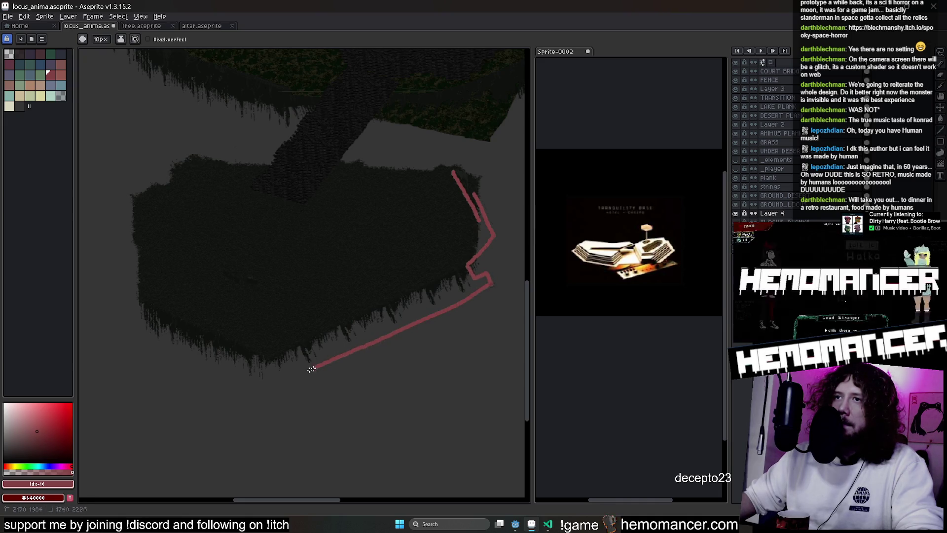